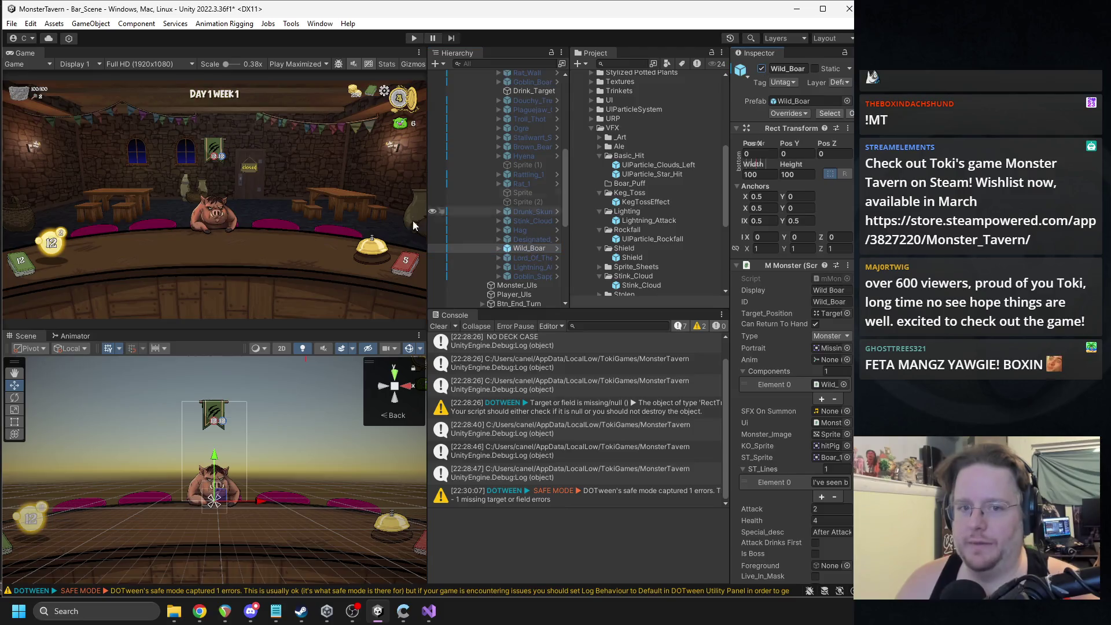
Step: Show the Wild_Boar on the tavern table and pan the Scene view so it sits higher
key(f)
scroll(274, 442, down, 5)
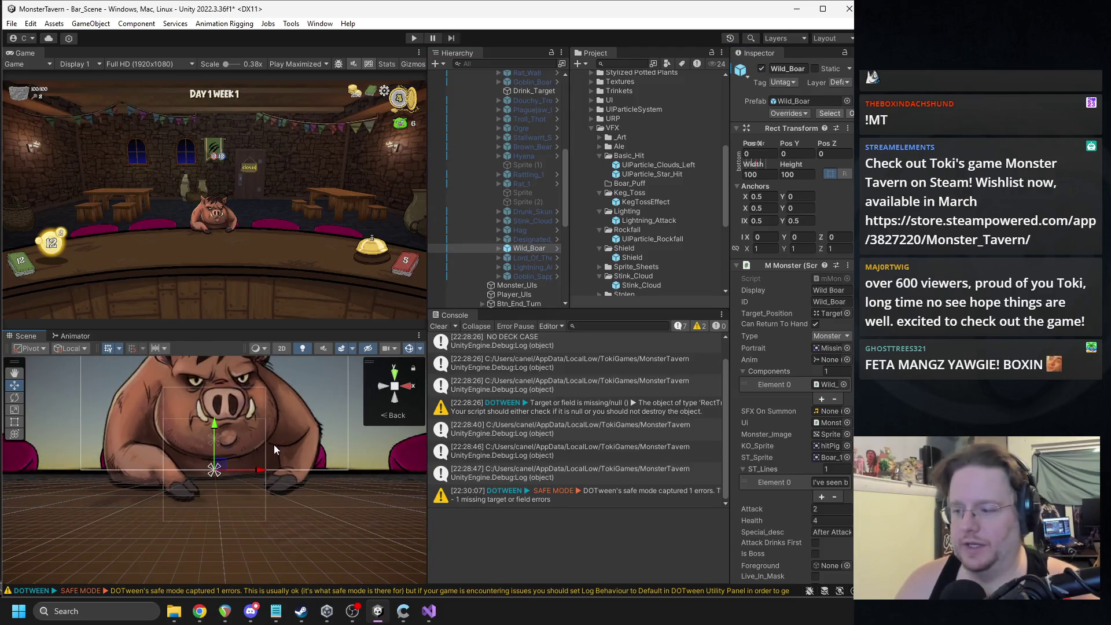
drag(285, 458, 290, 445)
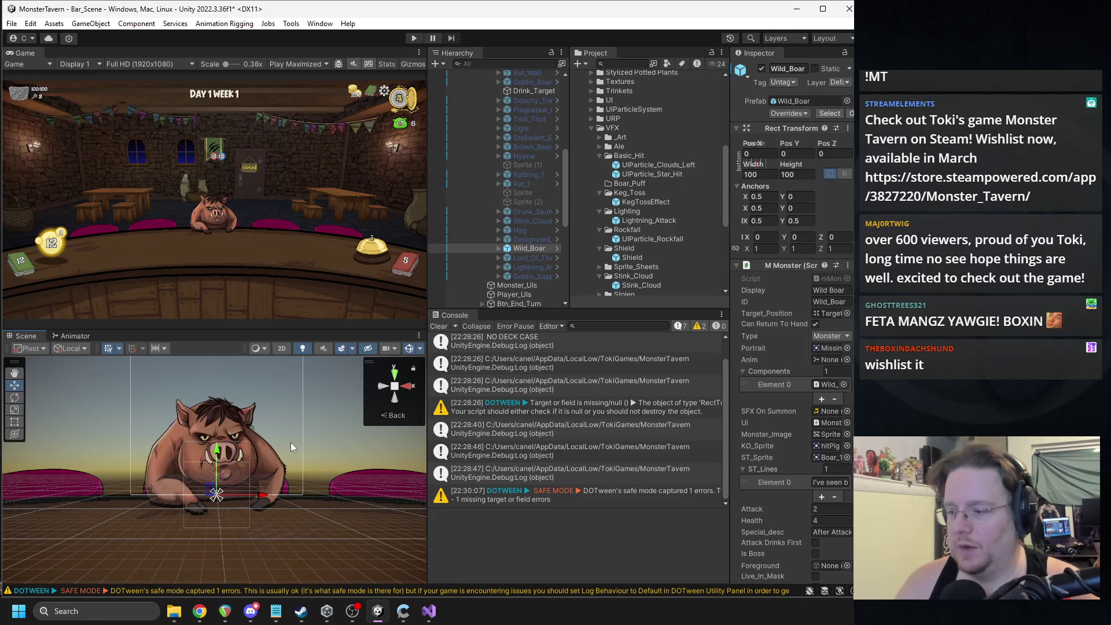
scroll(285, 422, down, 3)
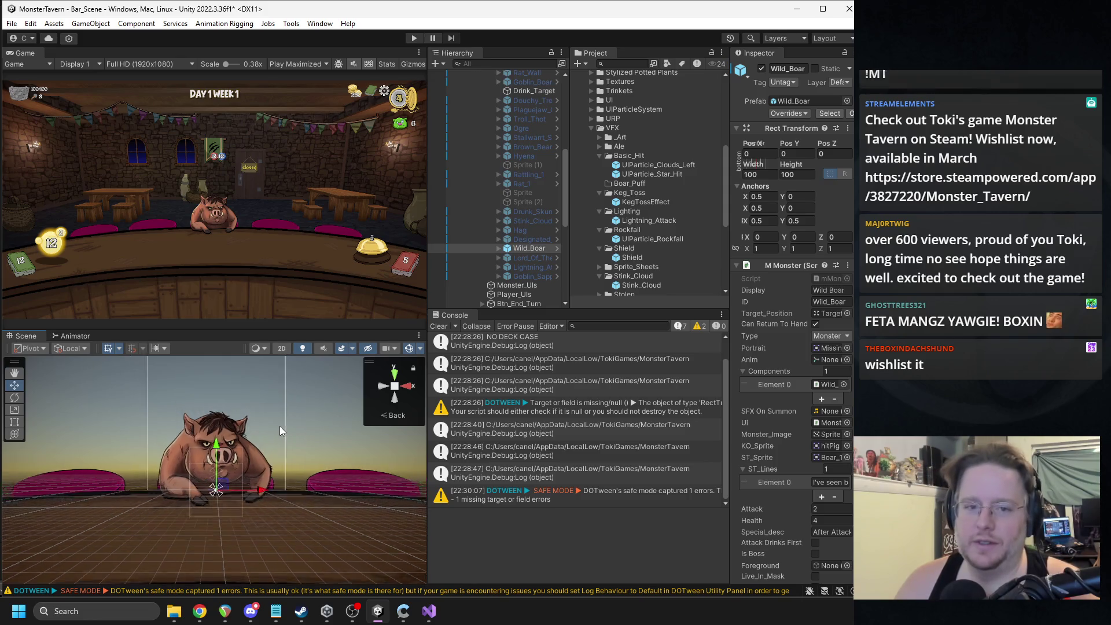
drag(283, 463, 286, 443)
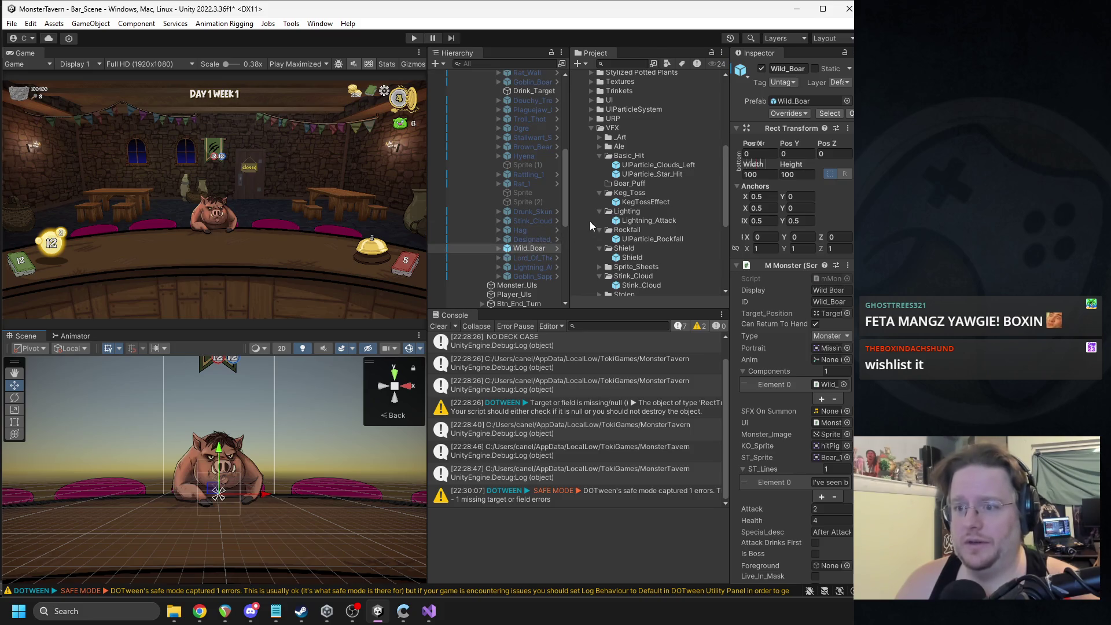
Step: Widen the Hierarchy, scroll to Canvas_VFX > VFX > Boar_Puff and drag VFX_1 toward the Boar_Puff folder
drag(570, 212, 588, 215)
scroll(557, 224, down, 5)
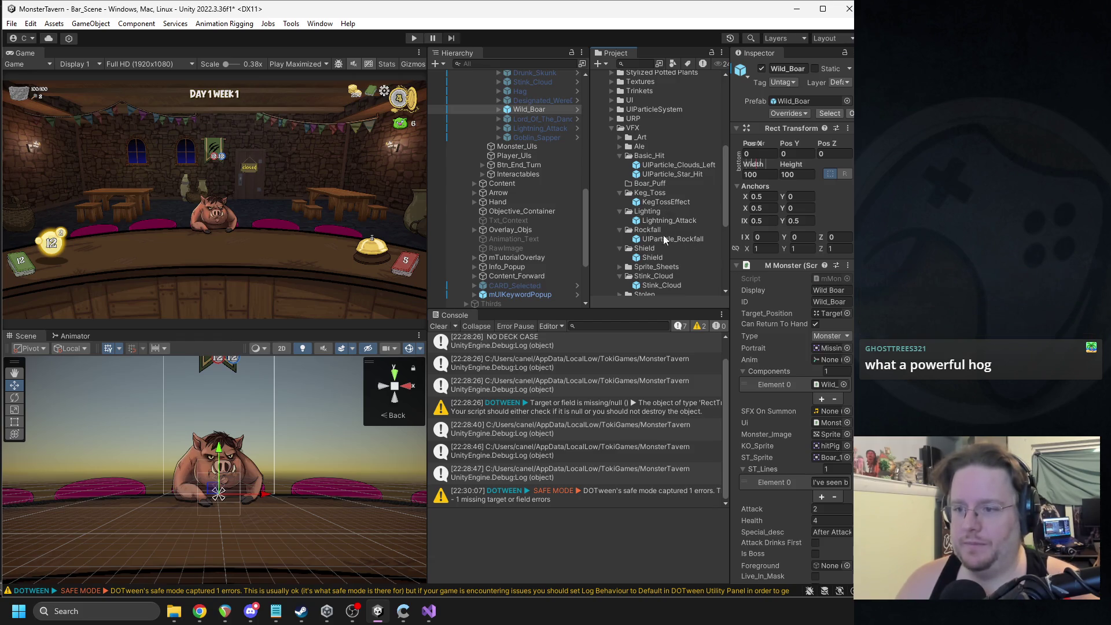
scroll(671, 241, down, 3)
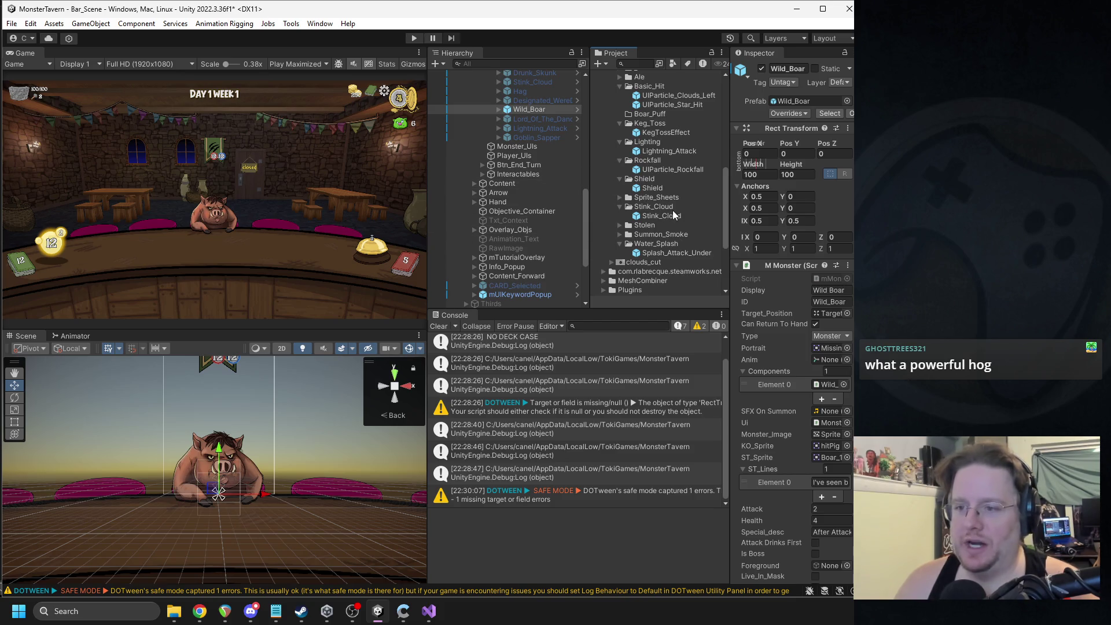
scroll(677, 179, up, 3)
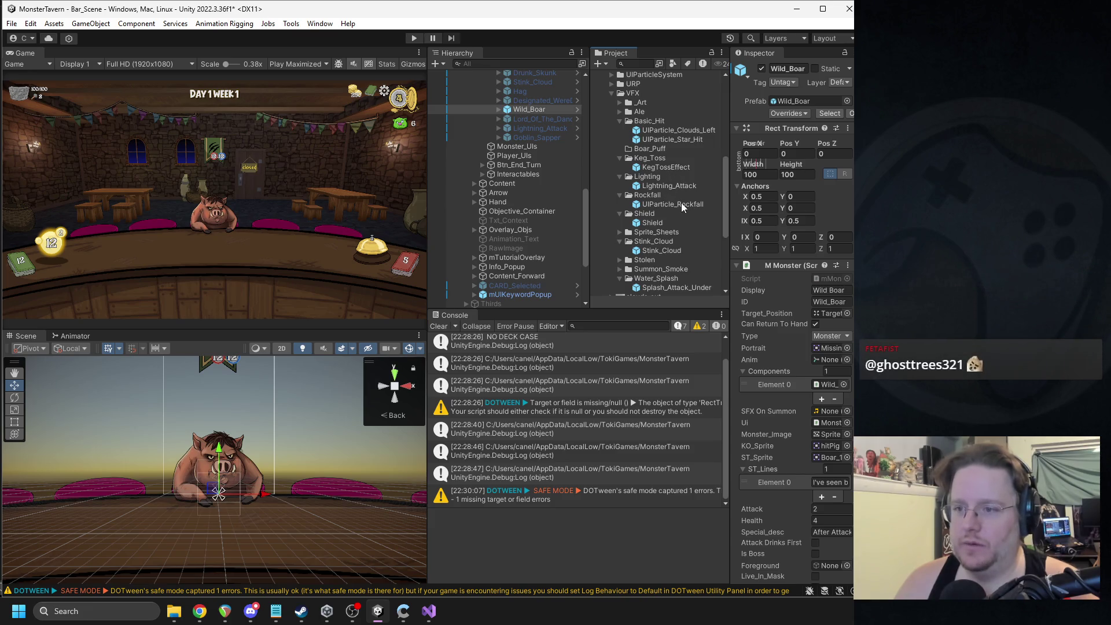
scroll(543, 232, down, 5)
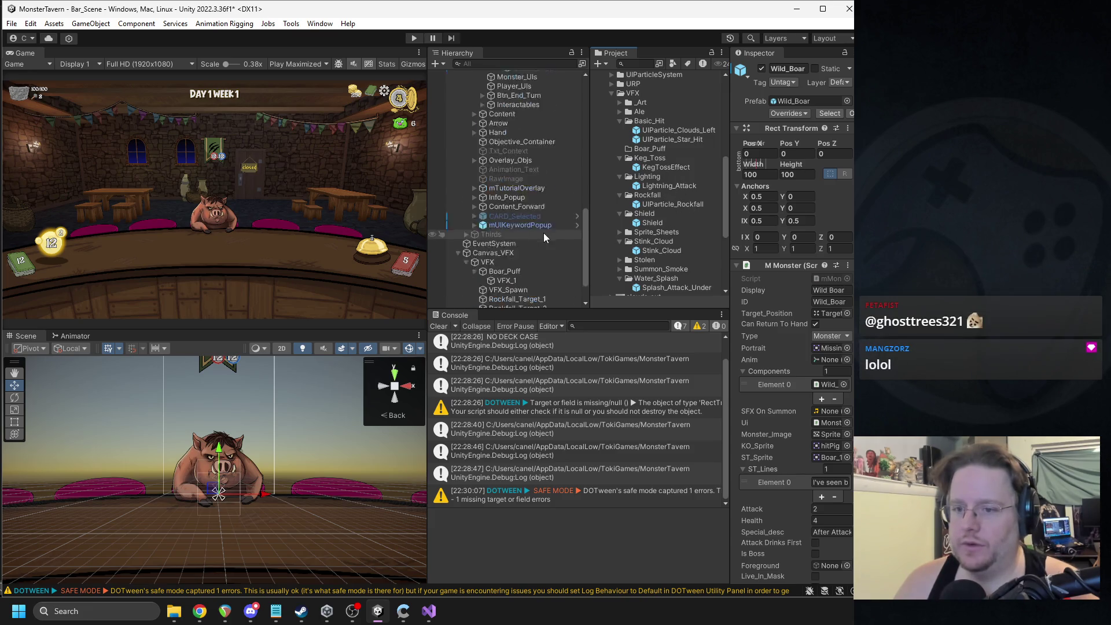
mouse_move(505, 241)
mouse_down()
mouse_move(654, 223)
mouse_move(652, 157)
mouse_up()
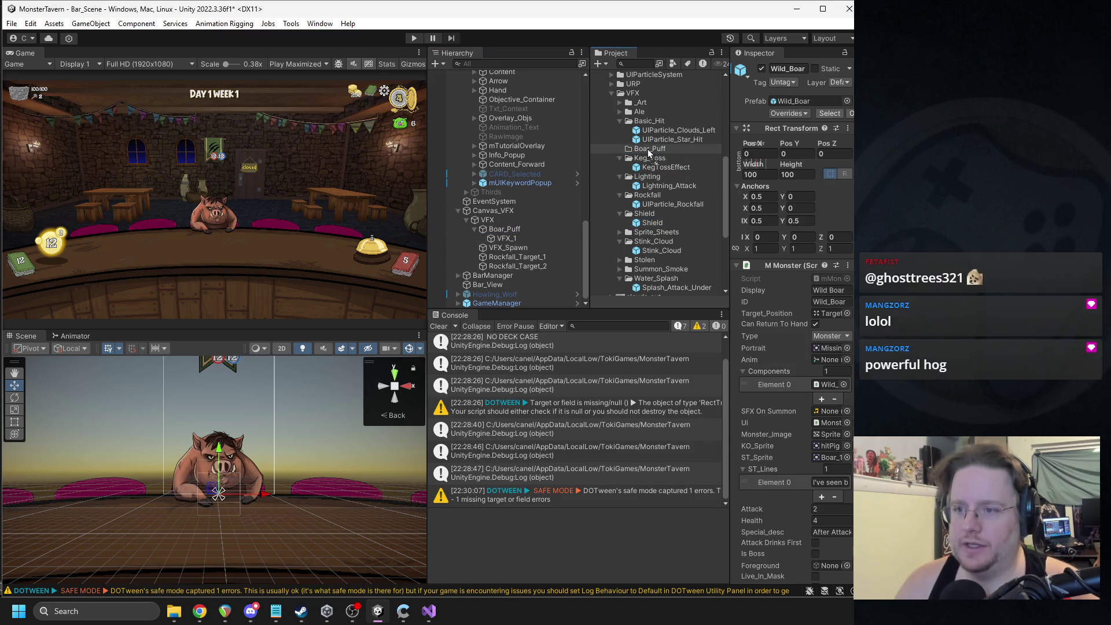
Step: Save VFX_1 as a prefab in the Boar_Puff folder, then select VFX_1
click(657, 157)
click(505, 231)
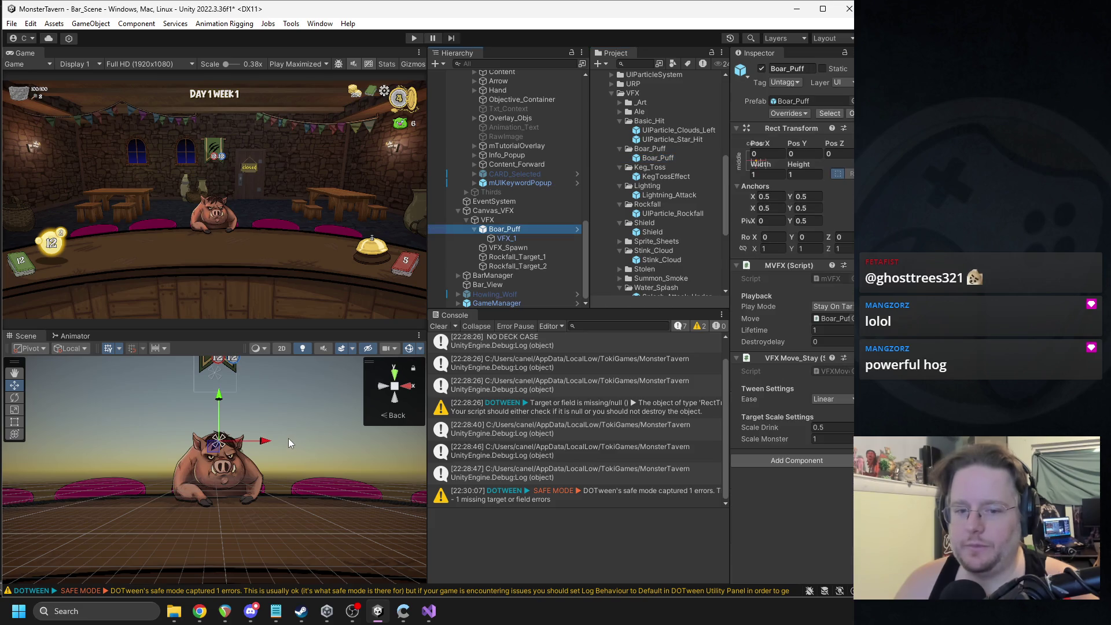
drag(729, 173, 680, 172)
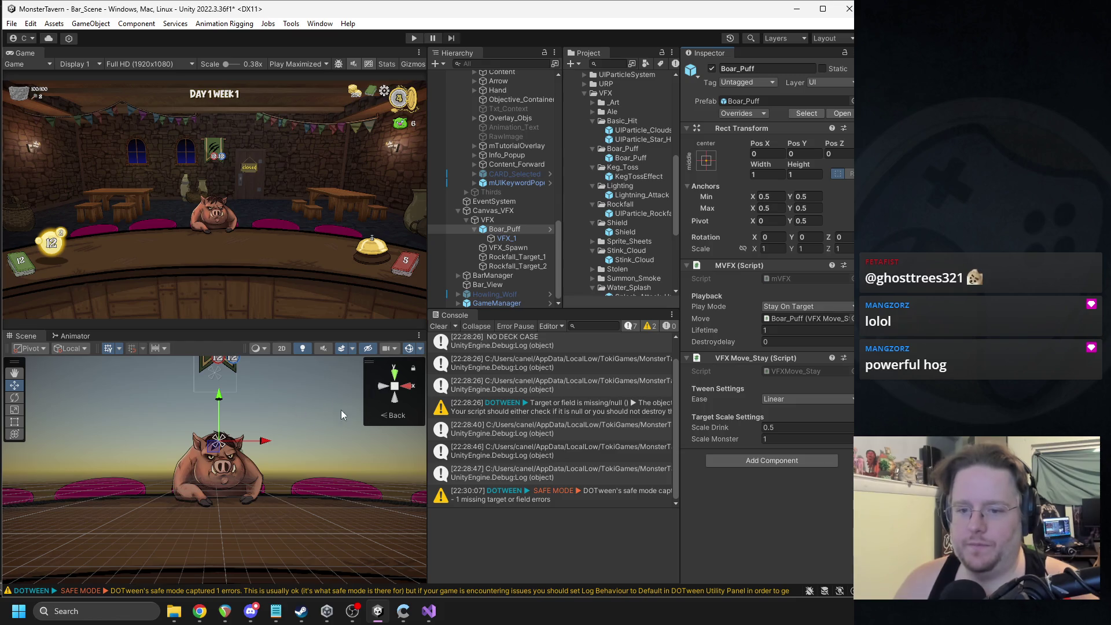
click(499, 238)
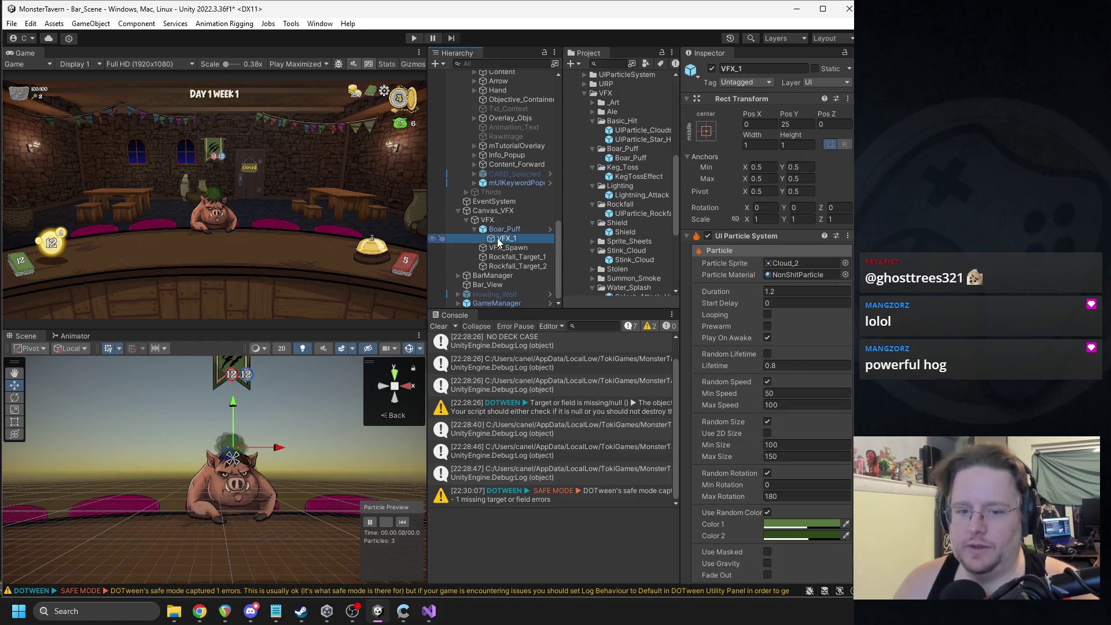
Step: Move VFX_1 onto the boar's snout over the nostril, at x 9.3, y -61
drag(232, 405, 236, 448)
drag(273, 487, 284, 489)
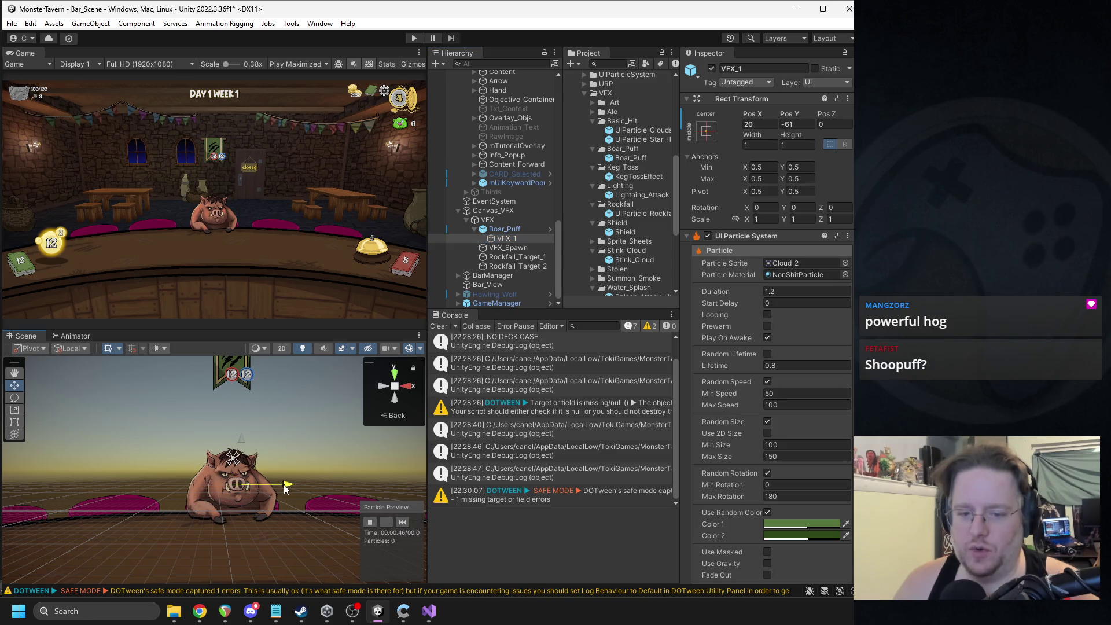
key(f)
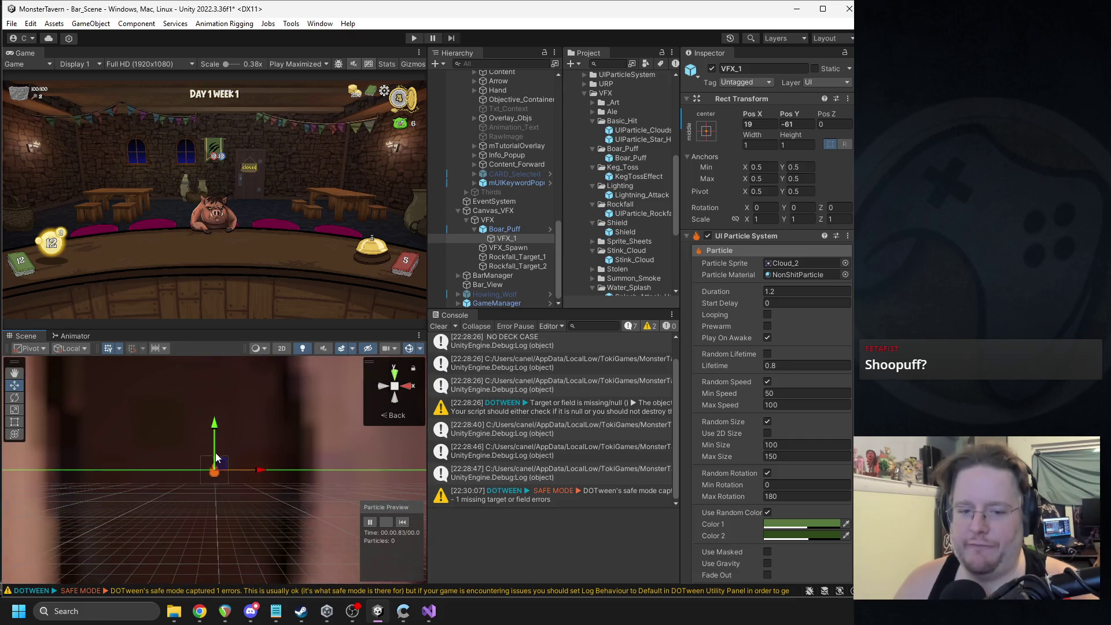
scroll(217, 463, down, 10)
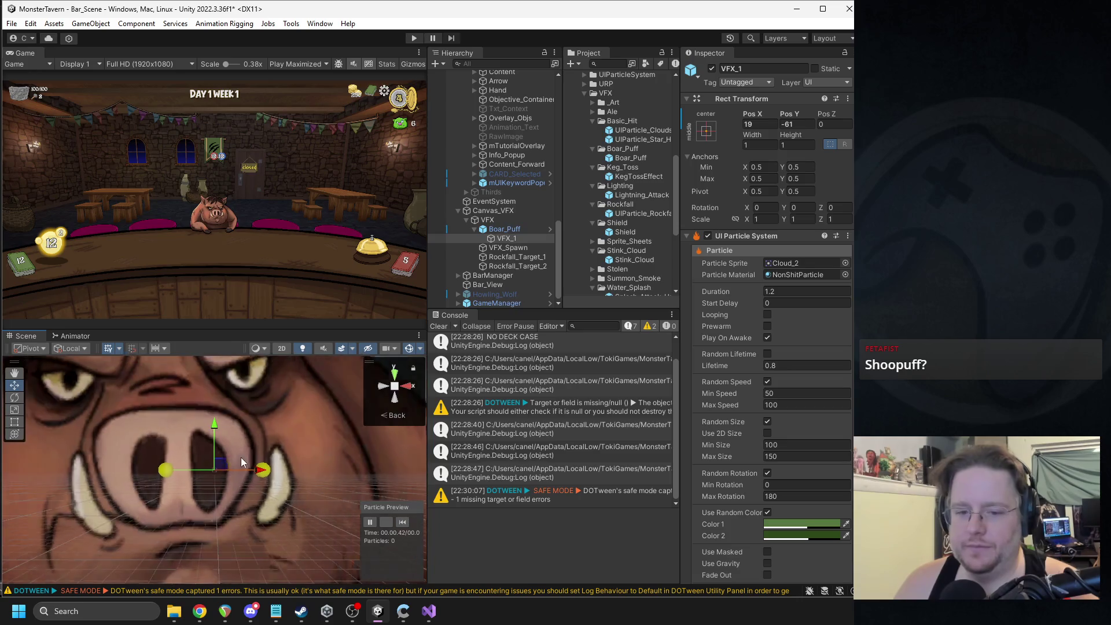
scroll(236, 475, down, 2)
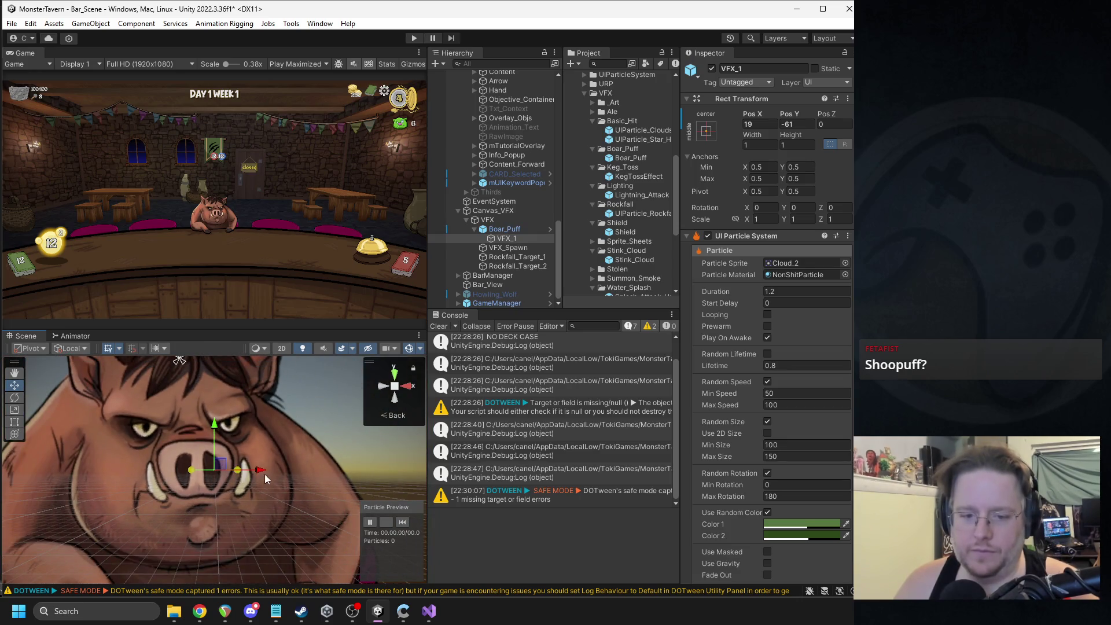
scroll(265, 479, down, 2)
drag(258, 474, 243, 475)
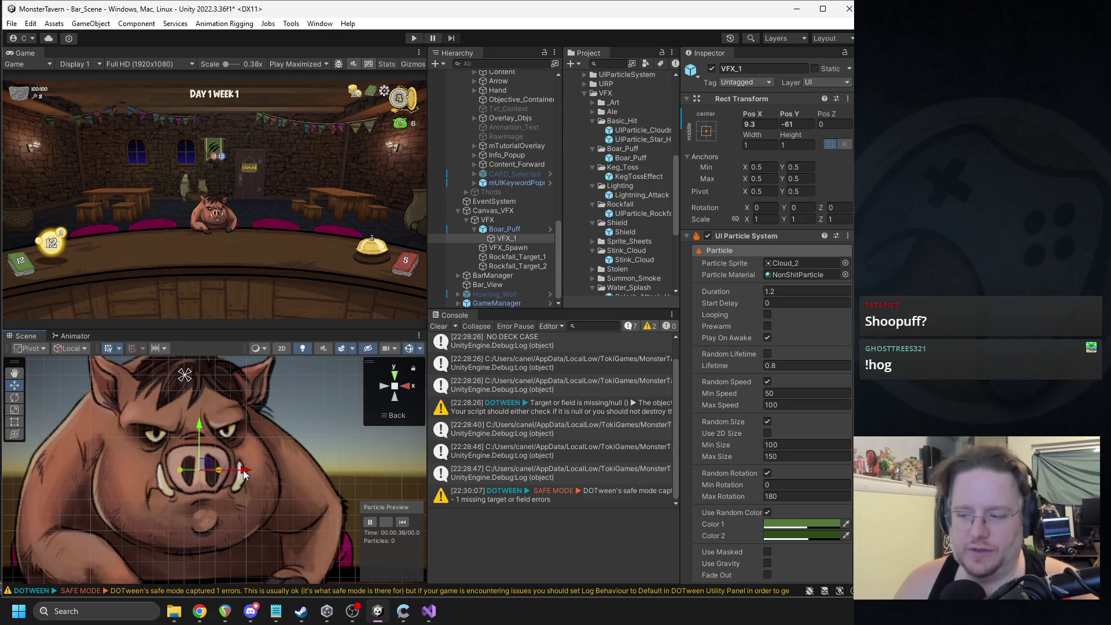
Step: Undo a stray duplicate, rename VFX_1 to VFX_Nose_Puff_L and nudge it left to x 1.5
click(506, 238)
key(ctrl+d)
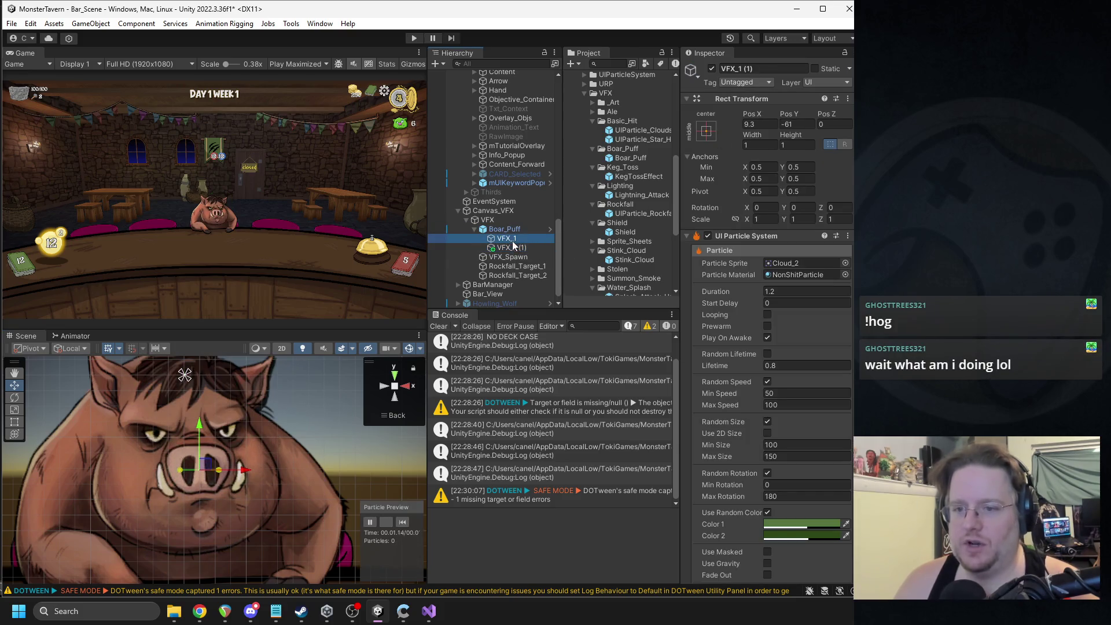
key(ctrl+z)
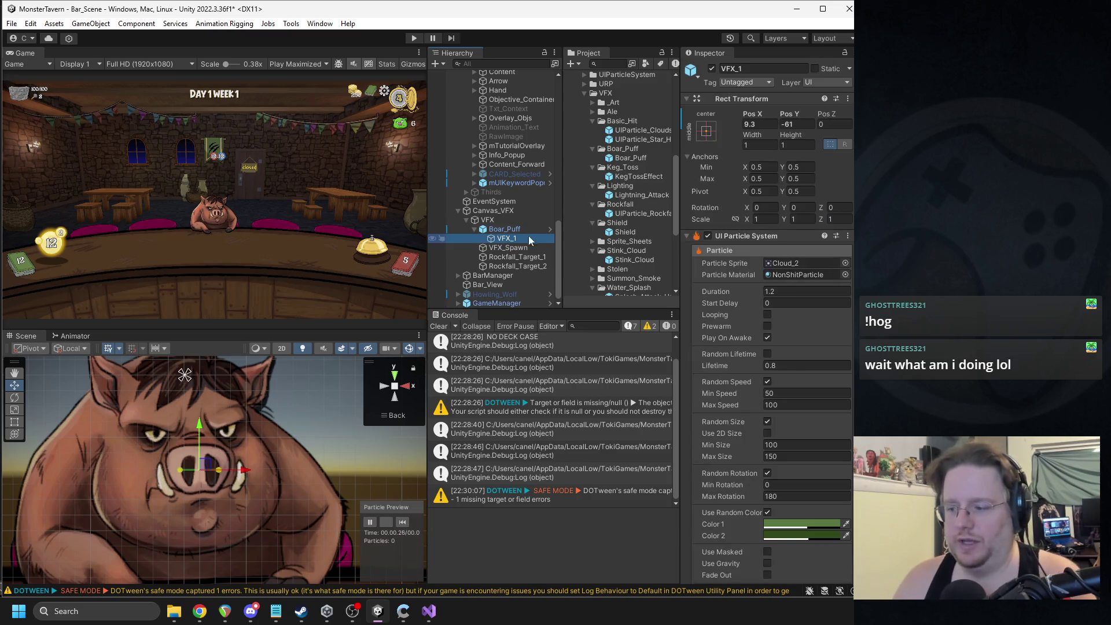
click(770, 67)
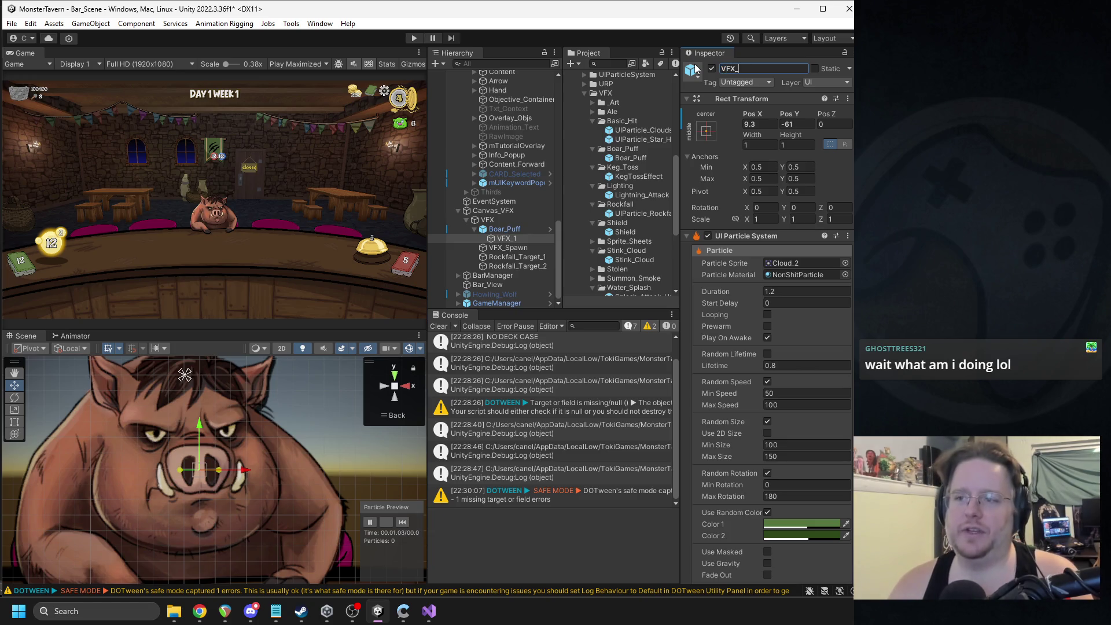
text(Nose_Puff_L)
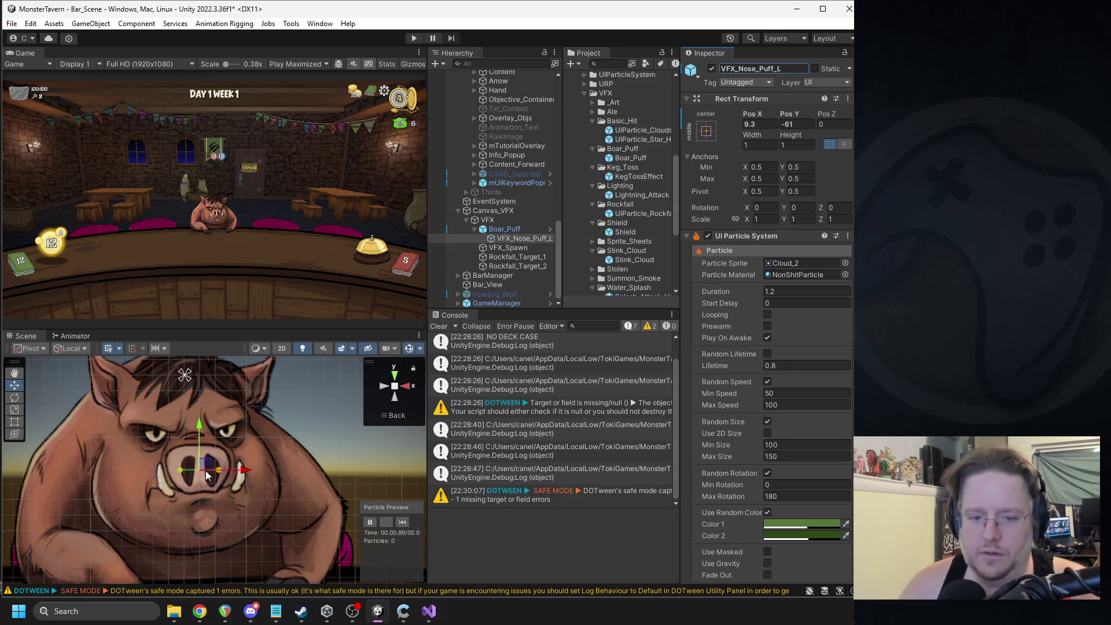
drag(244, 474, 232, 478)
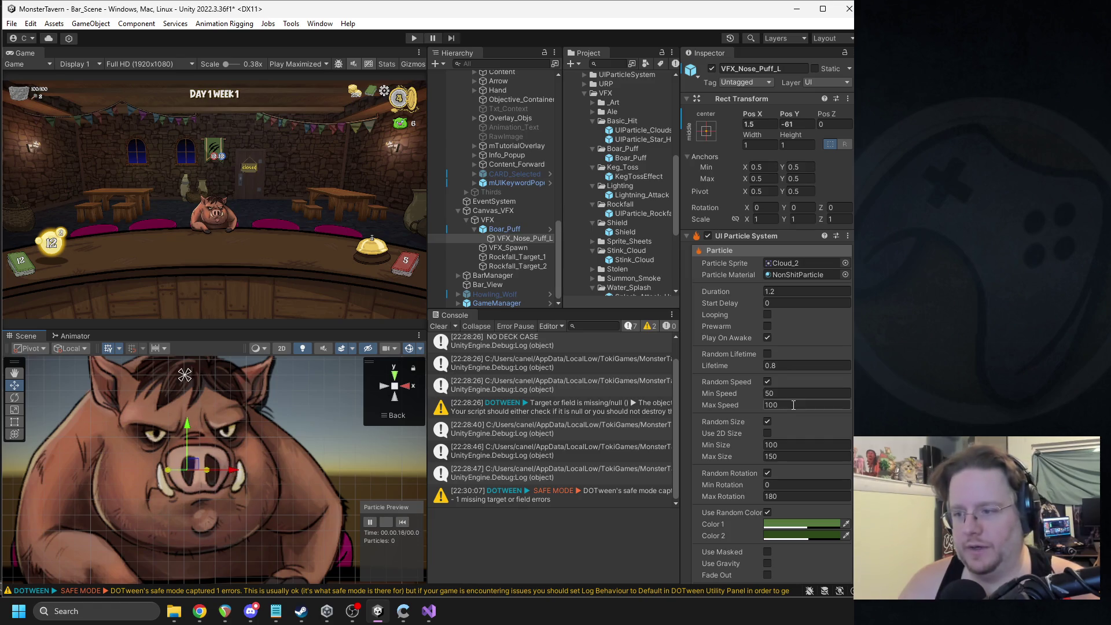
click(845, 263)
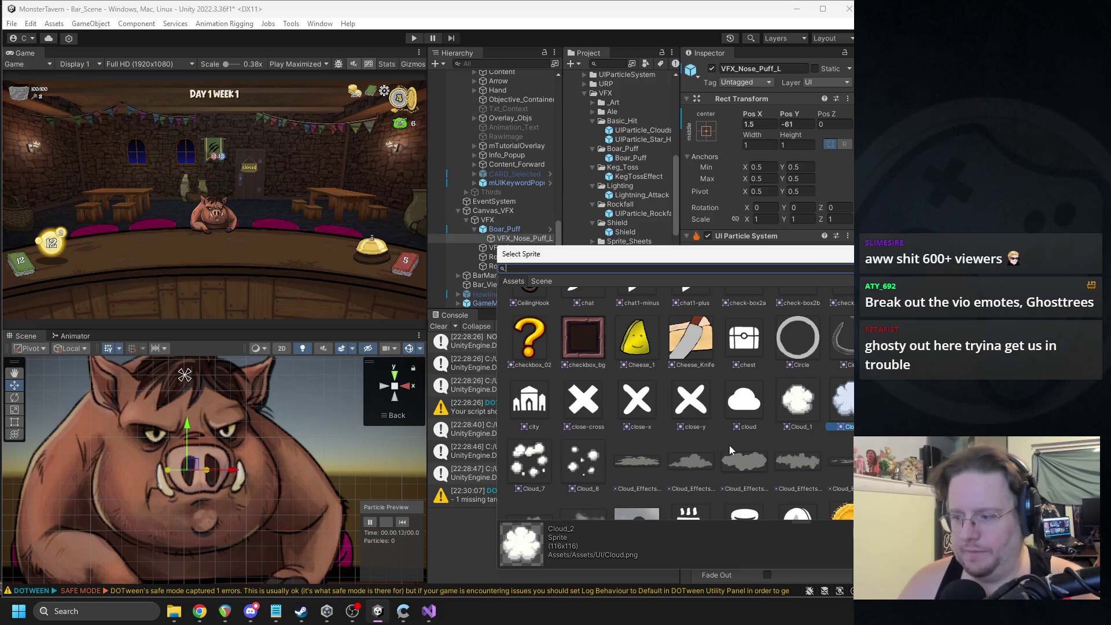
Step: Choose a Particle_Texture sprite as VFX_Nose_Puff_L's particle sprite
scroll(724, 438, down, 1)
scroll(730, 433, down, 2)
scroll(732, 434, up, 2)
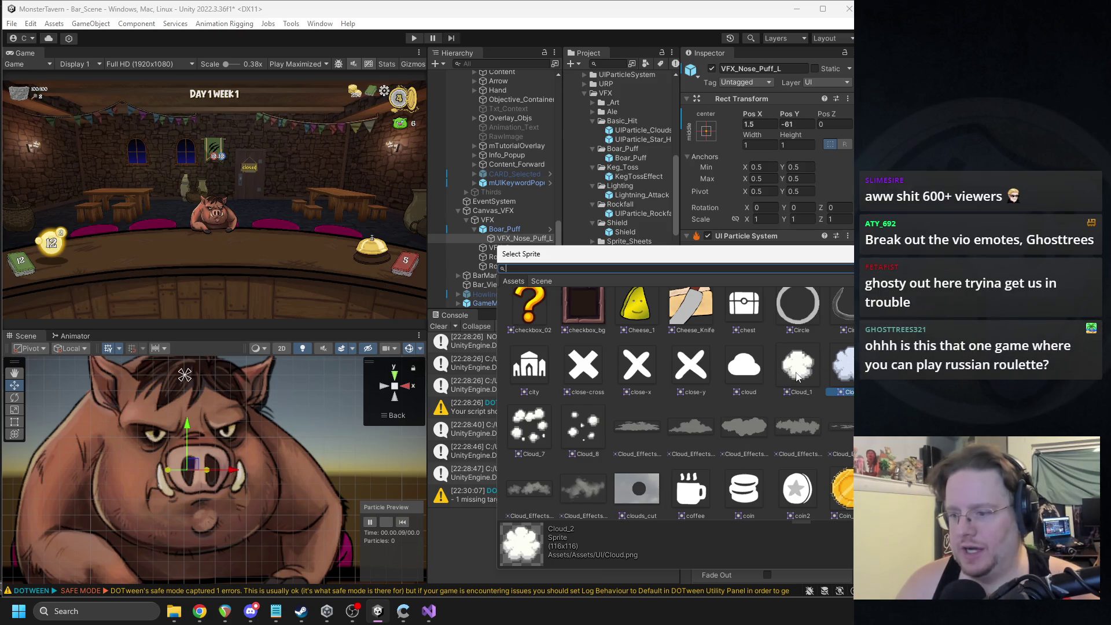
scroll(801, 377, down, 5)
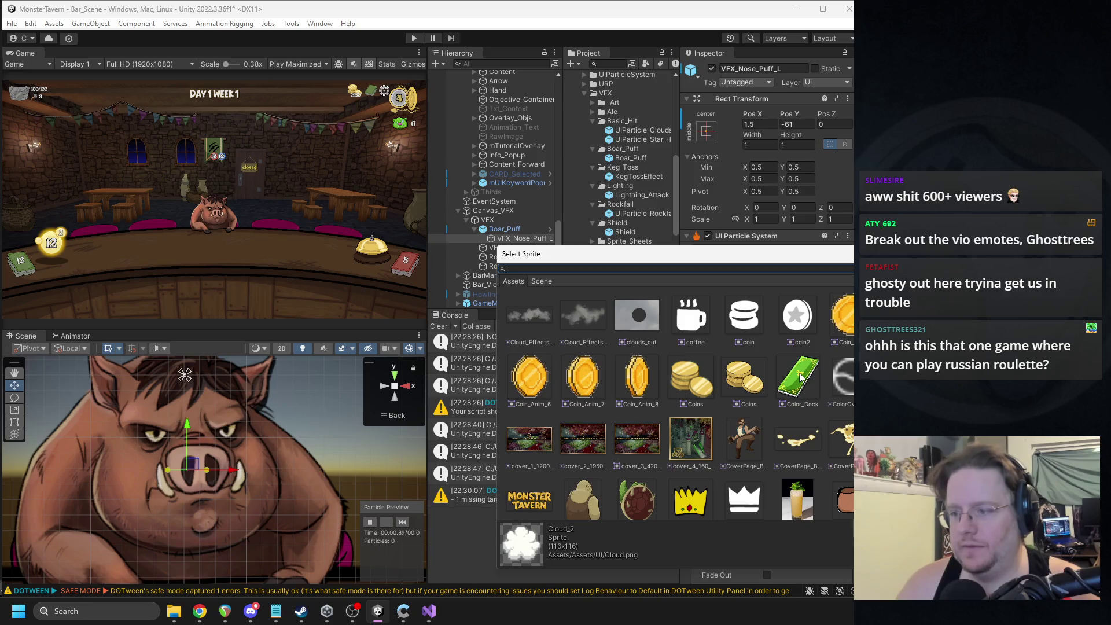
scroll(801, 377, down, 15)
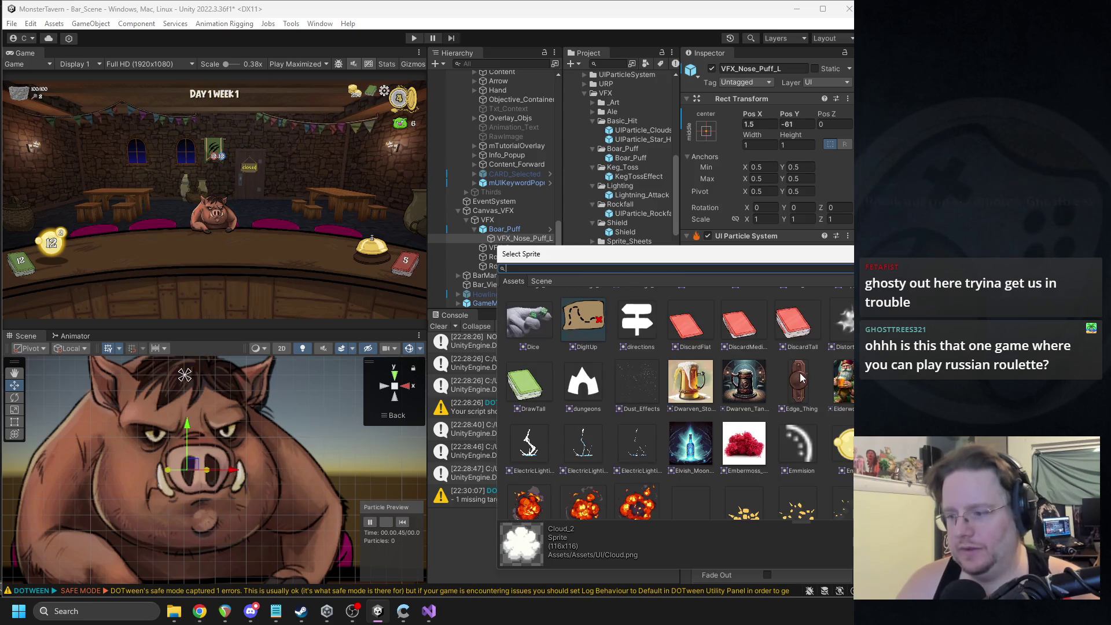
scroll(801, 377, down, 2)
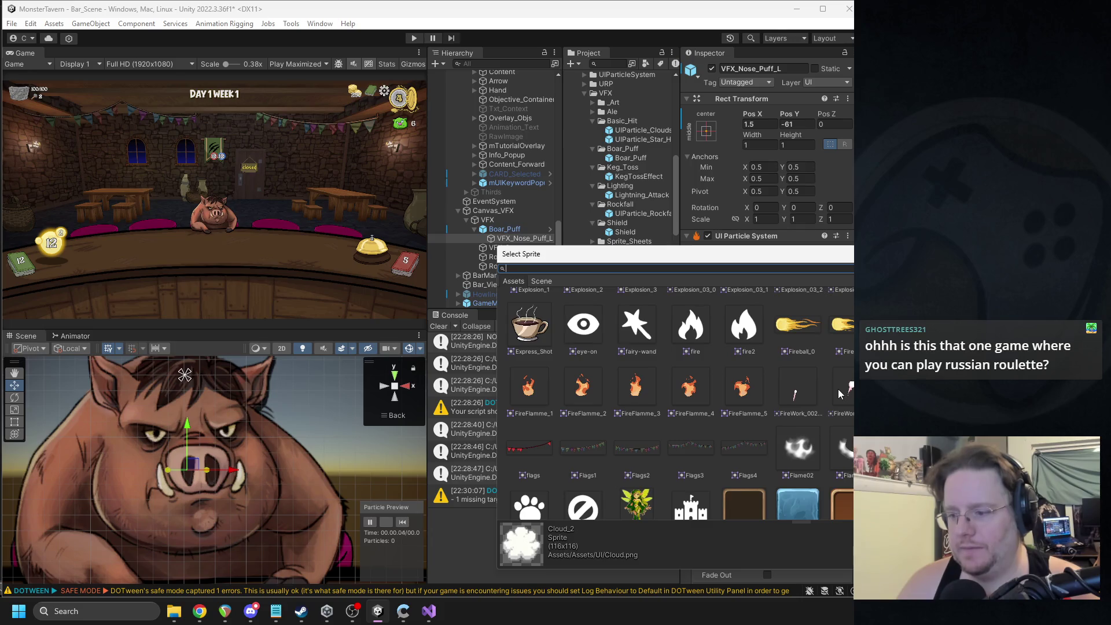
scroll(839, 393, down, 2)
scroll(839, 390, down, 5)
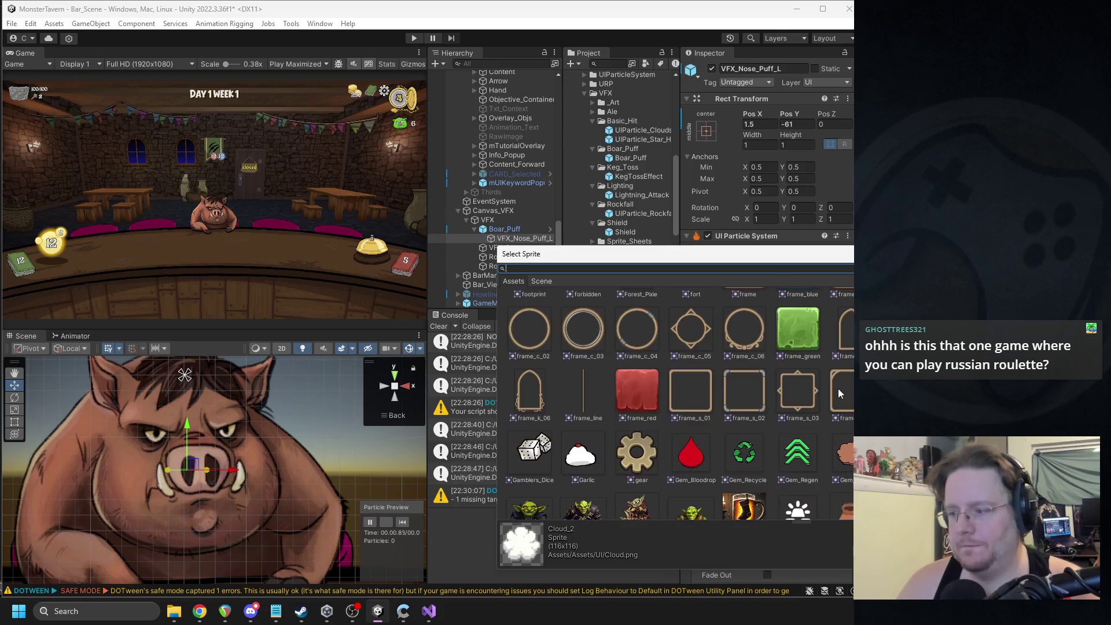
scroll(839, 390, down, 5)
scroll(839, 393, down, 12)
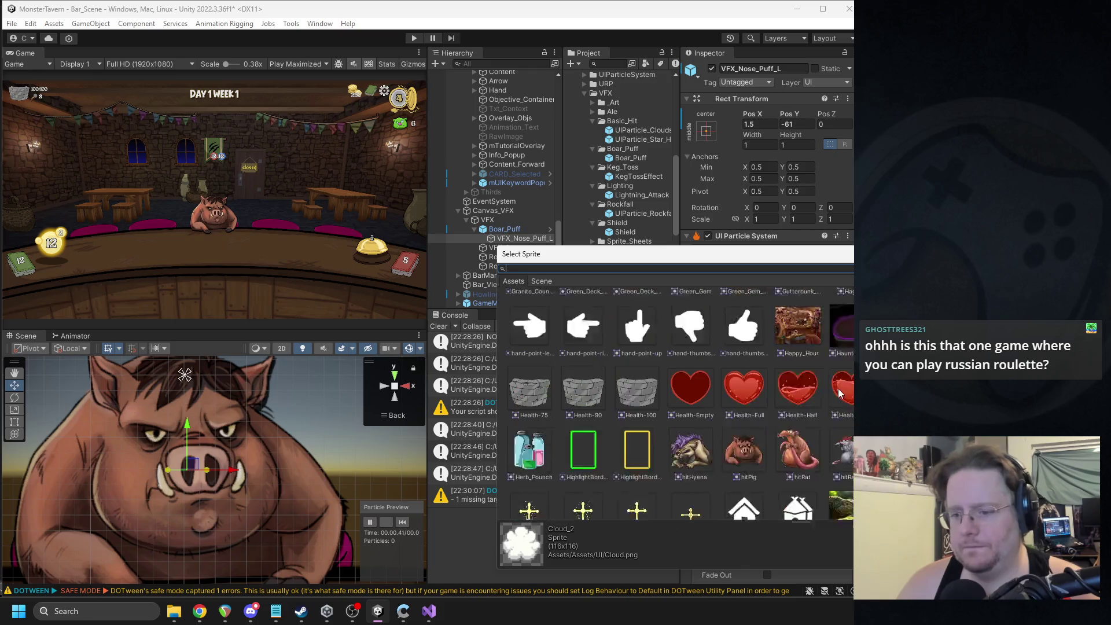
scroll(841, 393, down, 1)
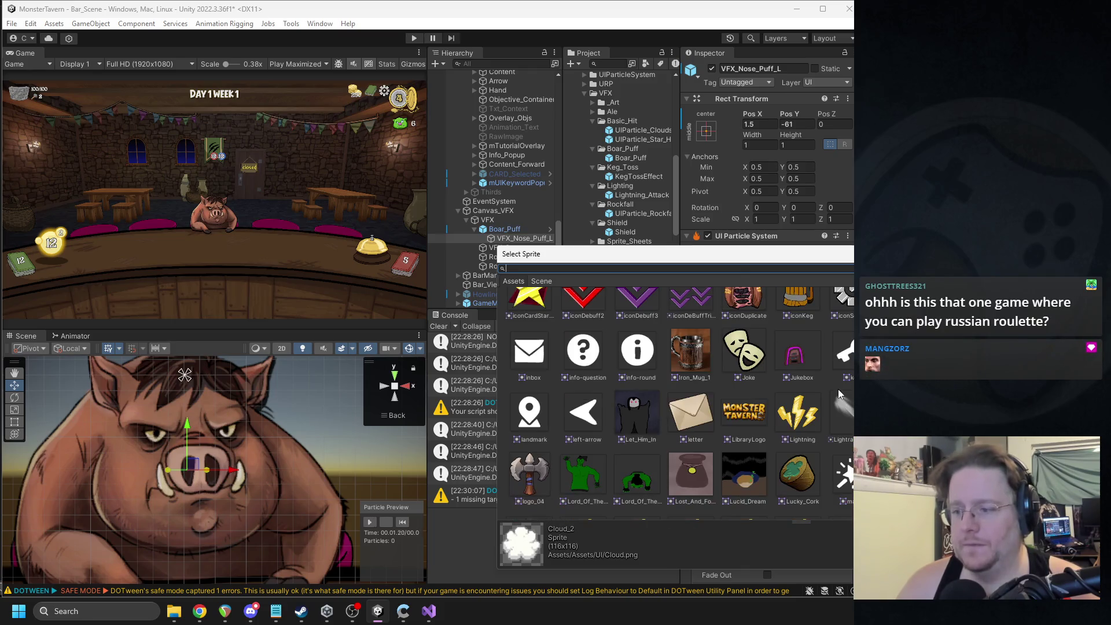
scroll(843, 400, down, 4)
scroll(845, 405, down, 4)
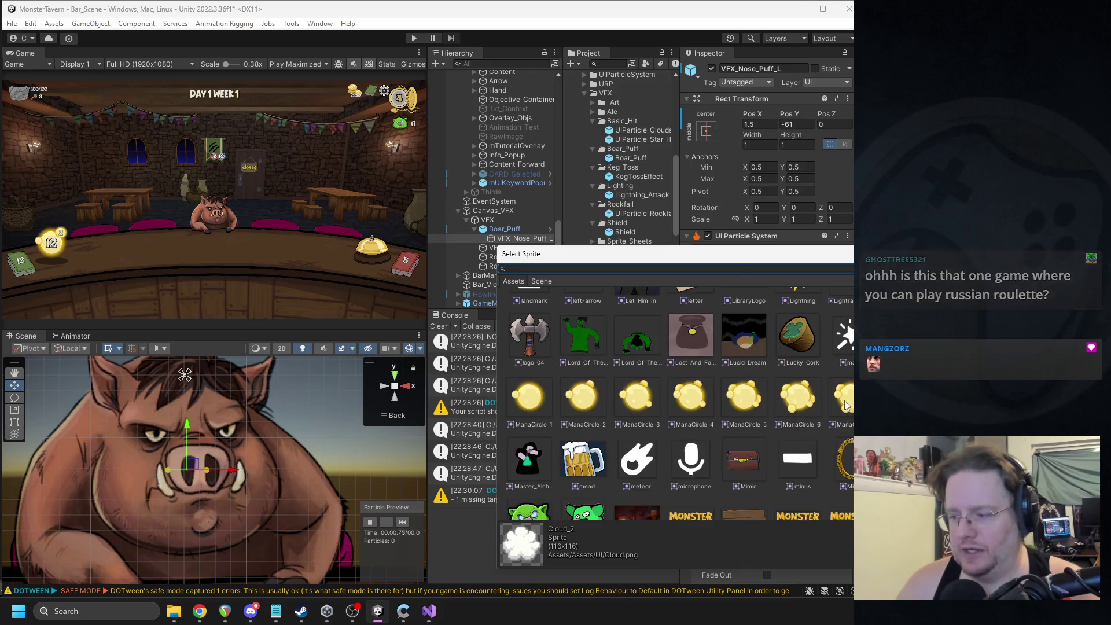
scroll(845, 405, down, 6)
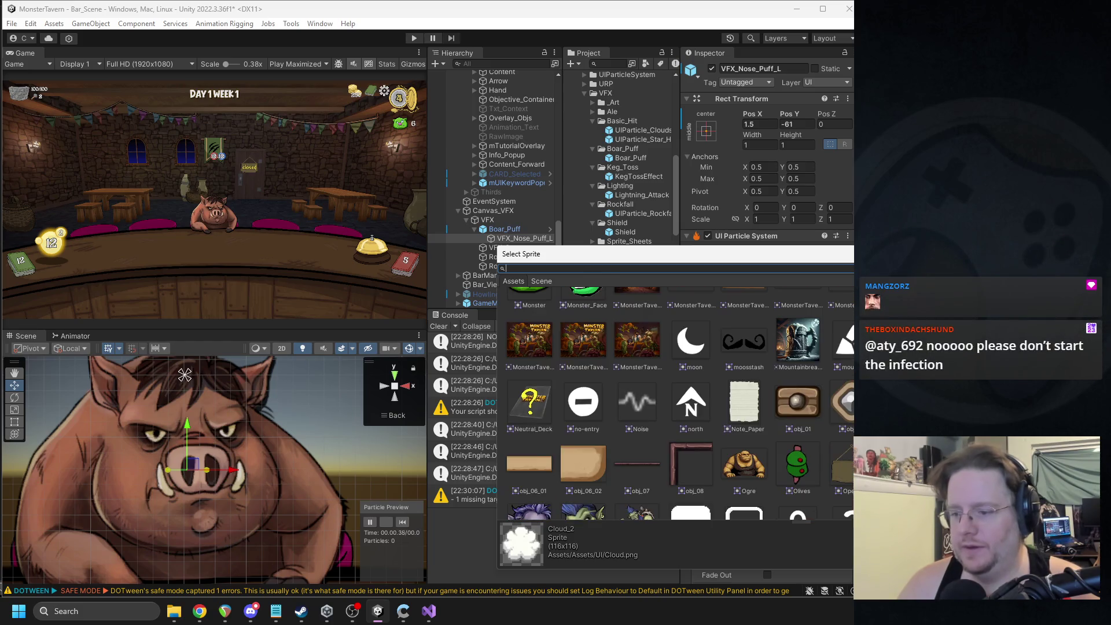
scroll(677, 399, down, 5)
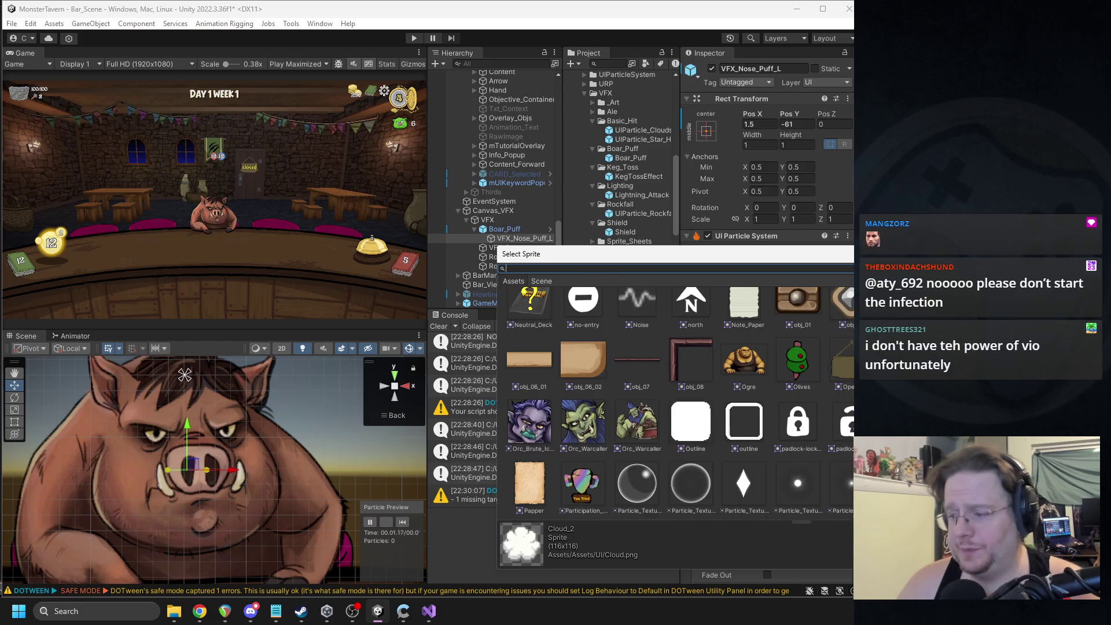
key(Escape)
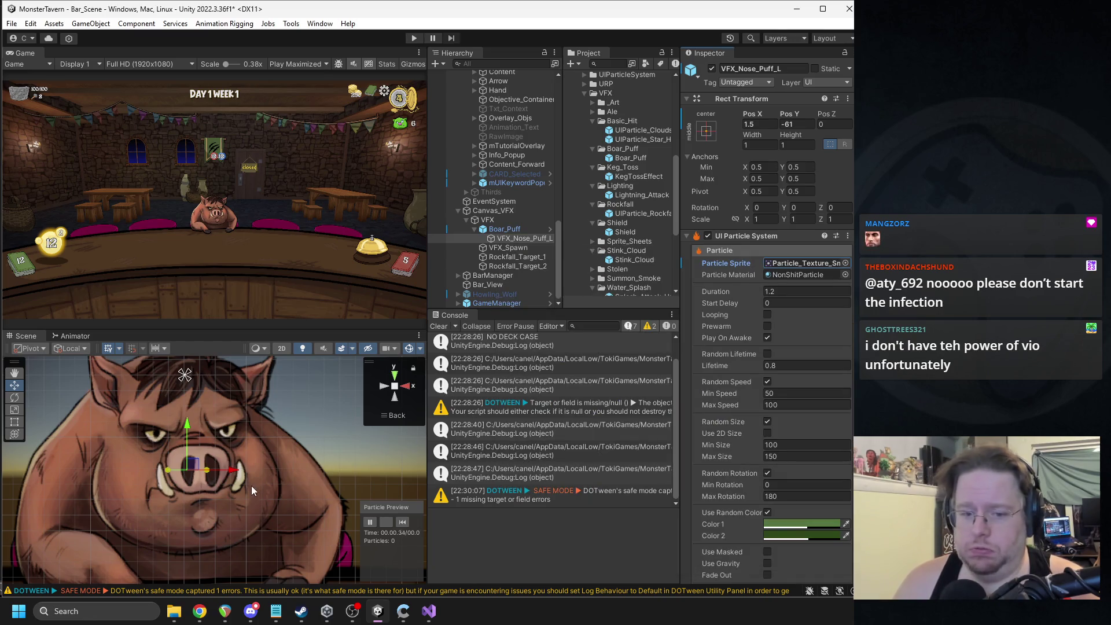
Step: Make Color 1 and Color 2 white/light grey, turn off Use Random Color, and restart the preview
drag(251, 485, 383, 442)
scroll(805, 381, down, 1)
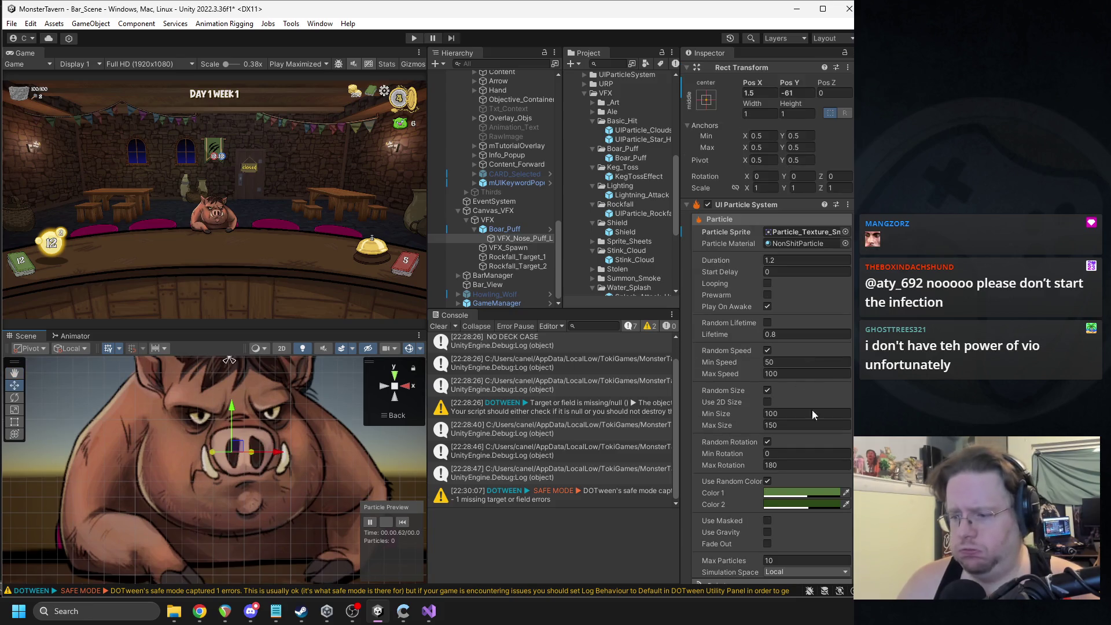
click(791, 493)
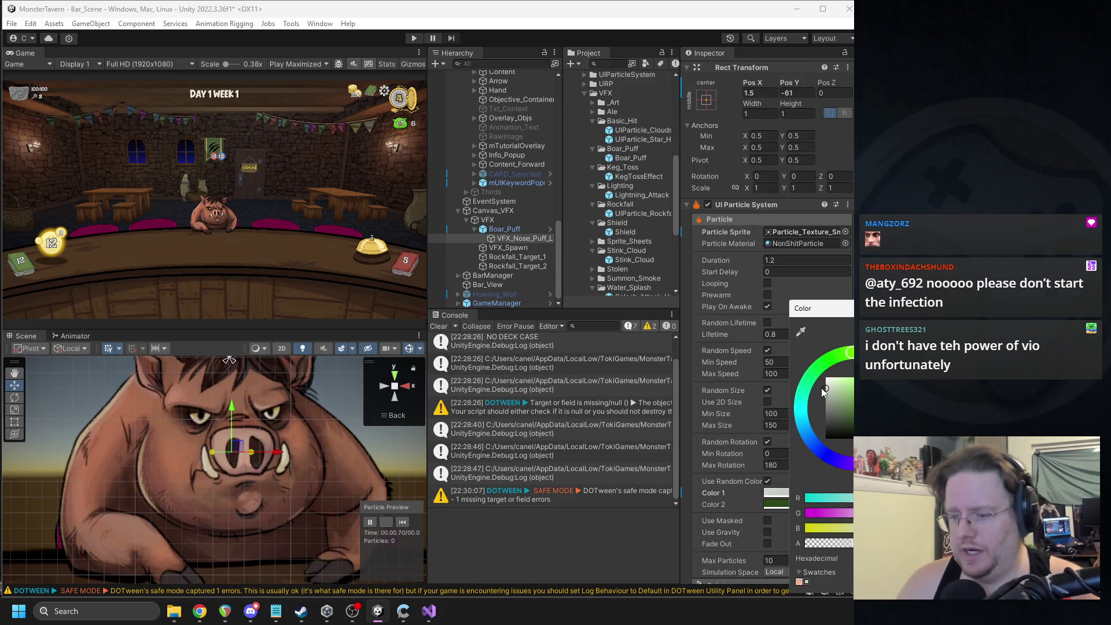
click(790, 471)
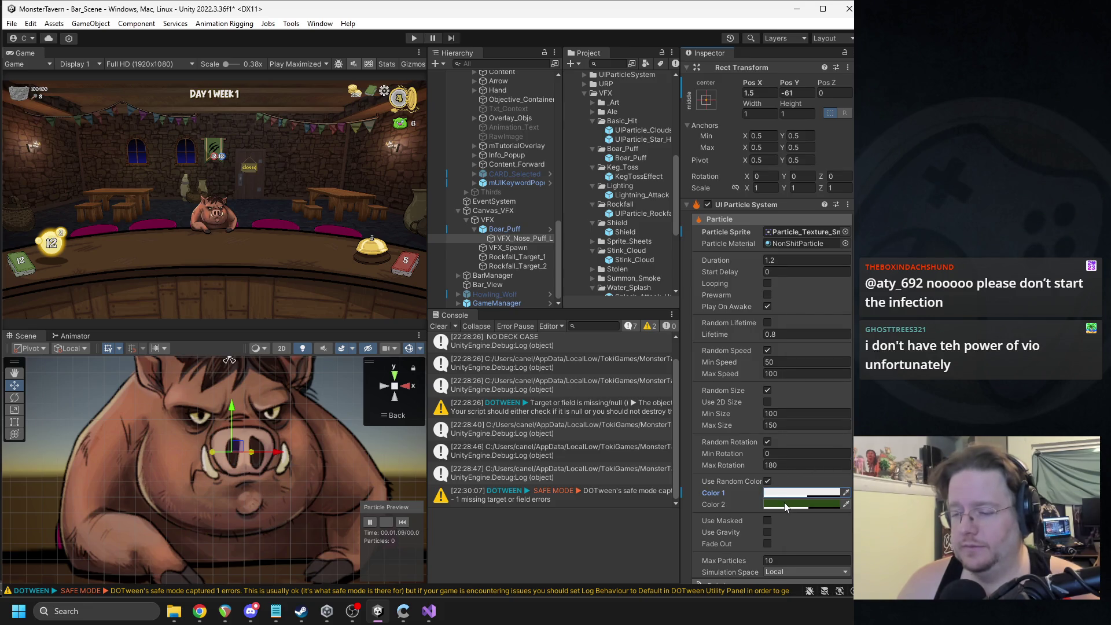
click(786, 501)
drag(822, 391, 819, 401)
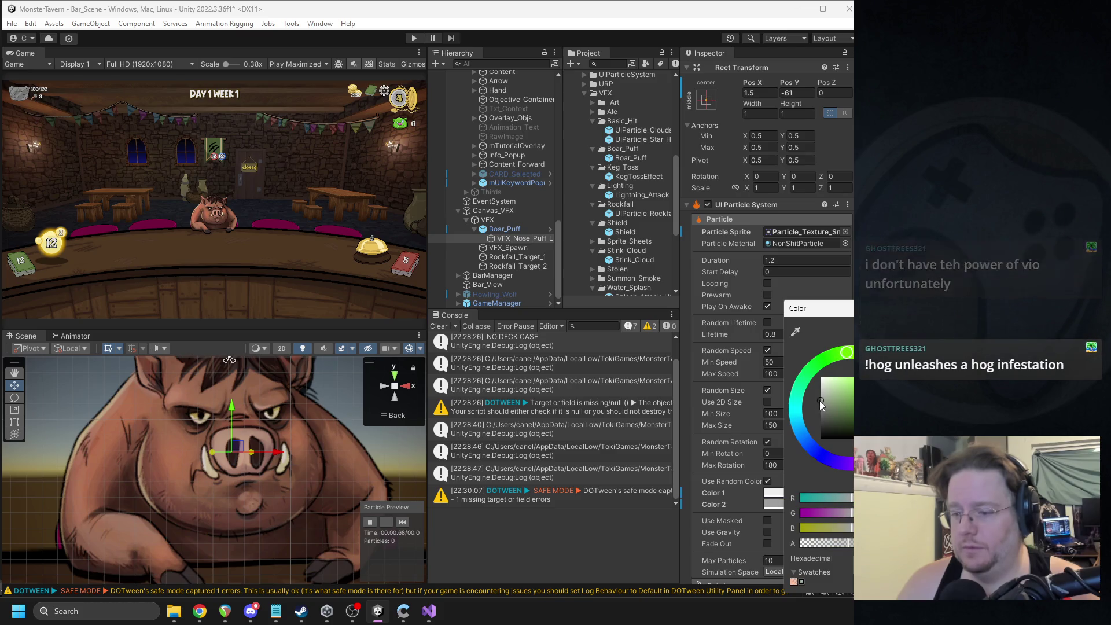
click(775, 445)
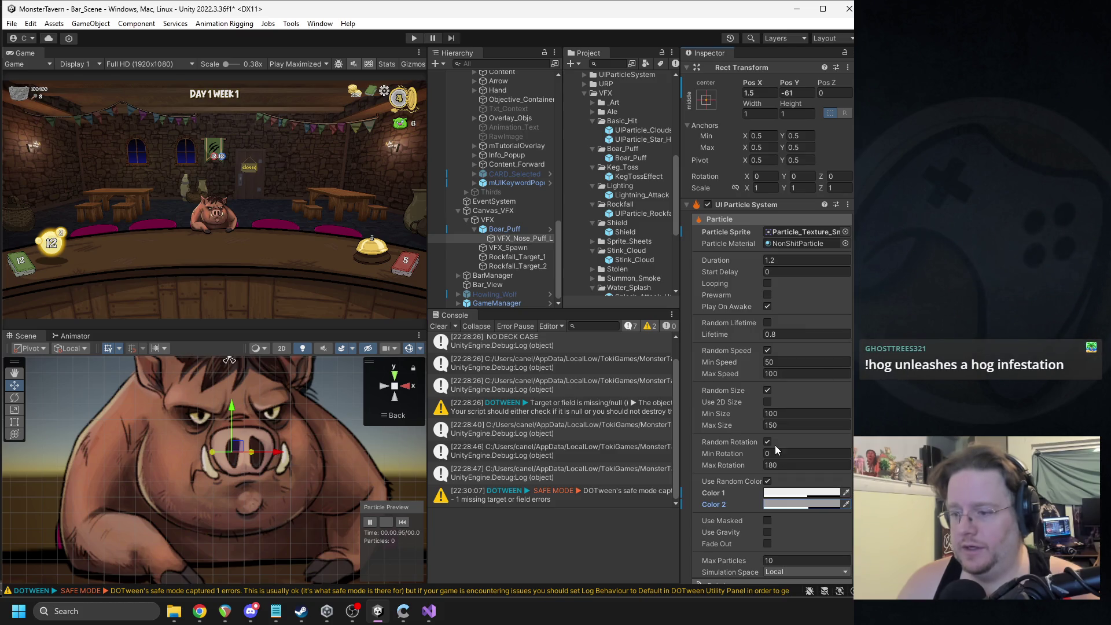
click(767, 482)
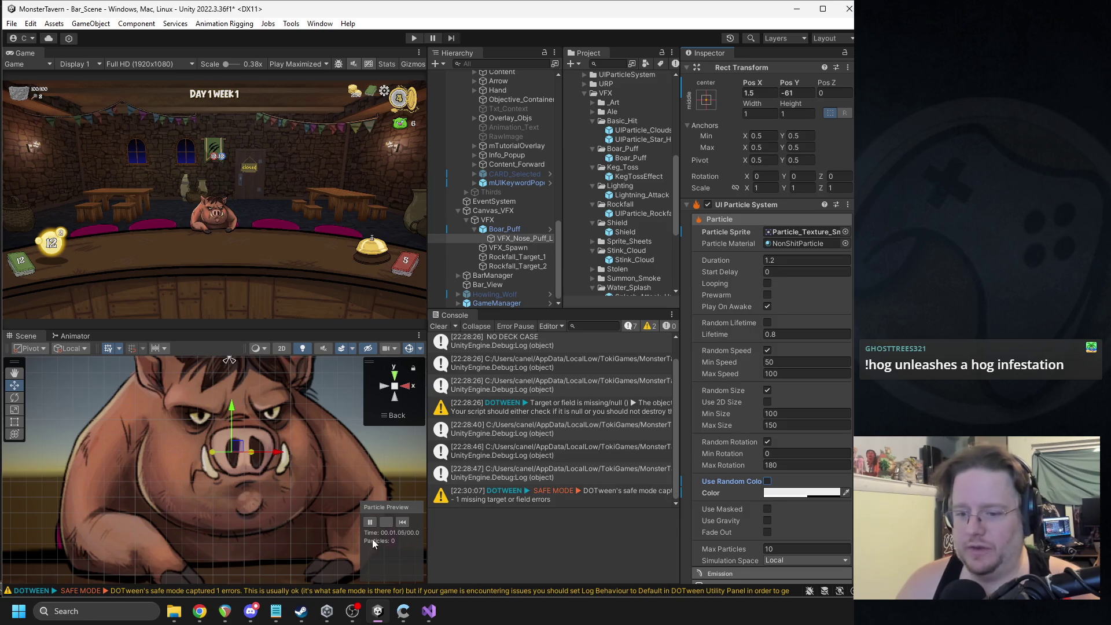
click(403, 521)
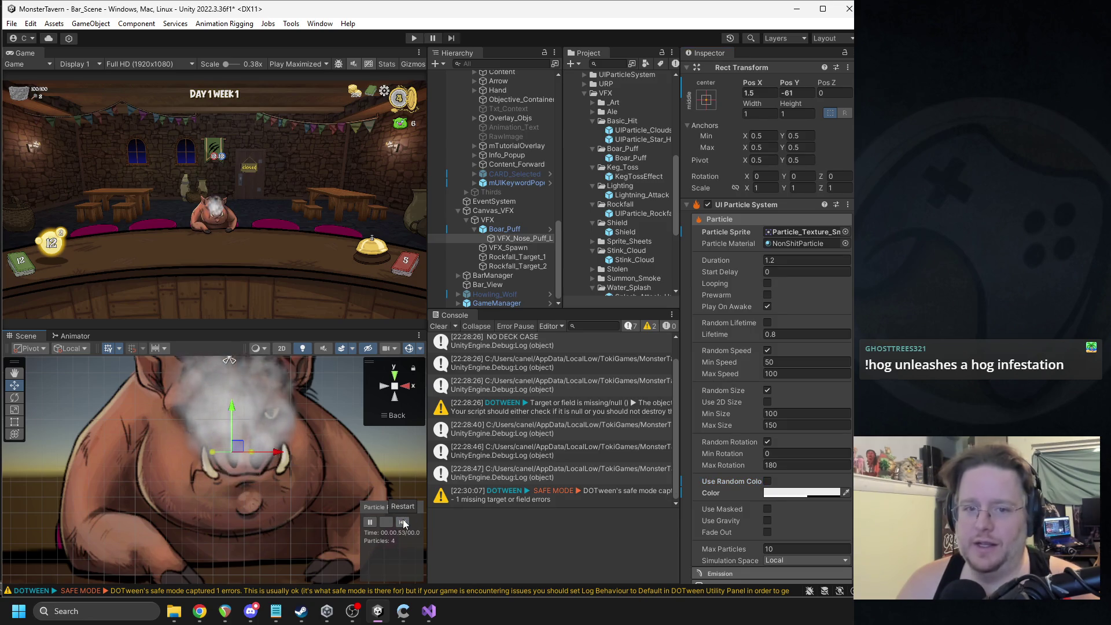
Step: Replay the nose puff preview several times to review the white smoke
click(403, 522)
click(402, 522)
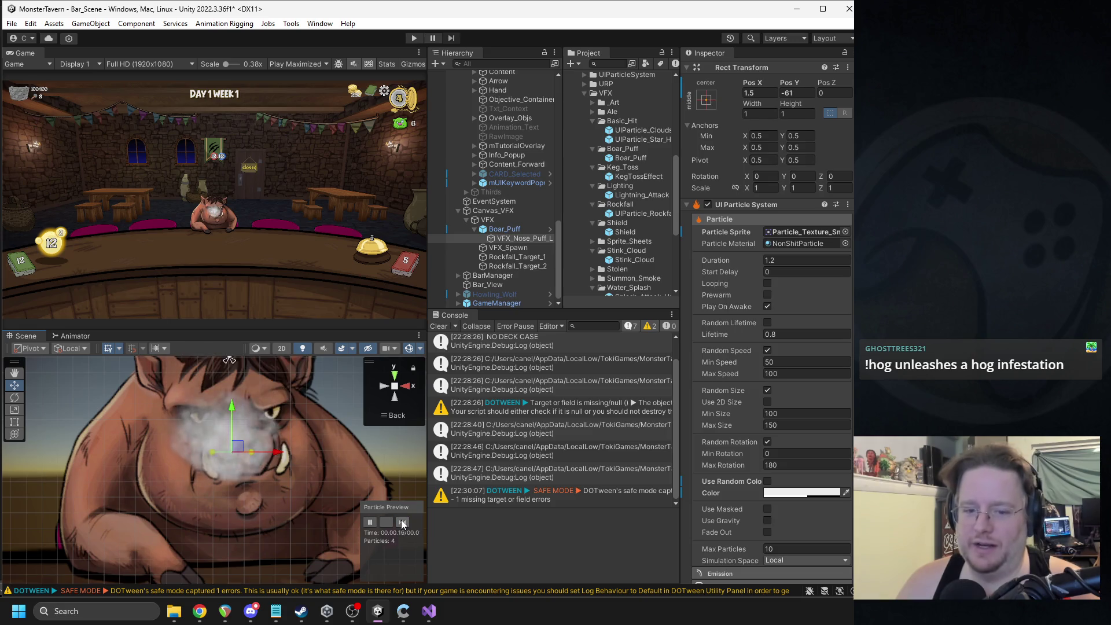
click(402, 522)
click(402, 521)
click(402, 522)
scroll(808, 386, down, 3)
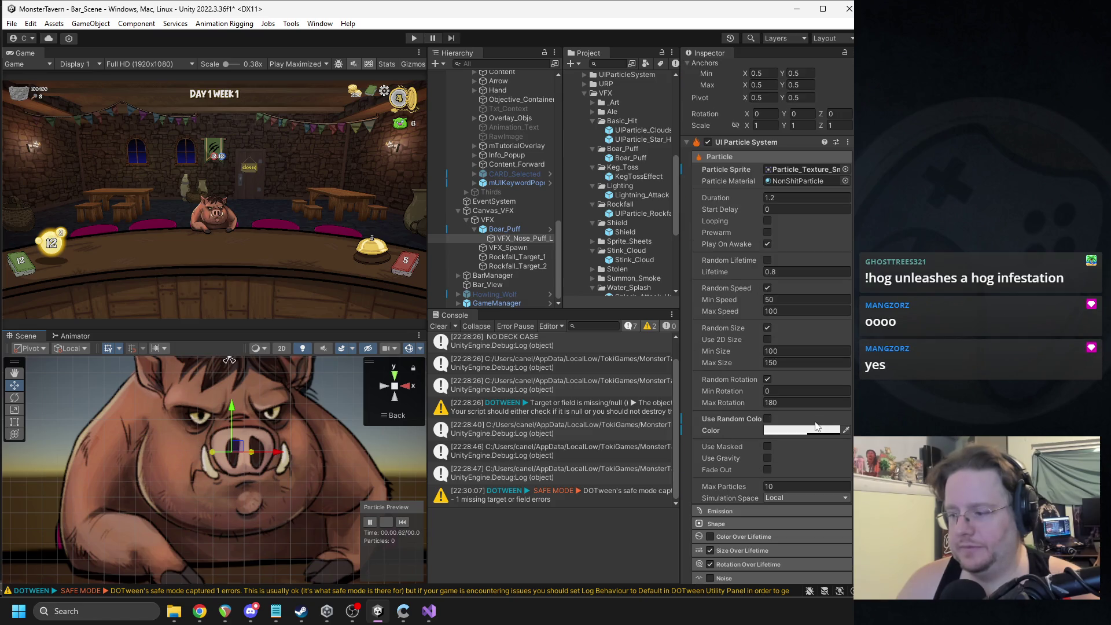
Step: Turn off Random Size, set Size to 60, and replay VFX_Nose_Puff_L to check it
click(770, 327)
click(785, 352)
text(60)
click(403, 522)
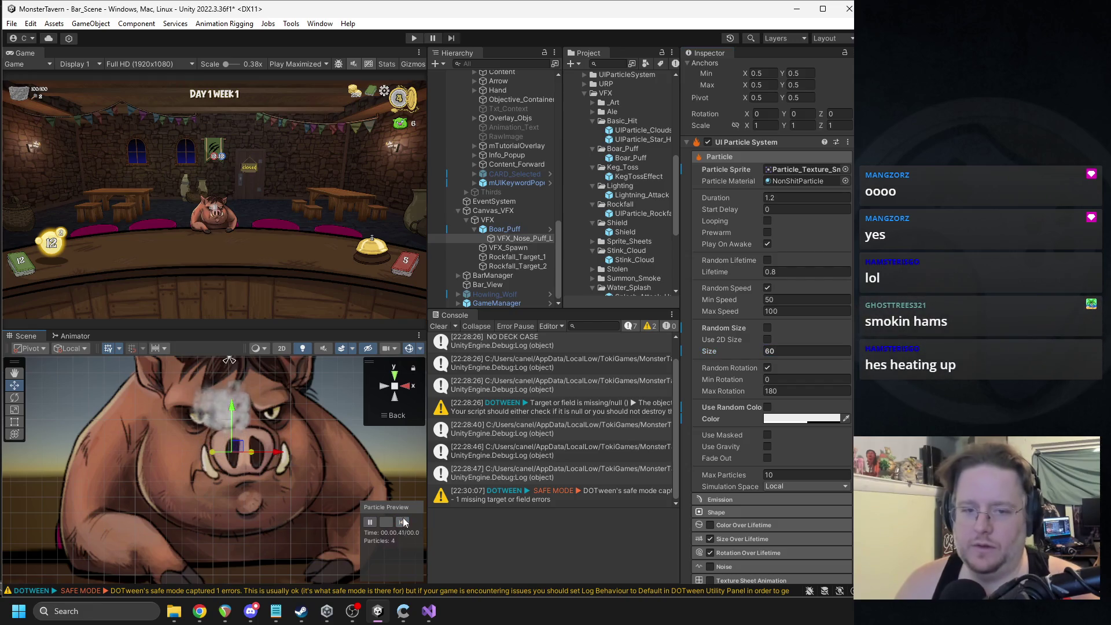
click(403, 520)
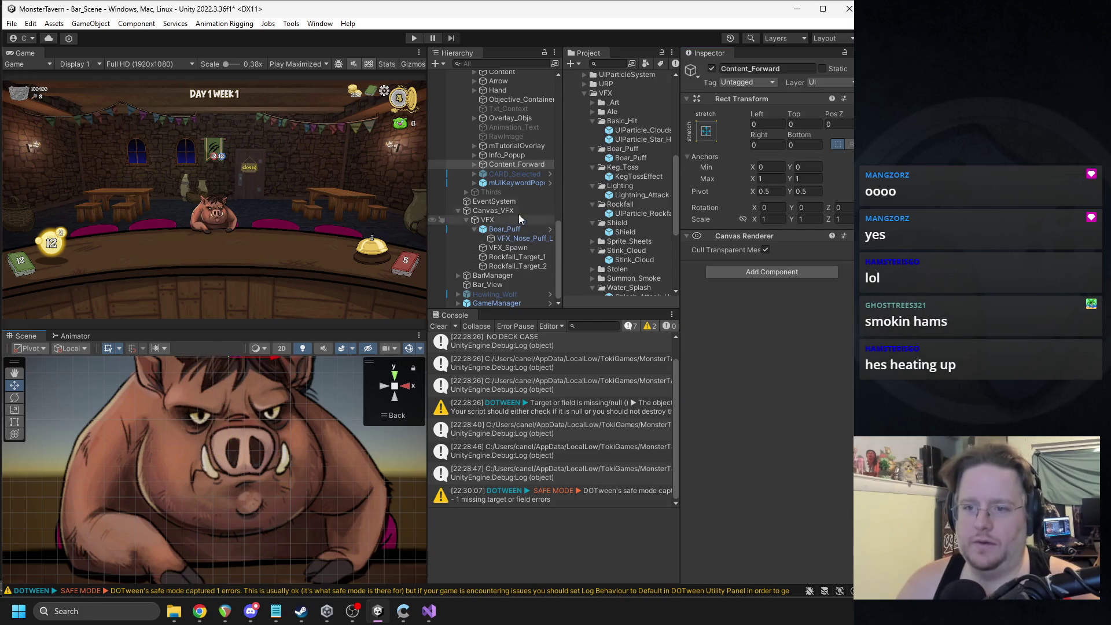
click(518, 239)
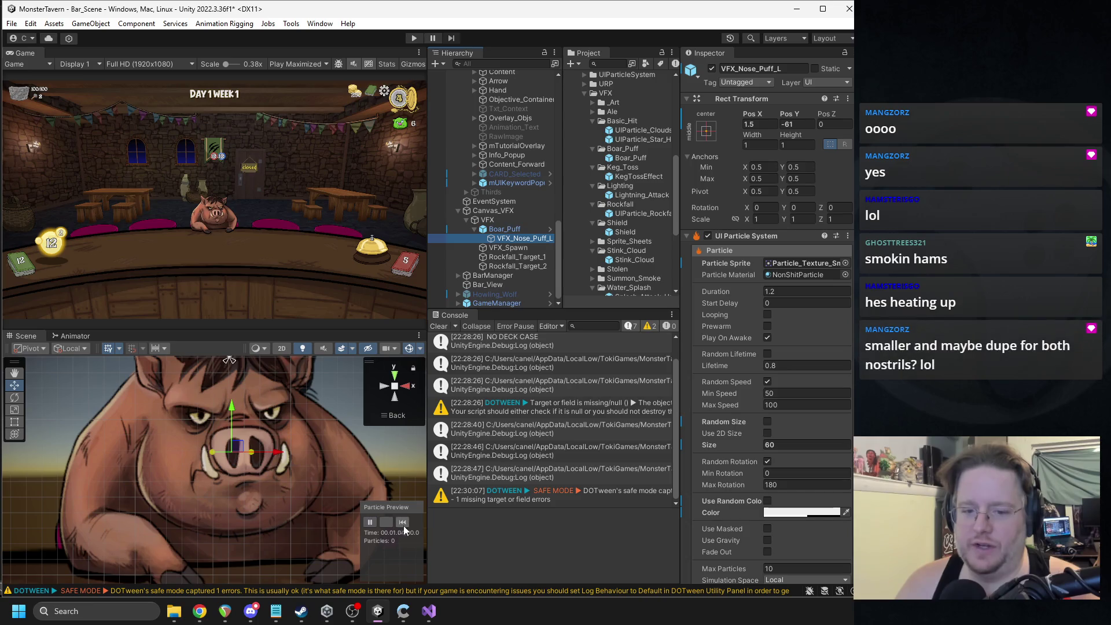
click(404, 523)
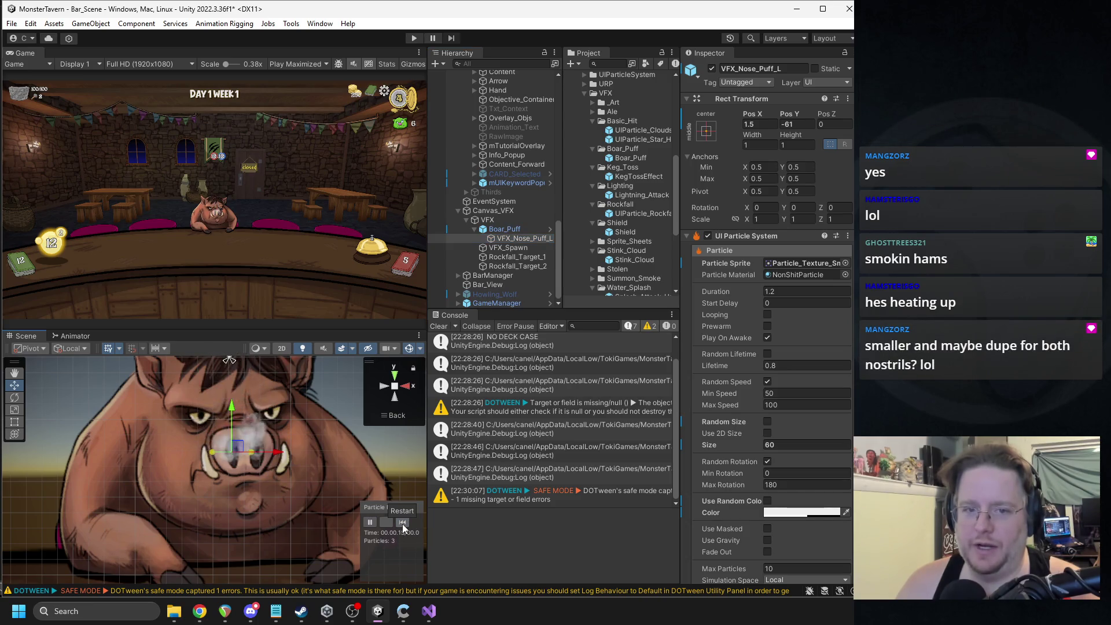
click(402, 523)
click(401, 523)
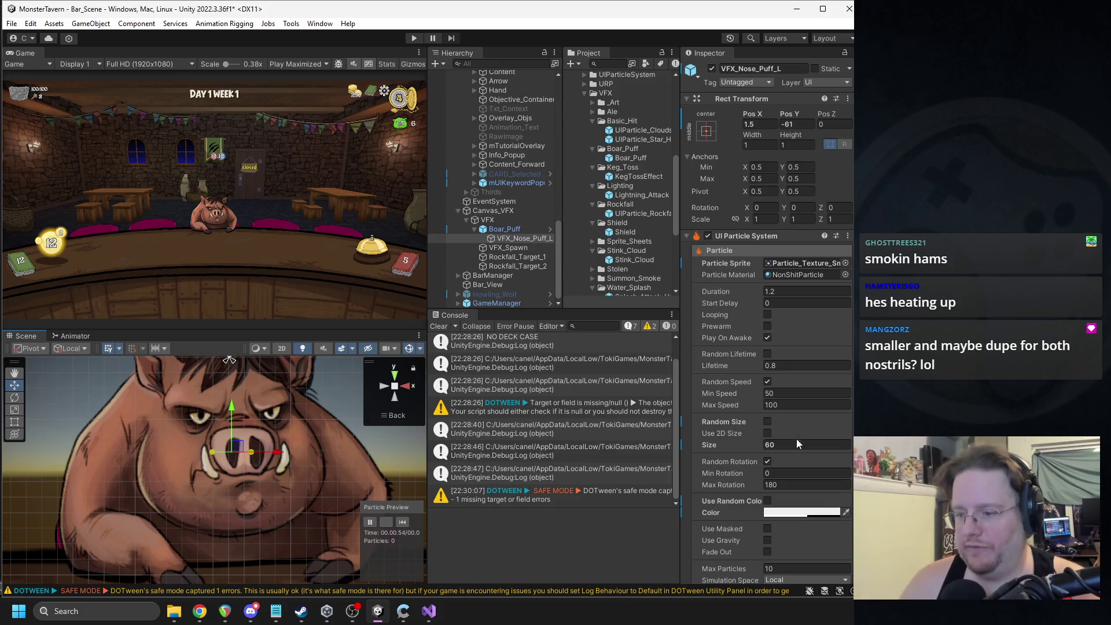
scroll(782, 459, down, 5)
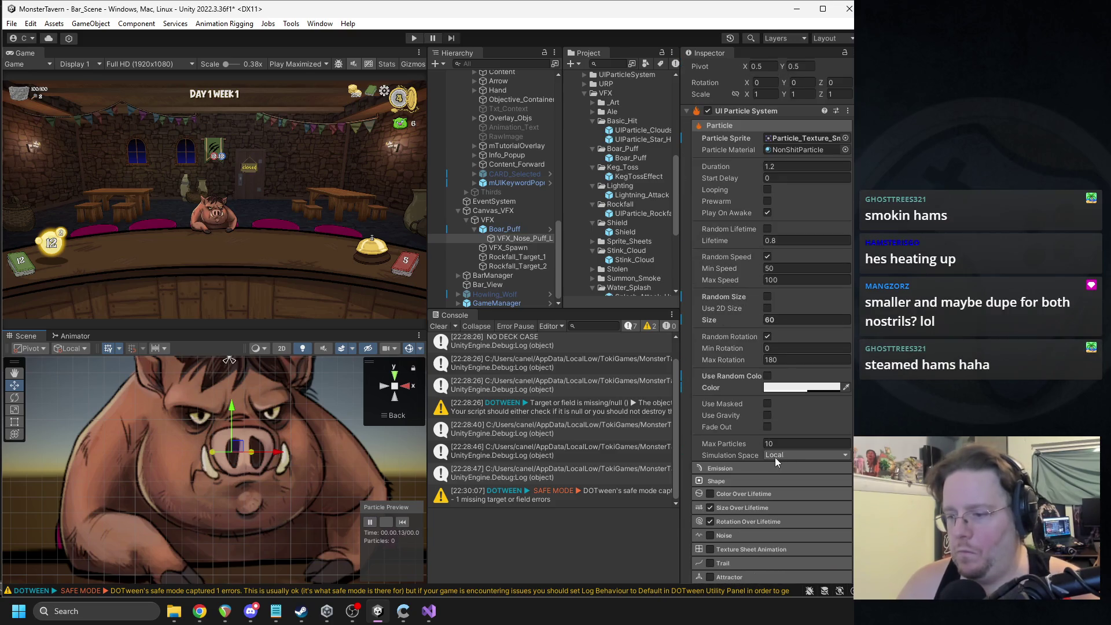
scroll(770, 461, down, 1)
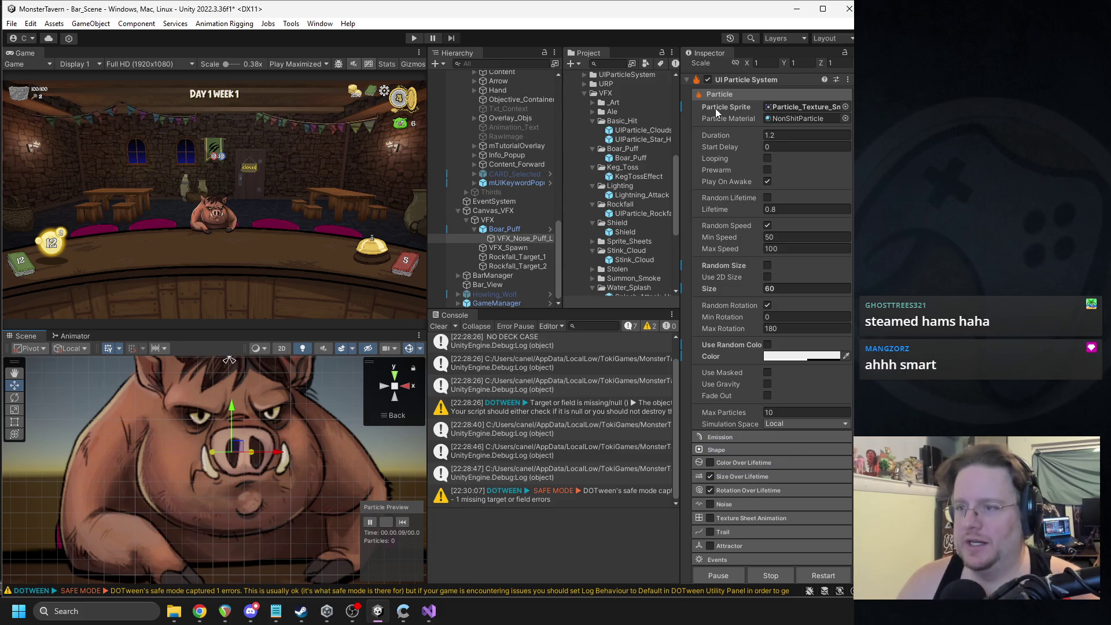
scroll(697, 144, up, 1)
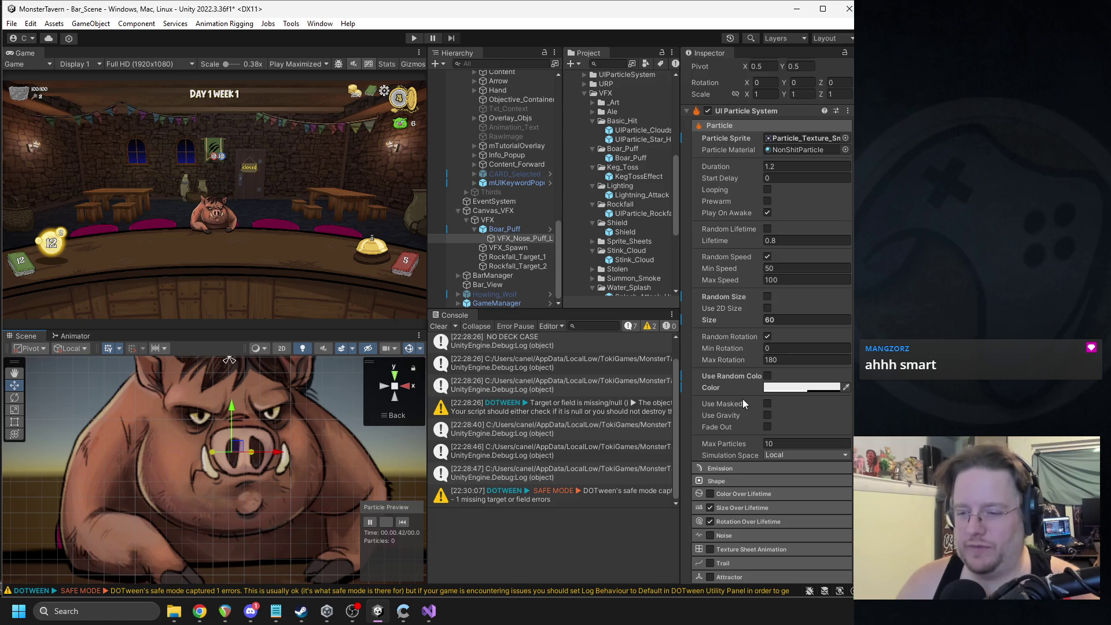
scroll(755, 433, down, 3)
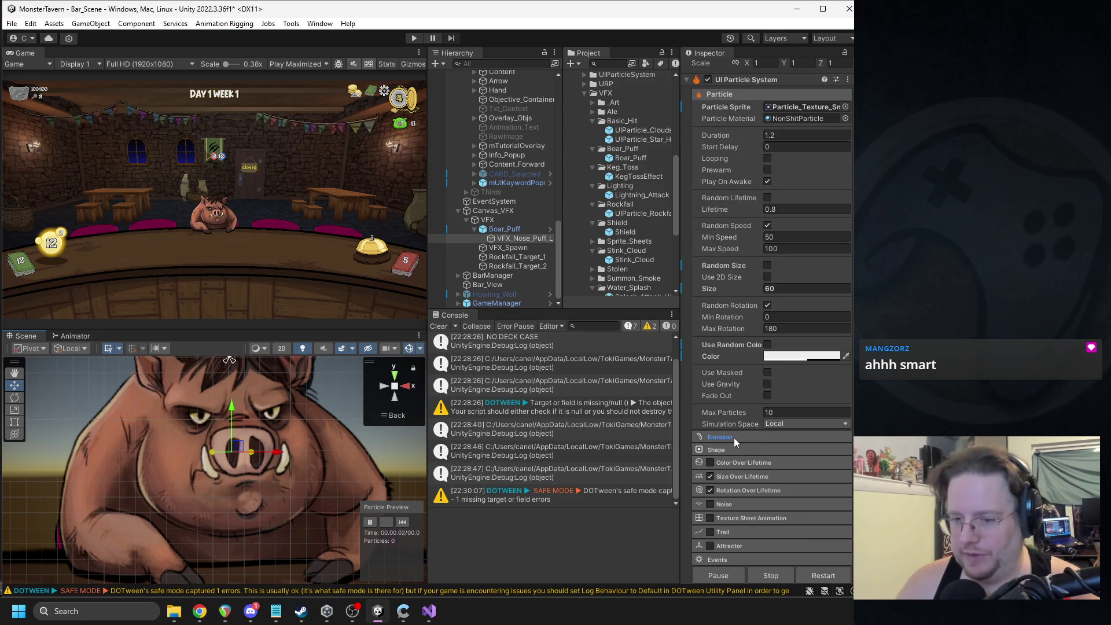
Step: Remove Bursts 3 and 2, leaving one burst of 1 particle at time 0
click(734, 438)
scroll(791, 449, down, 5)
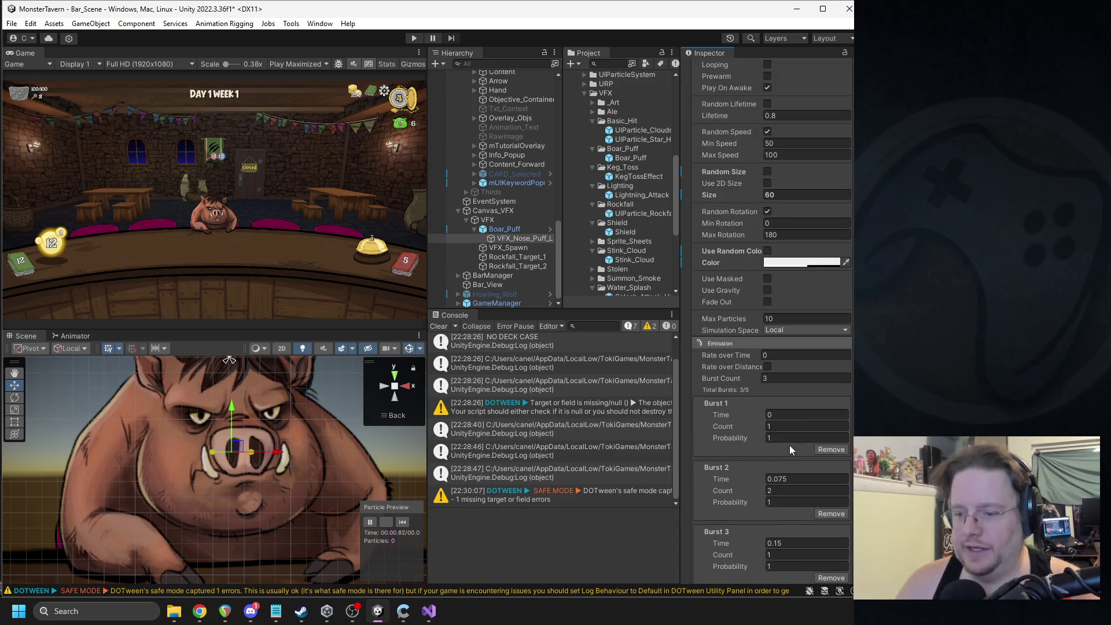
scroll(790, 446, down, 3)
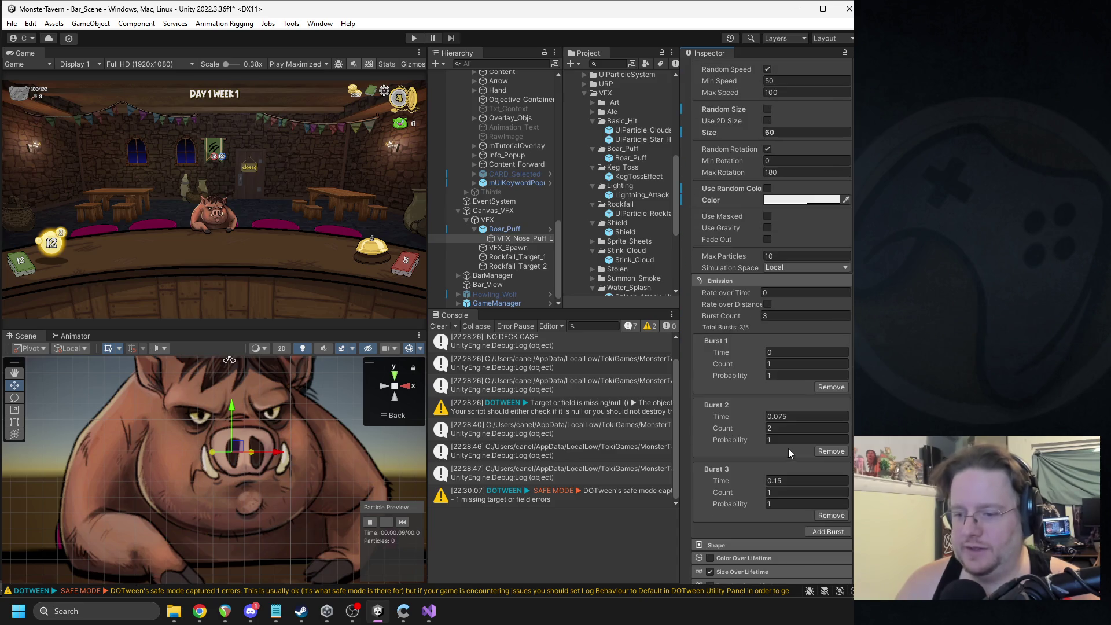
click(831, 515)
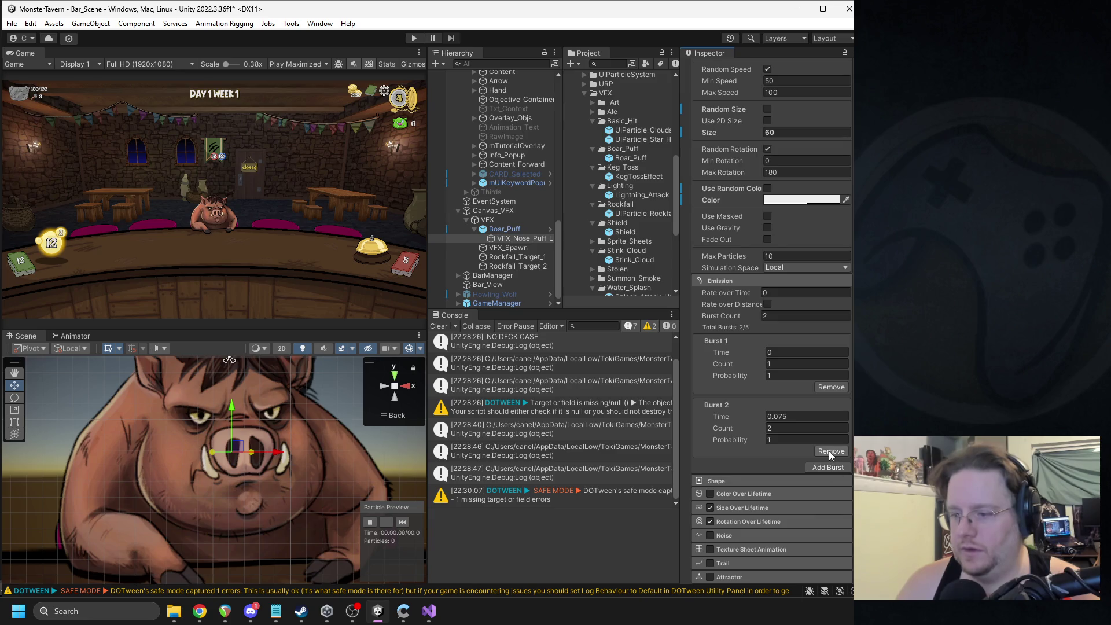
click(405, 522)
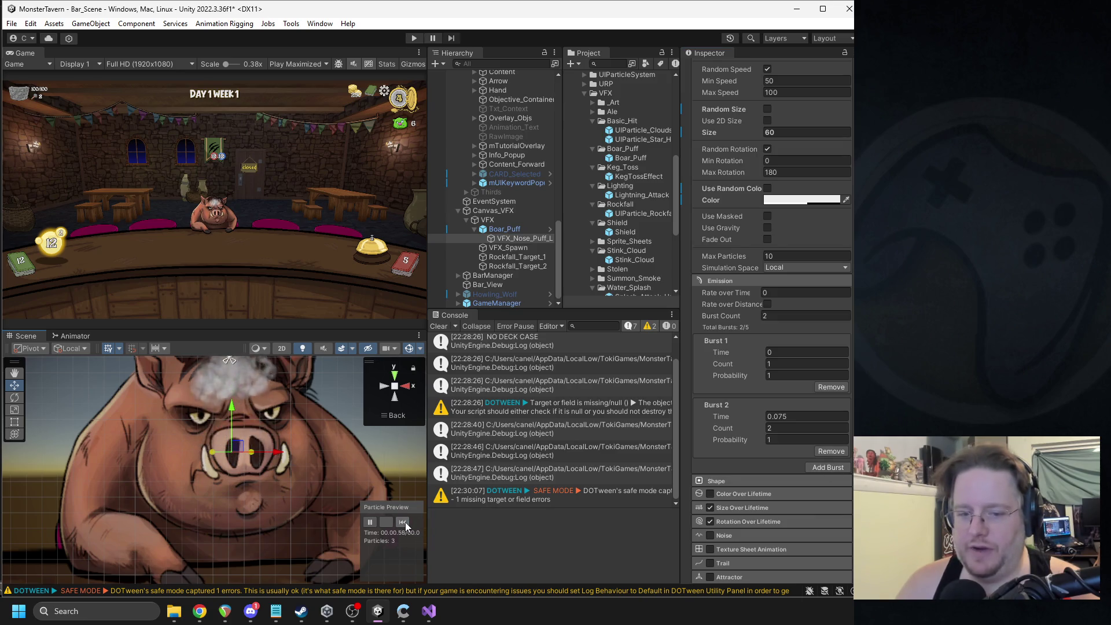
click(403, 522)
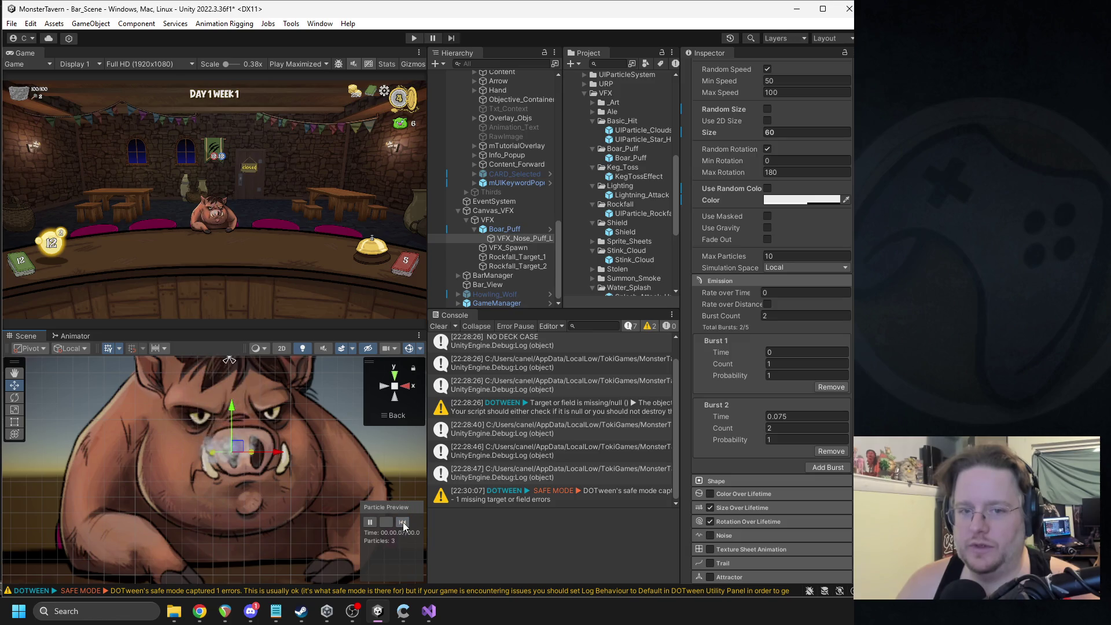
click(831, 451)
click(402, 522)
click(403, 522)
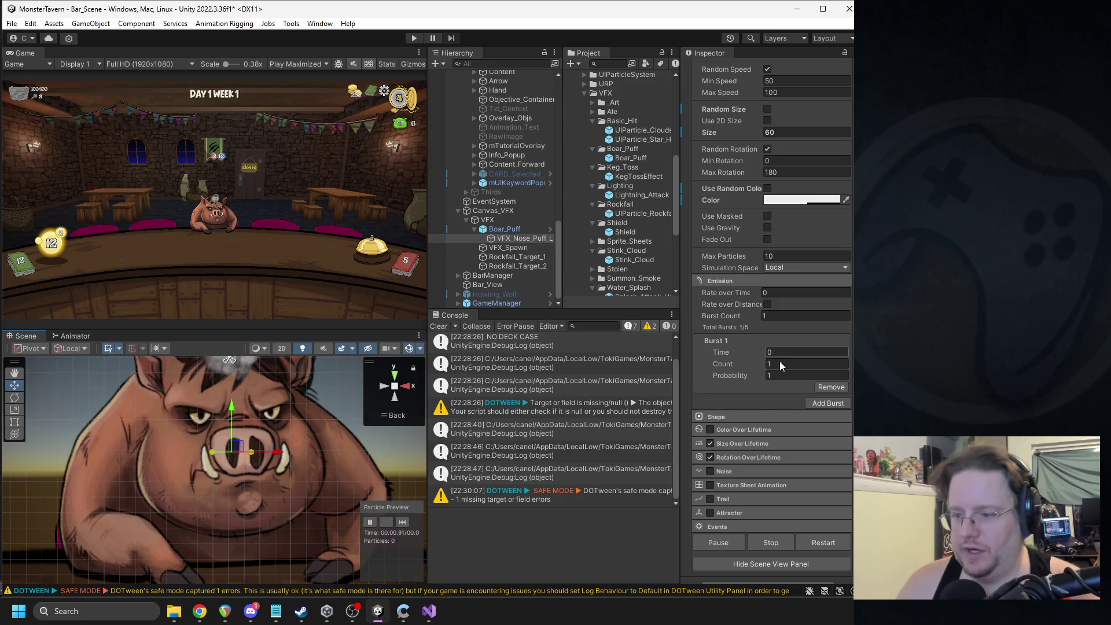
click(721, 417)
Step: Switch the emission shape to Point and try an X direction of 1
click(784, 431)
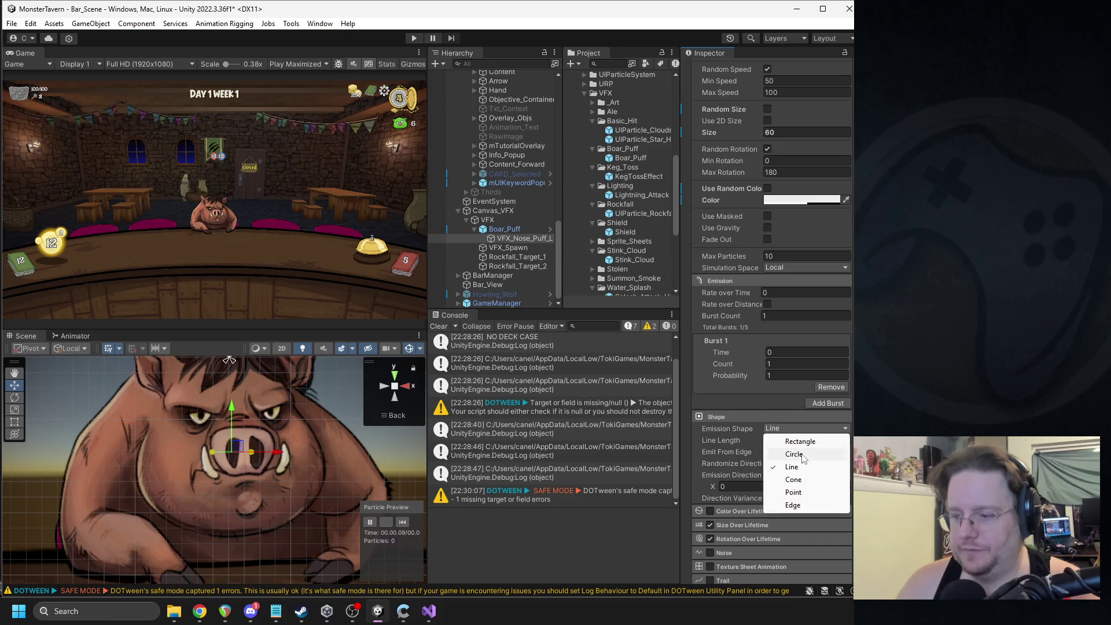
click(805, 490)
click(403, 523)
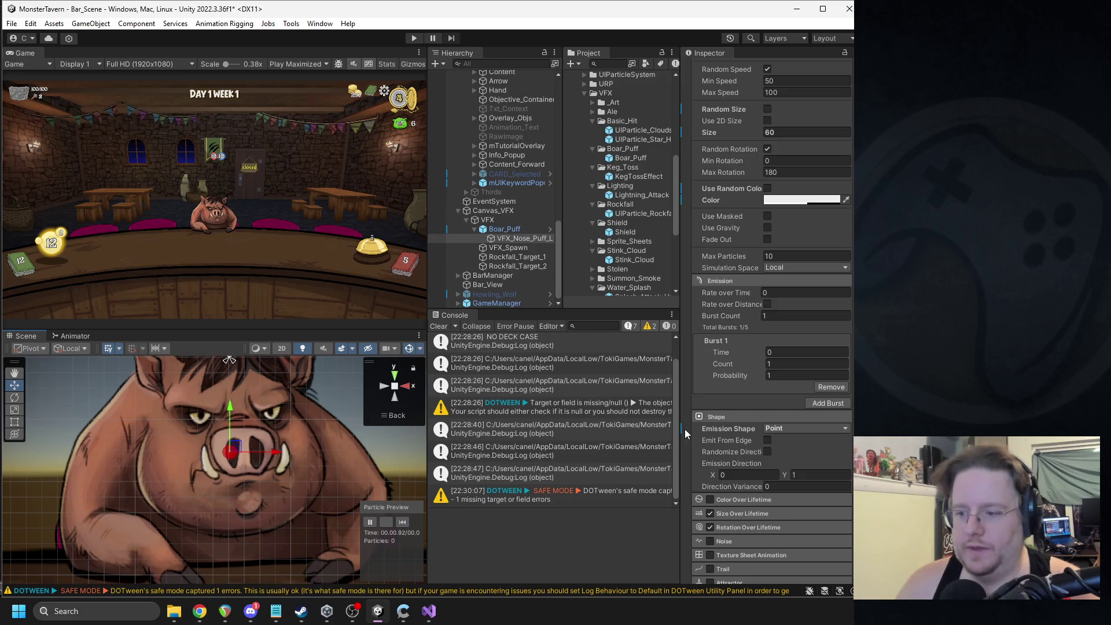
drag(713, 474, 759, 473)
text(1)
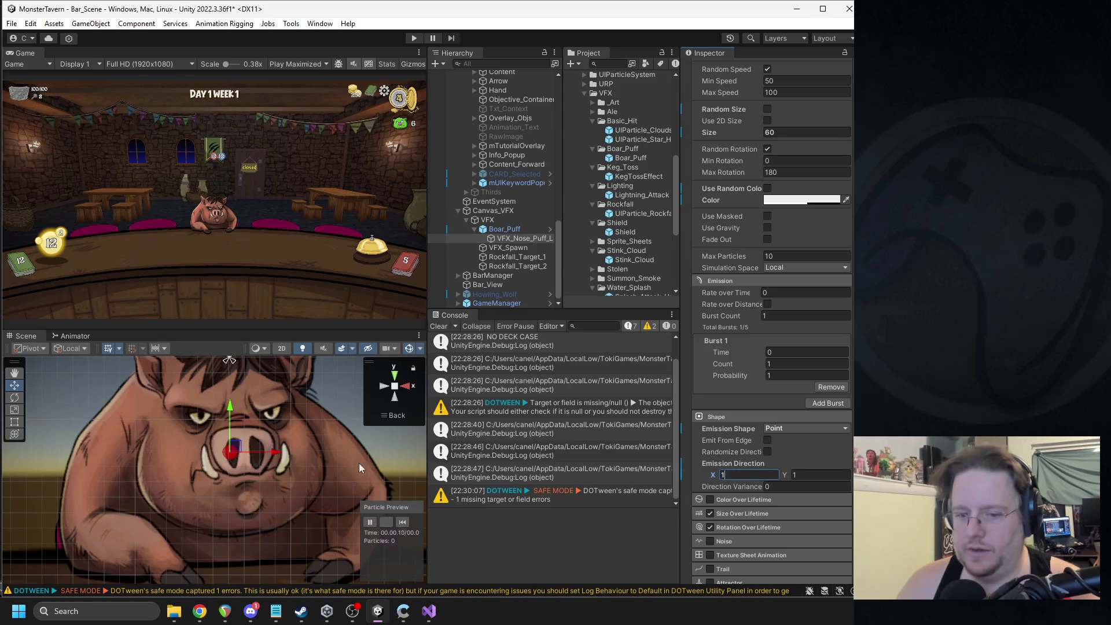
scroll(332, 415, down, 1)
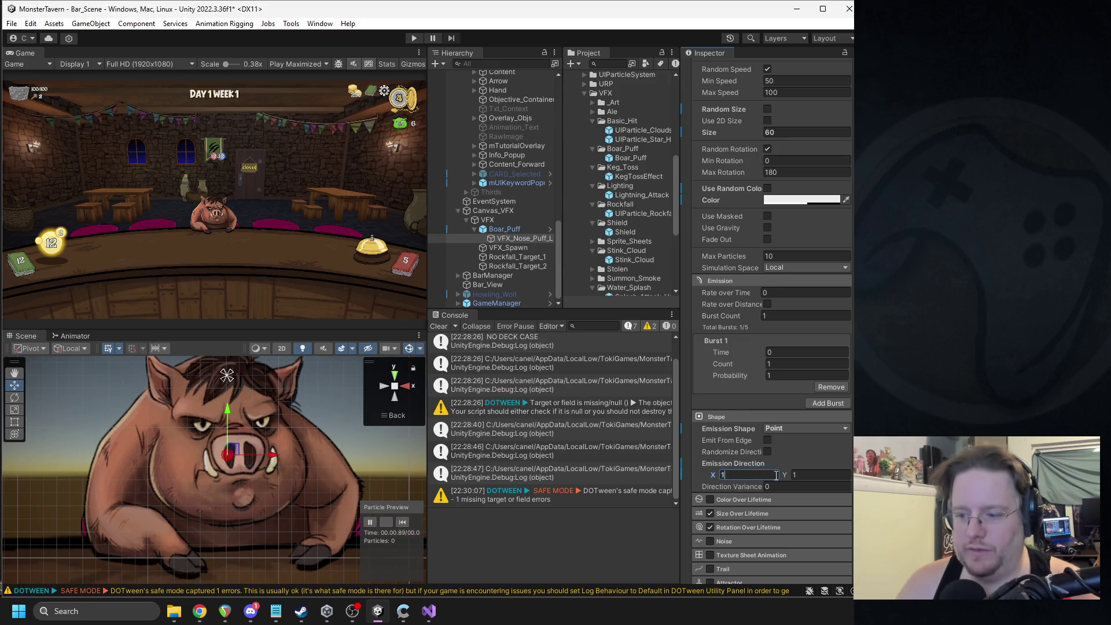
scroll(775, 474, down, 1)
click(404, 522)
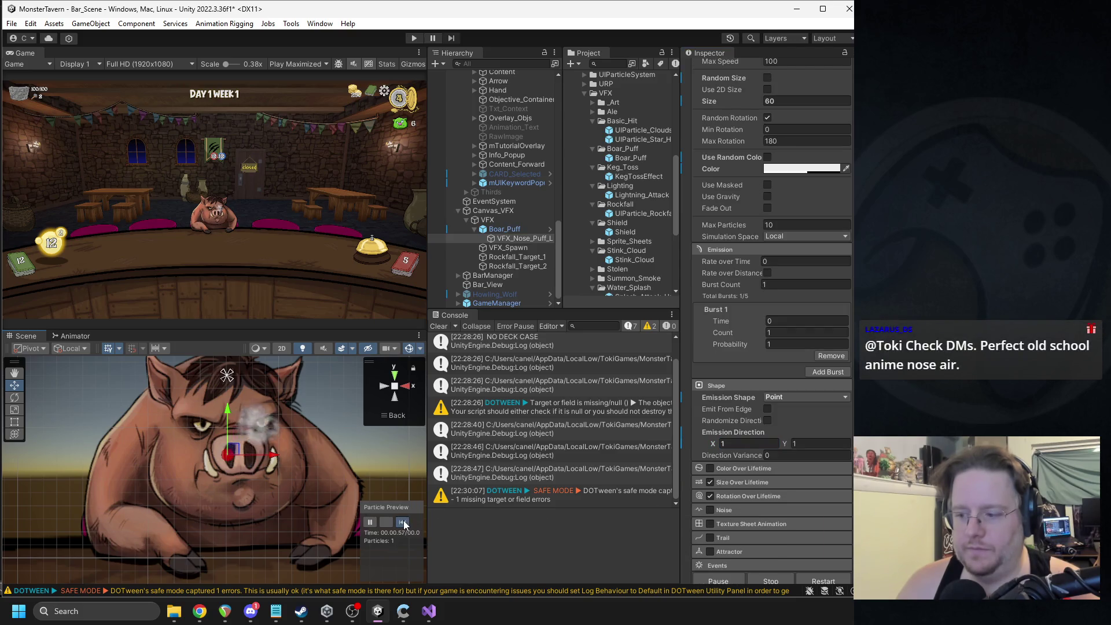
click(404, 522)
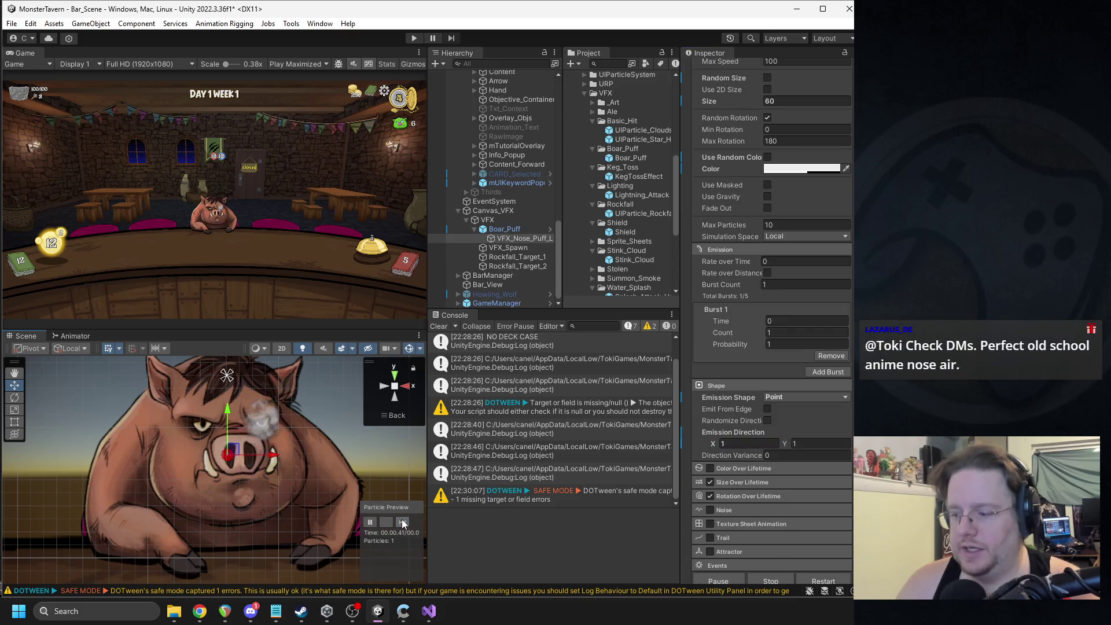
Step: Set Emission Direction to X -1, Y -1 and replay the puff
click(750, 443)
text(-1)
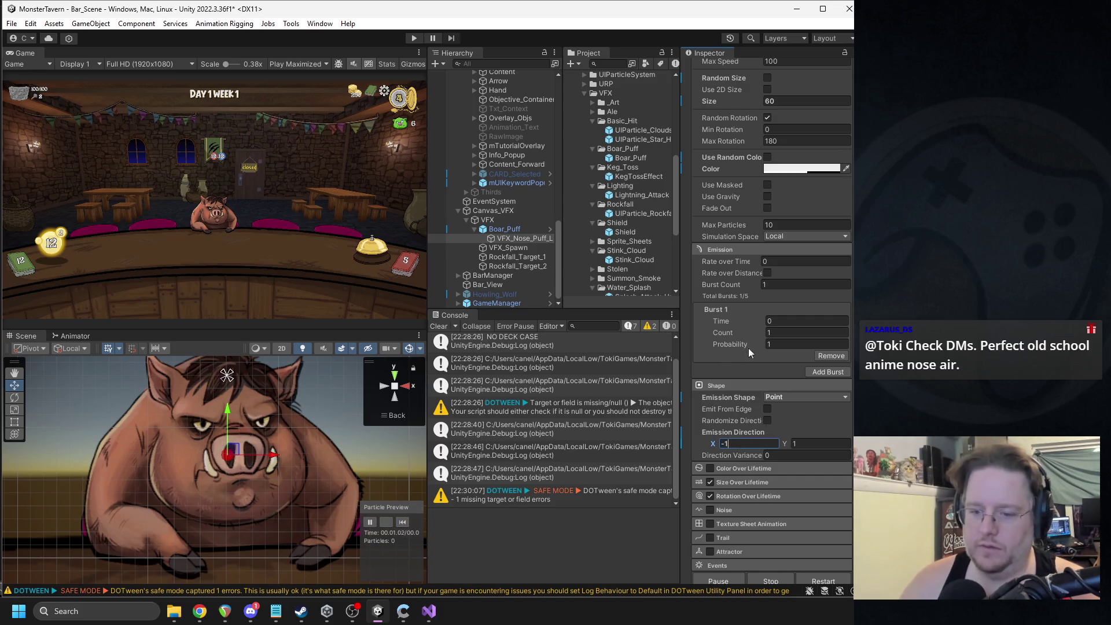
key(Tab)
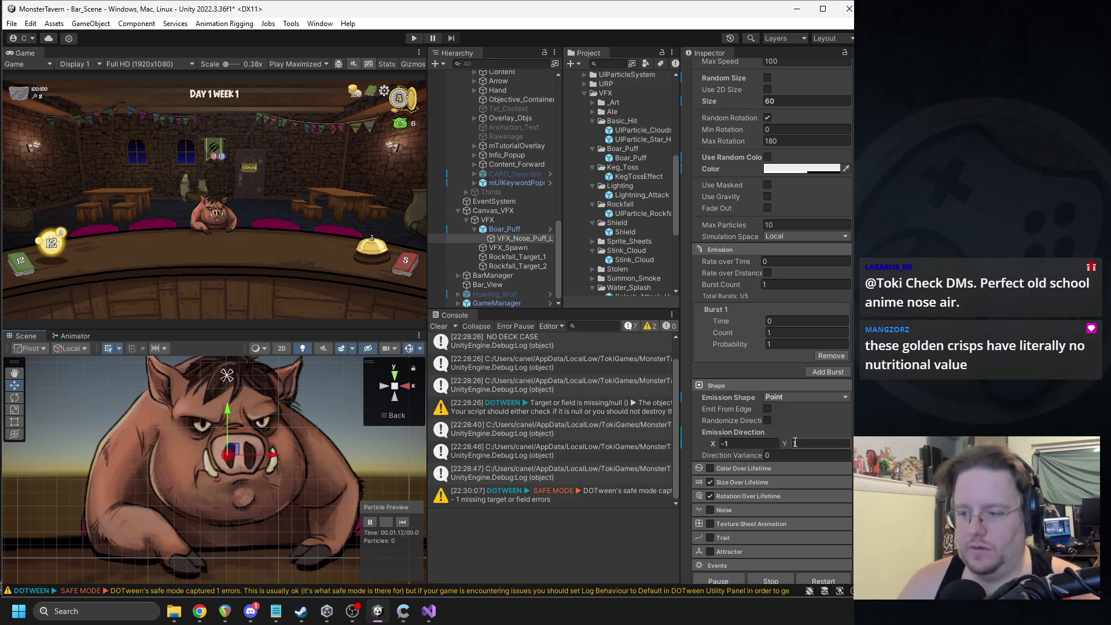
text(-1)
click(400, 523)
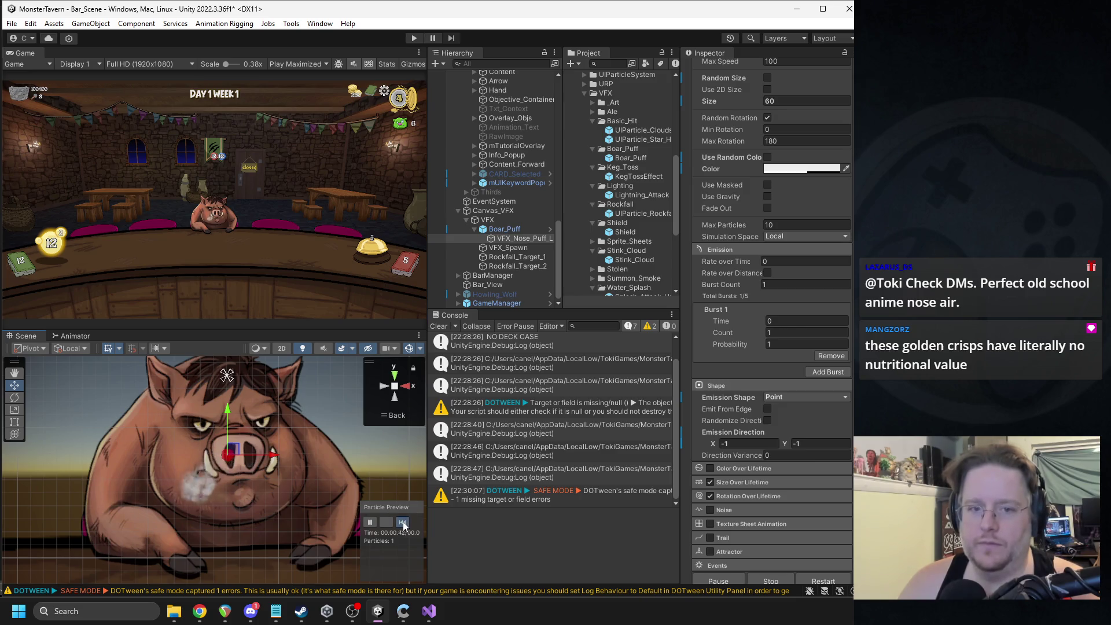
click(403, 523)
click(250, 611)
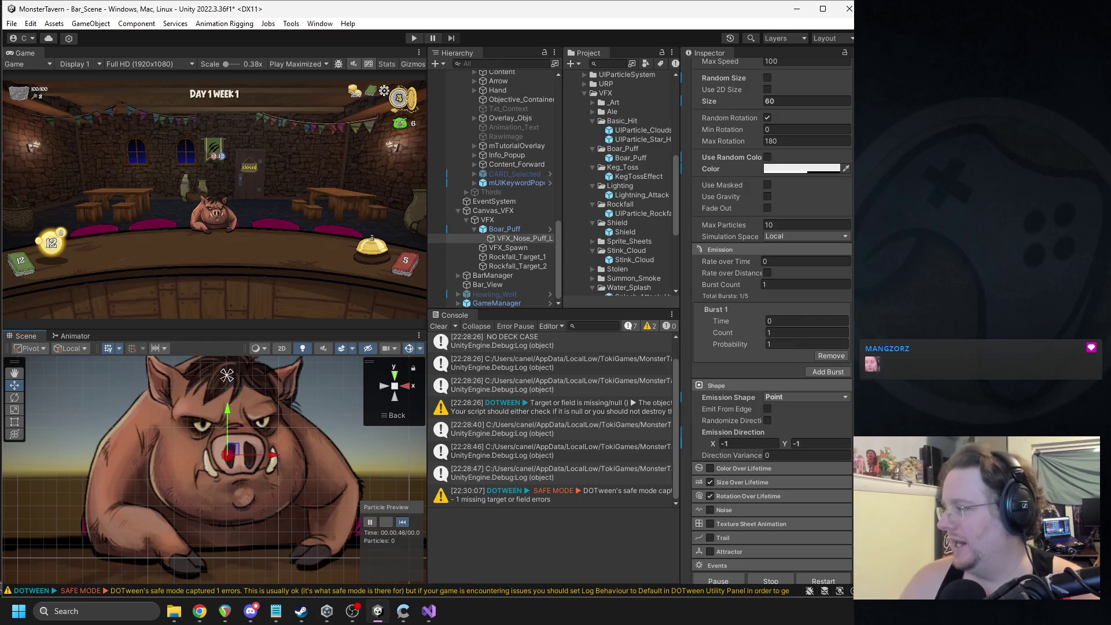
mouse_move(403, 611)
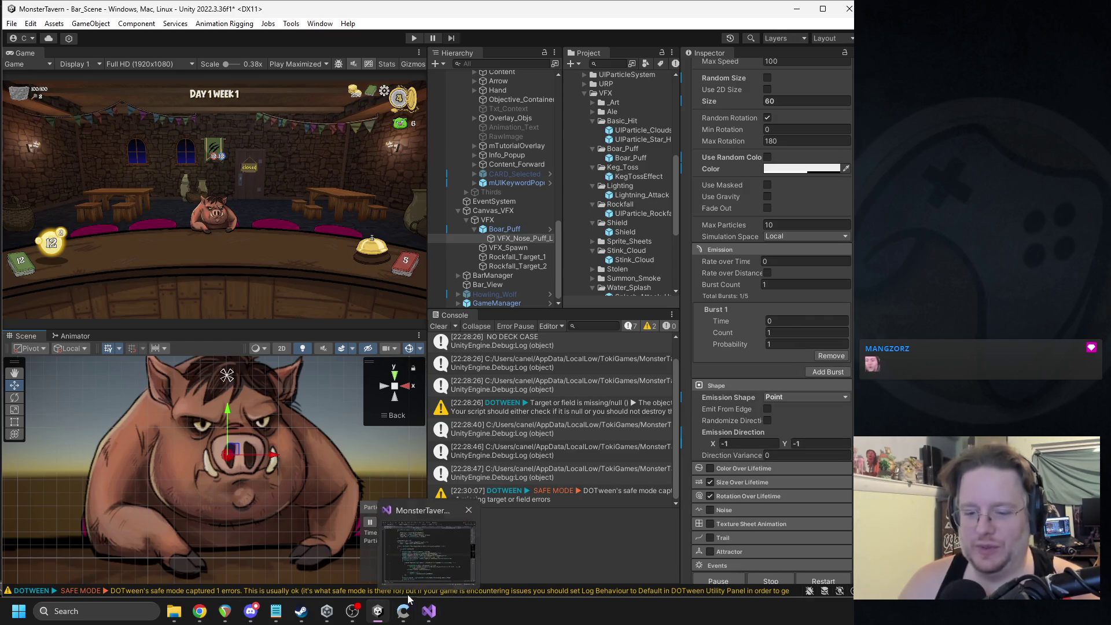
click(360, 613)
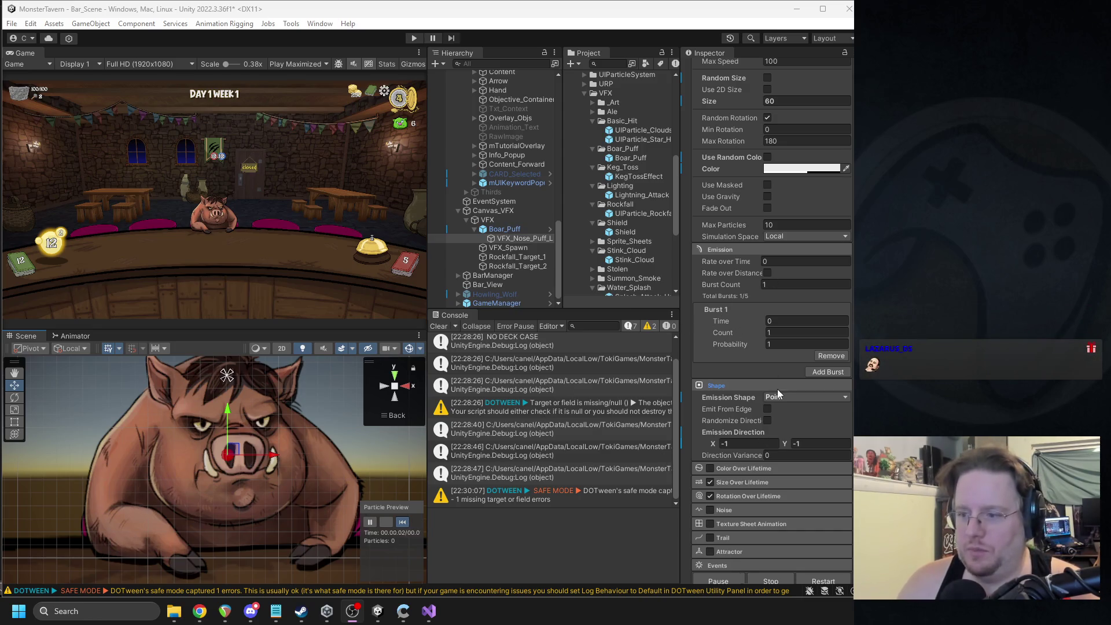
click(403, 523)
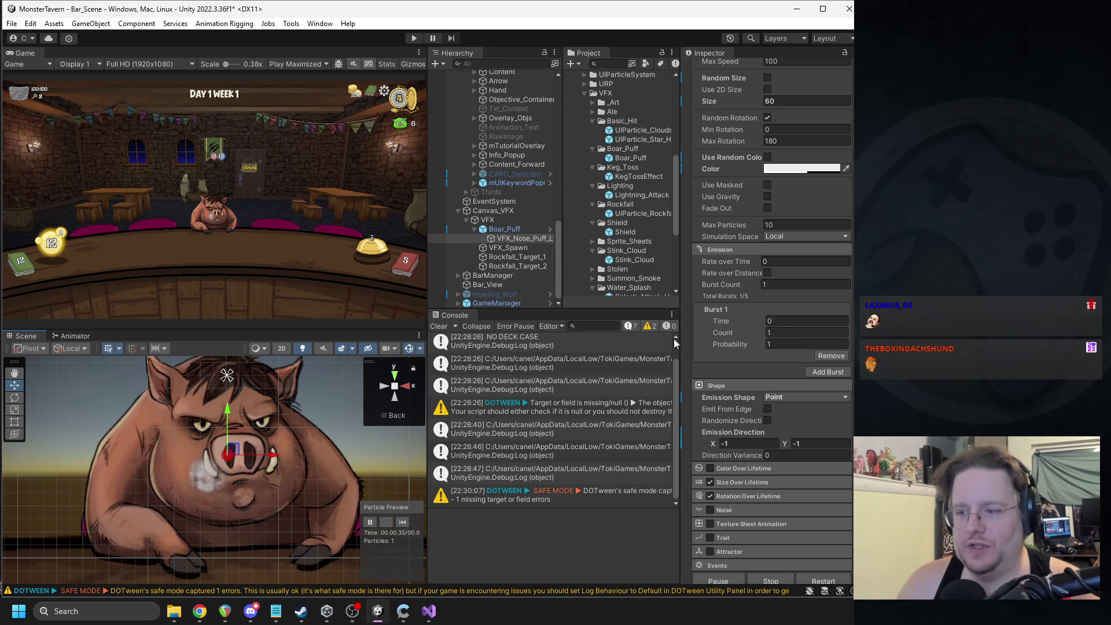
scroll(782, 310, up, 2)
scroll(782, 307, up, 3)
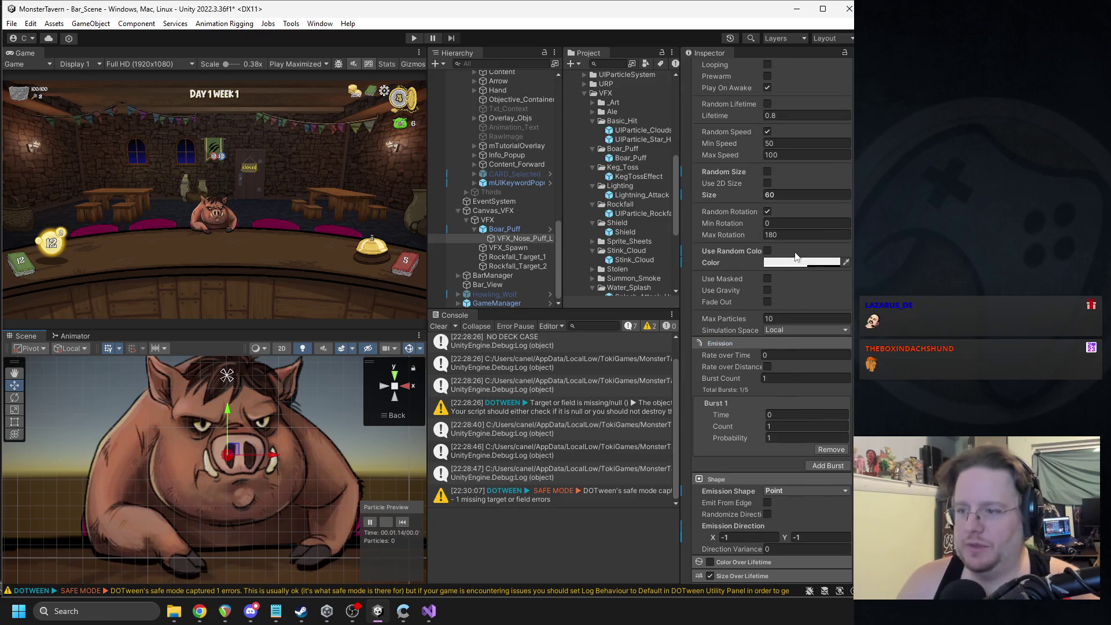
Step: Enable Use Gravity and set Gravity Y to 100 after trying 25
scroll(803, 331, up, 3)
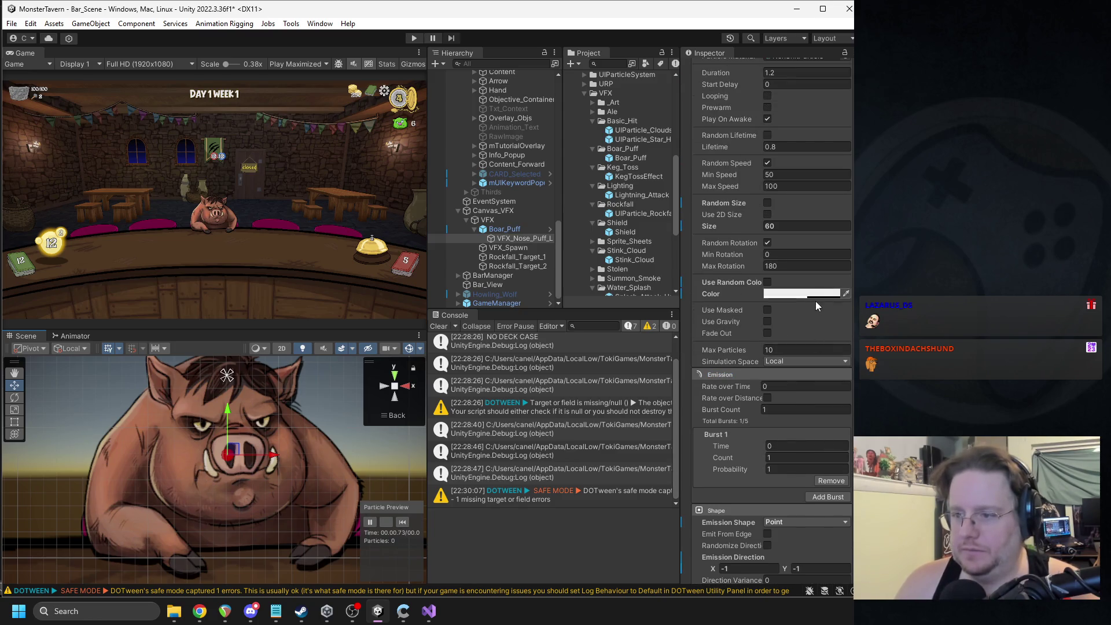
scroll(803, 251, up, 2)
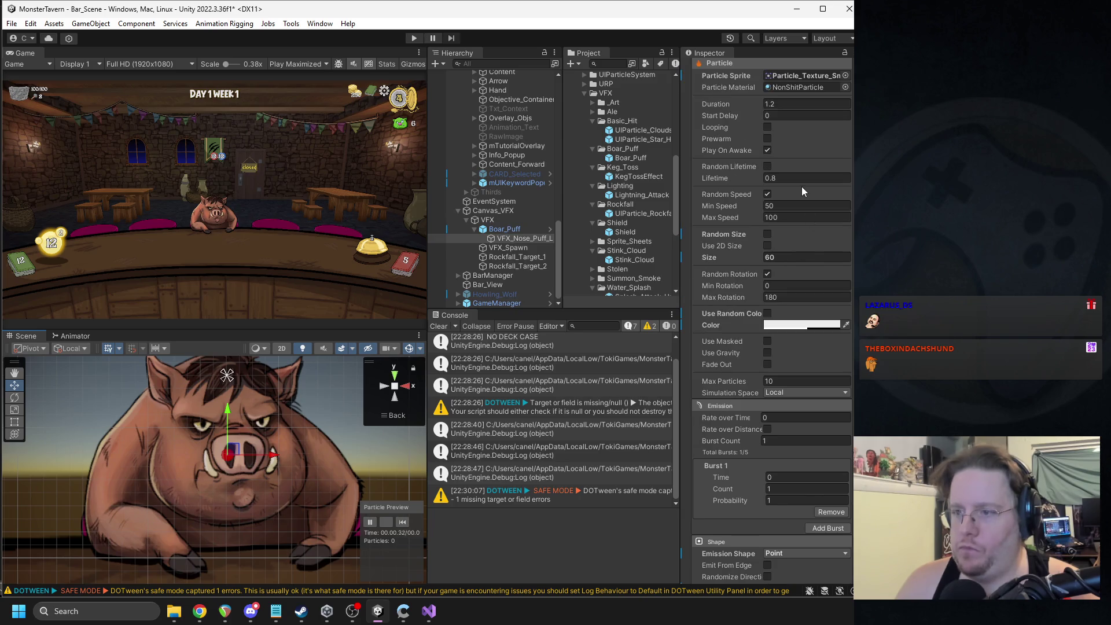
click(767, 352)
double_click(809, 376)
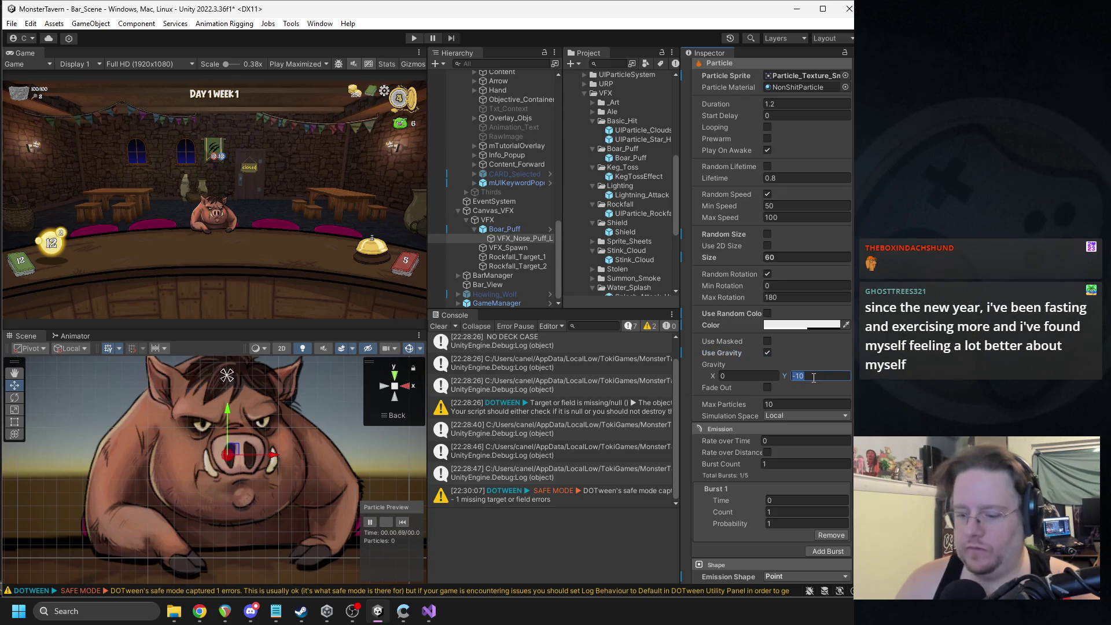
text(25)
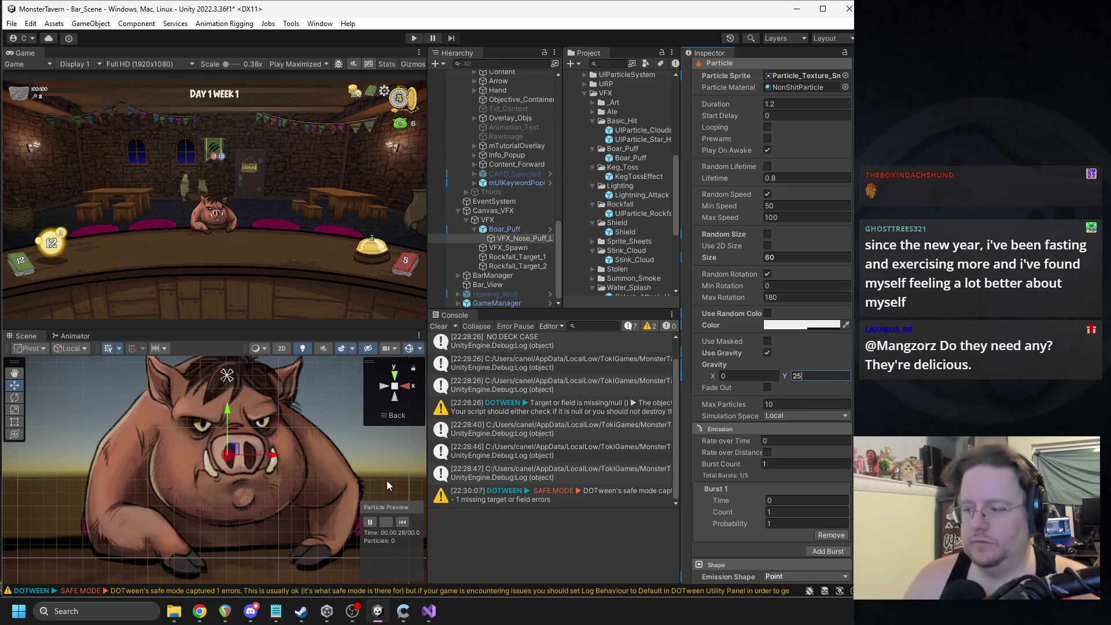
click(404, 520)
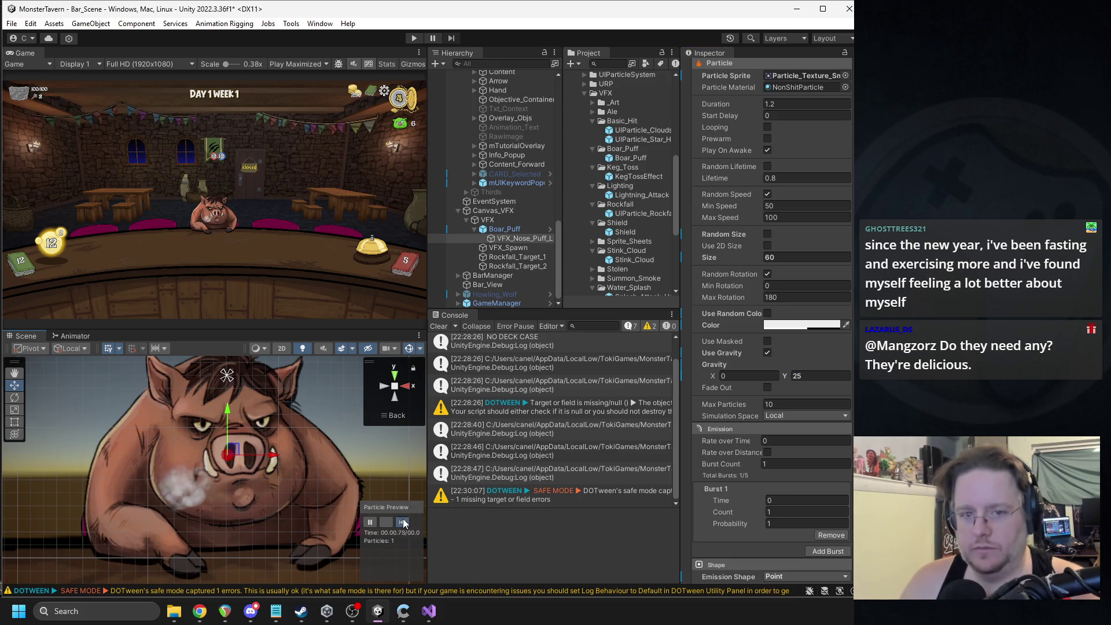
click(816, 375)
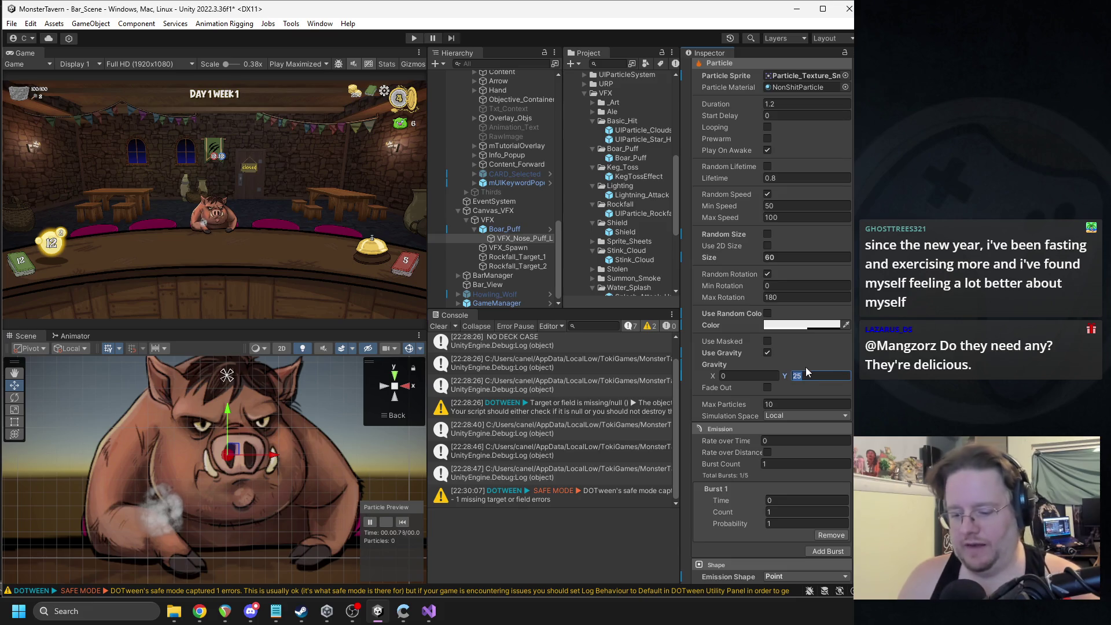
text(100)
click(404, 520)
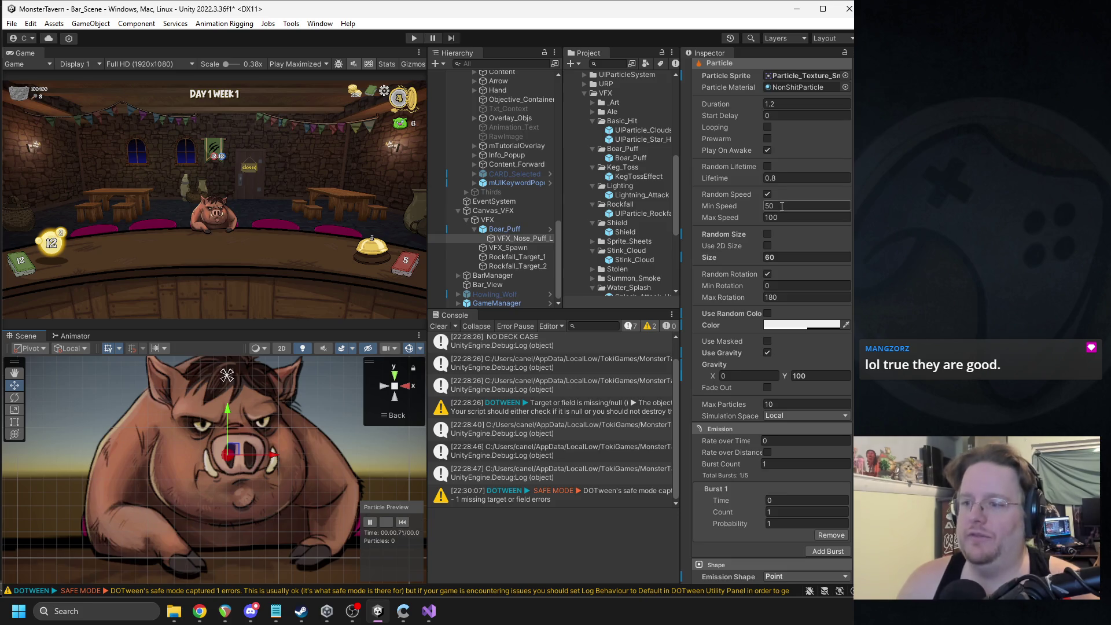
Step: Replace the random speed range with a fixed Speed of 100 and replay the puff
click(768, 195)
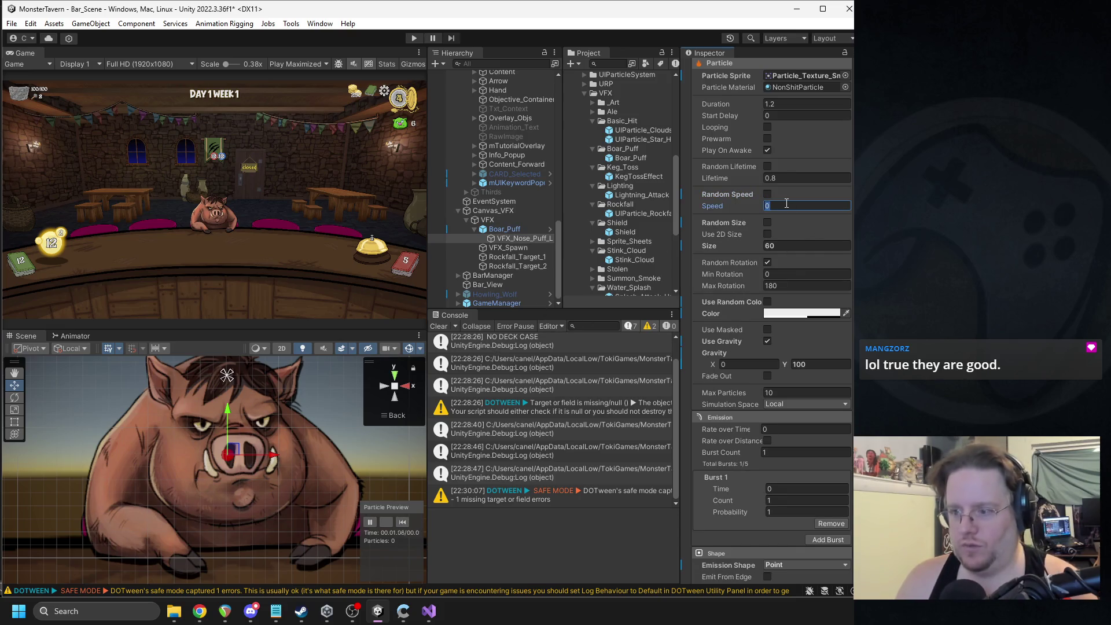
text(50)
click(401, 518)
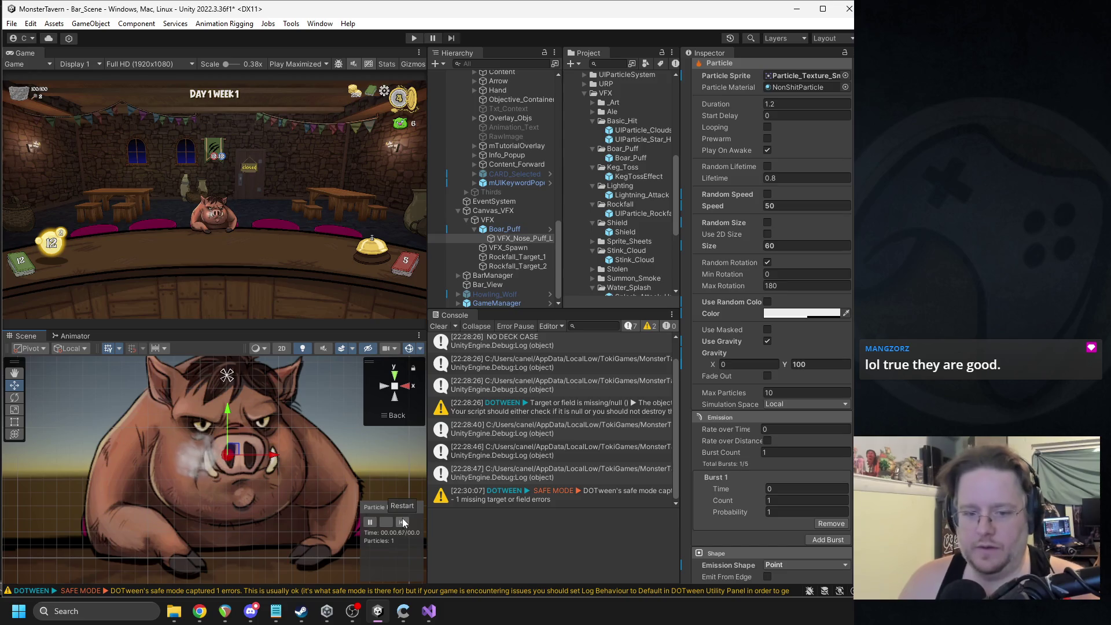
click(403, 521)
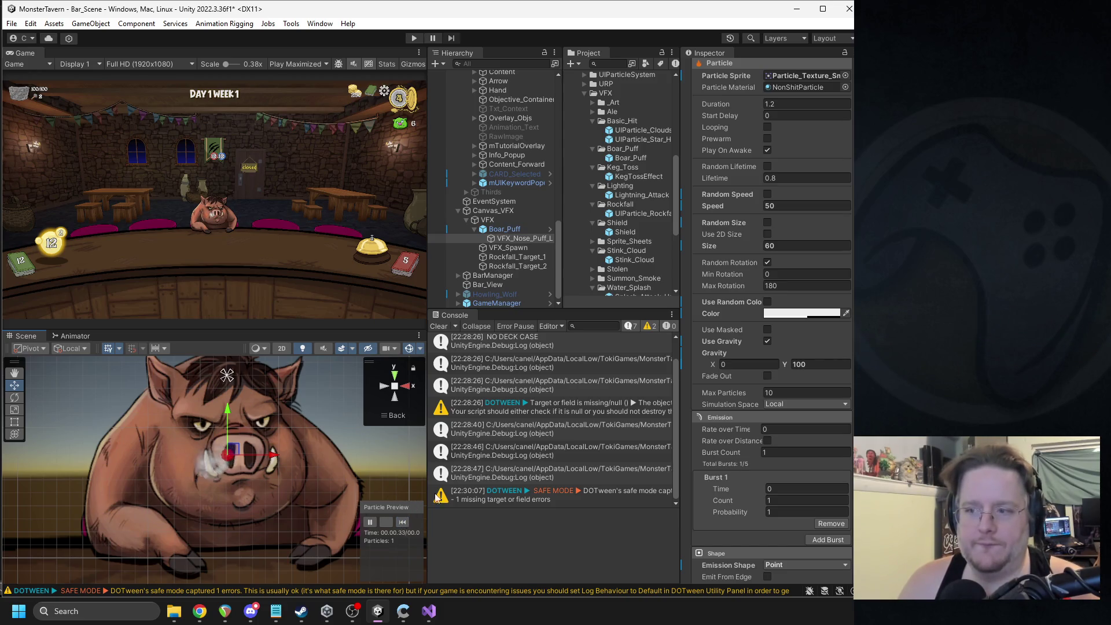
text(100)
click(404, 523)
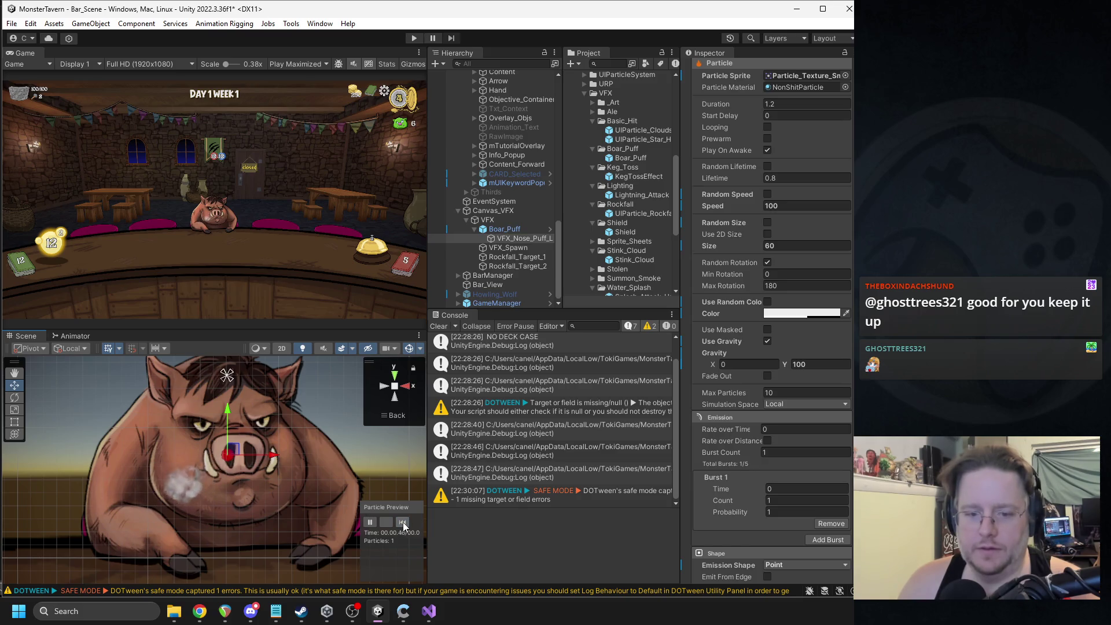
click(401, 522)
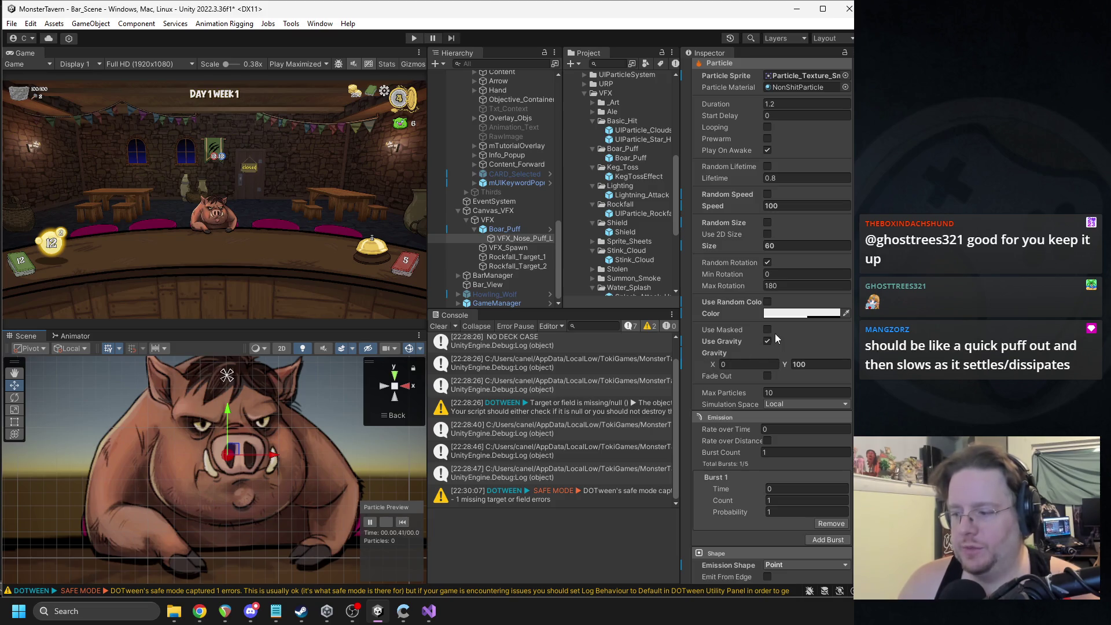
scroll(781, 344, down, 3)
scroll(787, 345, down, 6)
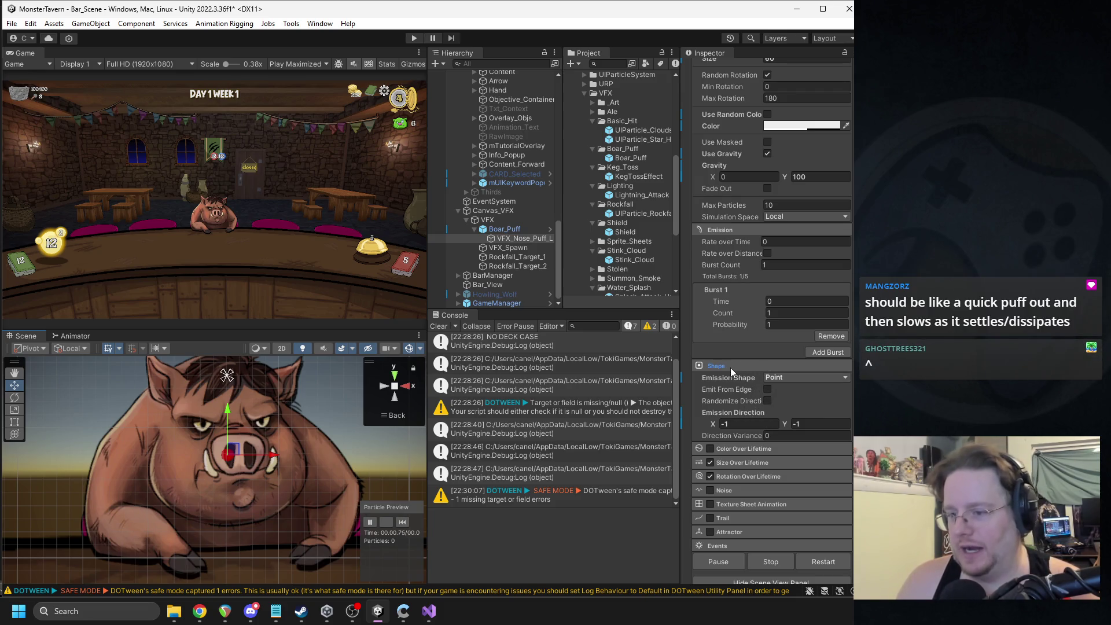
Step: Enable Size over Lifetime and raise the size curve's start to about 0.52
click(754, 464)
click(785, 477)
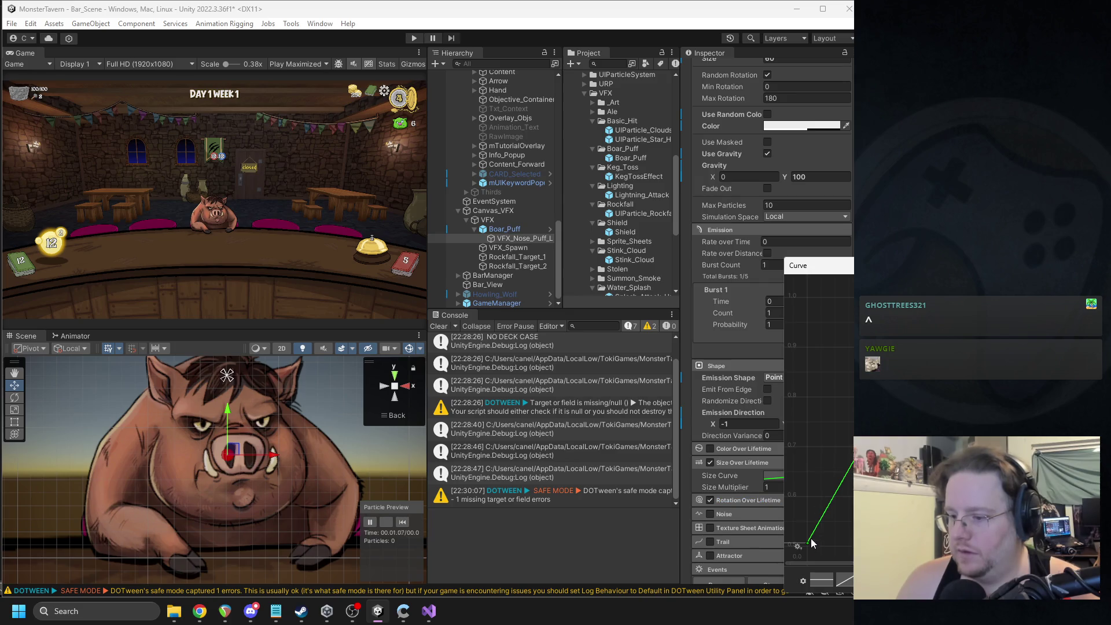
mouse_move(807, 543)
mouse_down()
mouse_move(817, 510)
mouse_move(815, 545)
mouse_up()
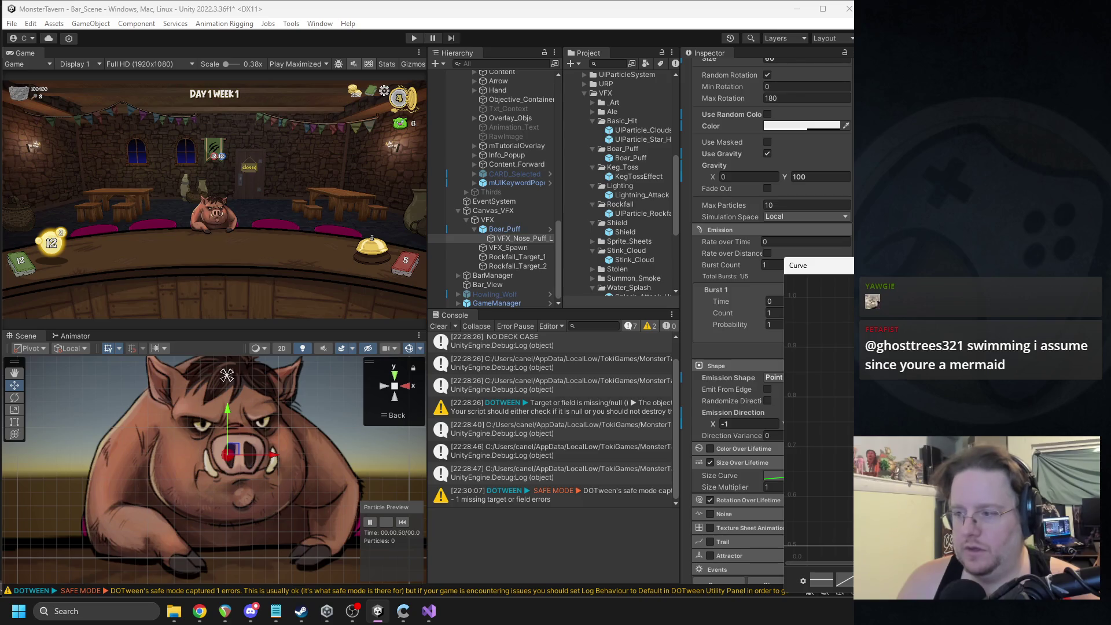
click(418, 527)
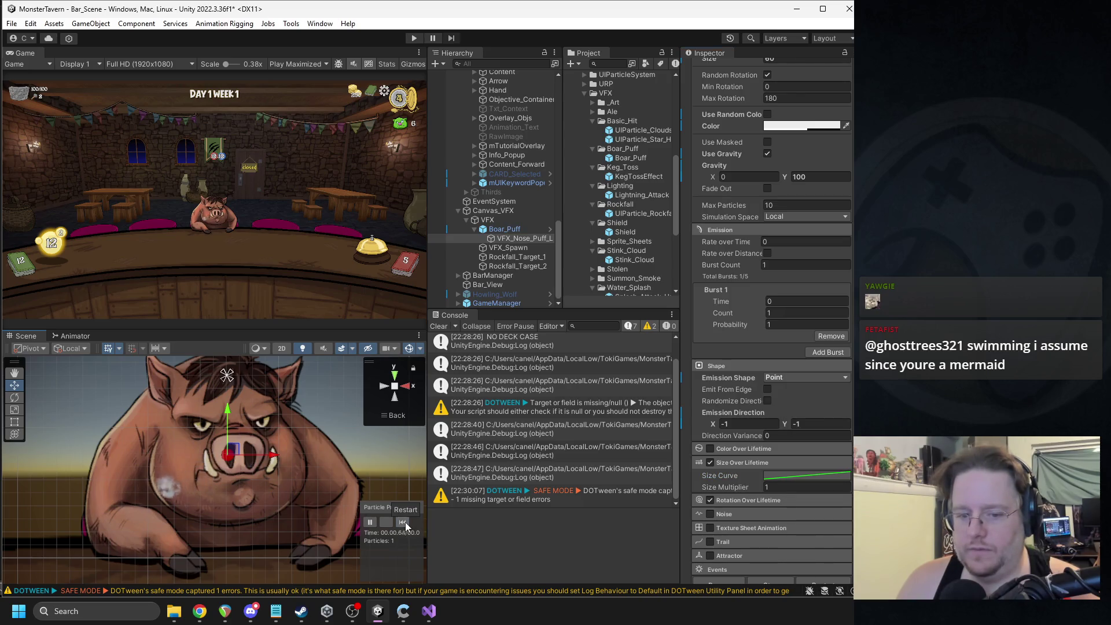
click(405, 522)
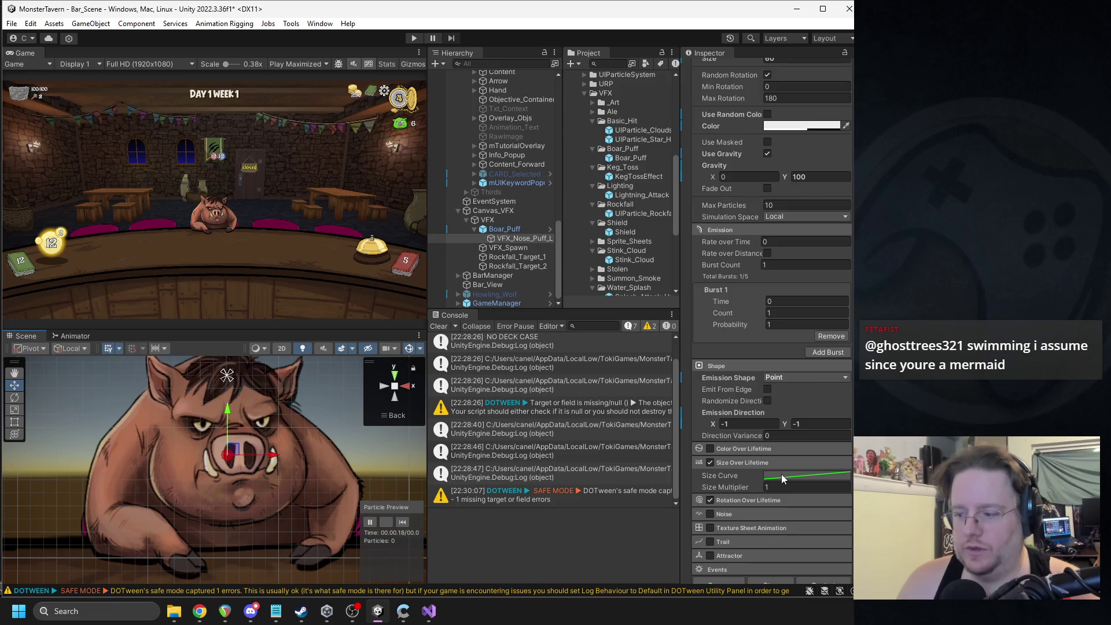
Step: Set particle Lifetime to 0.6 and reopen the size curve to check it
scroll(803, 322, up, 10)
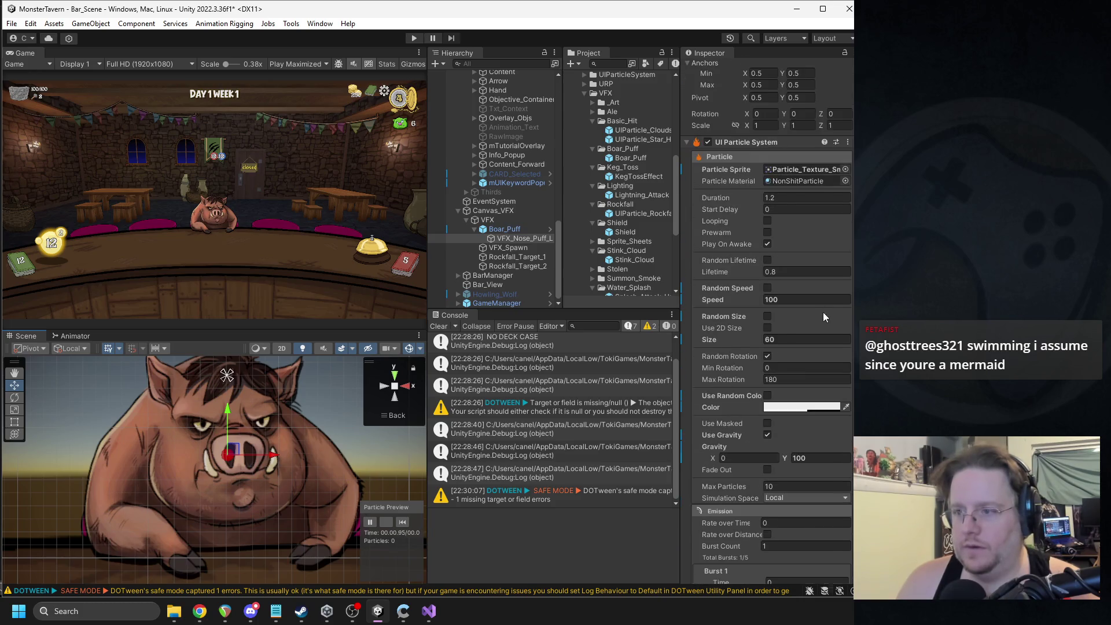
click(777, 273)
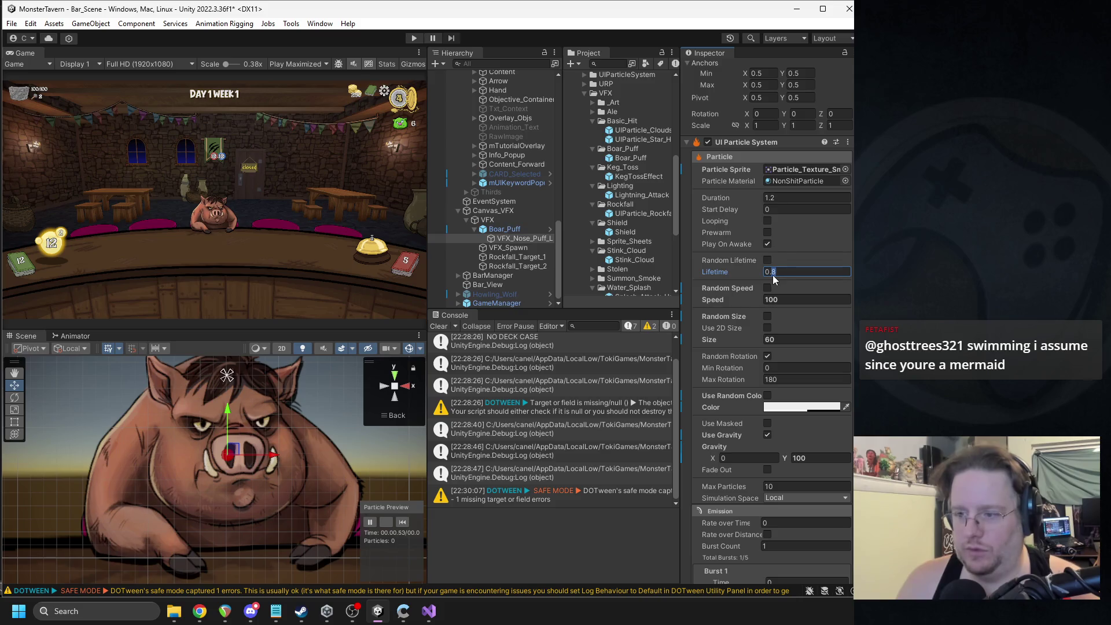
text(0.6)
scroll(784, 234, down, 5)
click(404, 522)
scroll(745, 381, down, 4)
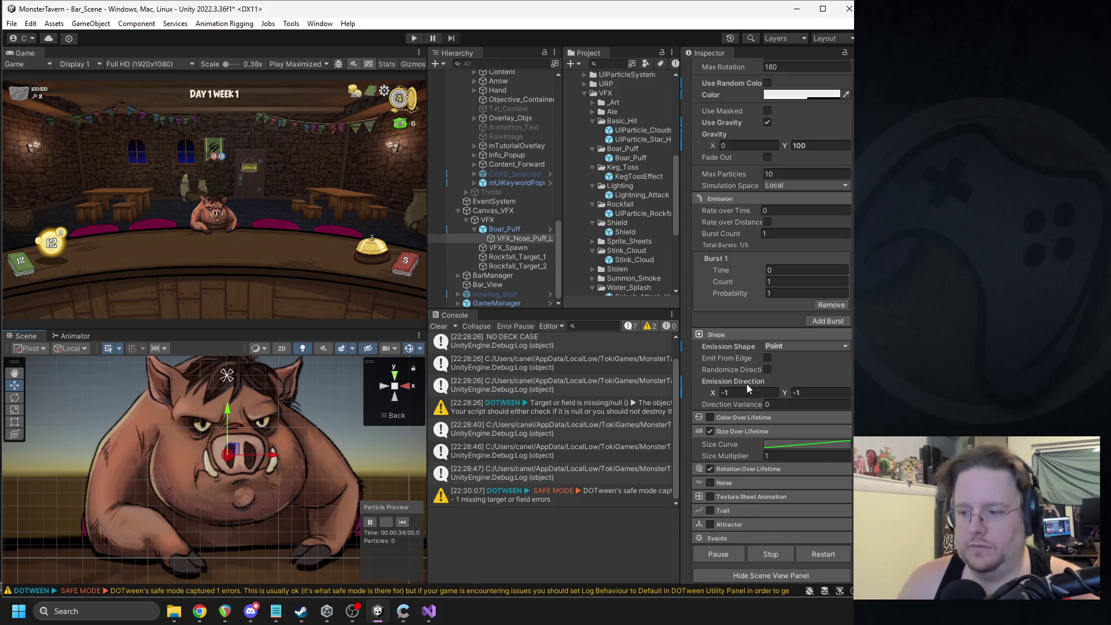
scroll(770, 440, up, 1)
click(783, 504)
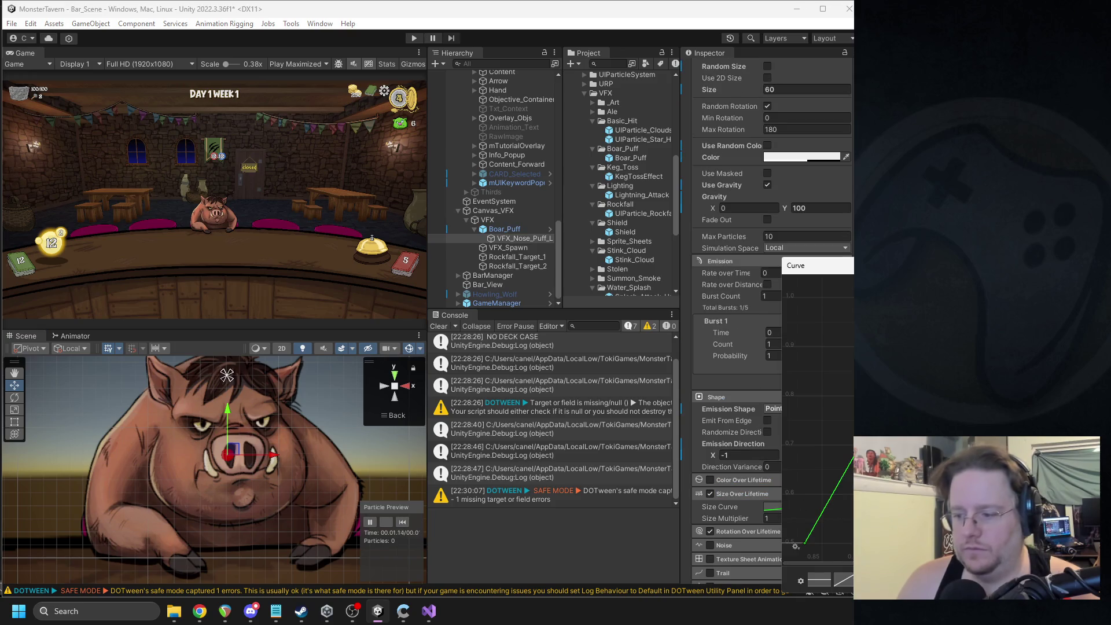
scroll(845, 521, down, 1)
key(Escape)
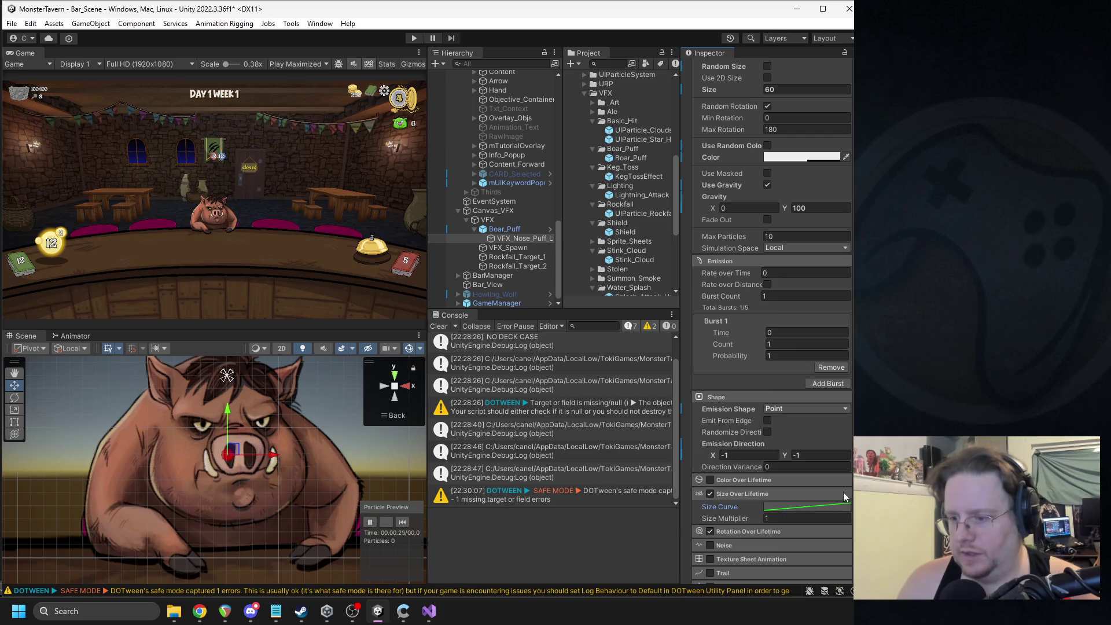
click(790, 507)
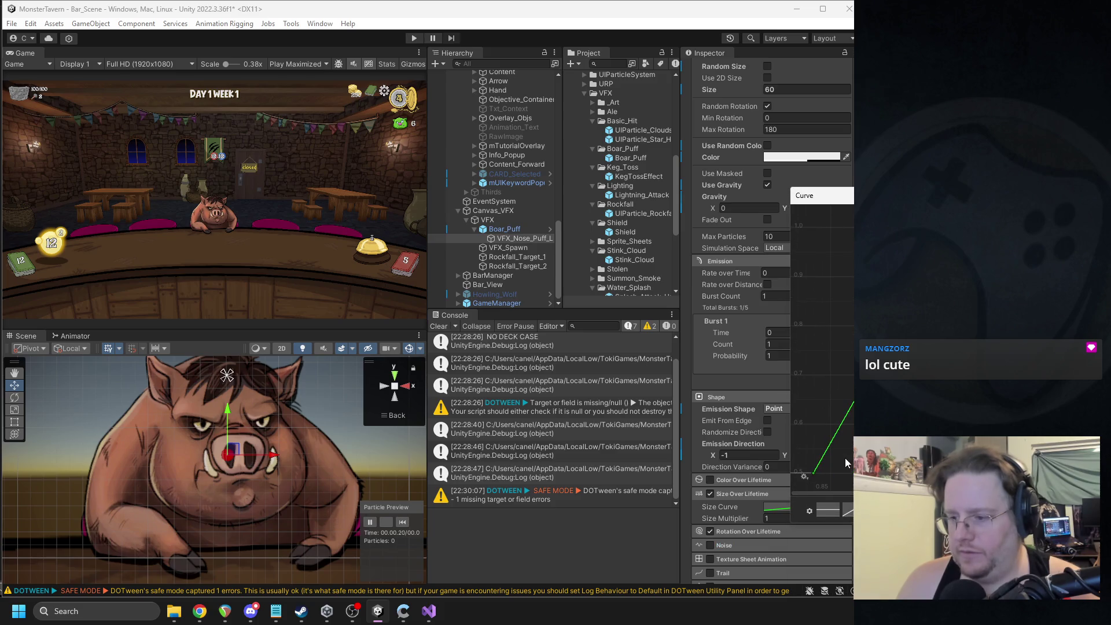
Step: Zoom the size curve view out so the curve's right end is visible
drag(814, 475, 862, 472)
scroll(838, 418, down, 2)
scroll(838, 418, down, 3)
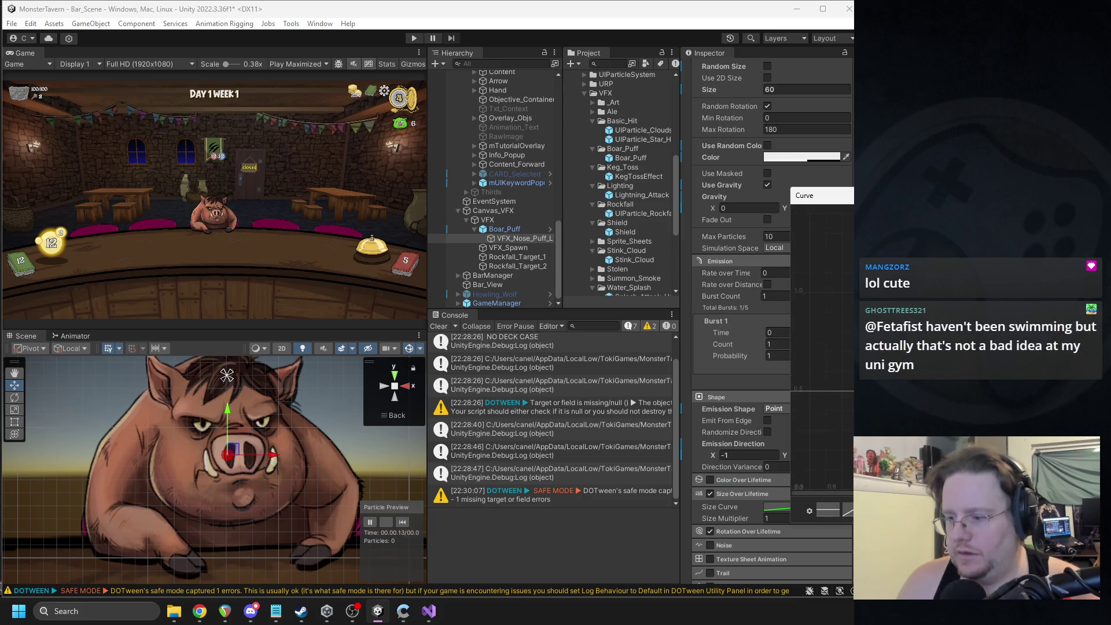
scroll(837, 417, down, 2)
scroll(837, 417, down, 3)
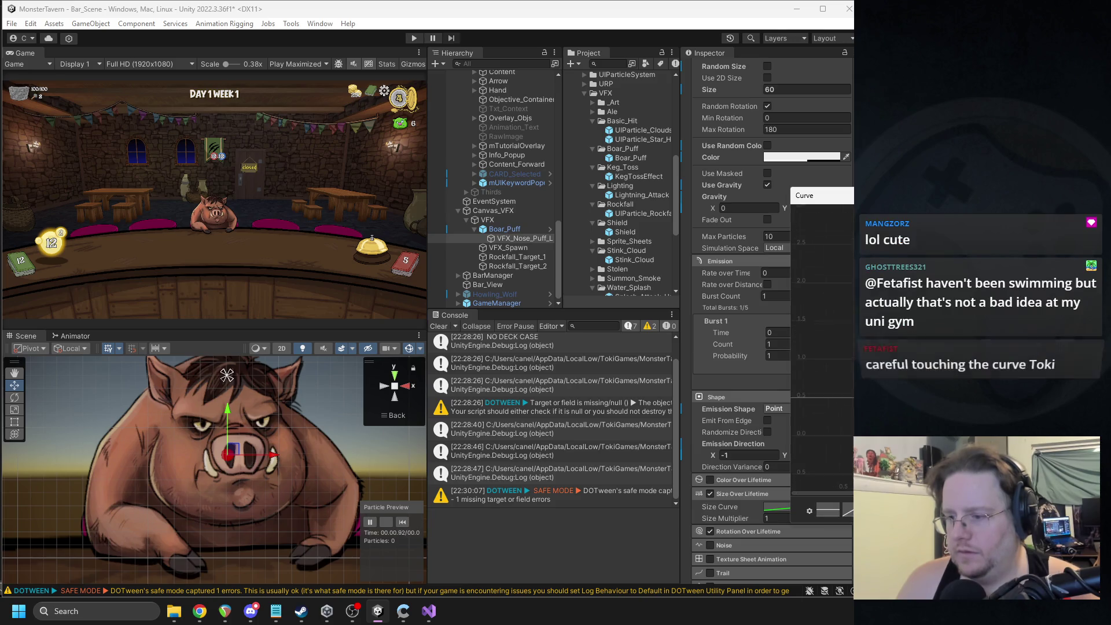
scroll(837, 417, down, 2)
scroll(821, 358, down, 4)
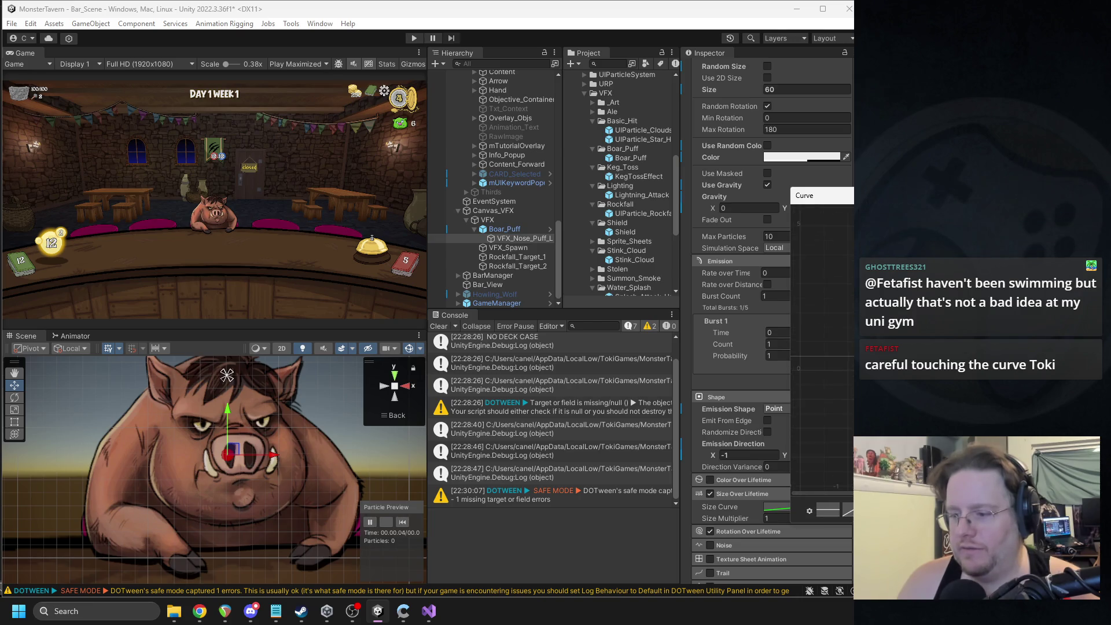
scroll(822, 348, up, 2)
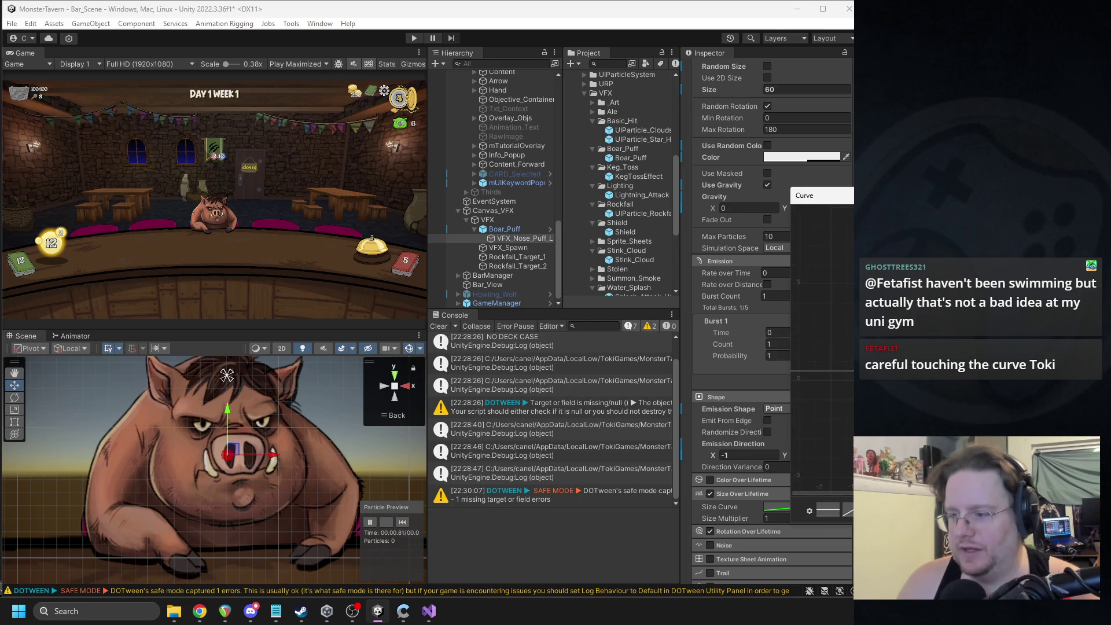
scroll(845, 379, up, 5)
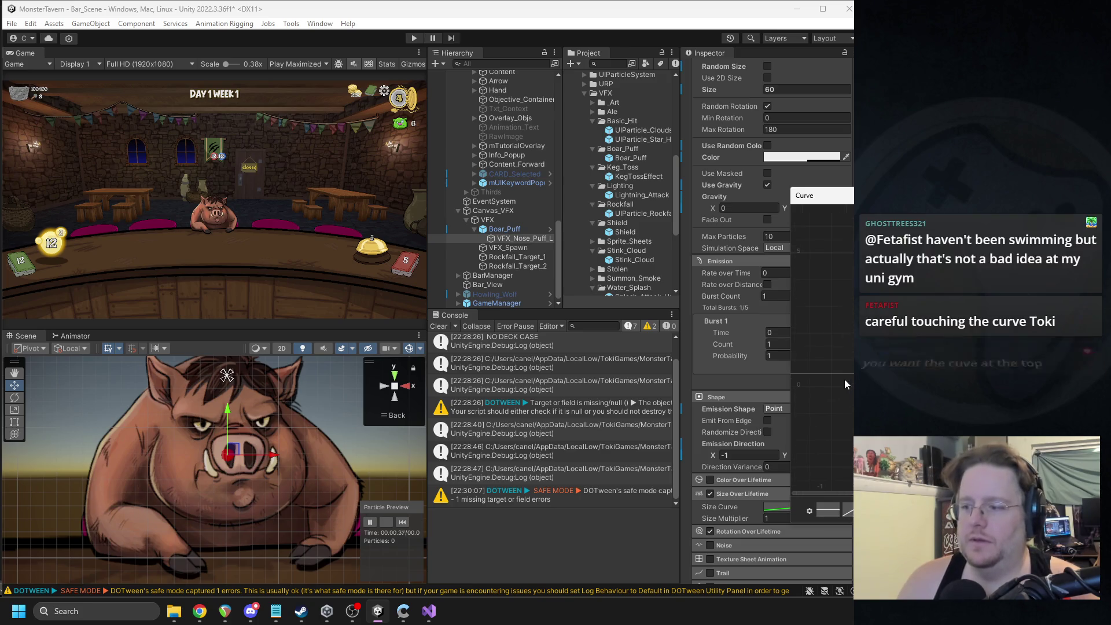
scroll(822, 347, down, 3)
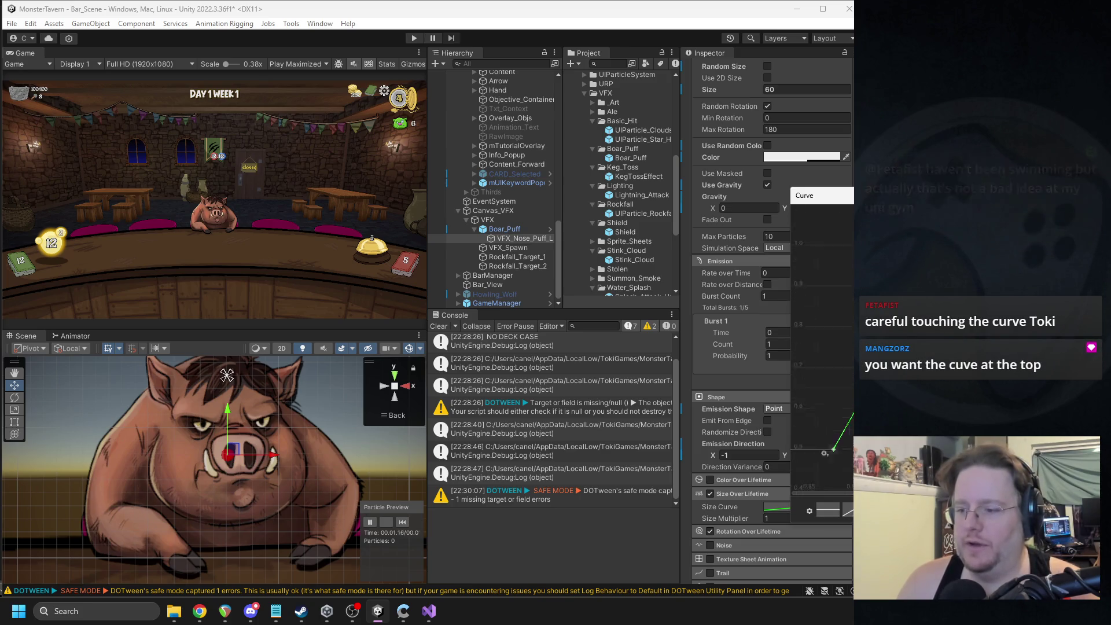
scroll(822, 347, down, 1)
scroll(821, 347, down, 1)
scroll(842, 478, down, 2)
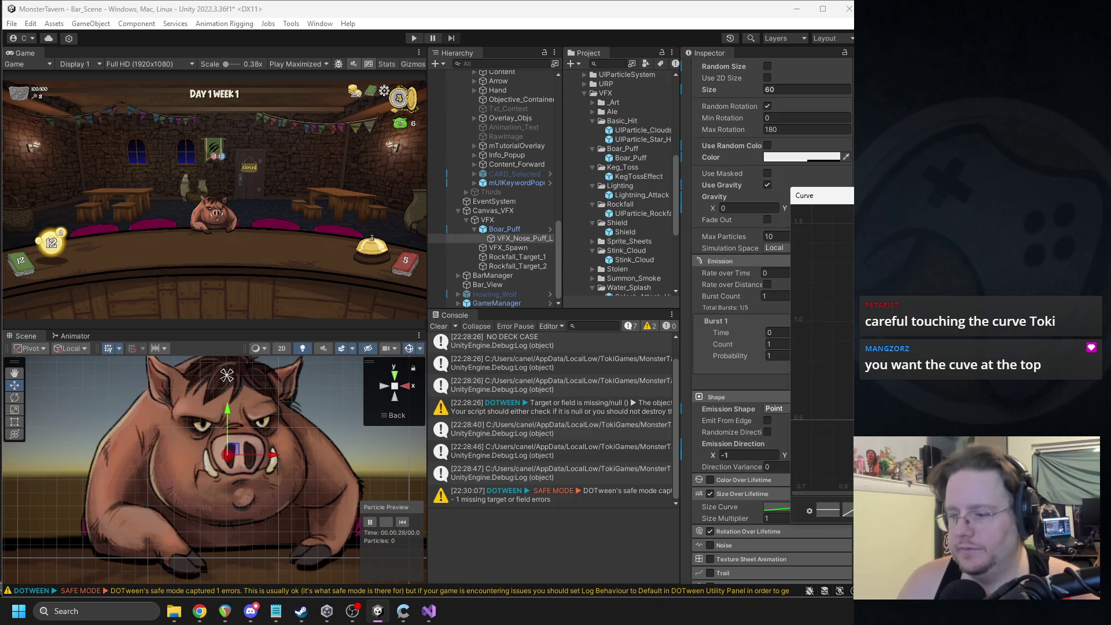
Step: Add a key at the size curve's right end and drag it lower
click(851, 418)
click(852, 418)
right_click(852, 418)
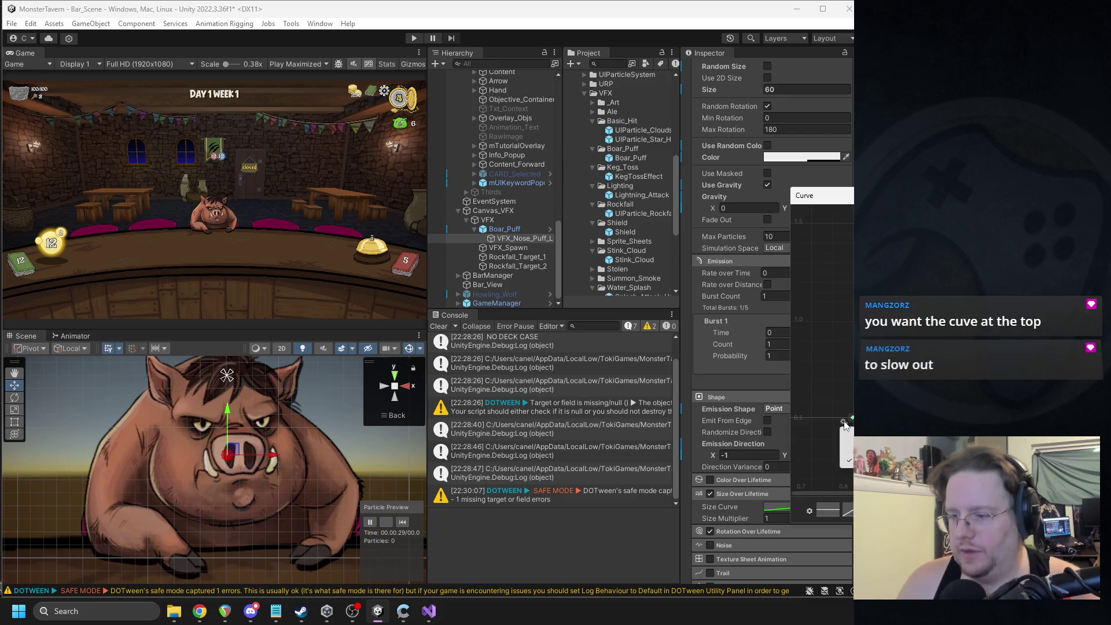
click(844, 421)
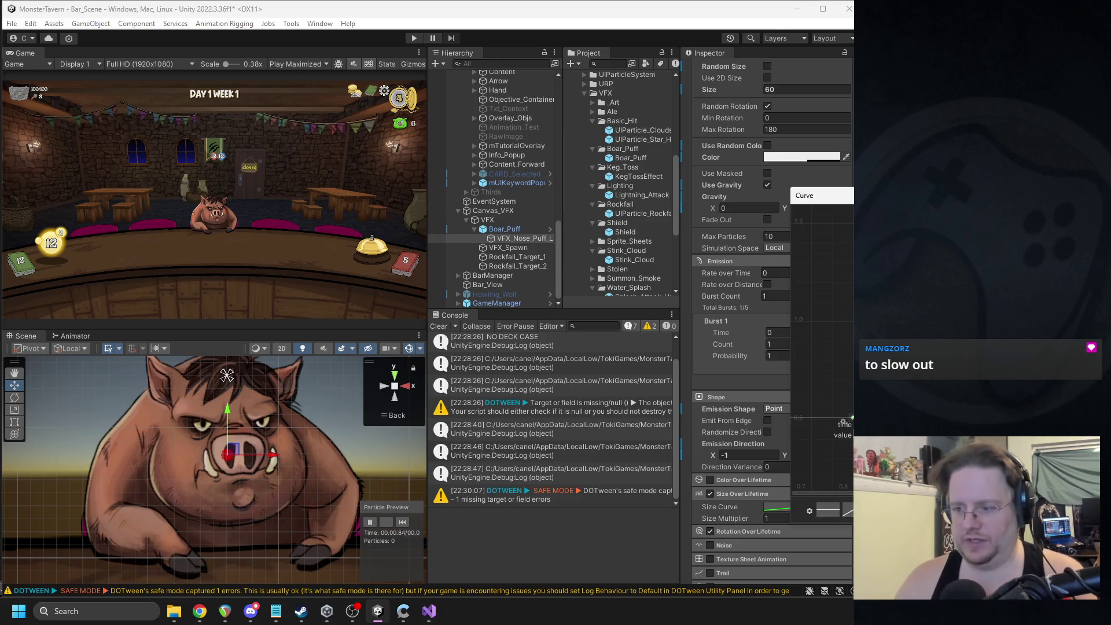
drag(843, 422, 844, 456)
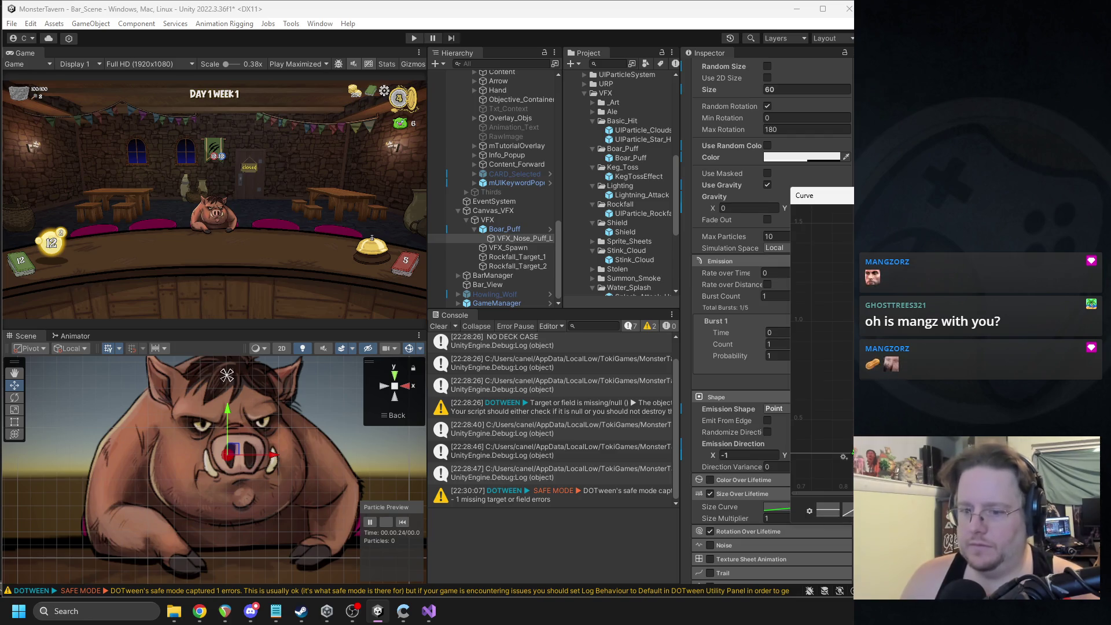
Step: Raise the size curve's end key so the smoke grows over its life, replaying the puff
click(469, 498)
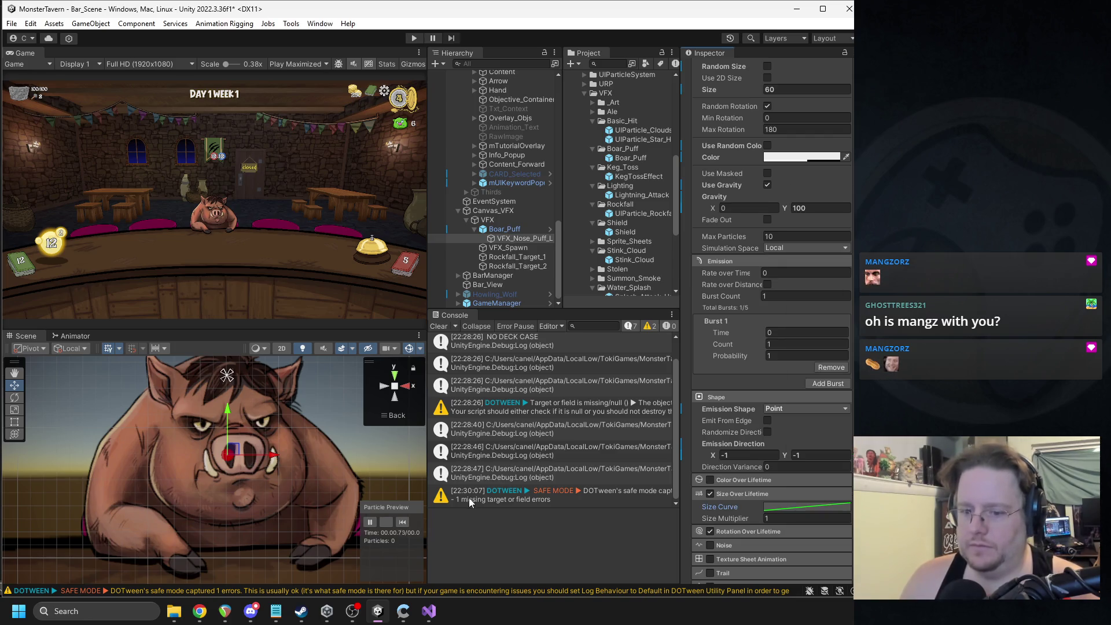
click(400, 523)
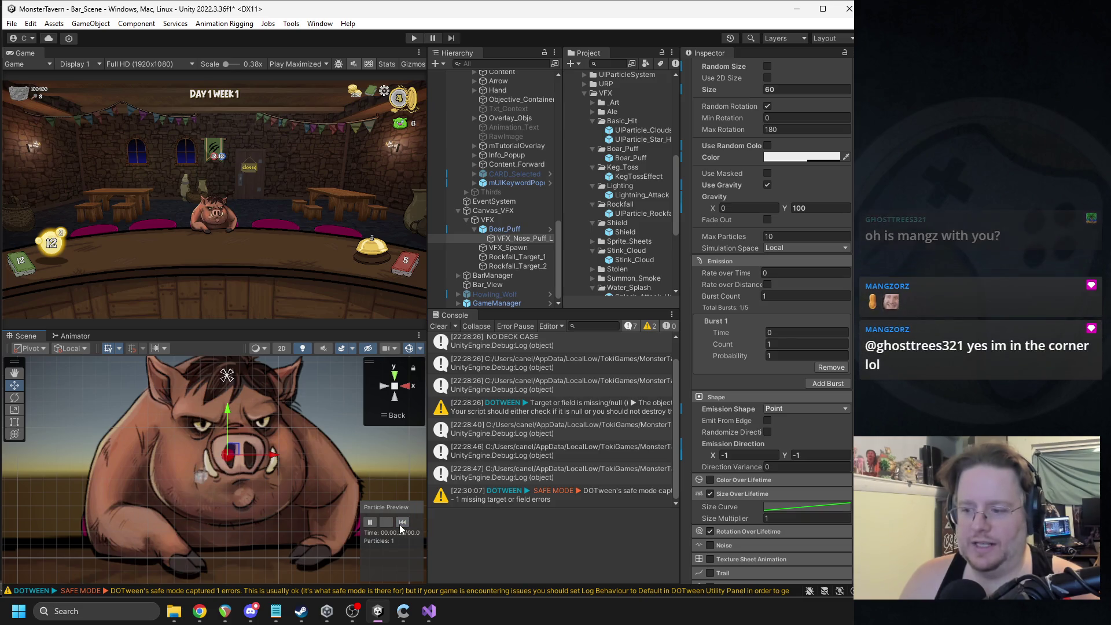
click(804, 508)
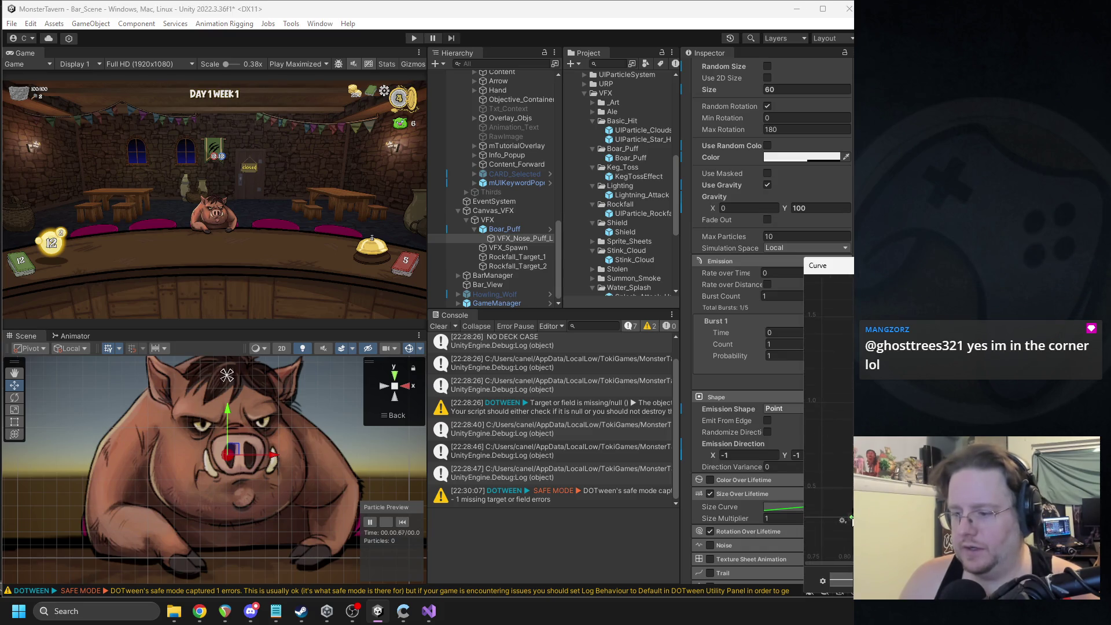
click(852, 516)
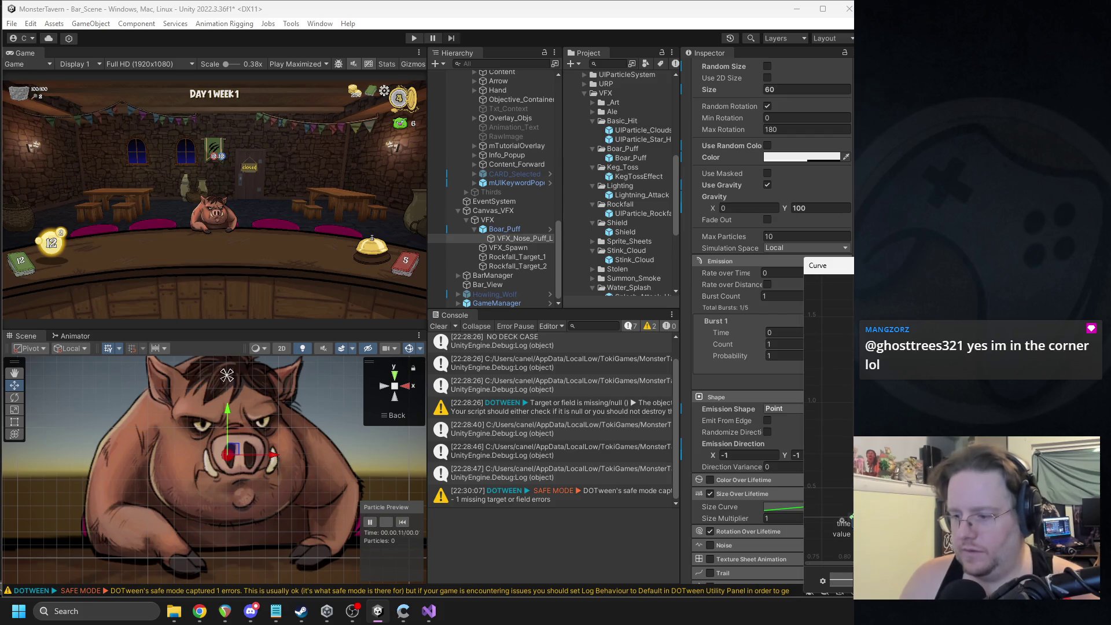
drag(851, 517, 853, 441)
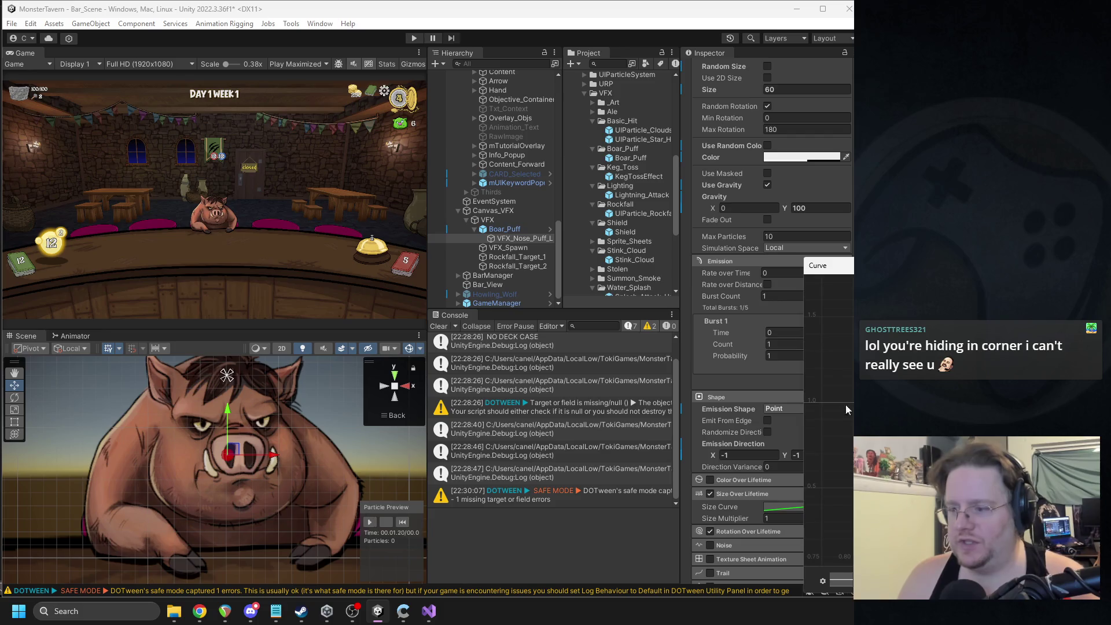
click(538, 307)
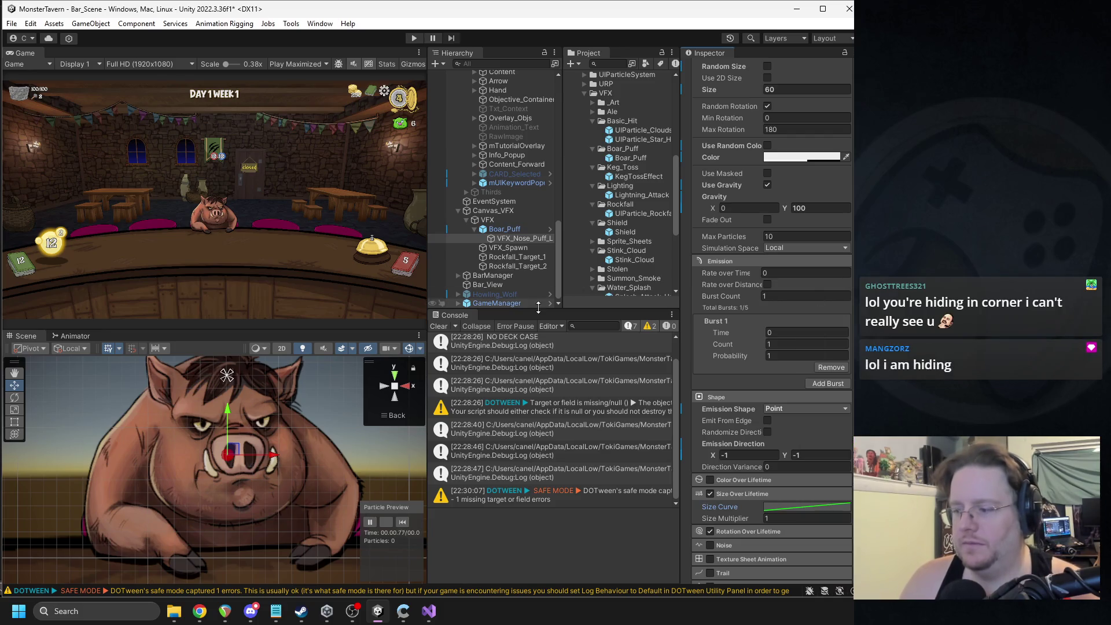
click(404, 523)
click(404, 523)
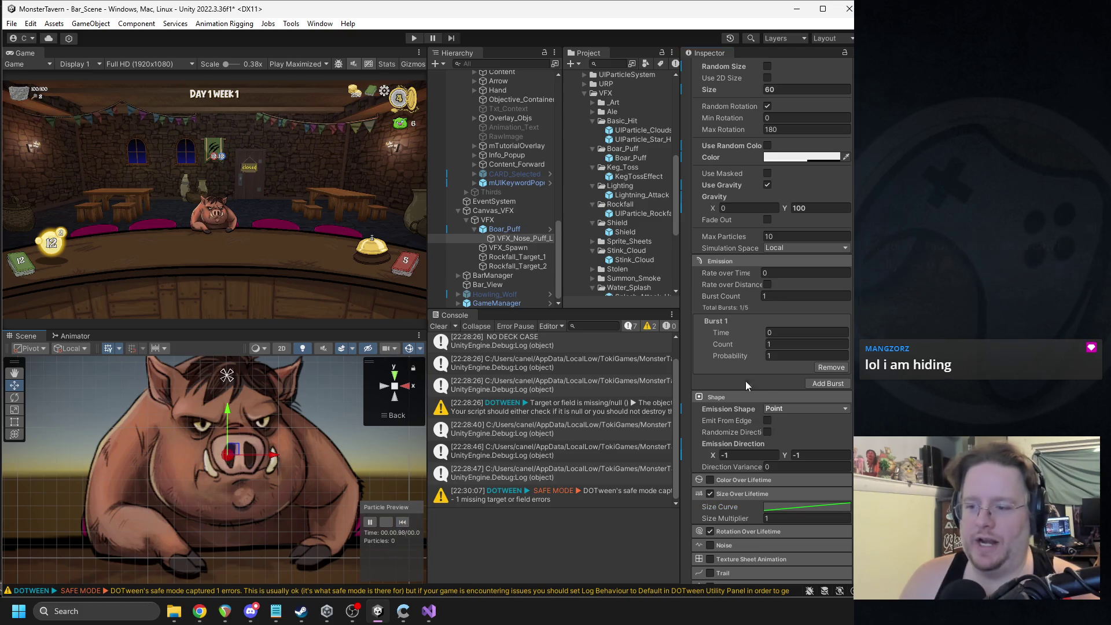
Step: Remove Burst 1 from the Emission module
scroll(737, 380, down, 1)
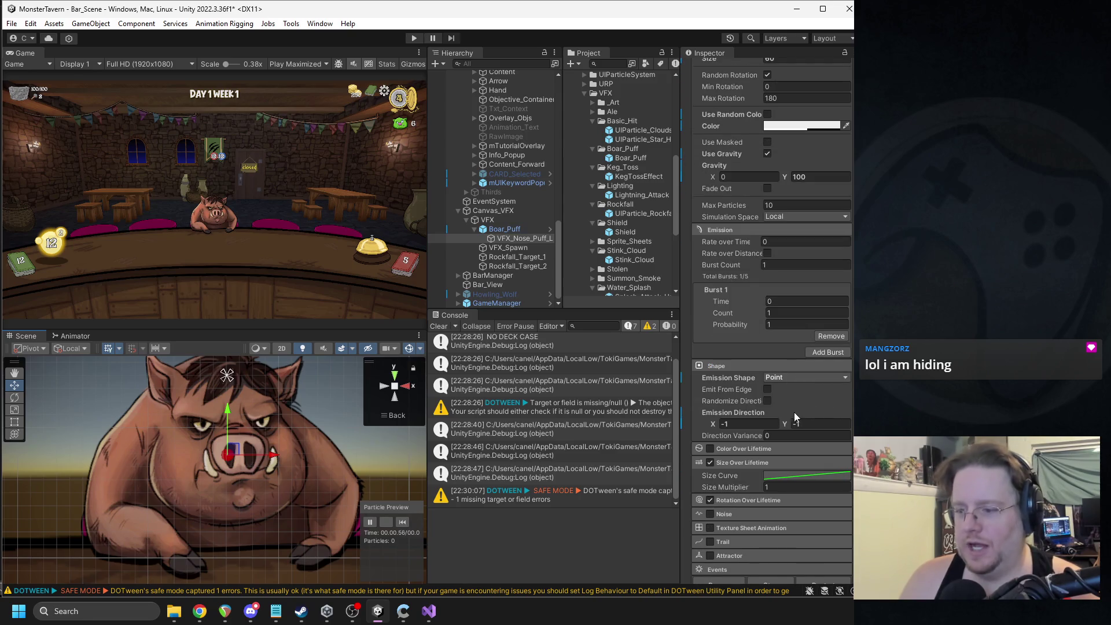
scroll(799, 399, up, 10)
scroll(811, 342, down, 6)
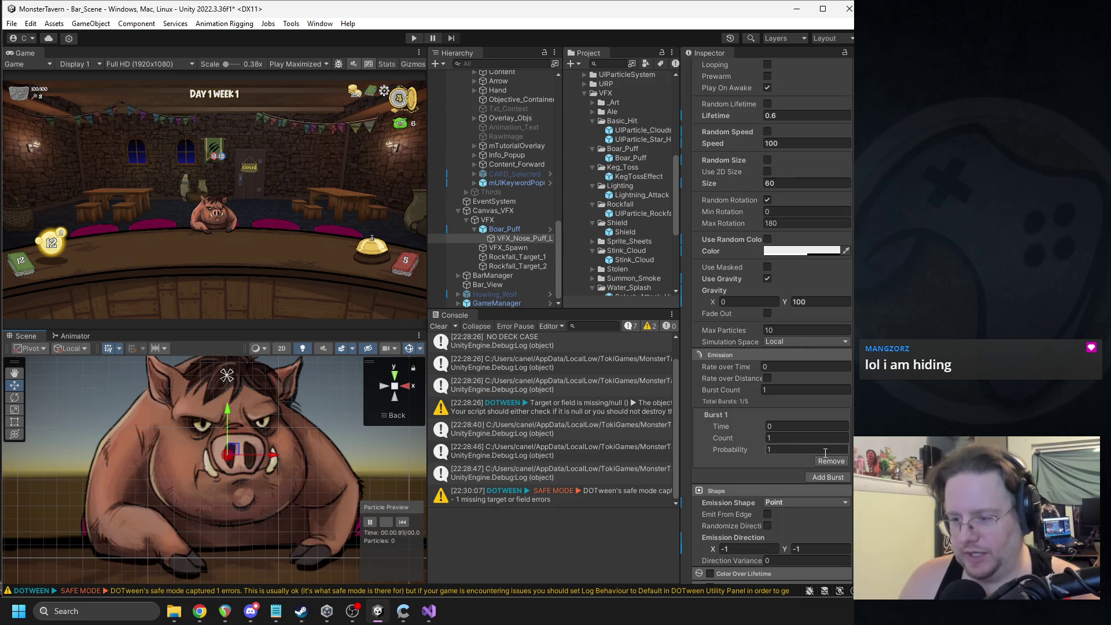
click(830, 464)
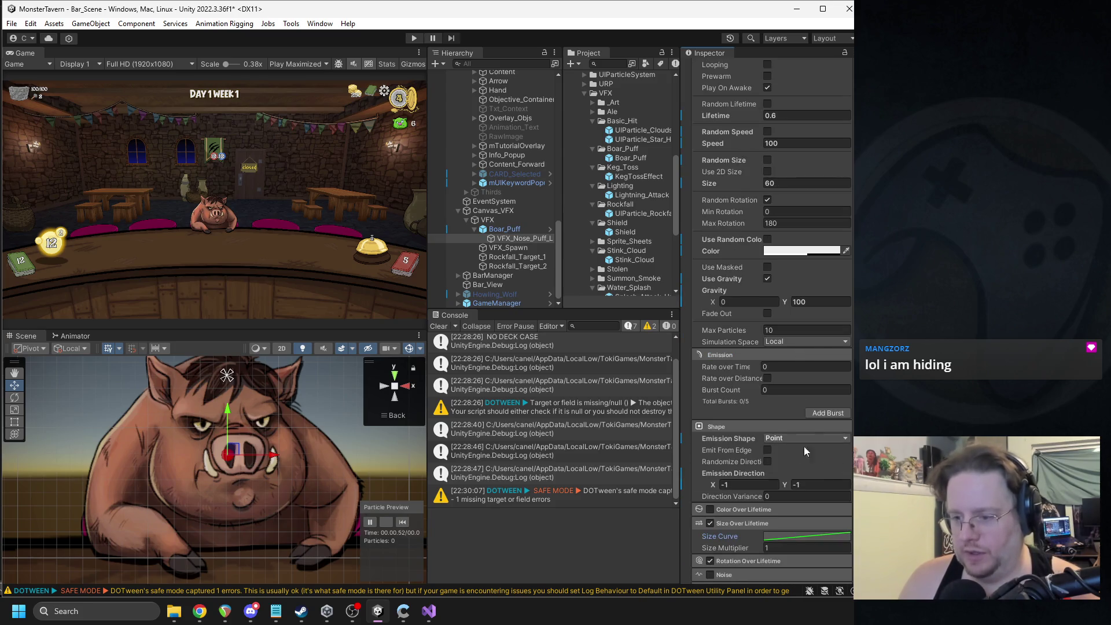
Step: Set emission Rate over Time to 15, then 30, replaying the puff each time
scroll(791, 366, up, 4)
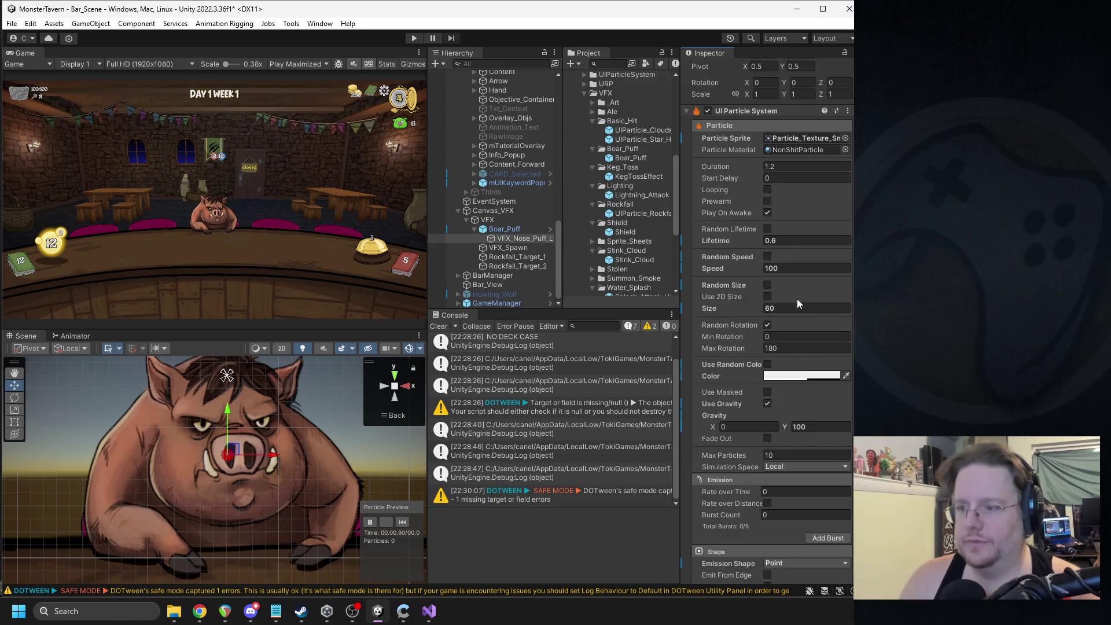
scroll(797, 297, down, 7)
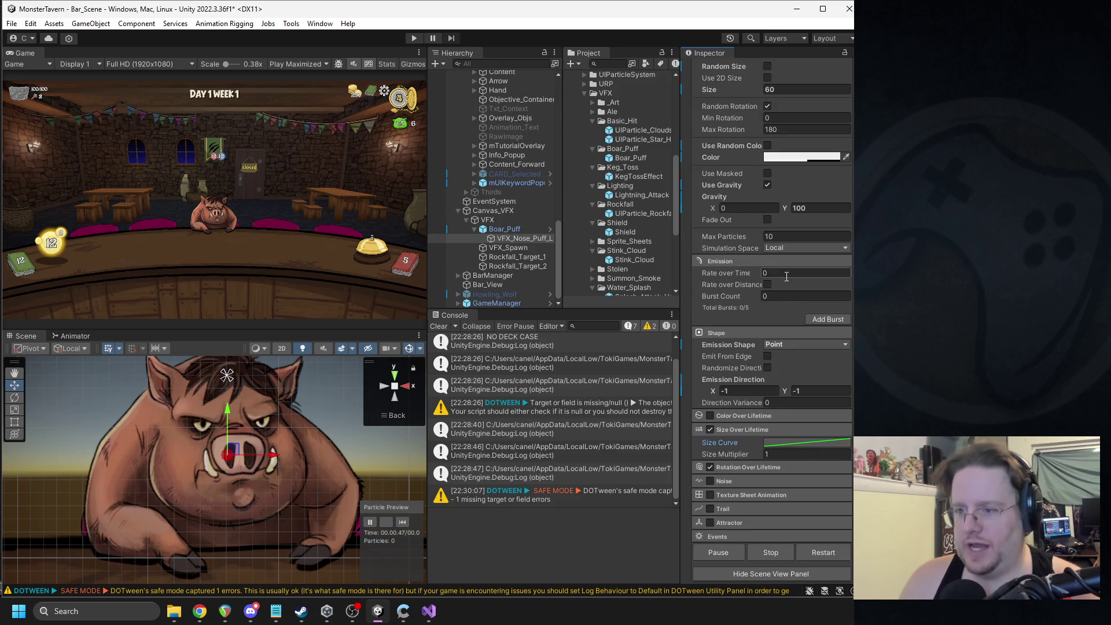
click(784, 273)
text(15)
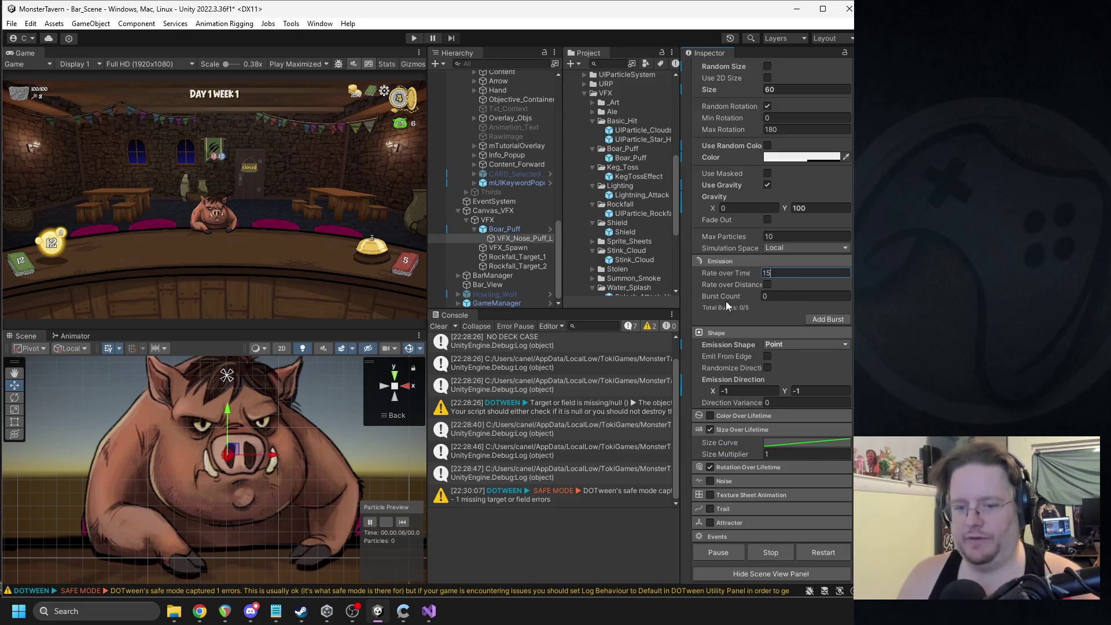
click(401, 522)
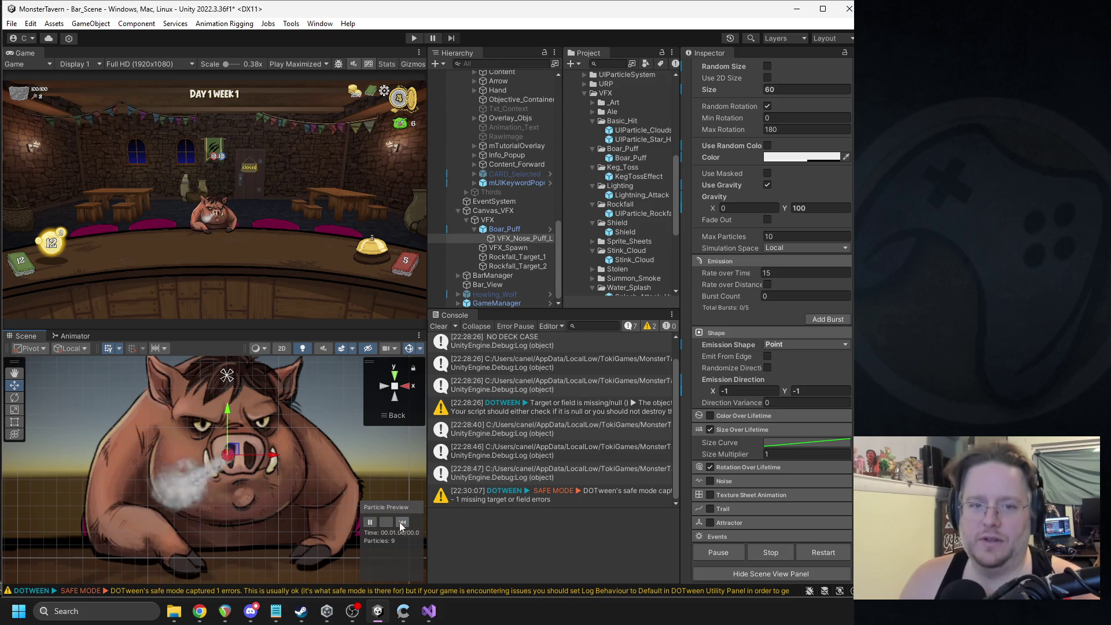
scroll(241, 240, up, 1)
scroll(242, 239, up, 3)
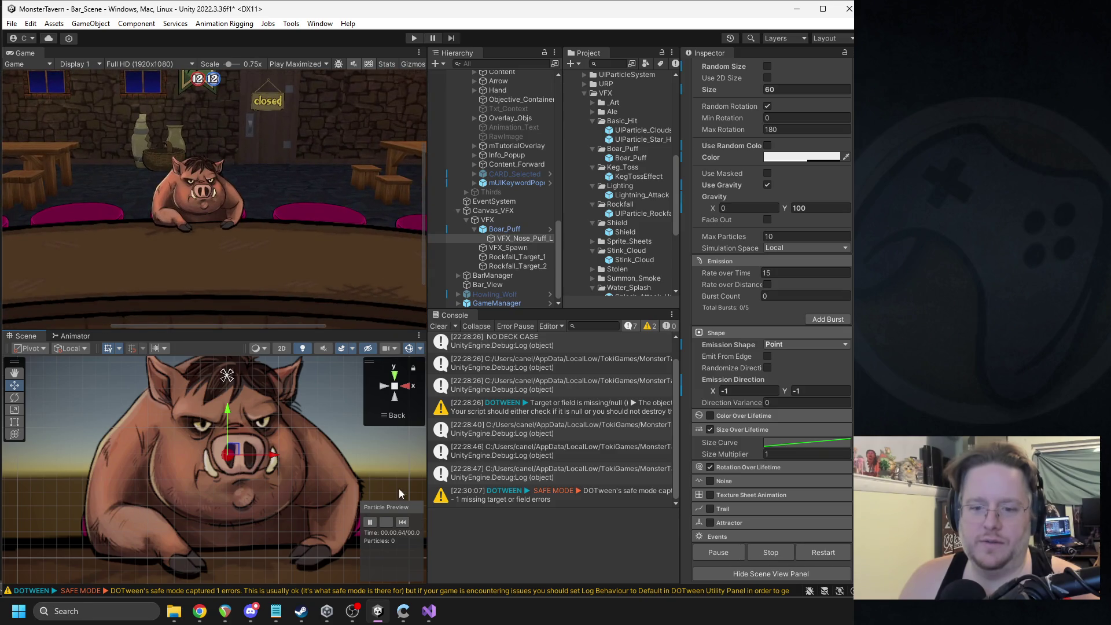
click(404, 521)
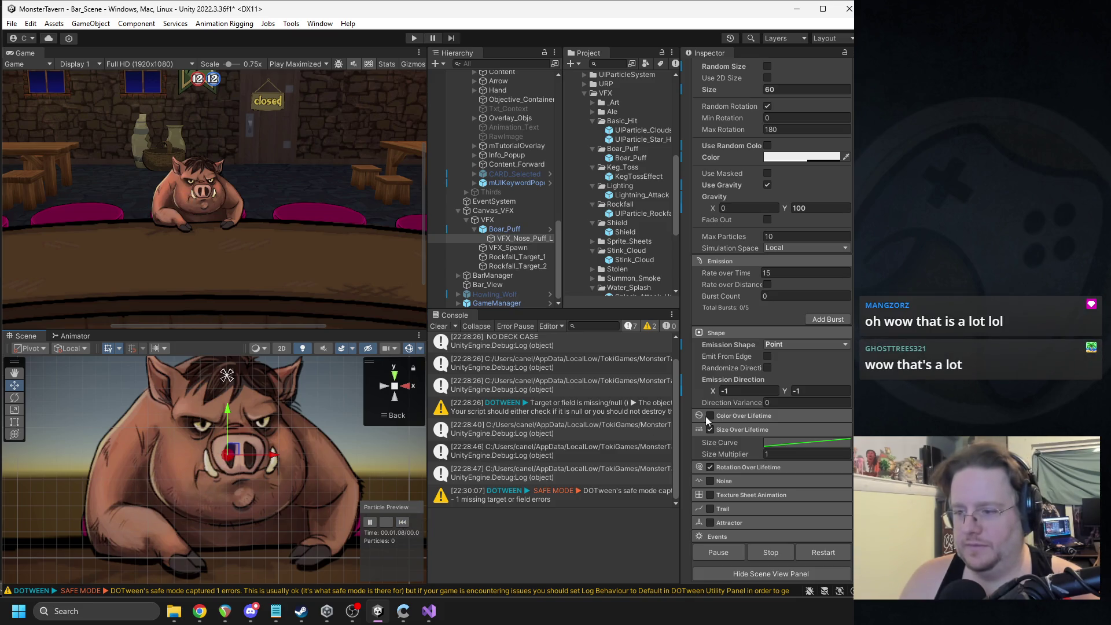
click(779, 273)
text(30)
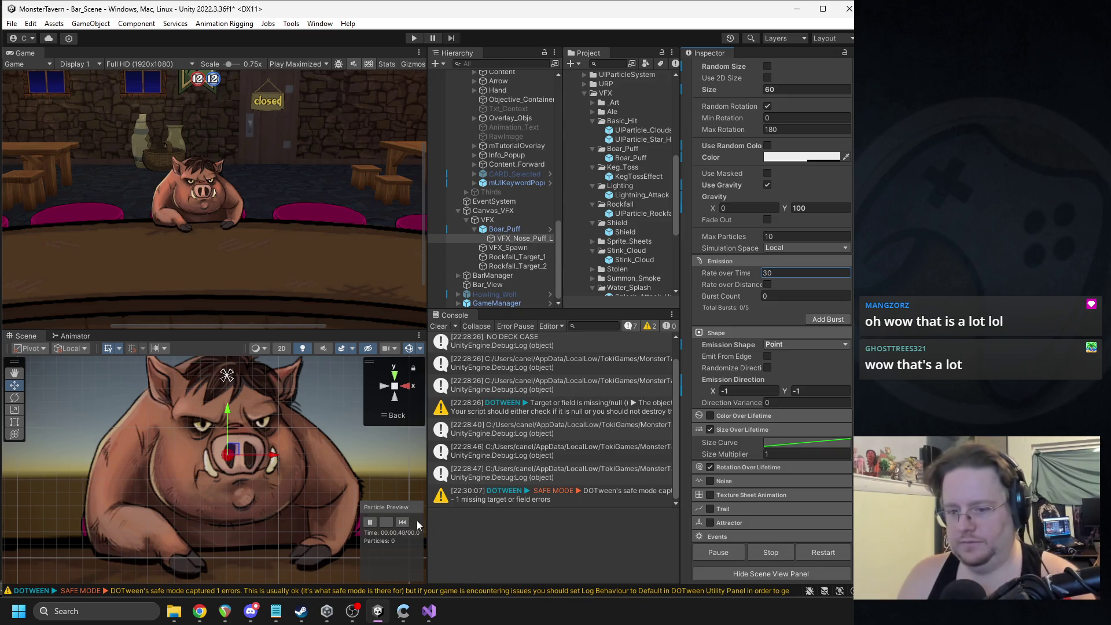
click(403, 521)
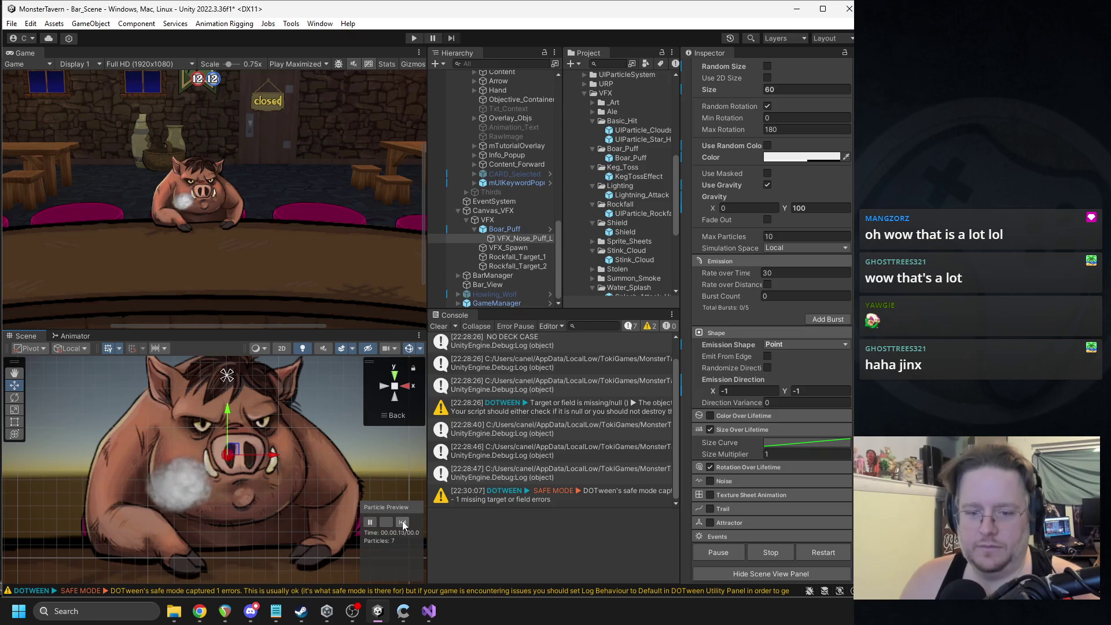
click(404, 523)
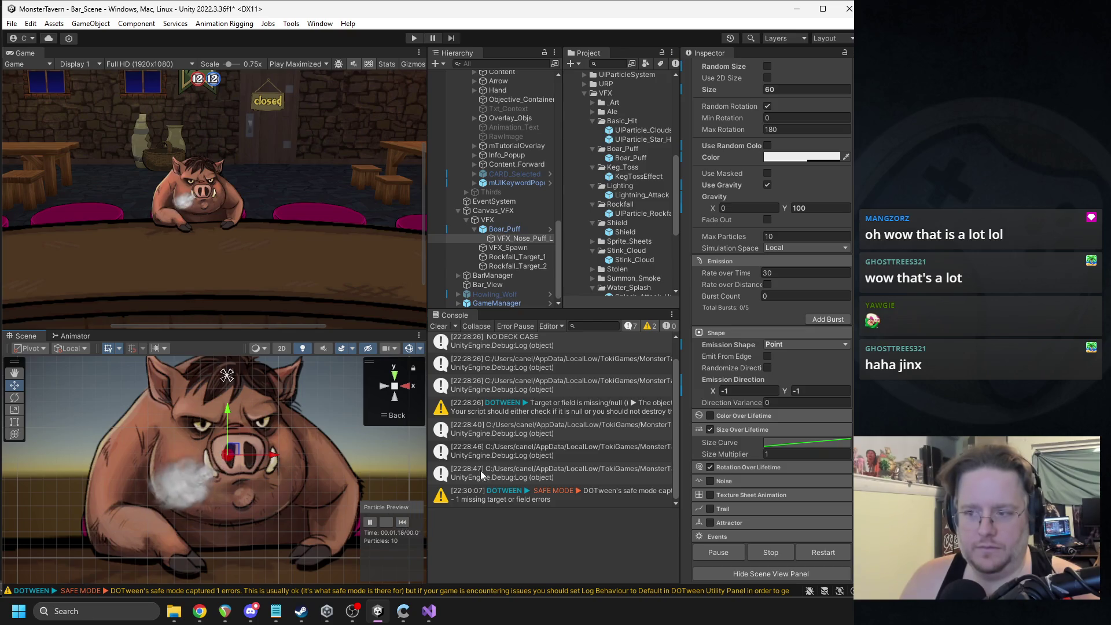
Step: Set Duration to 1.5 and Max Particles to 500, then replay the preview
scroll(790, 261, up, 5)
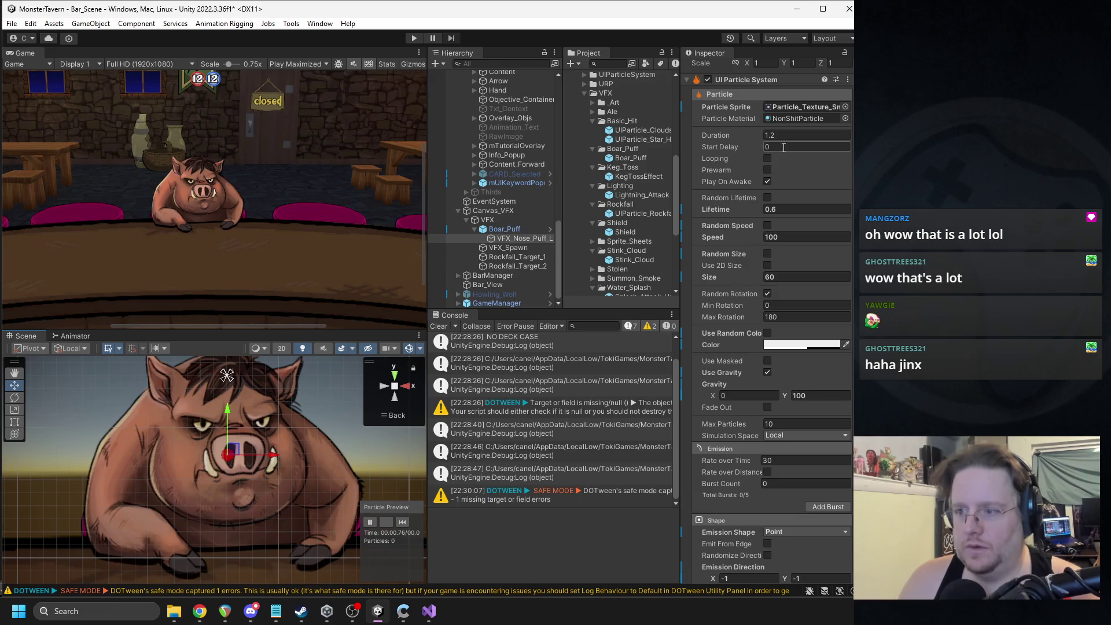
text(1.5)
click(403, 522)
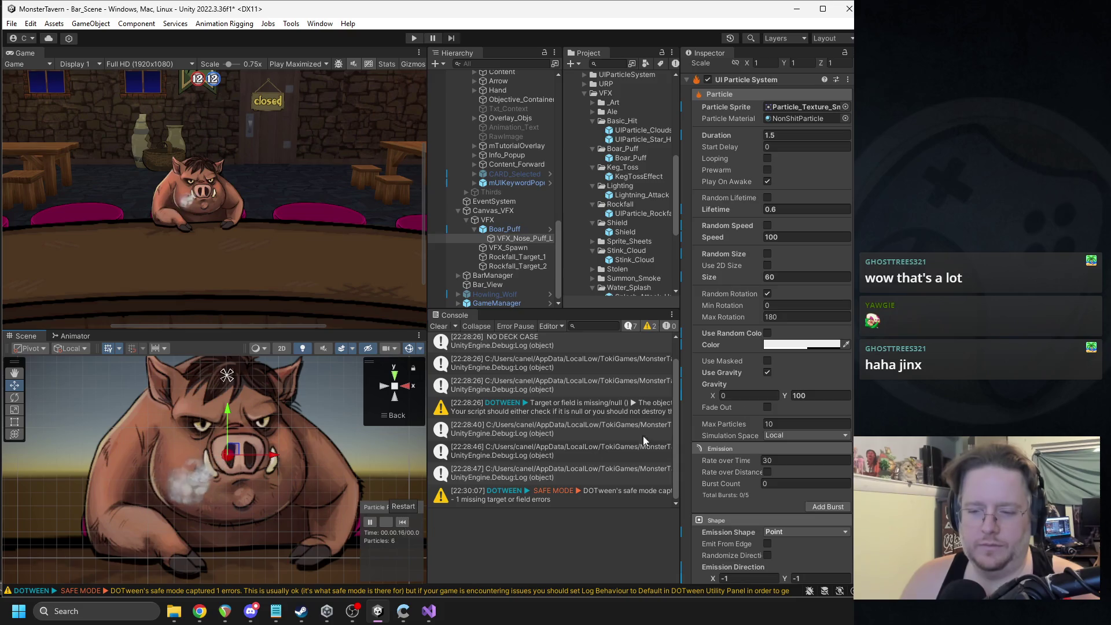
scroll(795, 391, down, 5)
click(783, 267)
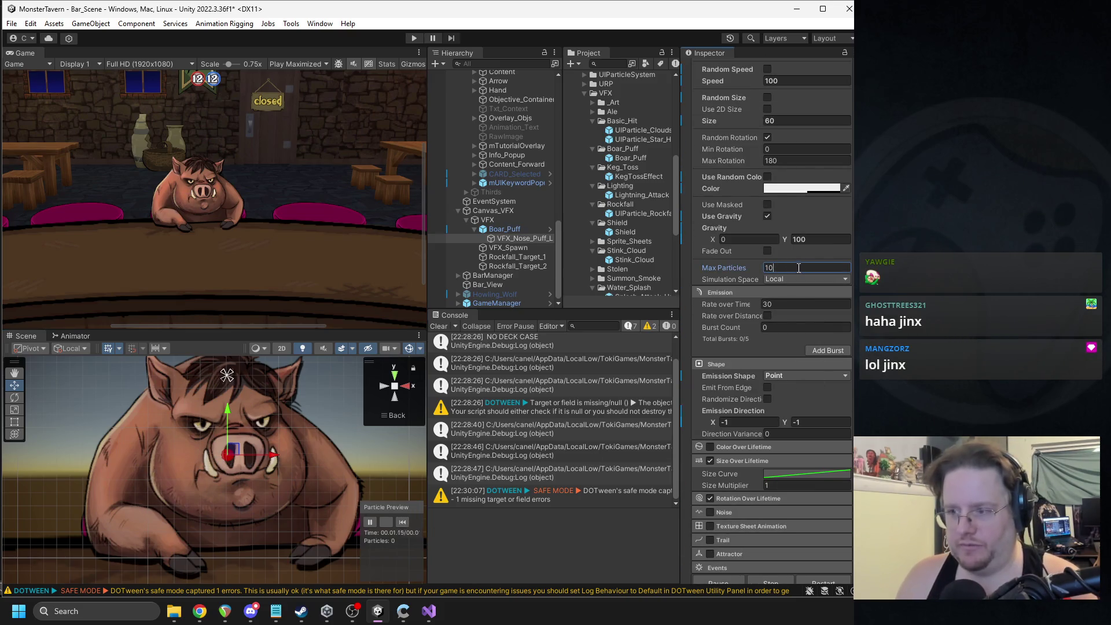
text(500)
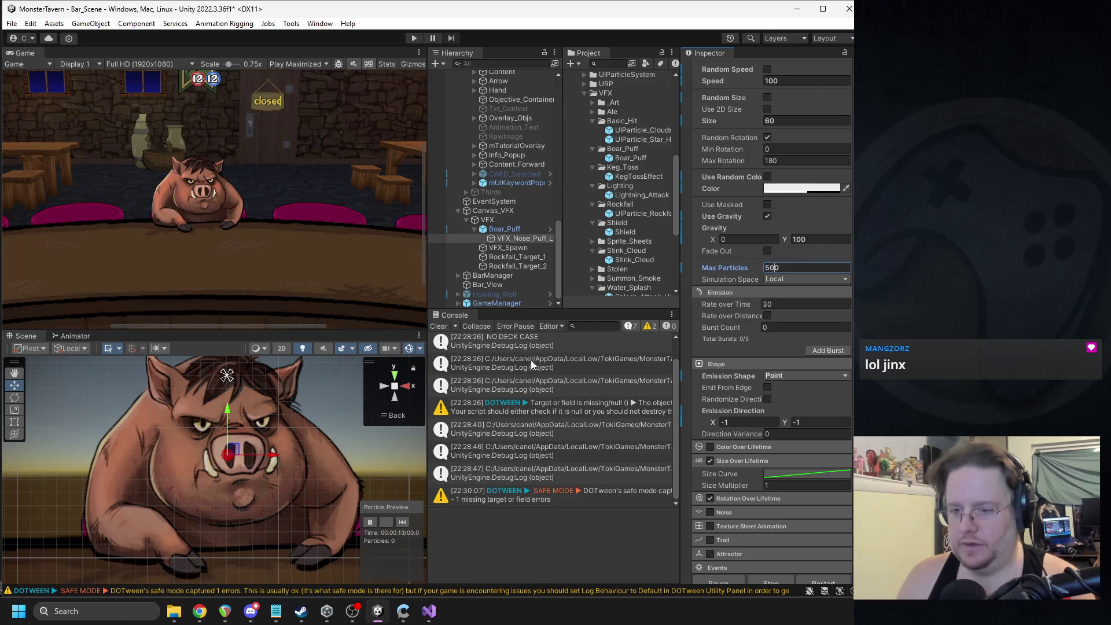
click(403, 521)
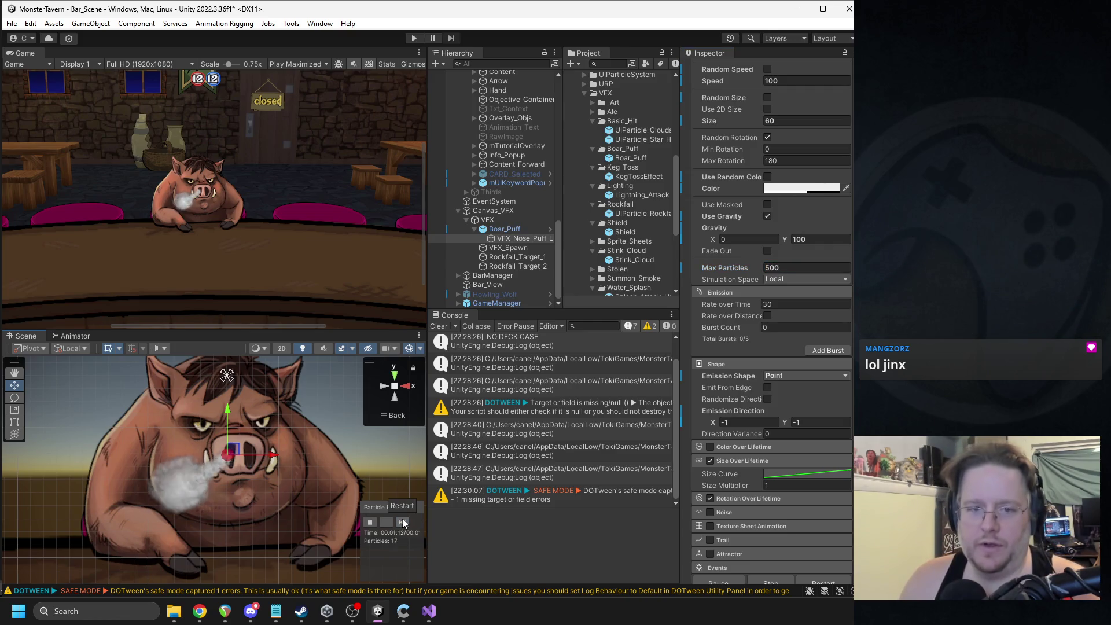
click(402, 522)
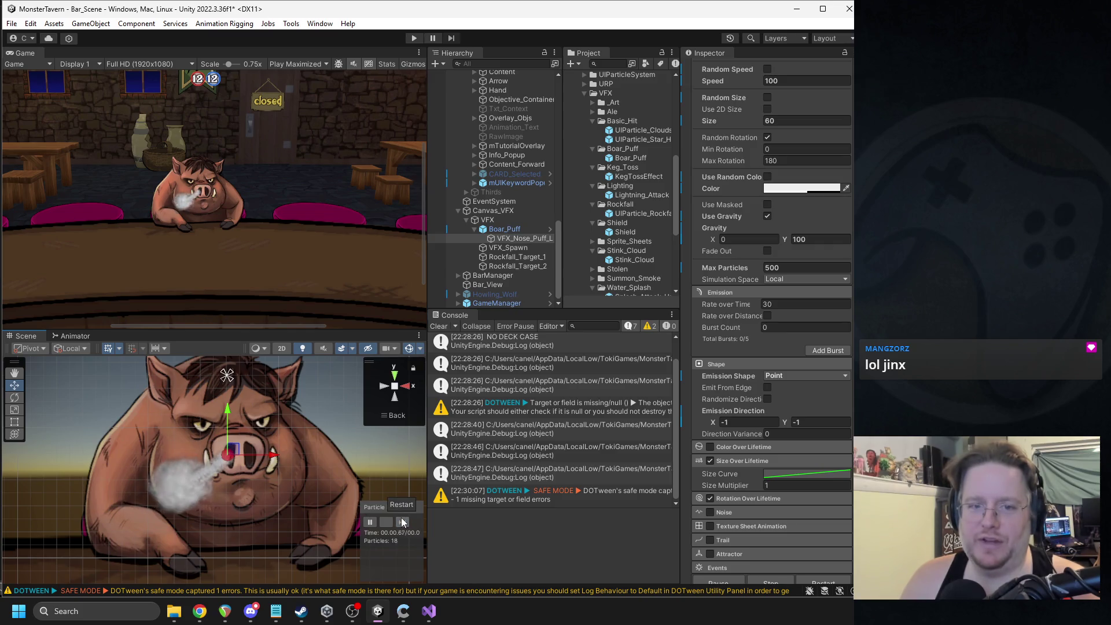
click(401, 517)
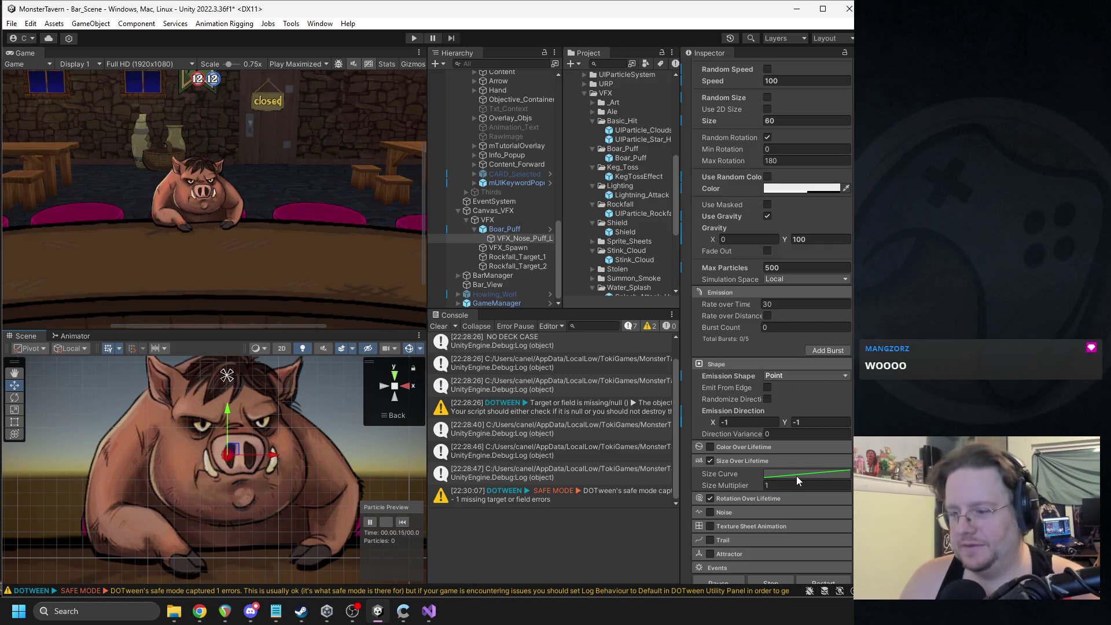
scroll(780, 282, up, 3)
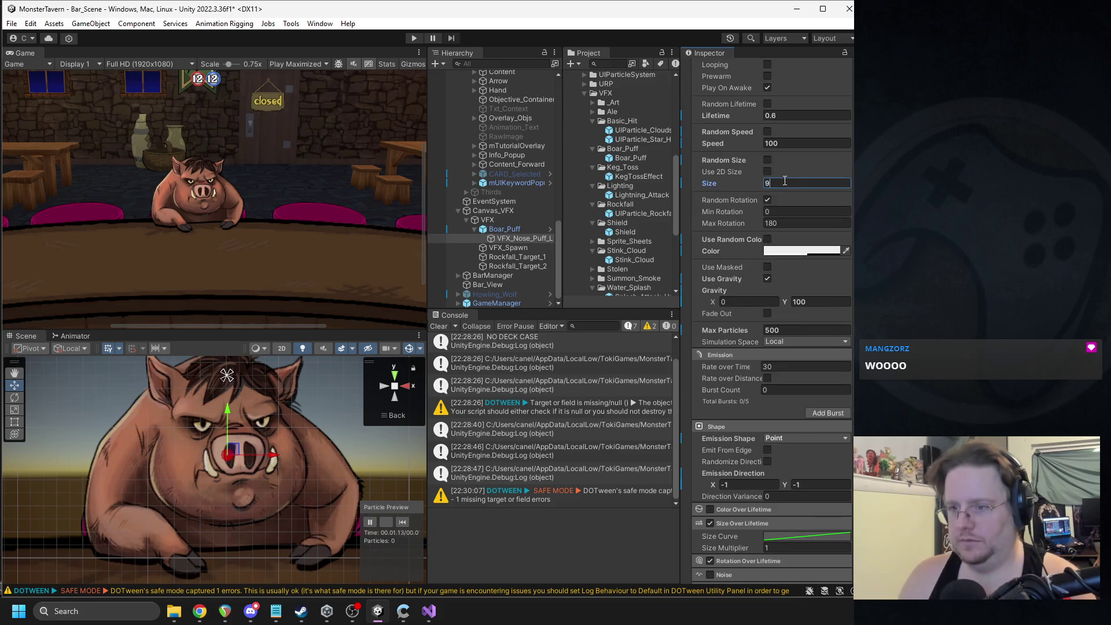
Step: Edit the size curve's first key from 0.33 to 0.5 and replay the smoke puff
scroll(782, 204, down, 5)
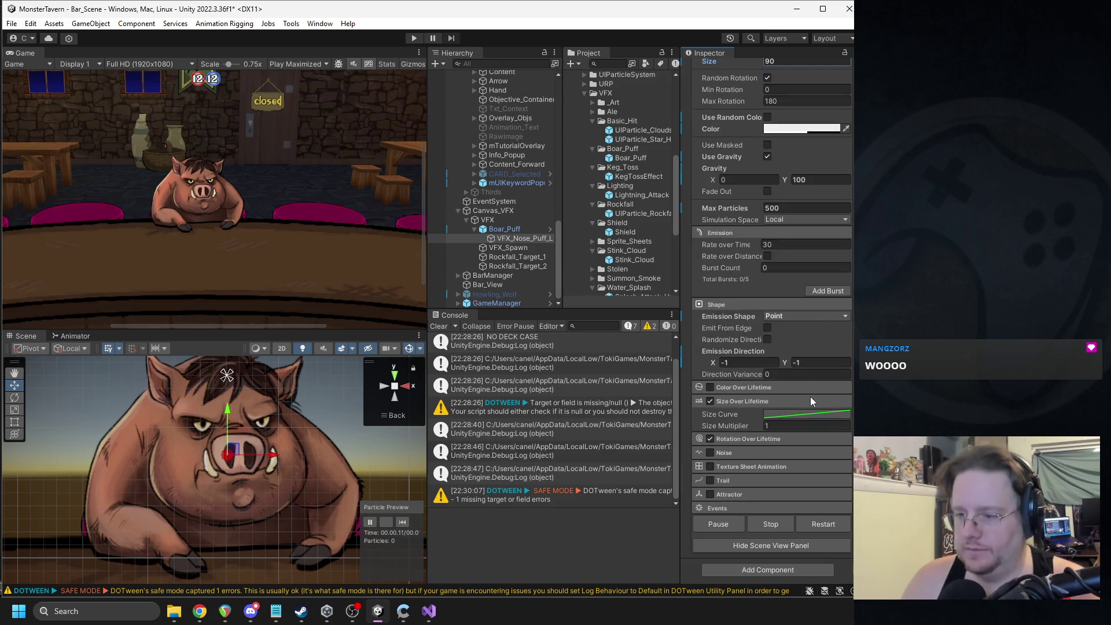
click(807, 414)
right_click(828, 544)
click(842, 423)
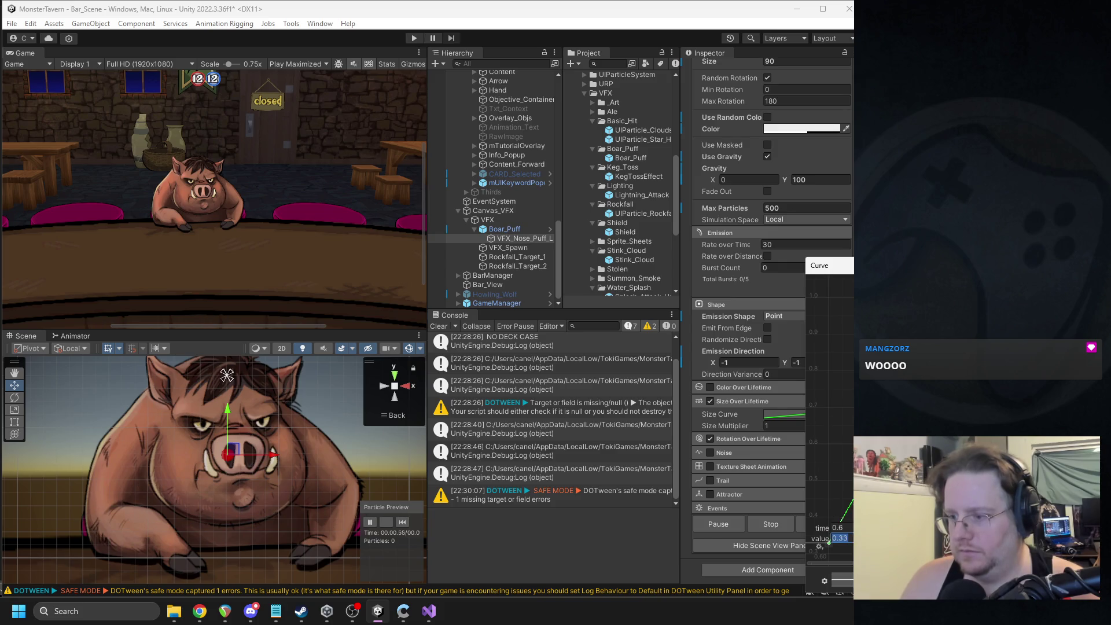
key(Return)
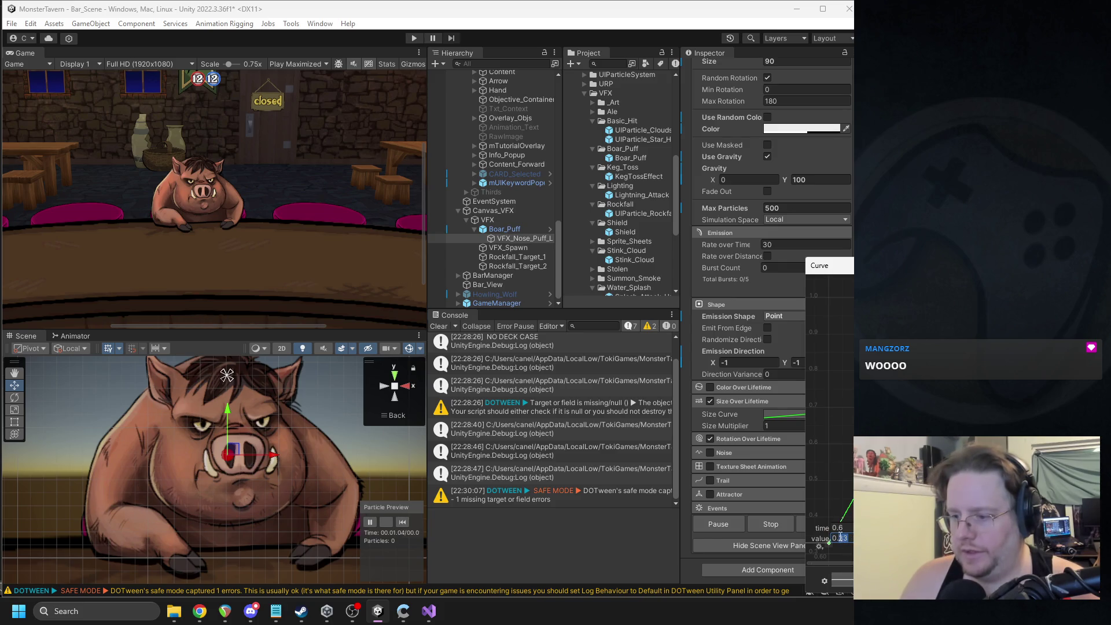
text(0.5)
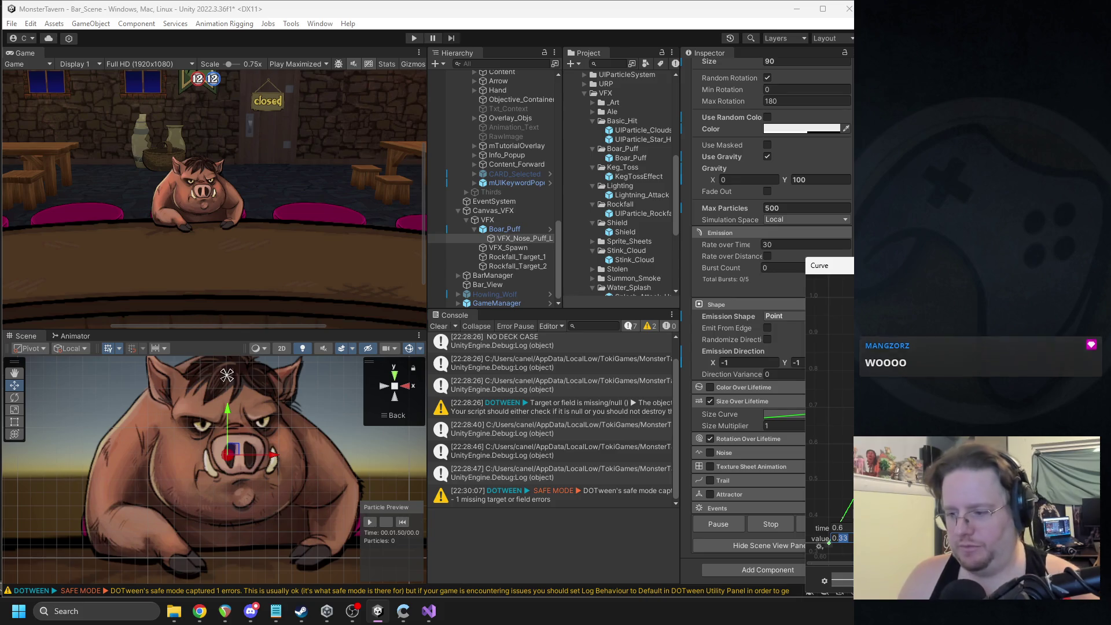
click(841, 529)
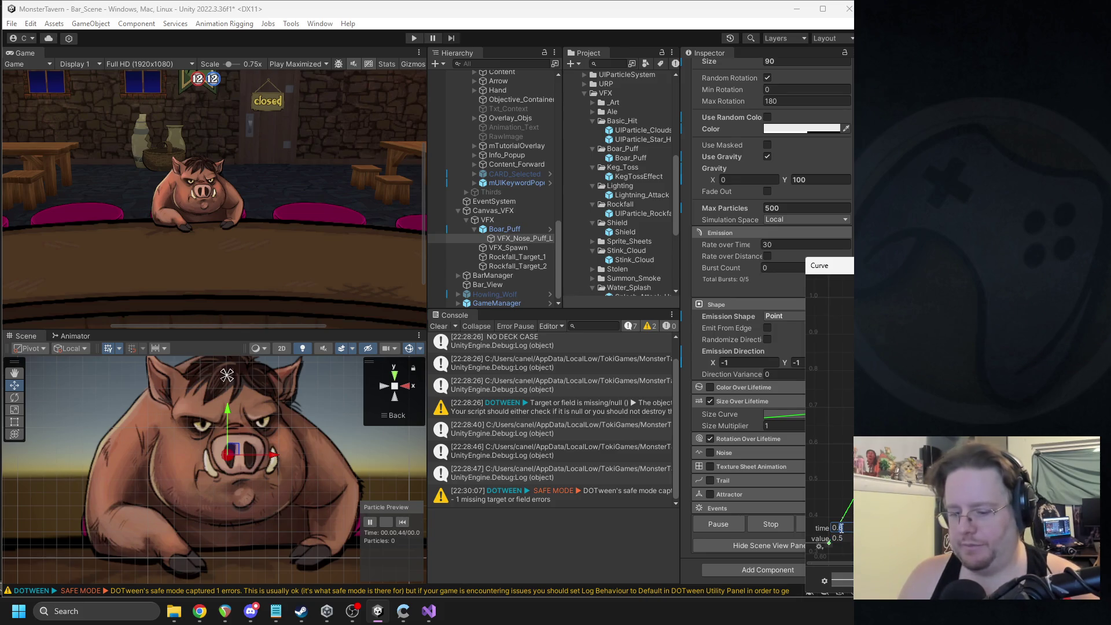
text(0.45)
key(Return)
scroll(830, 405, down, 3)
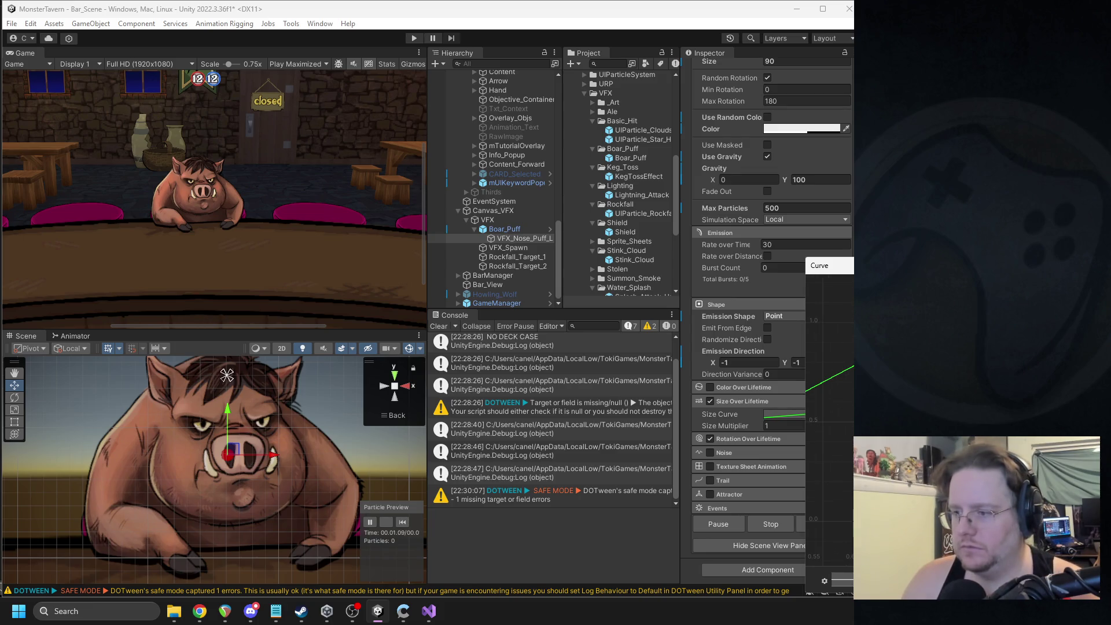
click(402, 523)
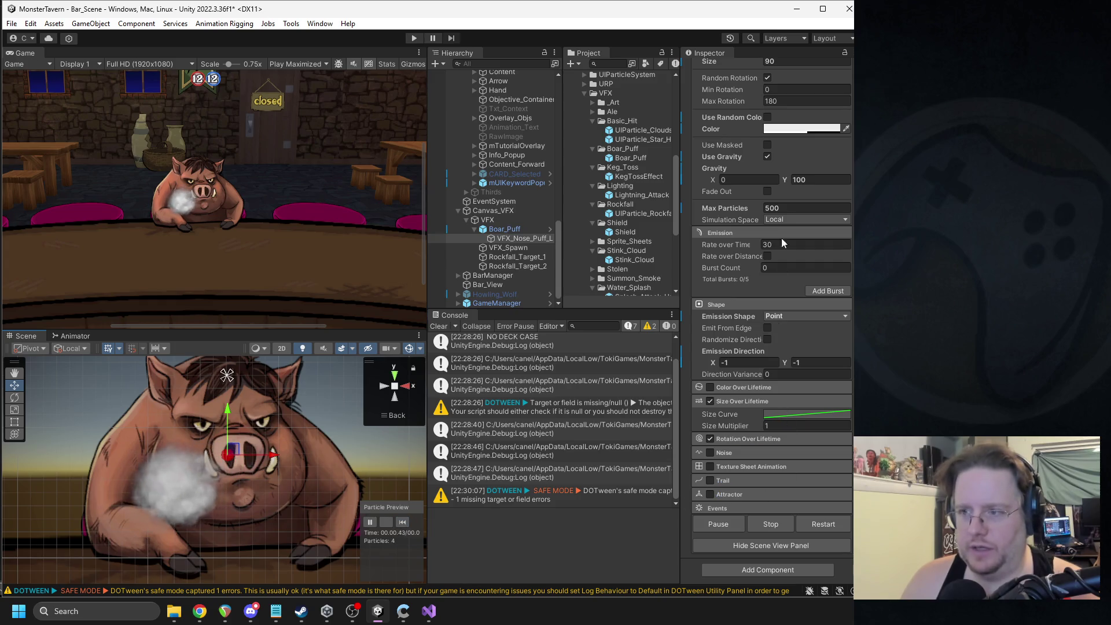
scroll(778, 255, up, 2)
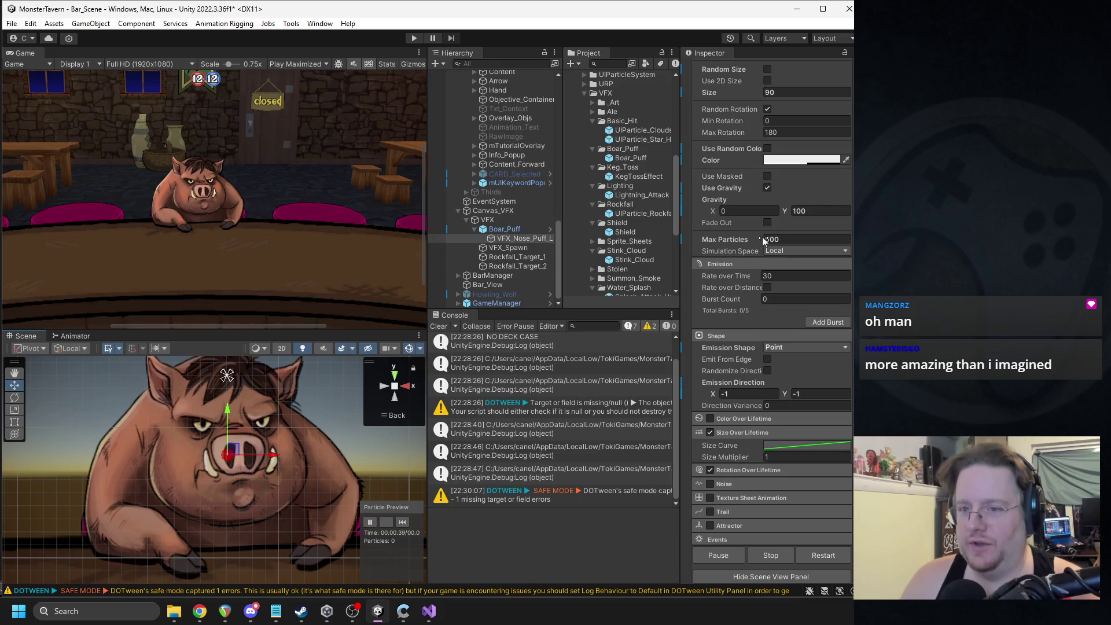
click(510, 238)
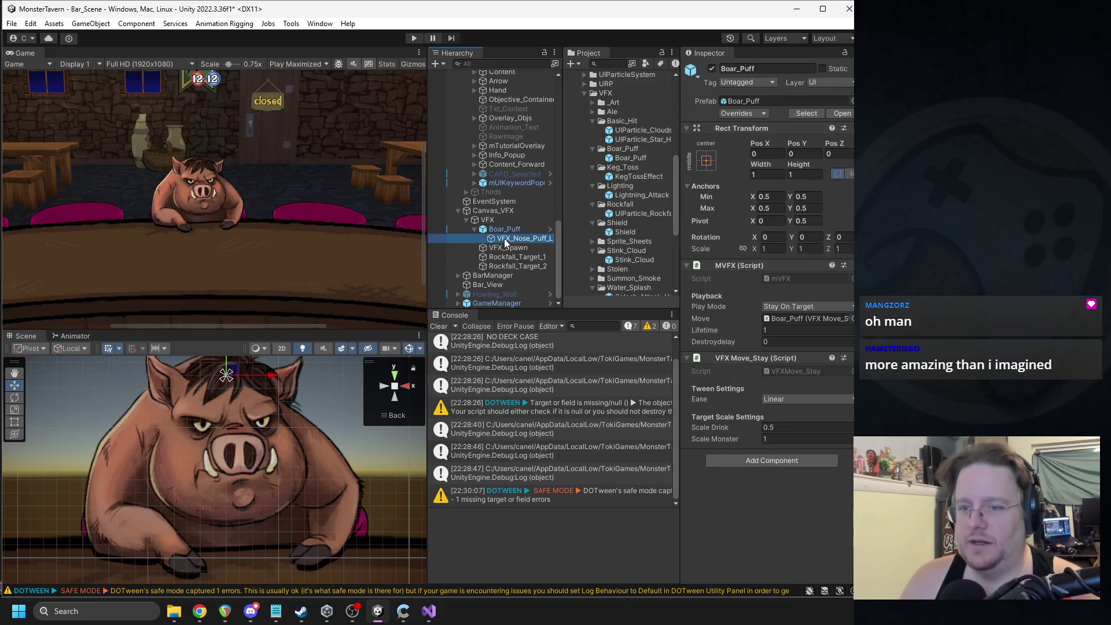
key(ctrl+d)
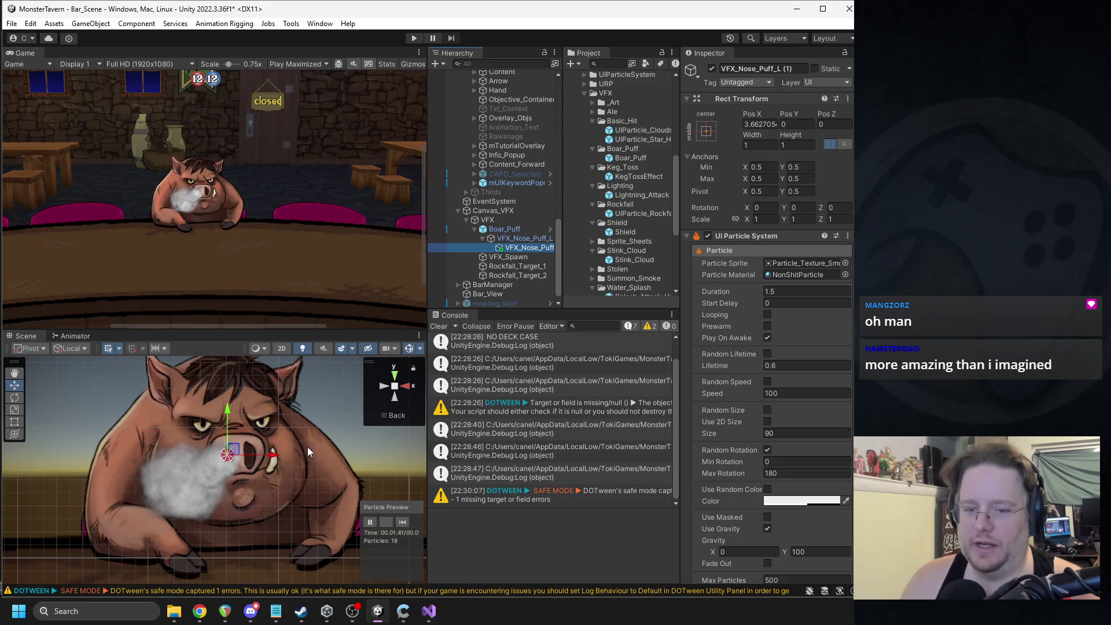
drag(274, 457, 298, 460)
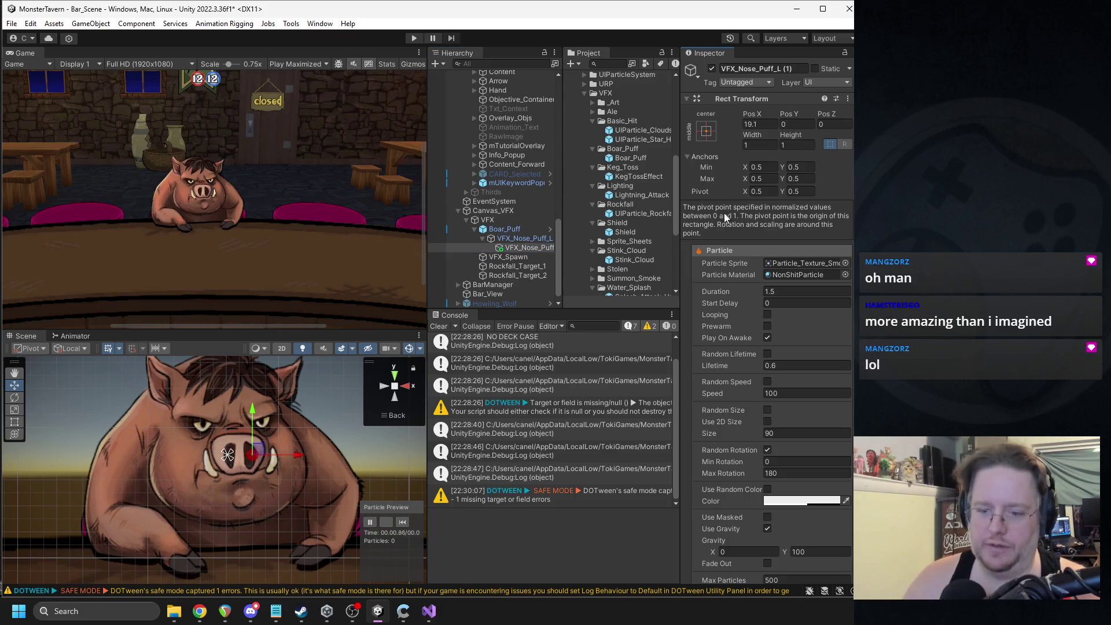
click(764, 219)
text(-1)
click(521, 238)
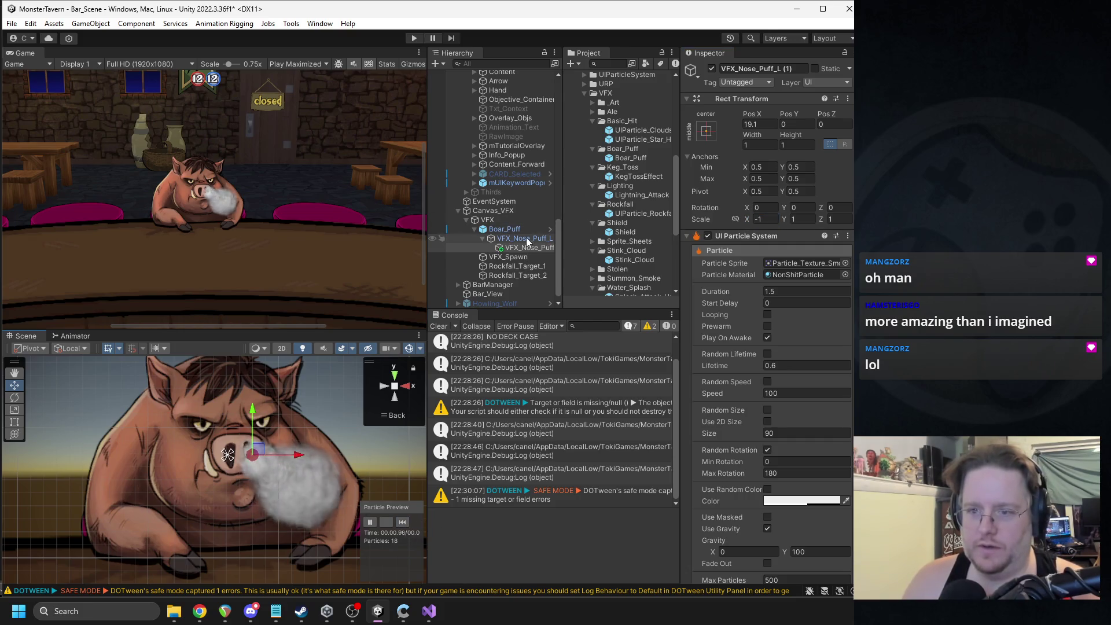
click(404, 522)
scroll(244, 202, down, 3)
click(402, 522)
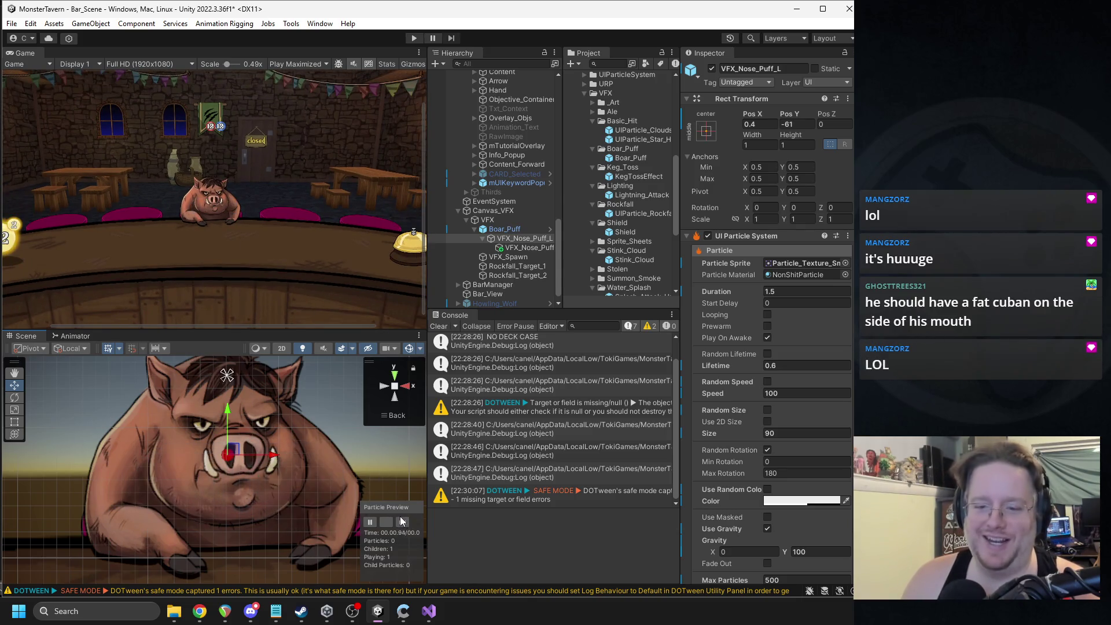
click(403, 522)
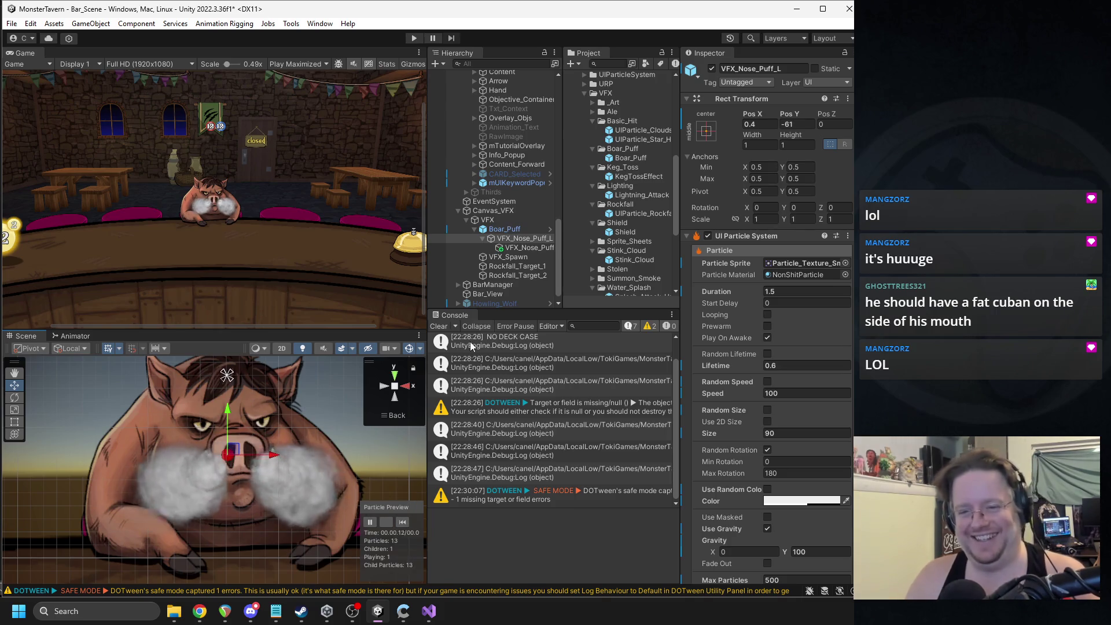
click(533, 249)
key(Delete)
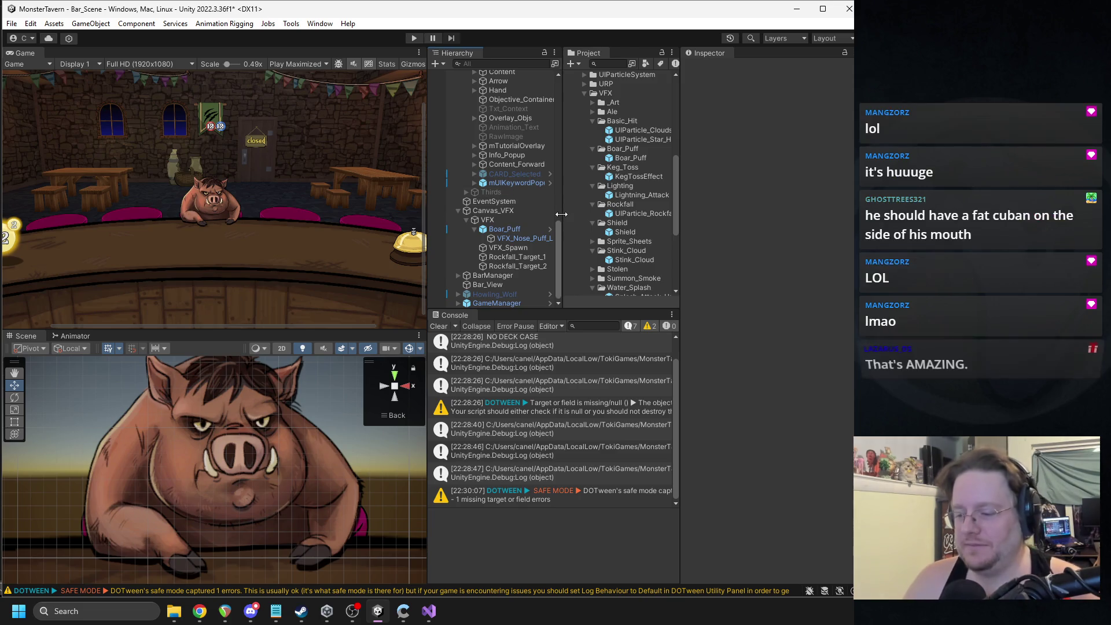
Step: Reselect VFX_Nose_Puff_L and set particle Size to 60
click(514, 240)
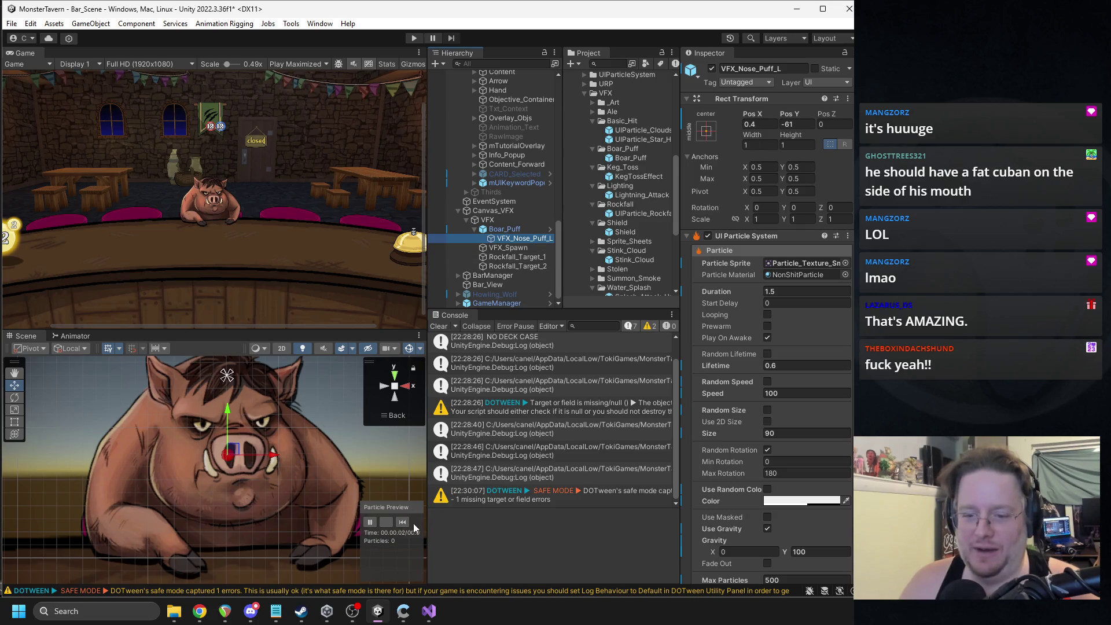
click(403, 524)
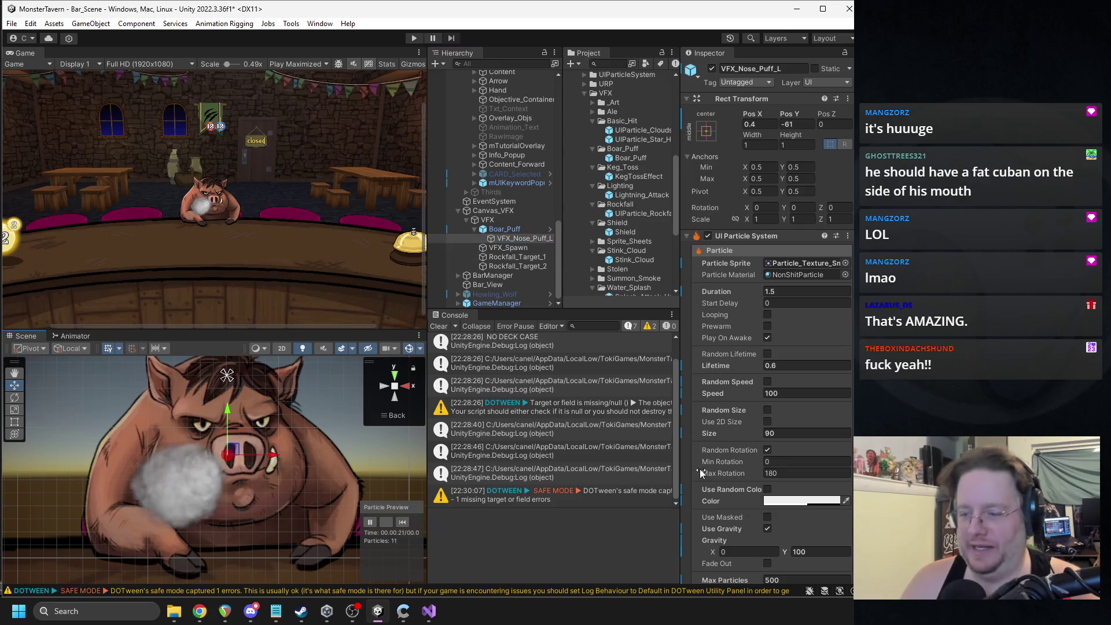
click(769, 432)
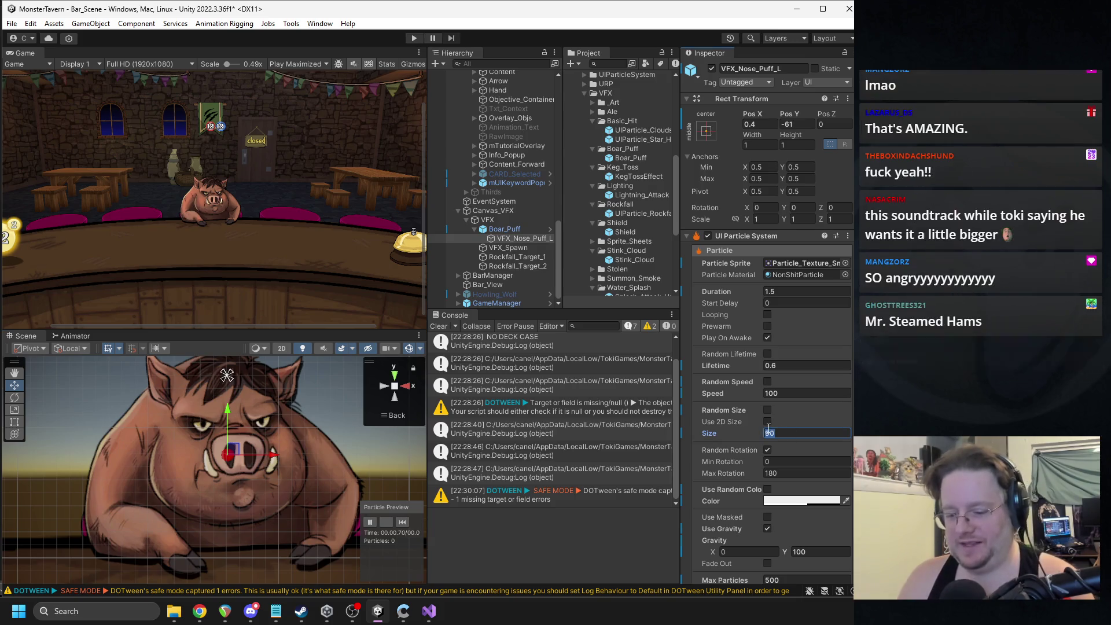
text(60)
click(403, 522)
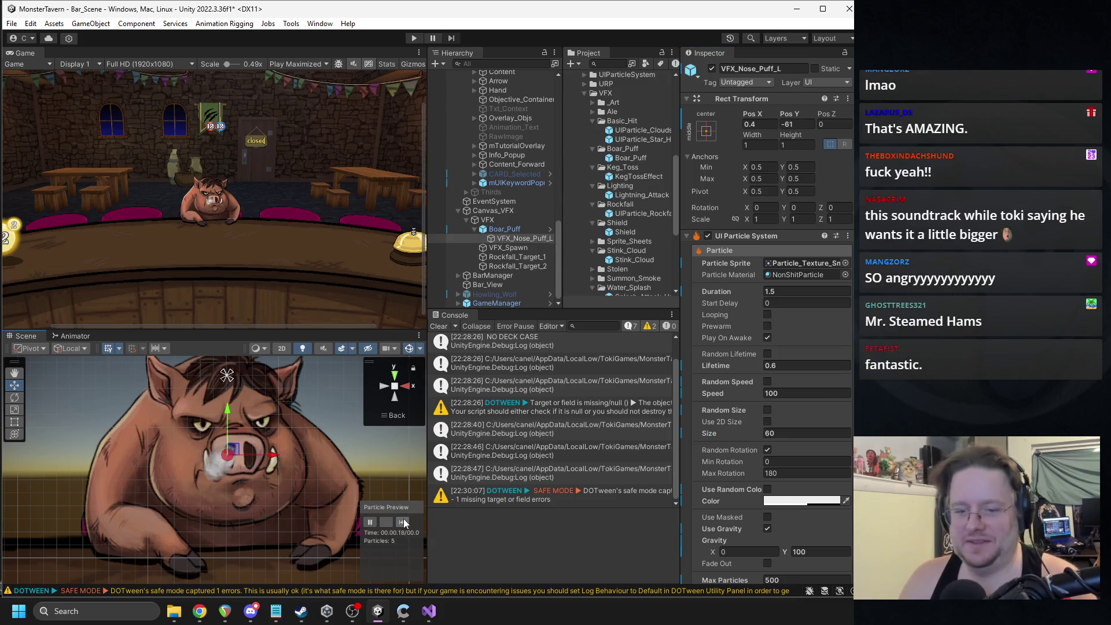
click(406, 523)
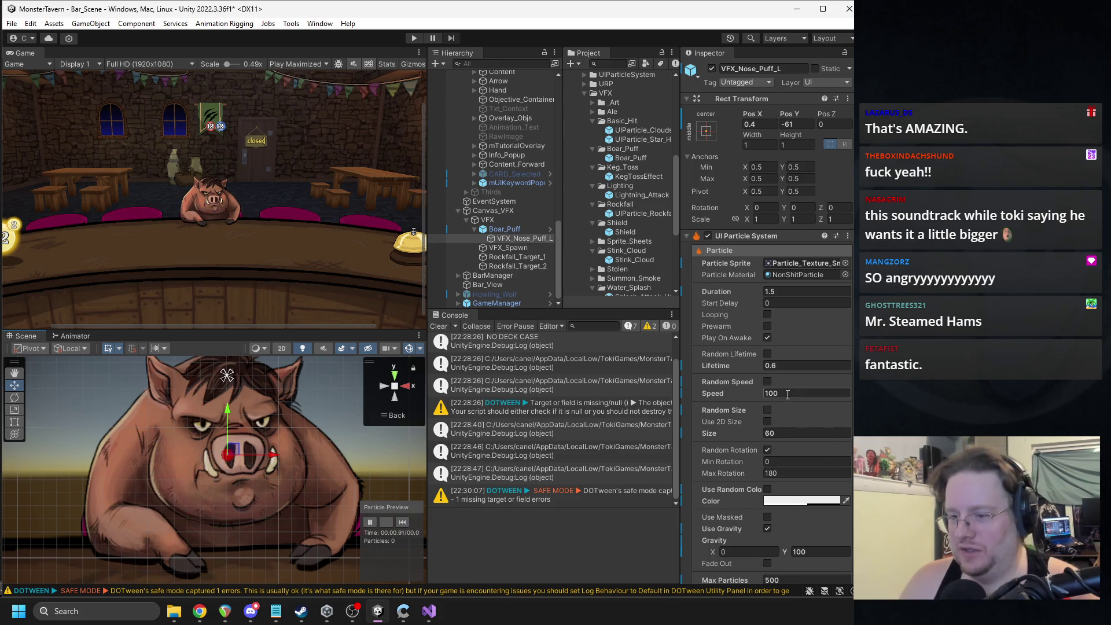
Step: Set Speed to 250, Lifetime to 0.2 and Duration to 1
click(767, 394)
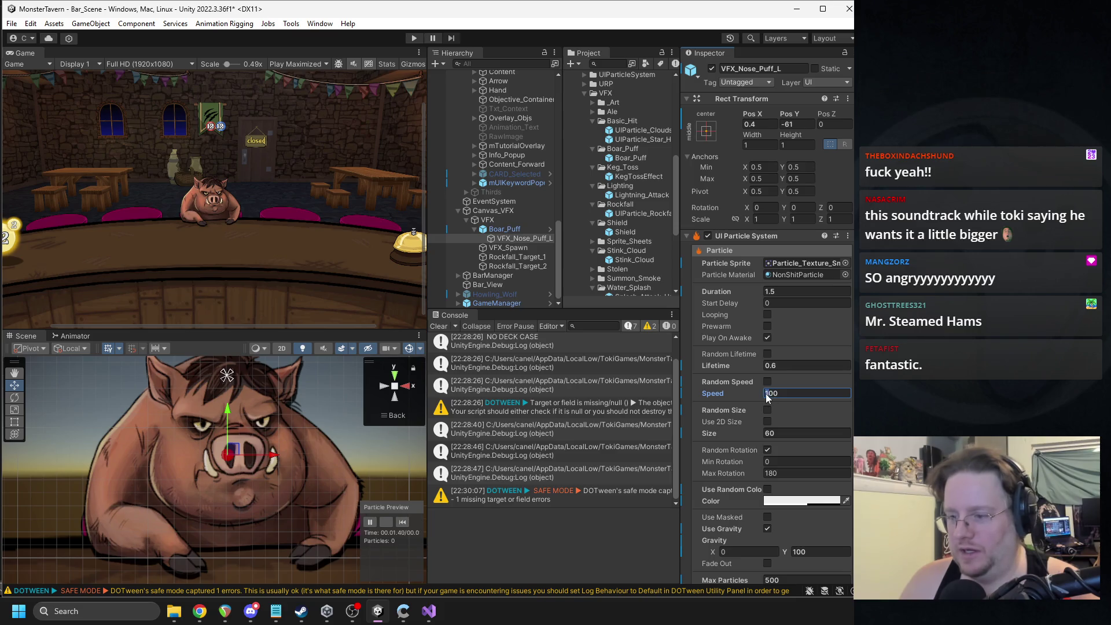
text(250)
click(772, 365)
text(0.3)
click(404, 520)
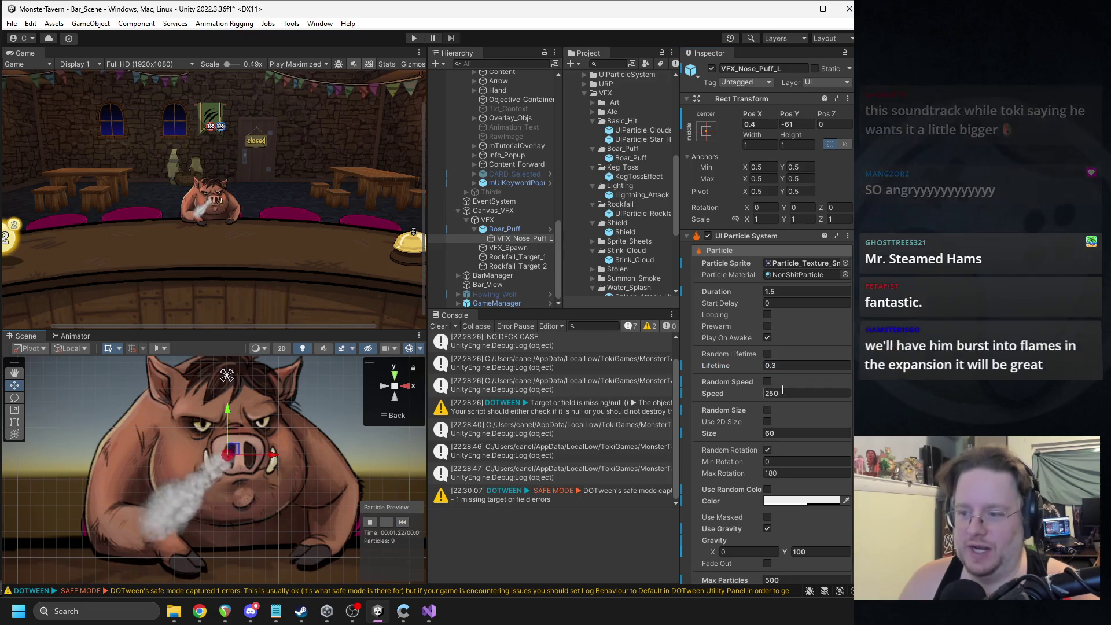
click(773, 367)
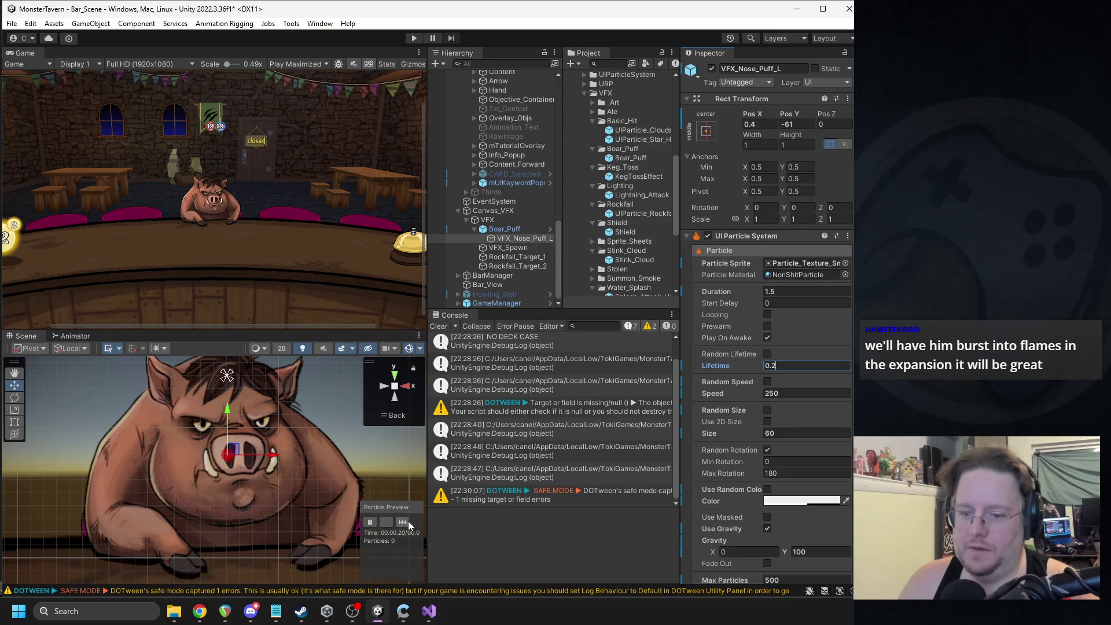
click(403, 522)
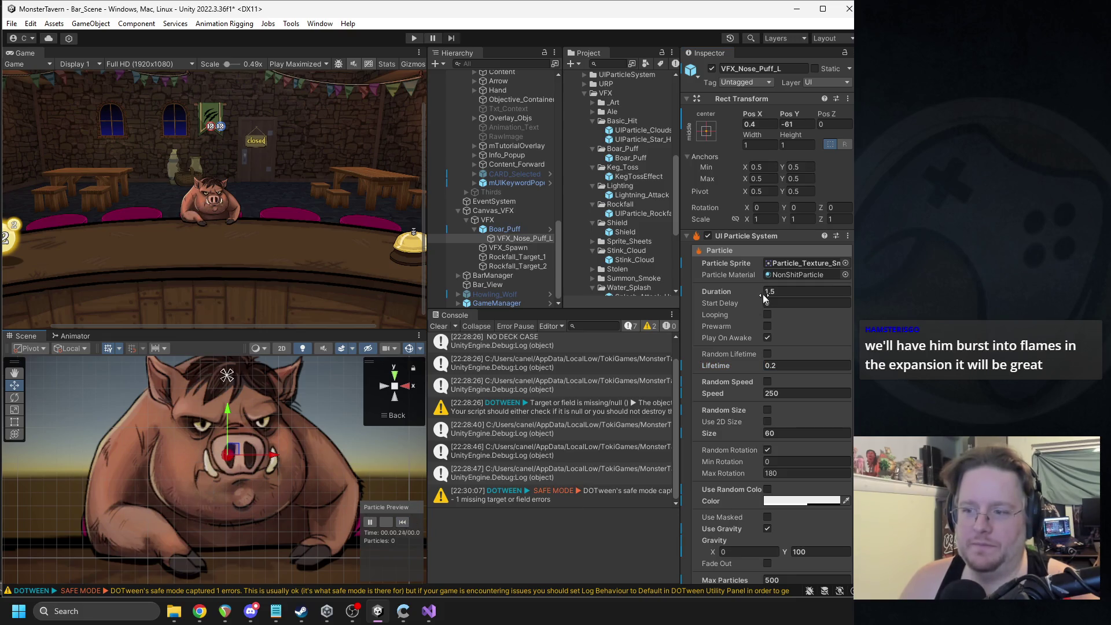
click(780, 291)
text(1)
key(Return)
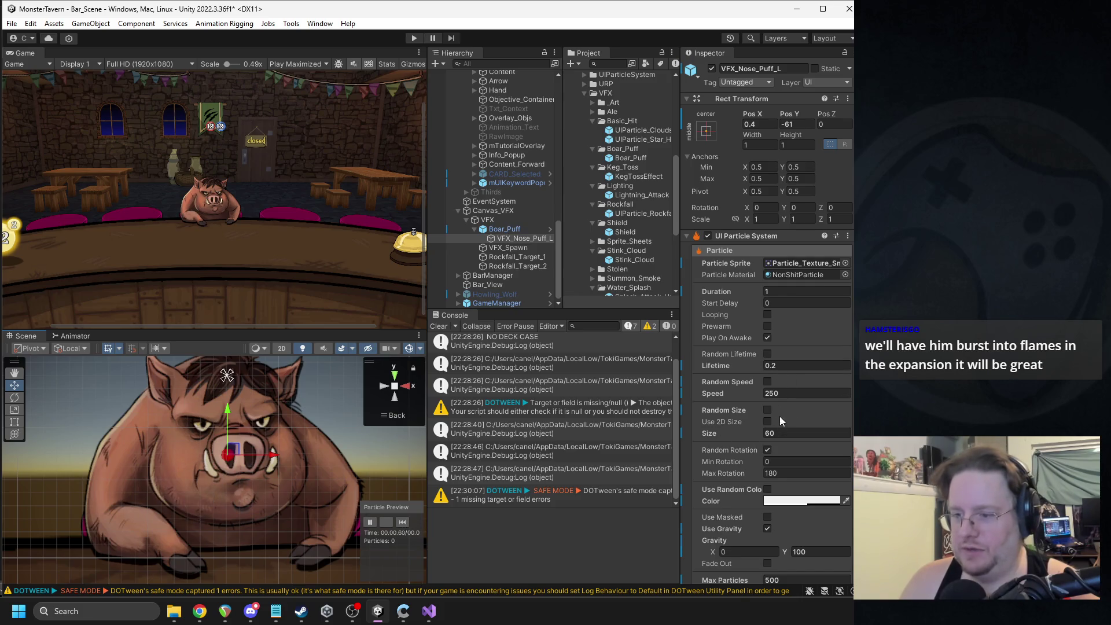
Step: Adjust the particle colour's transparency in the colour picker
click(801, 500)
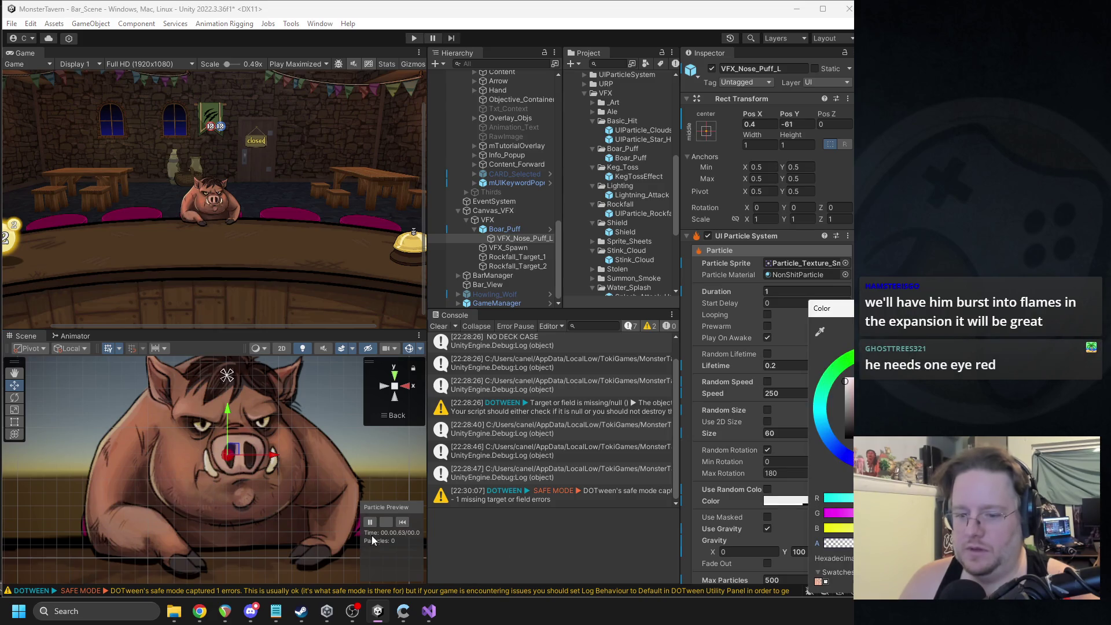
click(393, 525)
click(792, 501)
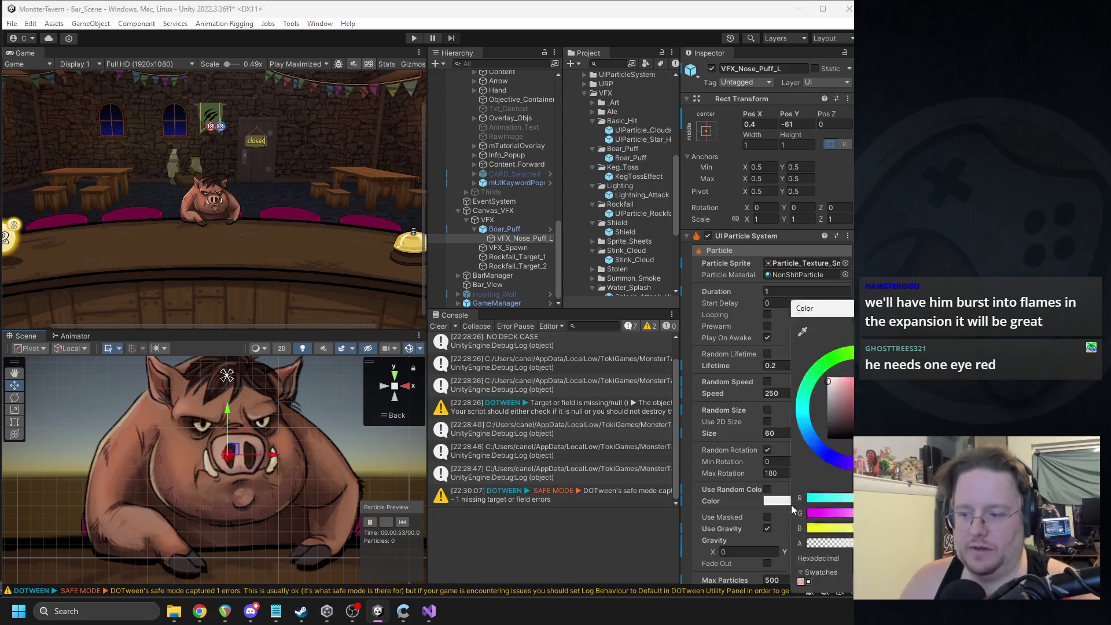
click(403, 523)
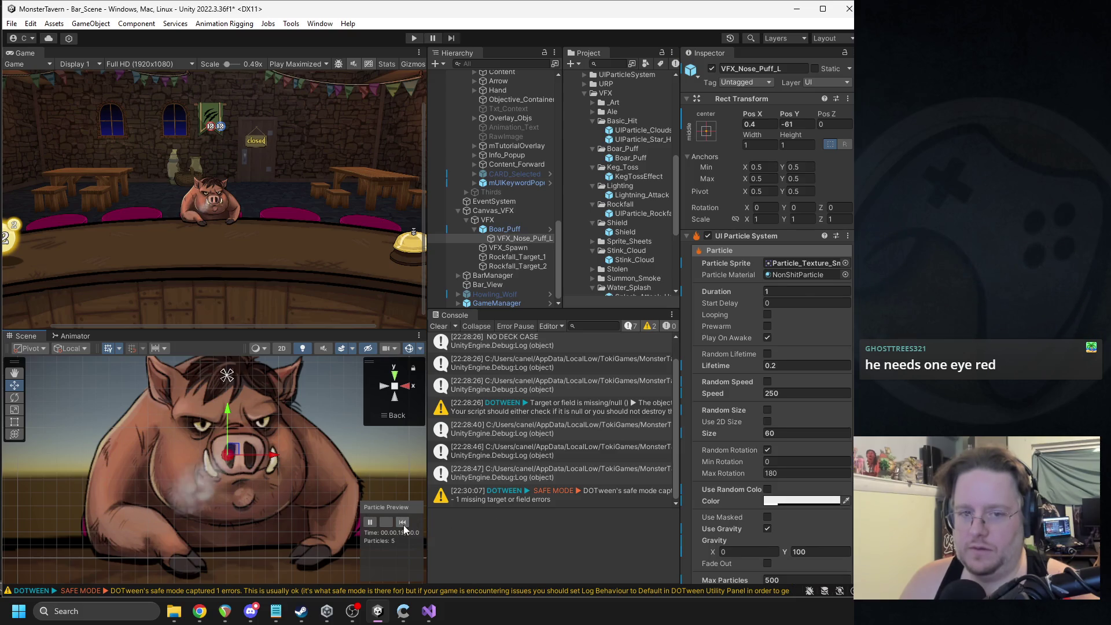
click(780, 504)
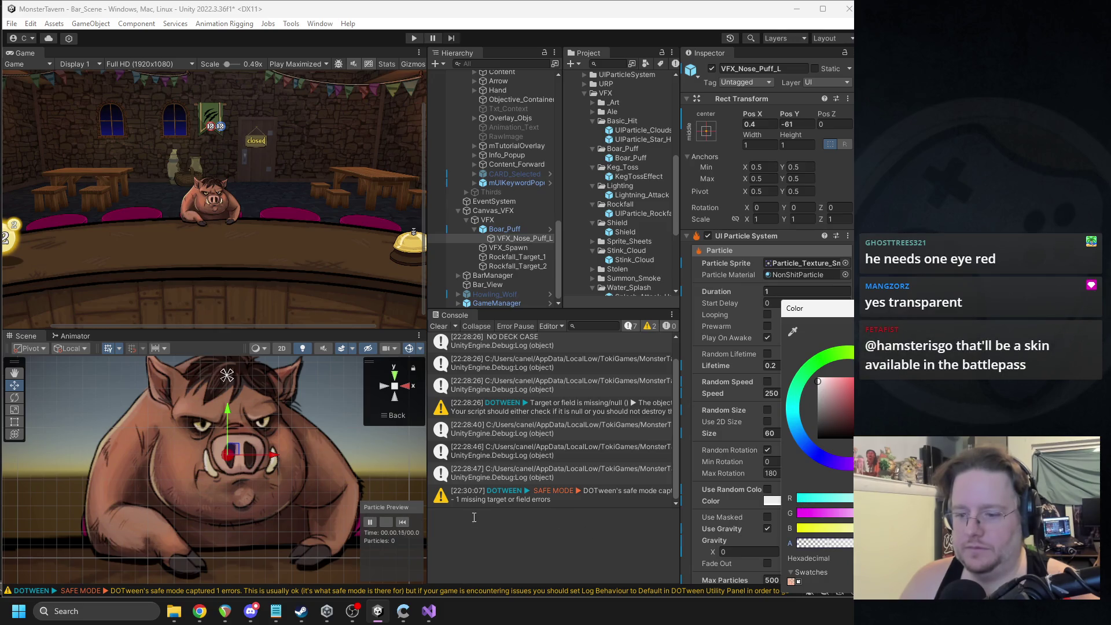
click(402, 523)
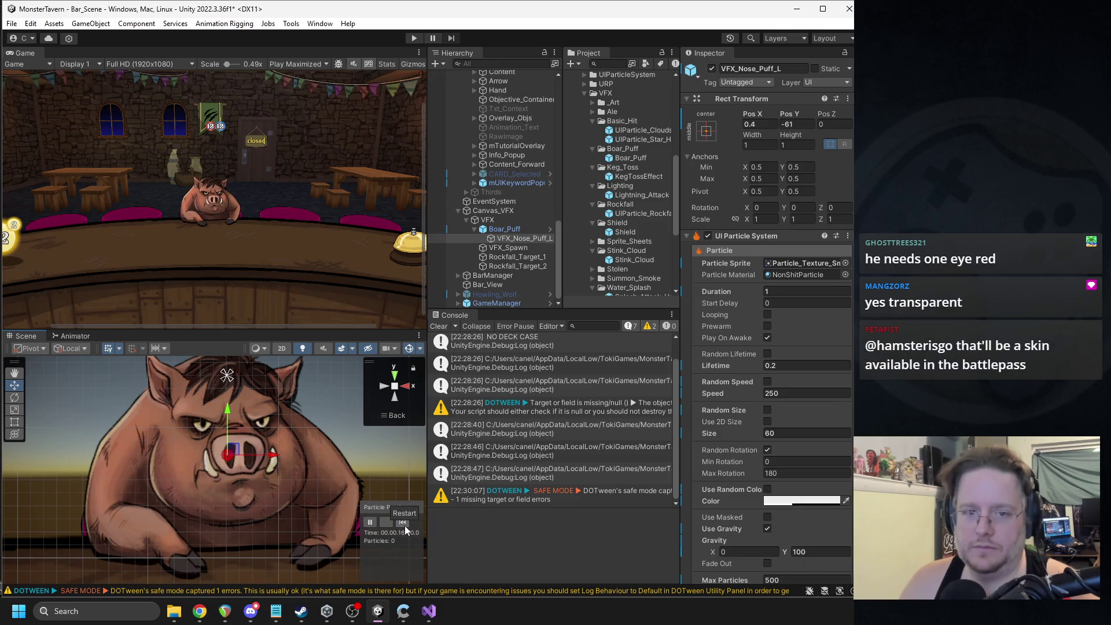
Step: Set Gravity Y to 500
scroll(723, 490, down, 4)
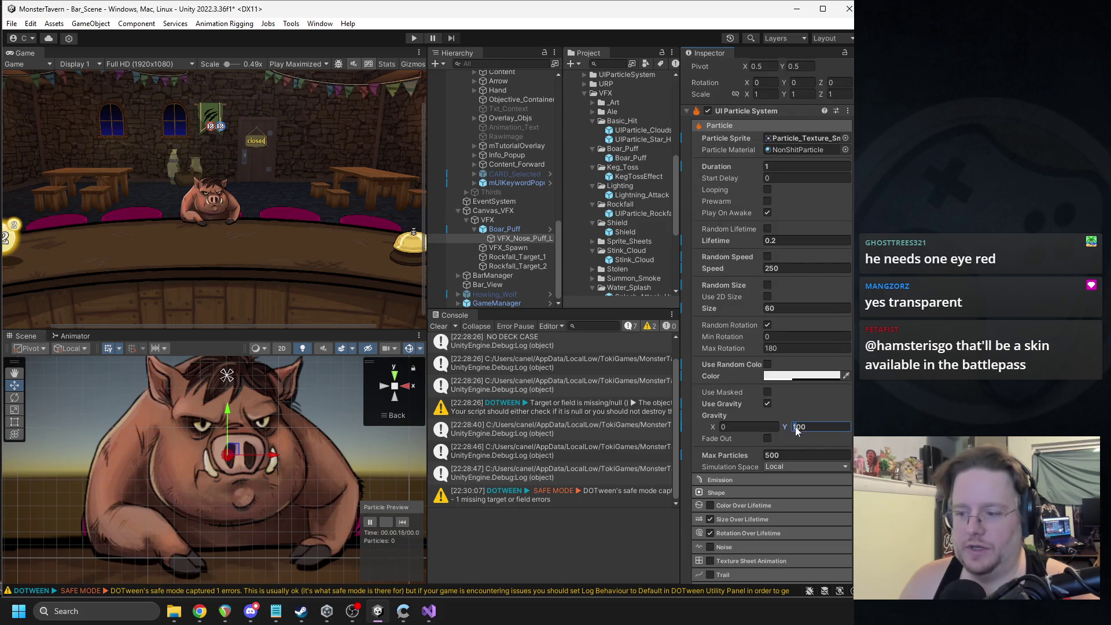
text(300)
text(500)
key(Return)
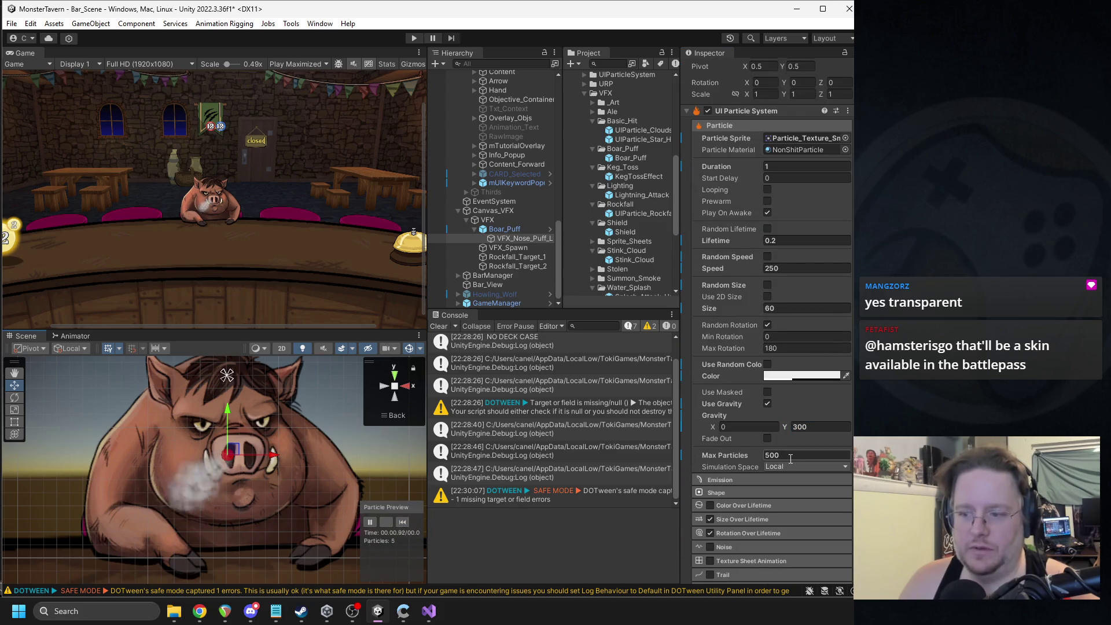
click(403, 523)
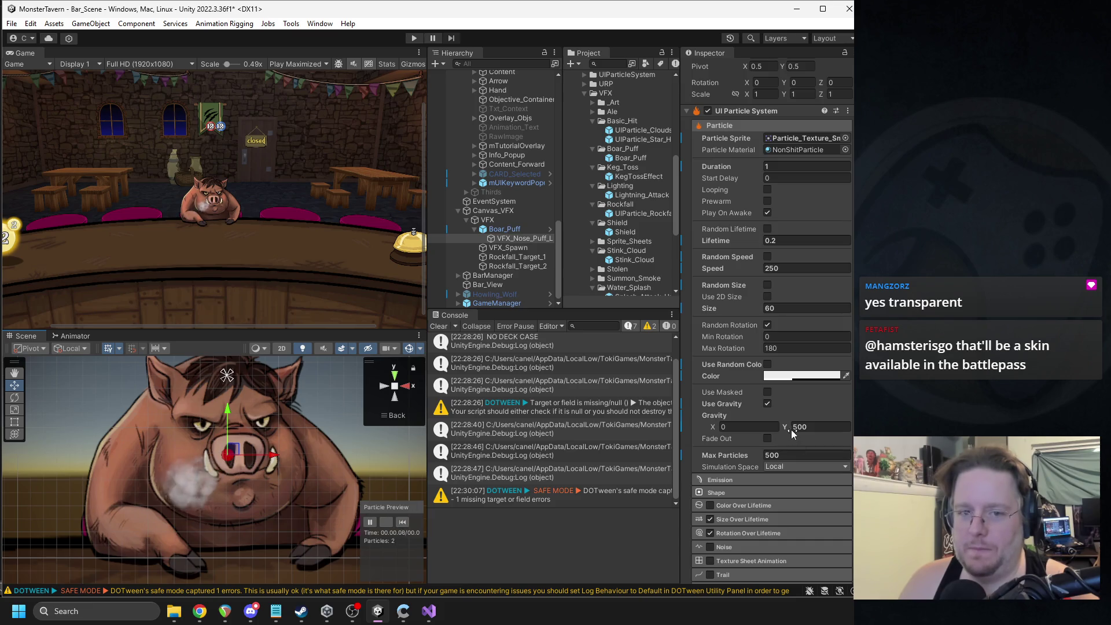
Step: Set the Shape emission direction to X -1, Y -0.66 and replay the puff
scroll(793, 429, down, 3)
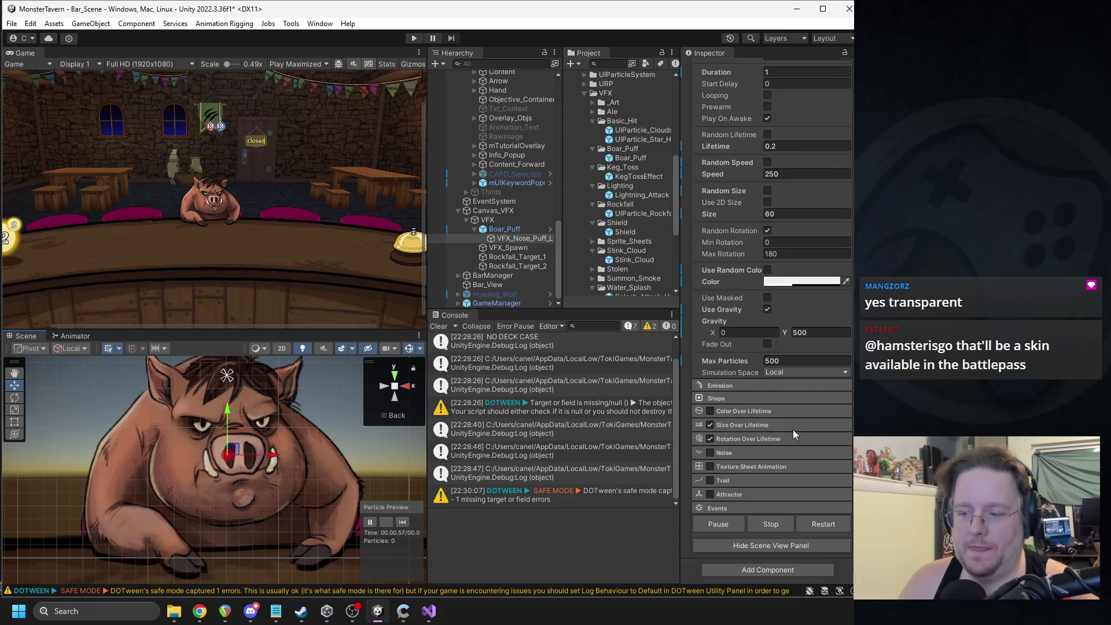
click(733, 387)
click(720, 458)
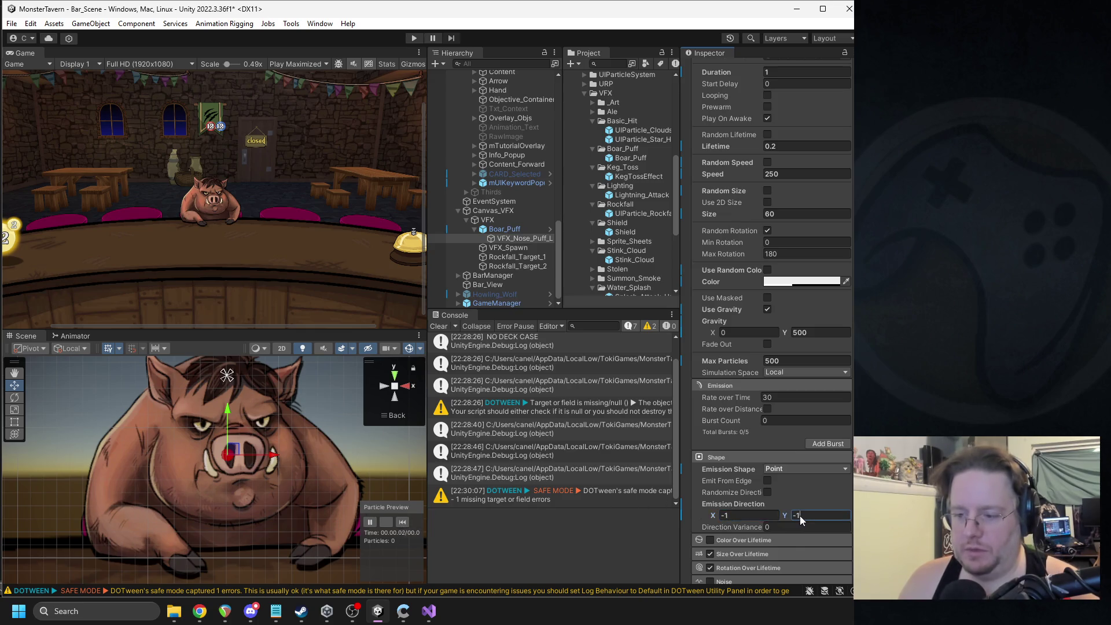
click(403, 522)
click(404, 524)
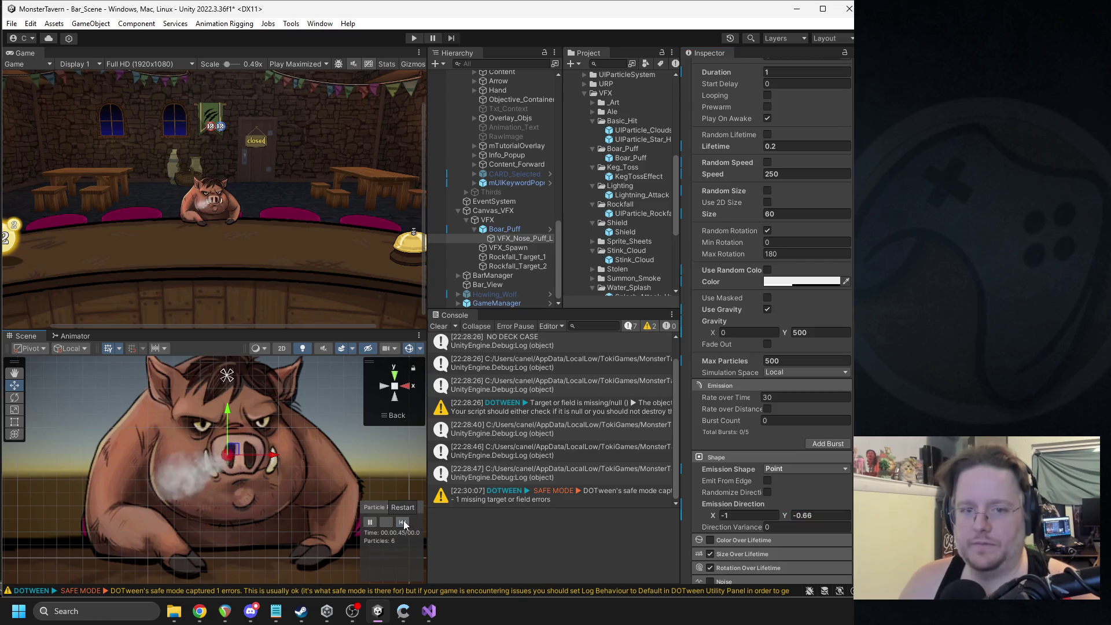
scroll(800, 303, up, 5)
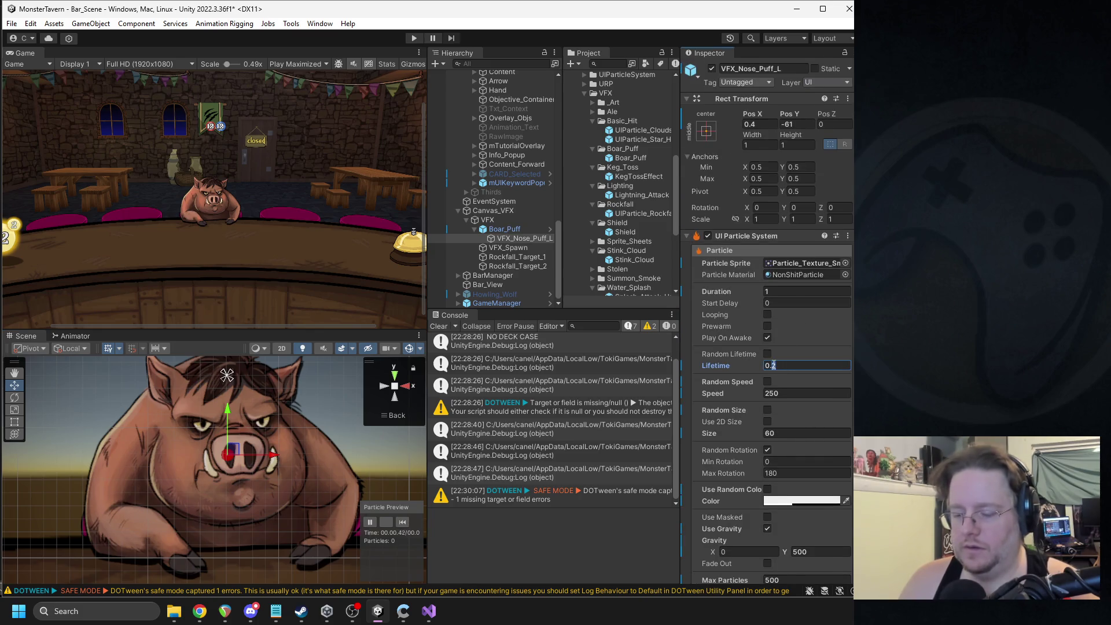
Step: Set Speed to 200 and nudge the emitter down-left onto the boar's nostril
key(BackSpace)
key(BackSpace)
text(2)
click(772, 394)
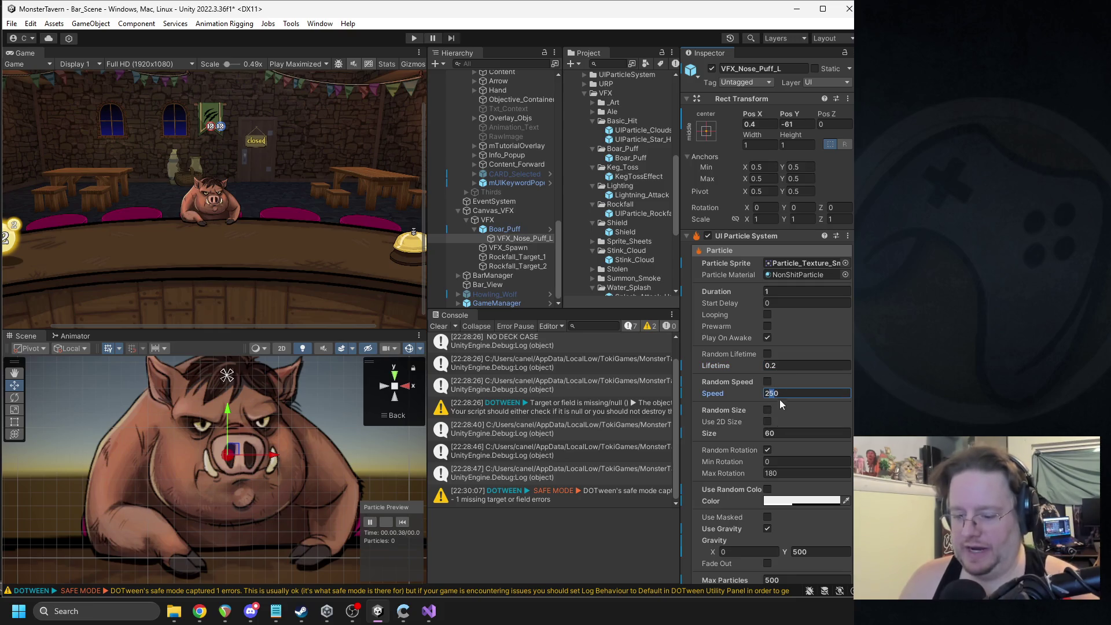
key(Return)
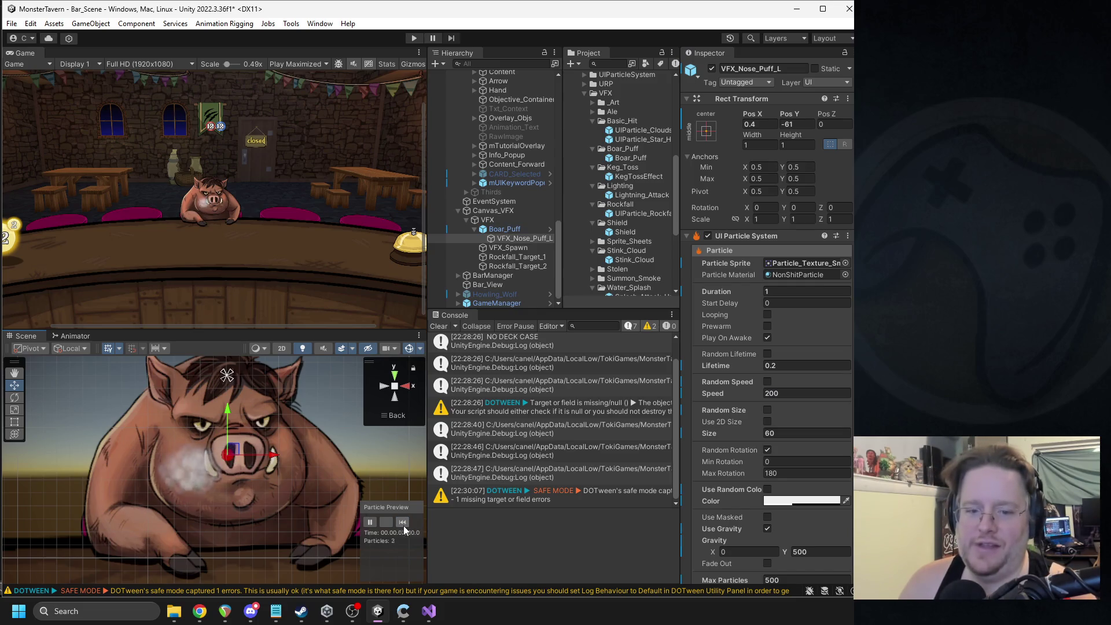
drag(233, 453, 229, 460)
click(402, 522)
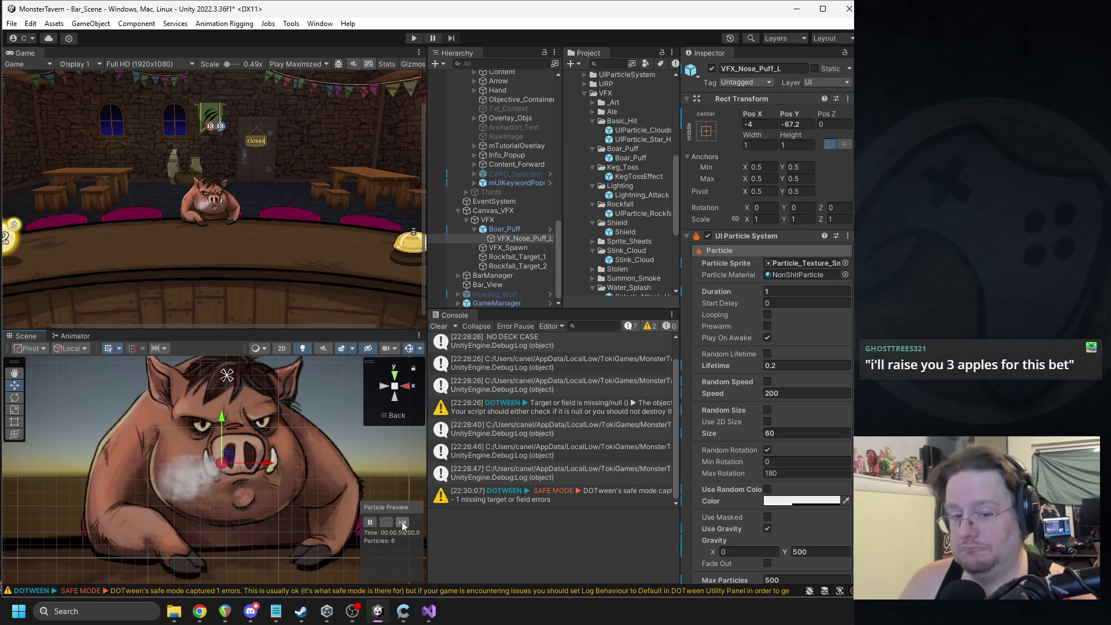
Step: Try Max Rotation 90, then restore it to 180 and replay the puff
click(790, 501)
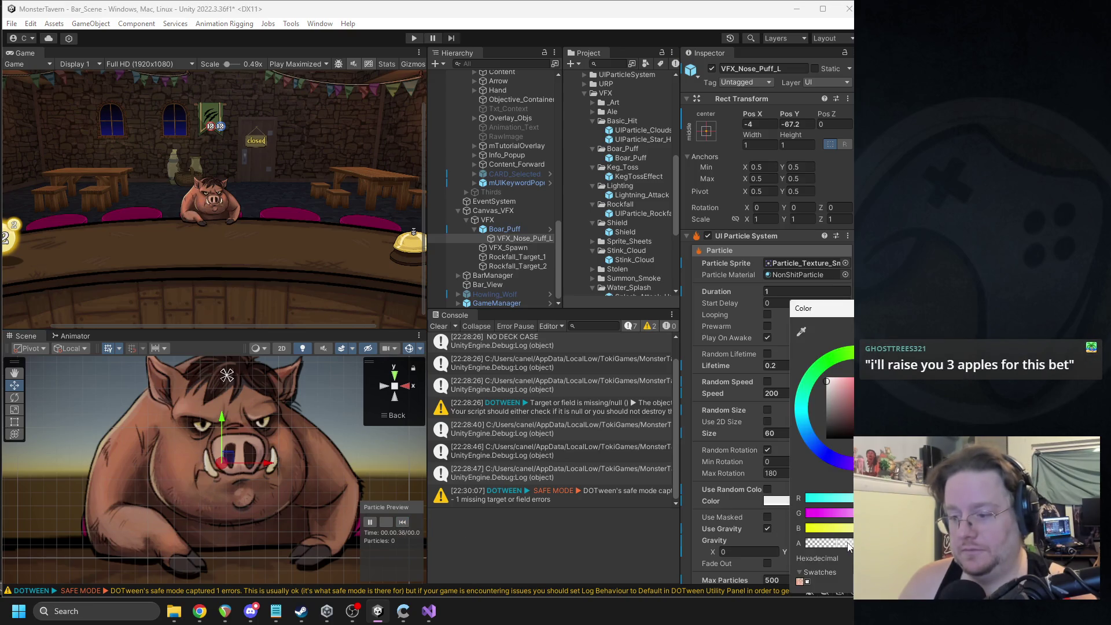
click(403, 523)
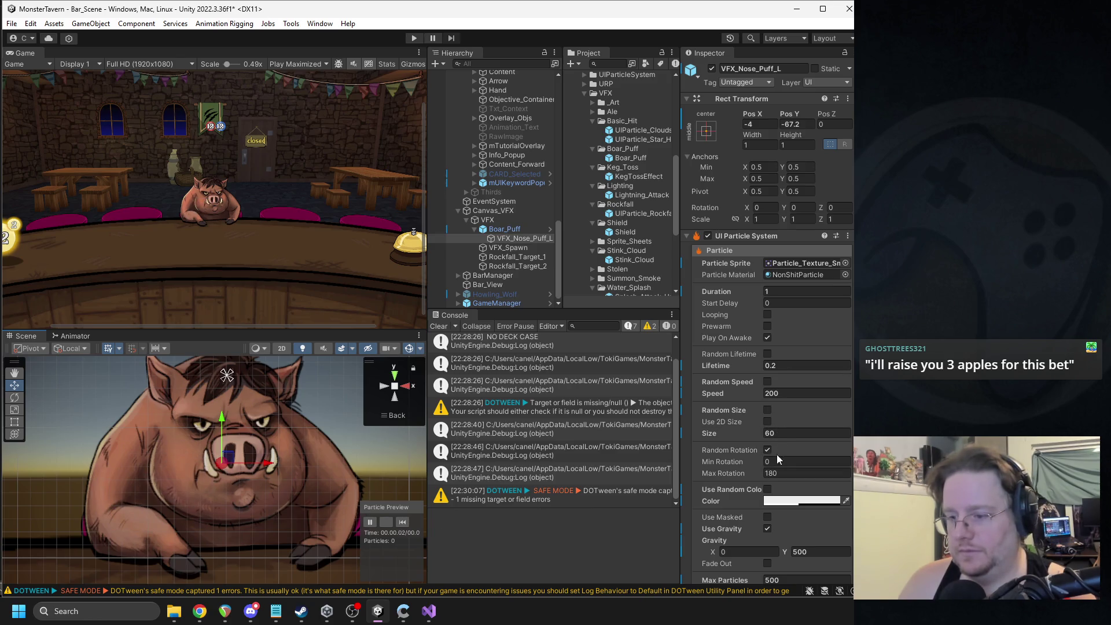
click(773, 472)
text(8)
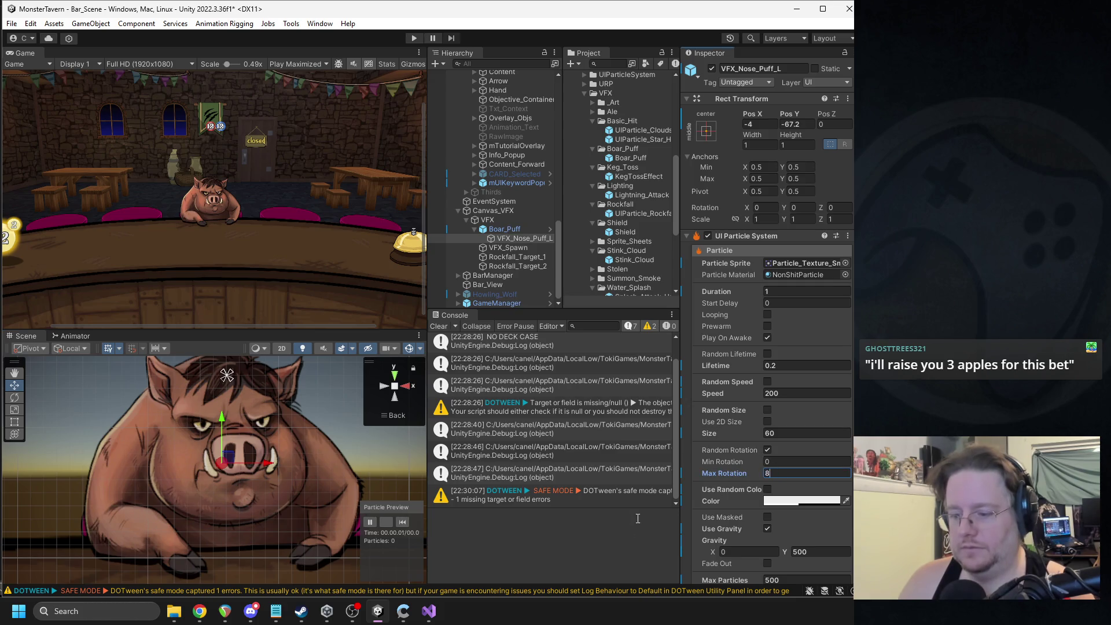
text(0)
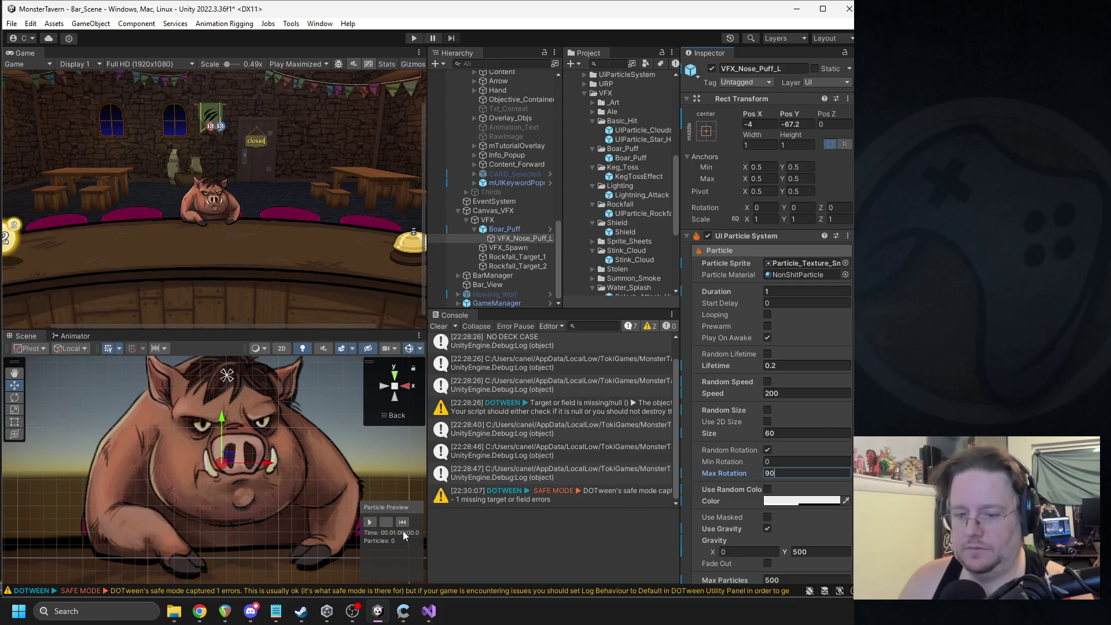
key(Return)
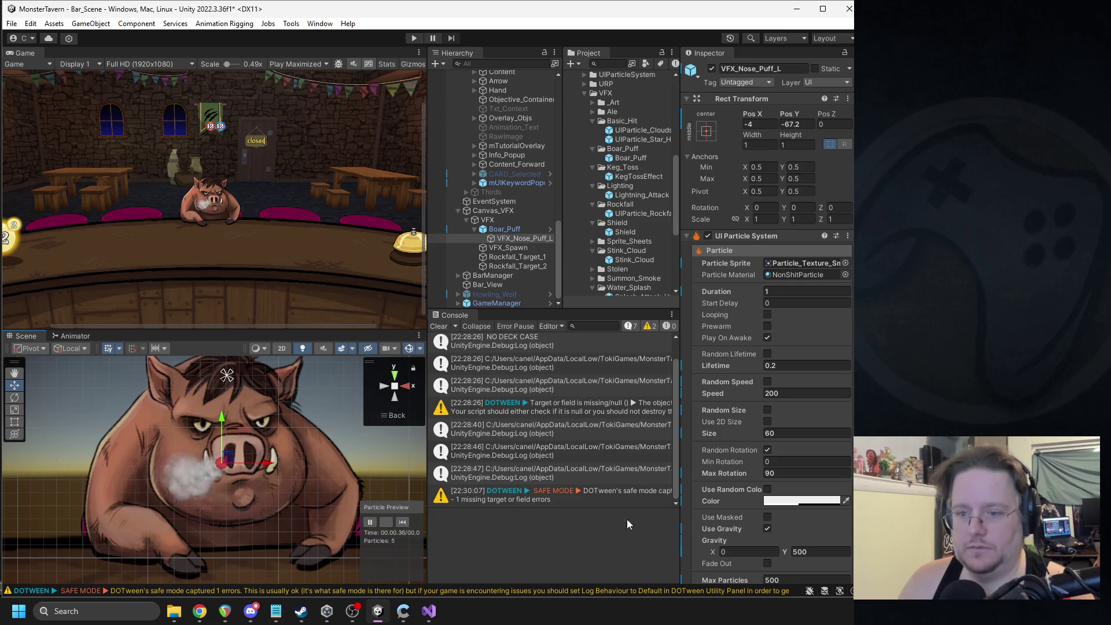
click(775, 474)
text(180)
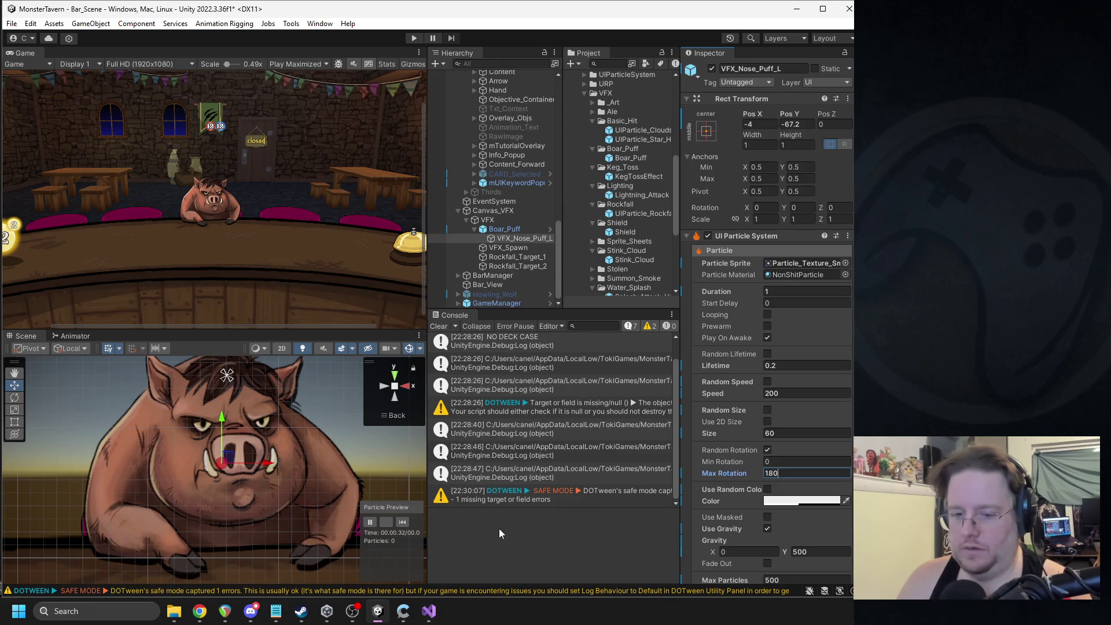
click(403, 524)
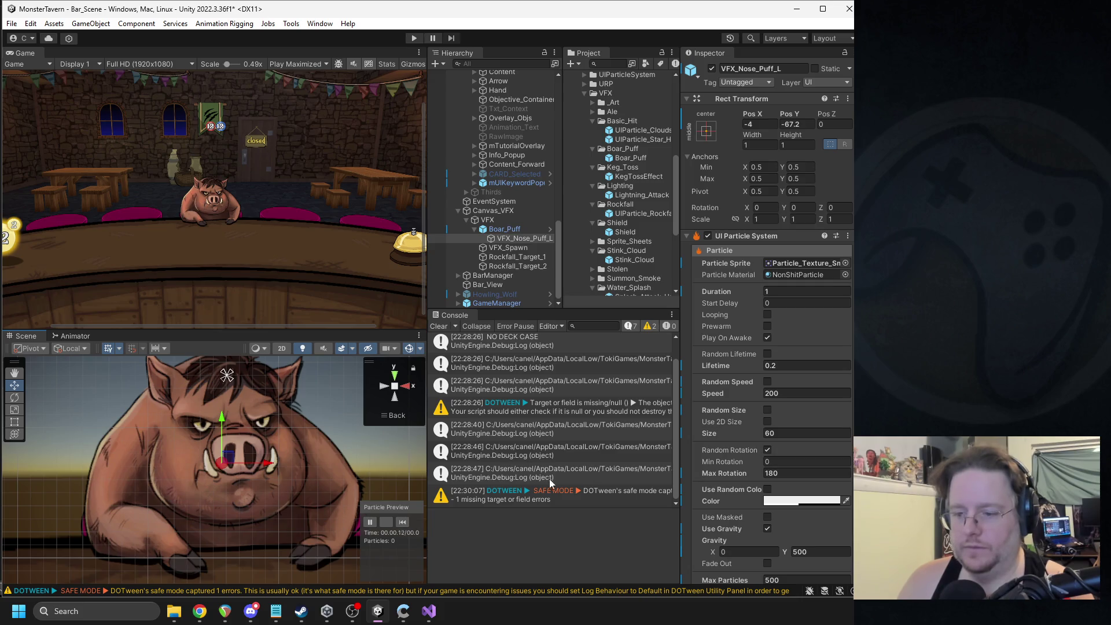
click(403, 522)
Step: Raise Gravity Y to 1000 and replay the puff
click(407, 524)
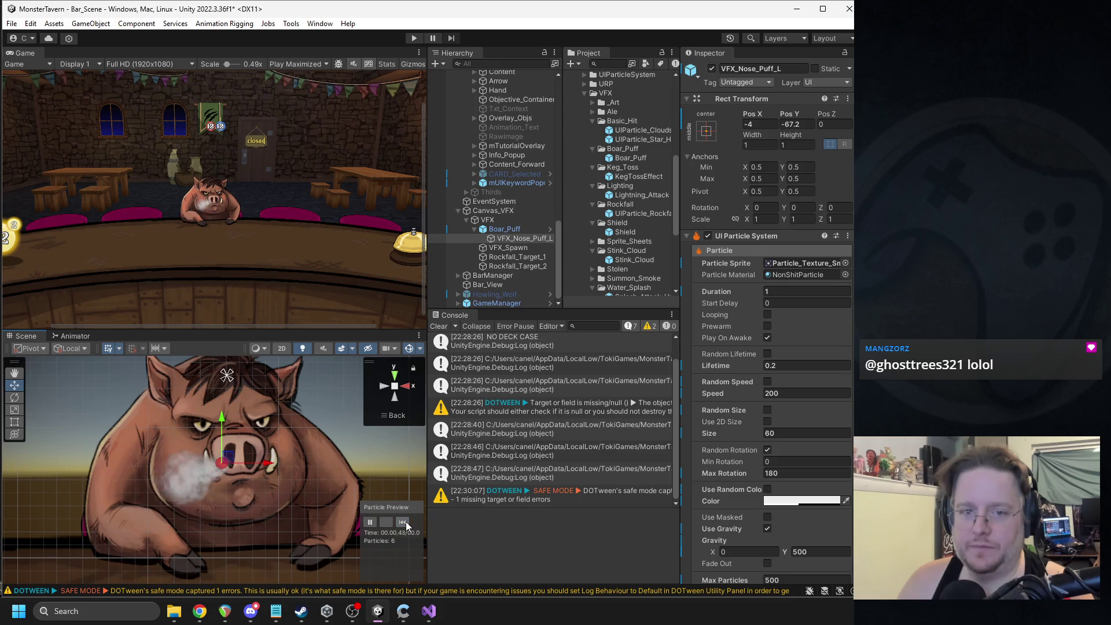
scroll(795, 485, down, 3)
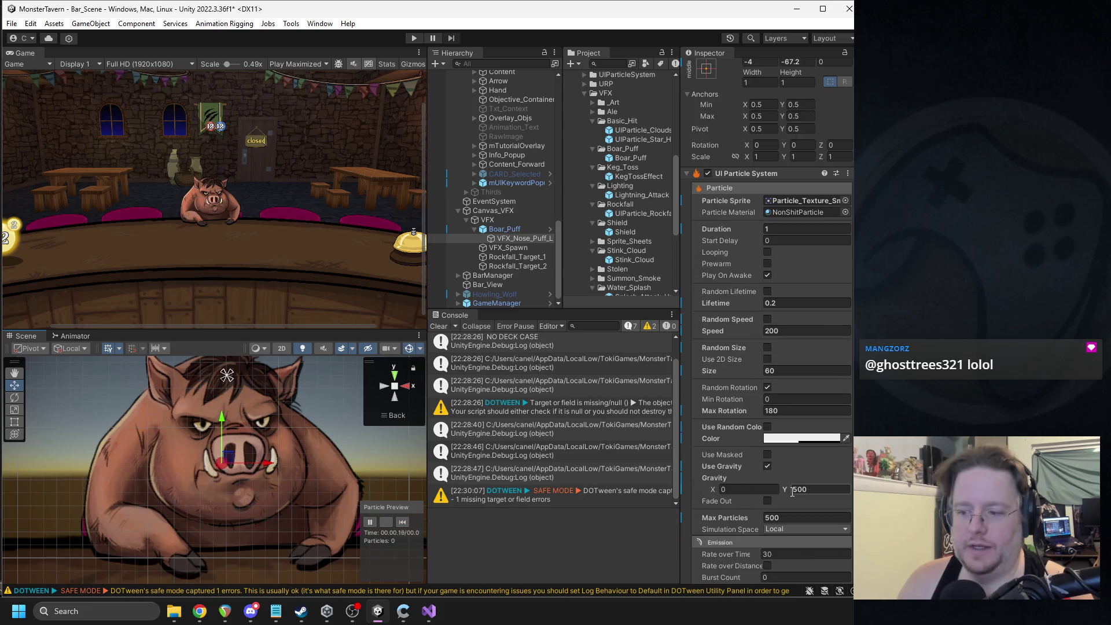
click(404, 523)
click(408, 525)
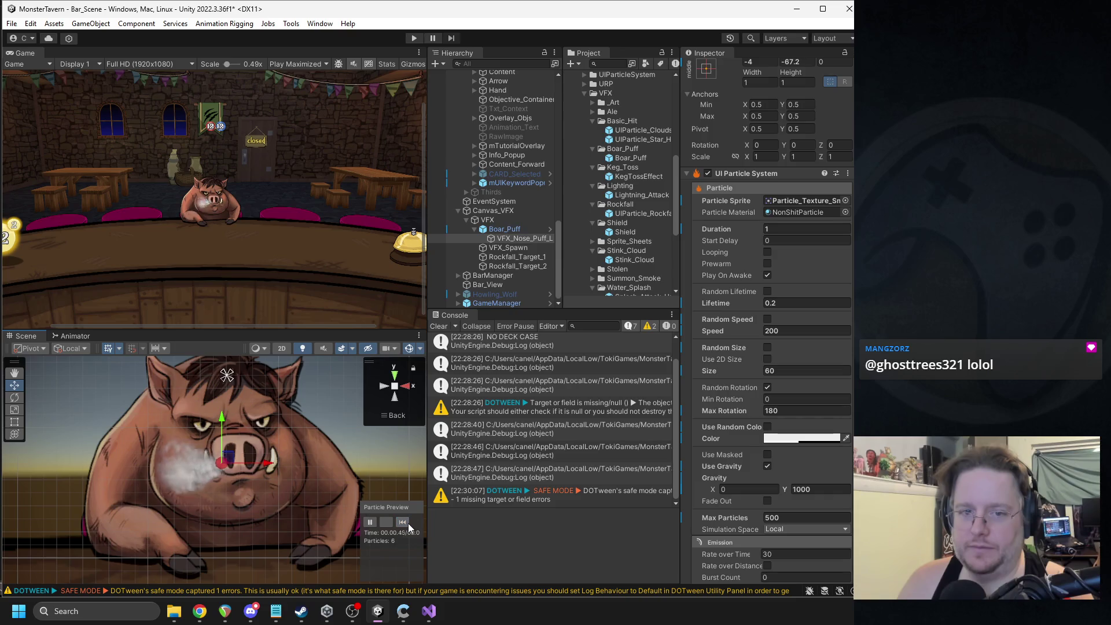
Step: Tint the particle colour light grey and replay the preview
click(804, 440)
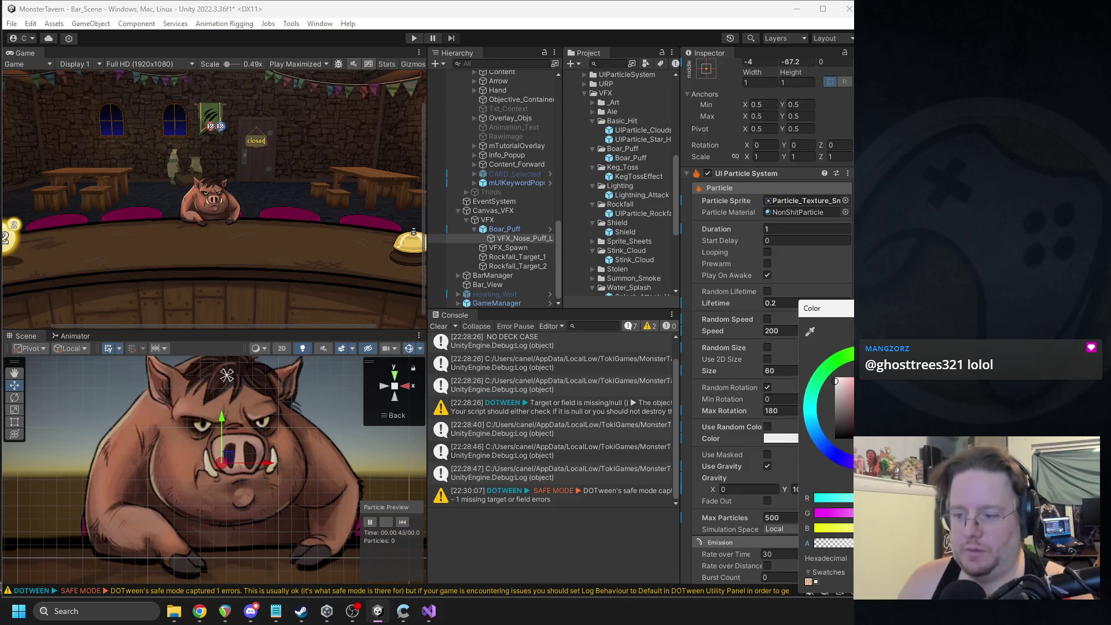
click(402, 522)
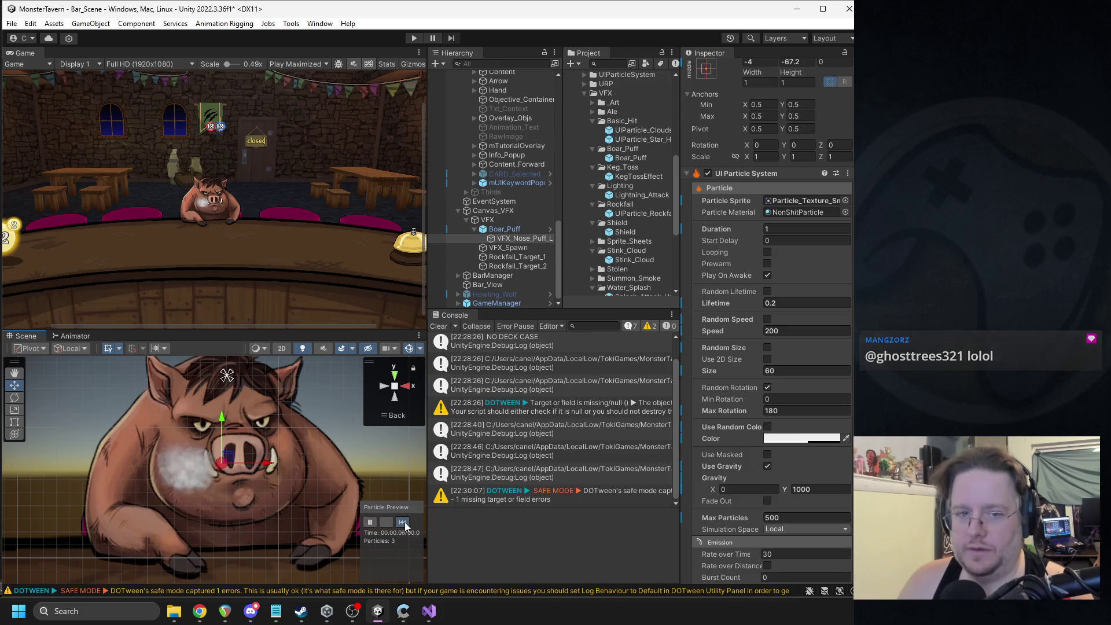
click(782, 440)
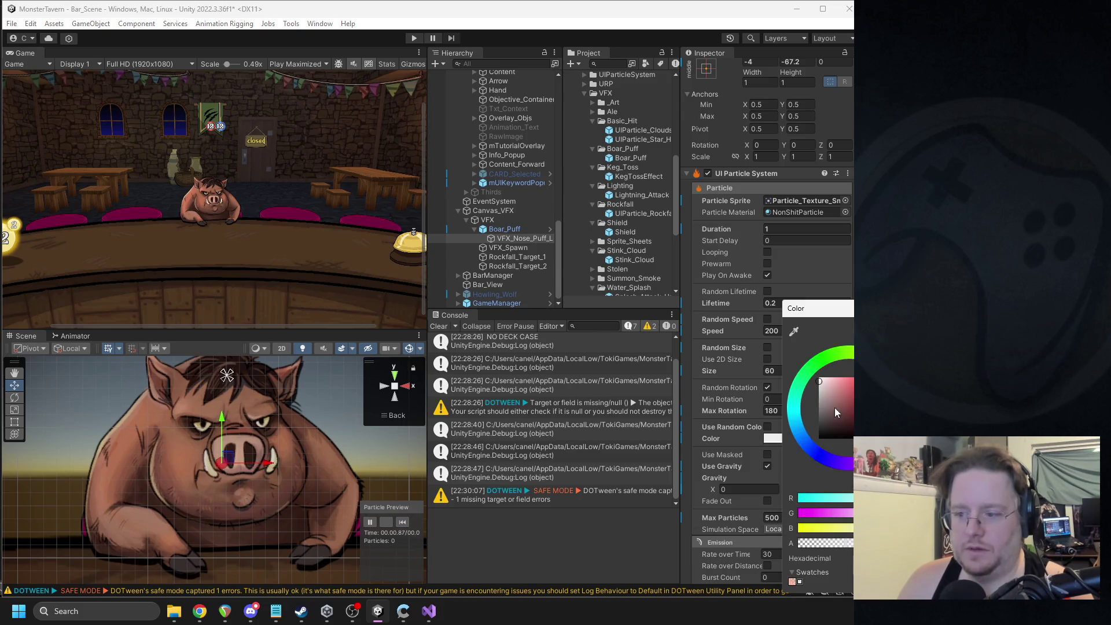
click(820, 403)
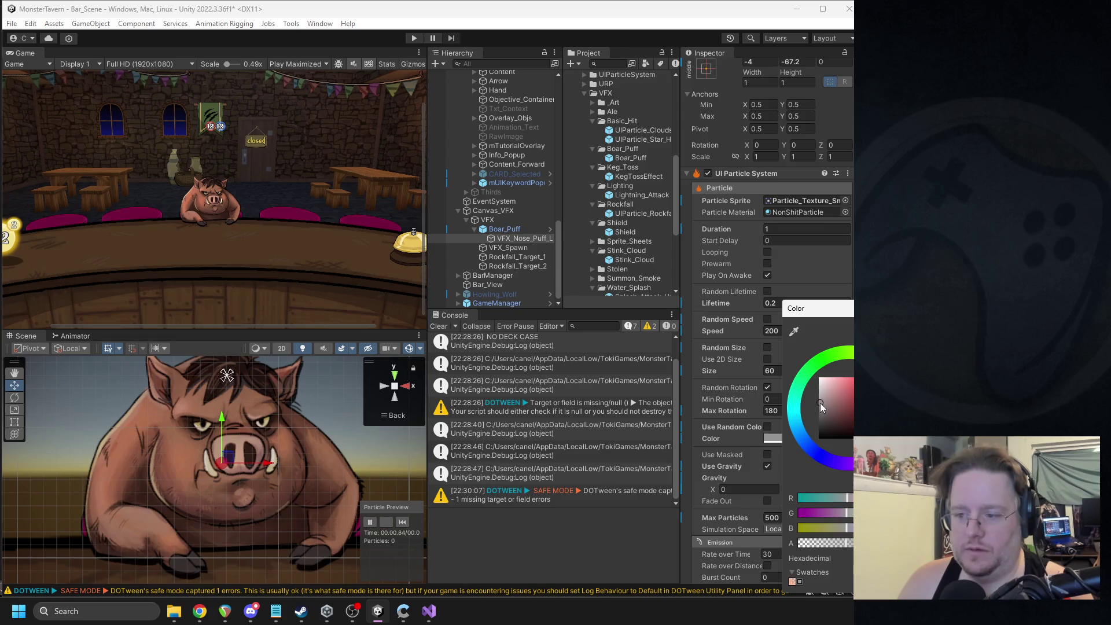
click(407, 525)
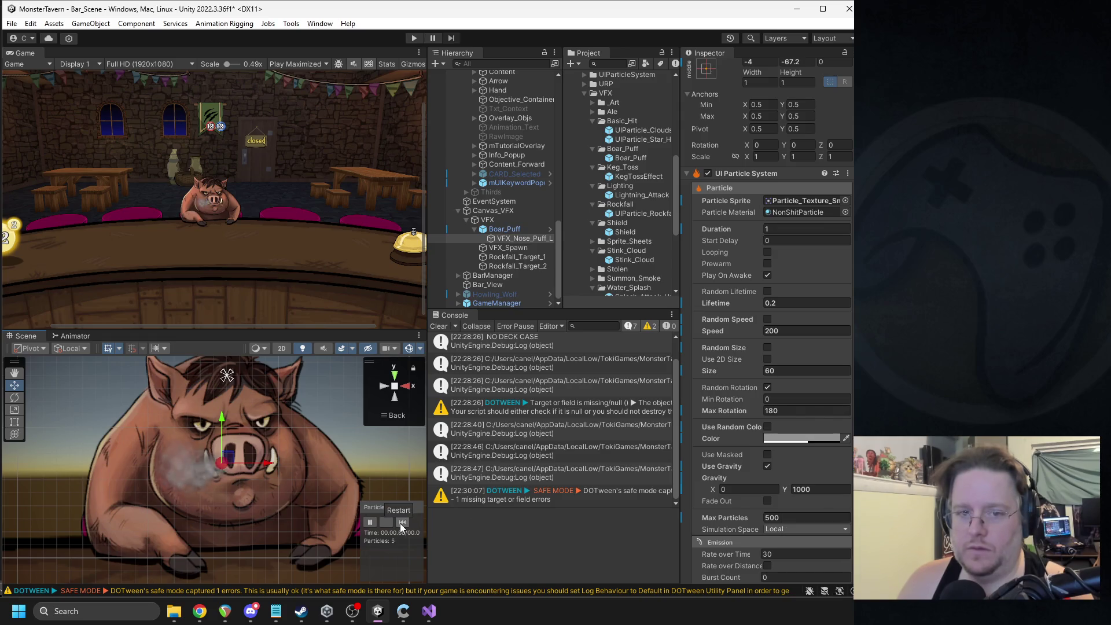
click(793, 442)
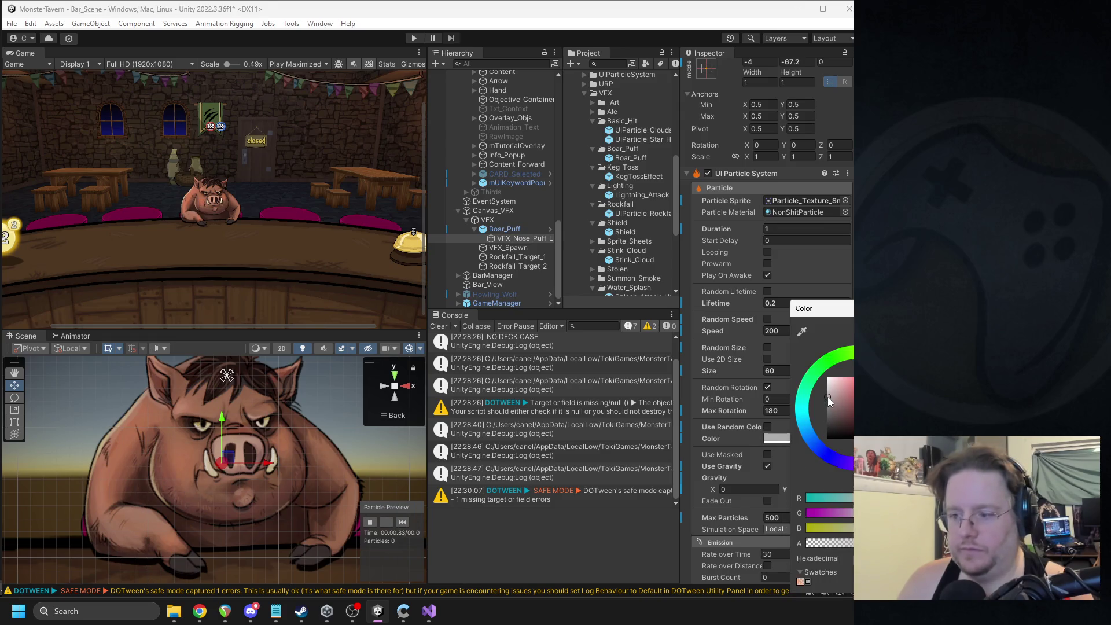
click(407, 525)
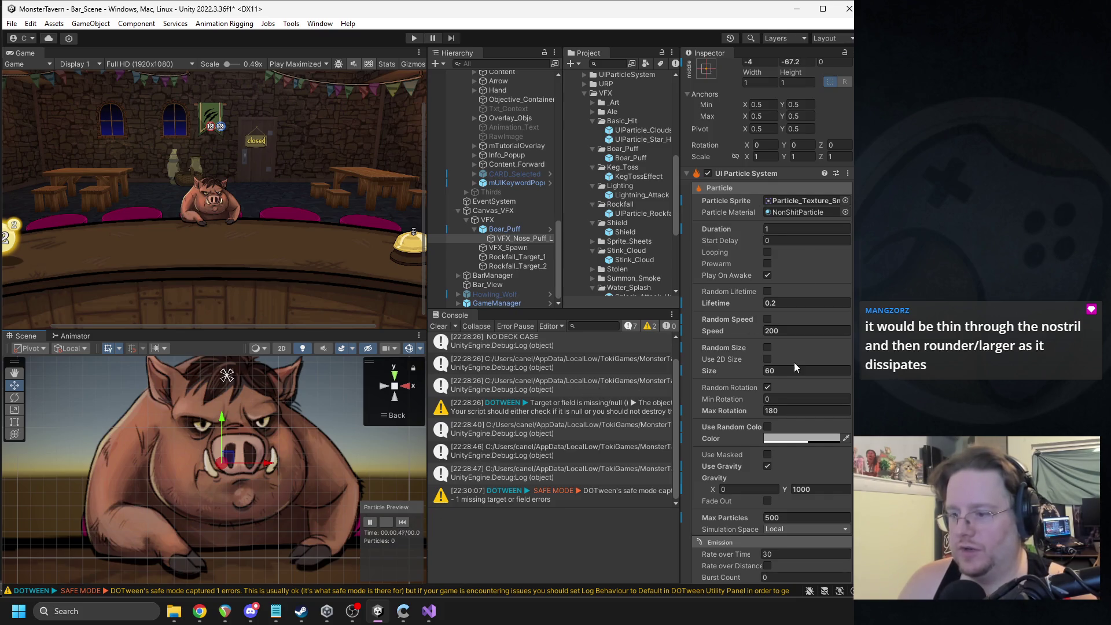
scroll(794, 364, down, 3)
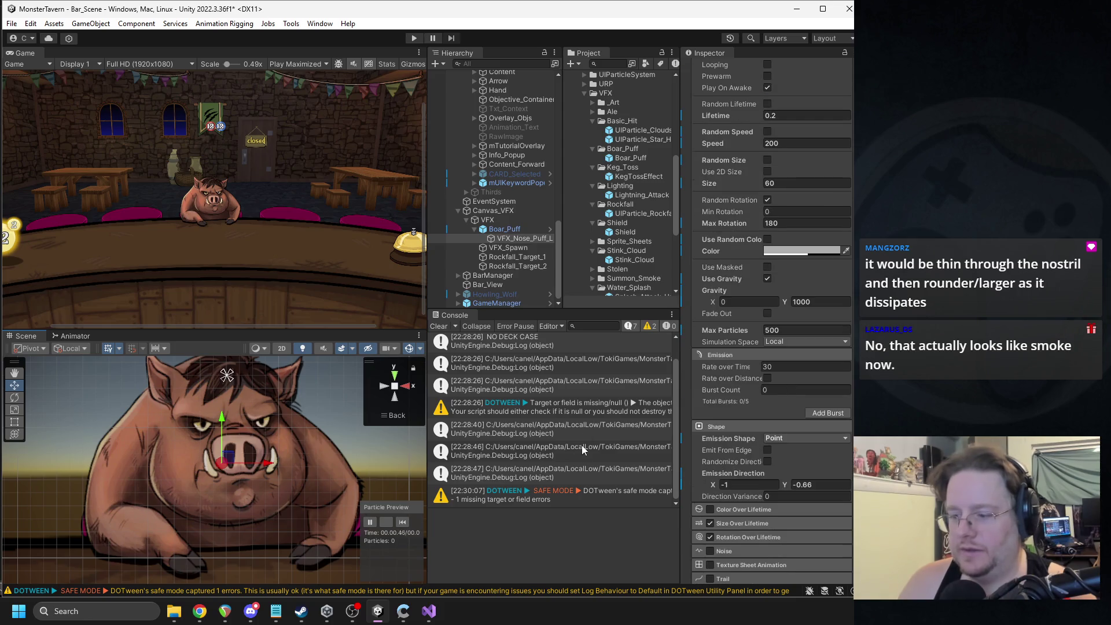
Step: Replay the nose puff preview several times to review the smoke
click(402, 522)
click(402, 522)
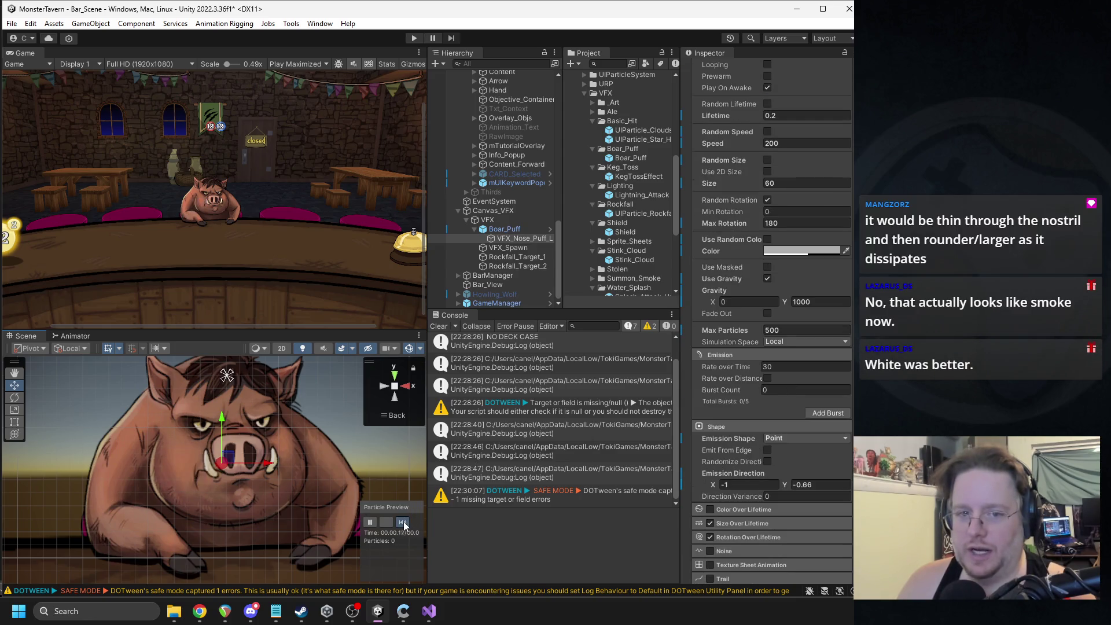
click(403, 522)
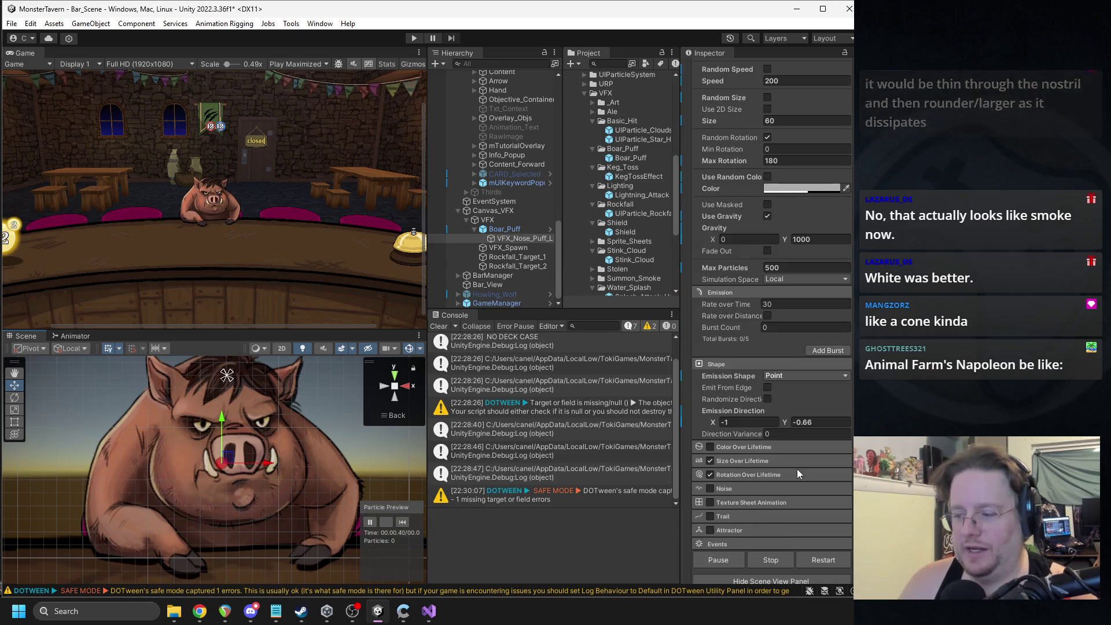
scroll(762, 447, down, 2)
scroll(764, 452, up, 5)
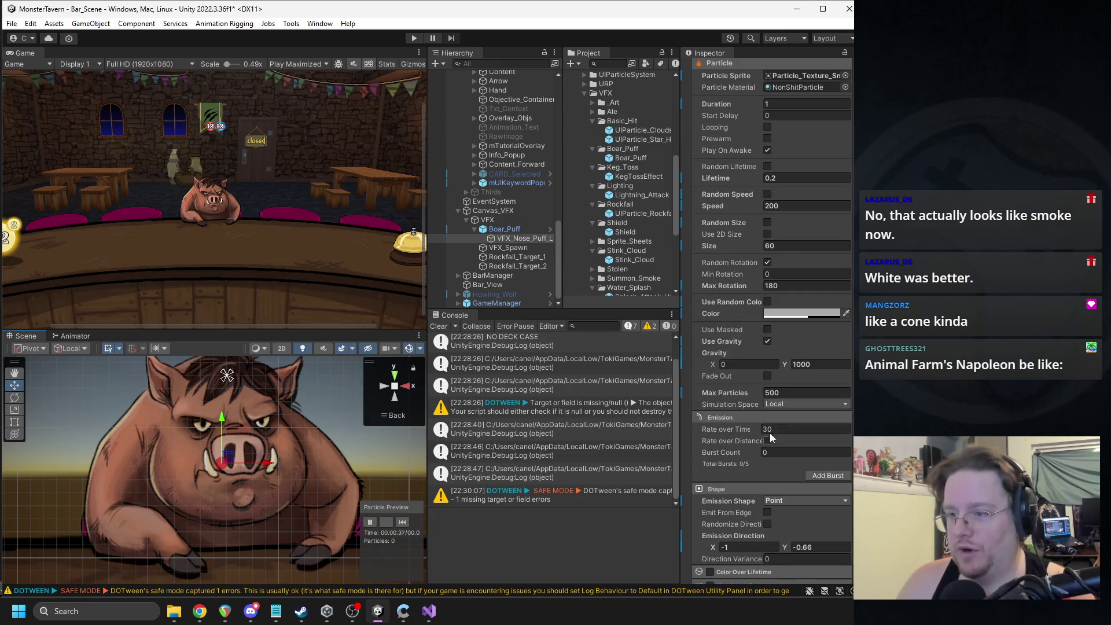
scroll(772, 405, down, 5)
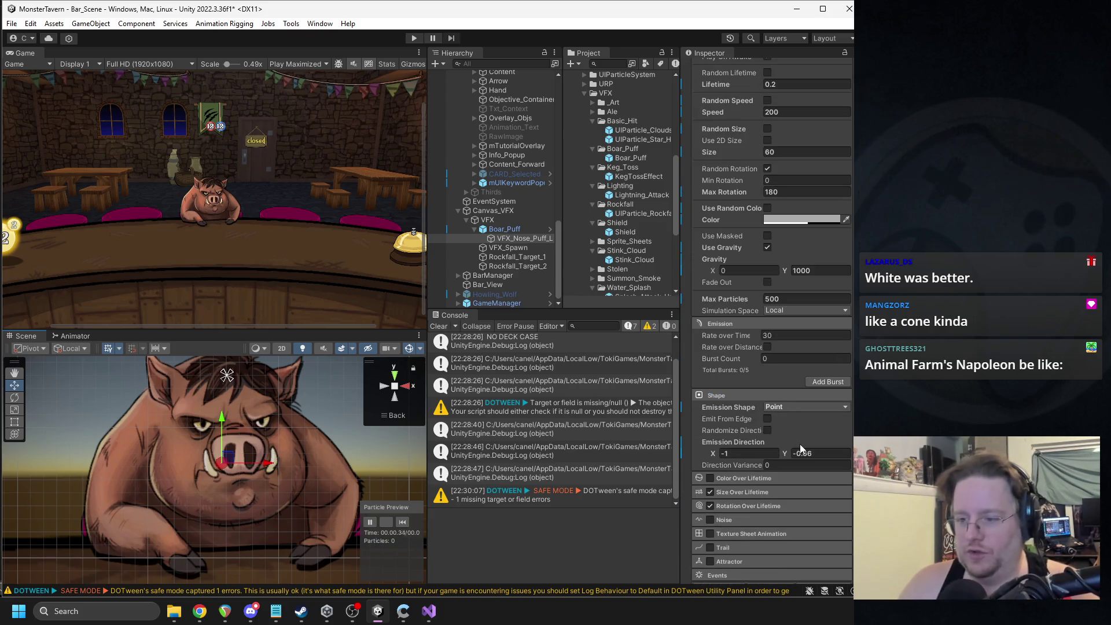
Step: Retime the size curve key from 0.45 to 0.55 and replay the puff
click(743, 492)
click(784, 505)
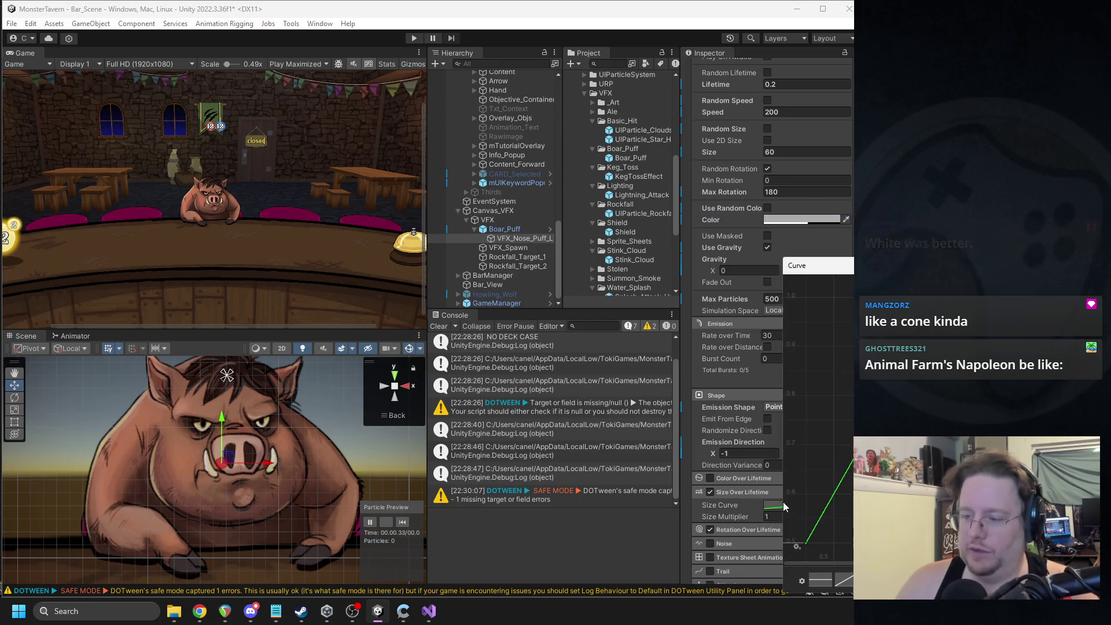
scroll(826, 501, down, 1)
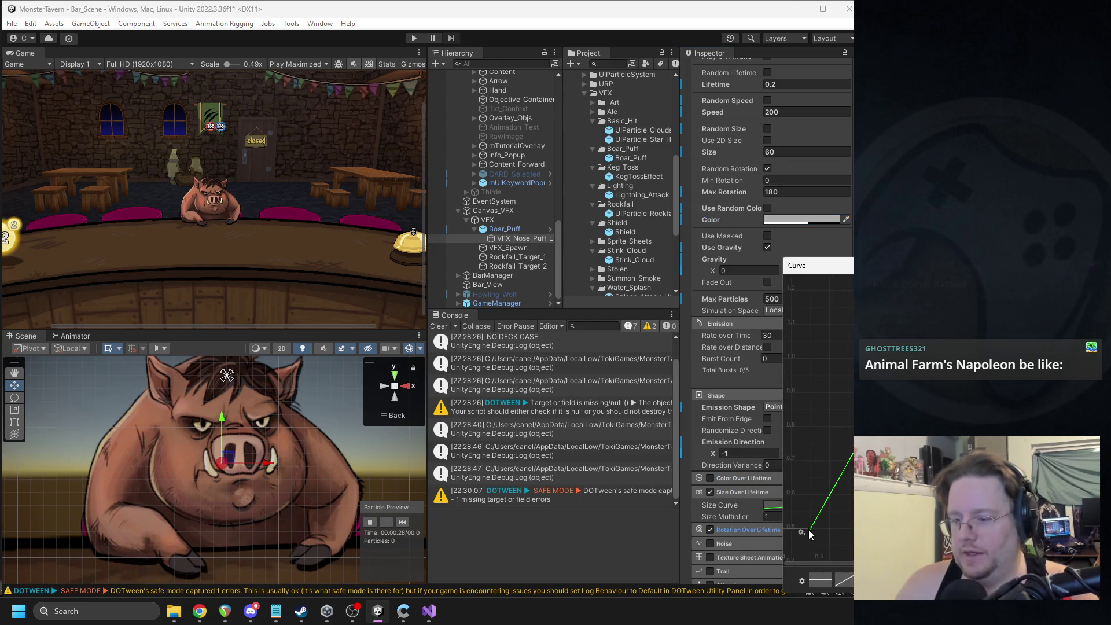
right_click(810, 530)
click(828, 408)
click(822, 528)
text(0.55)
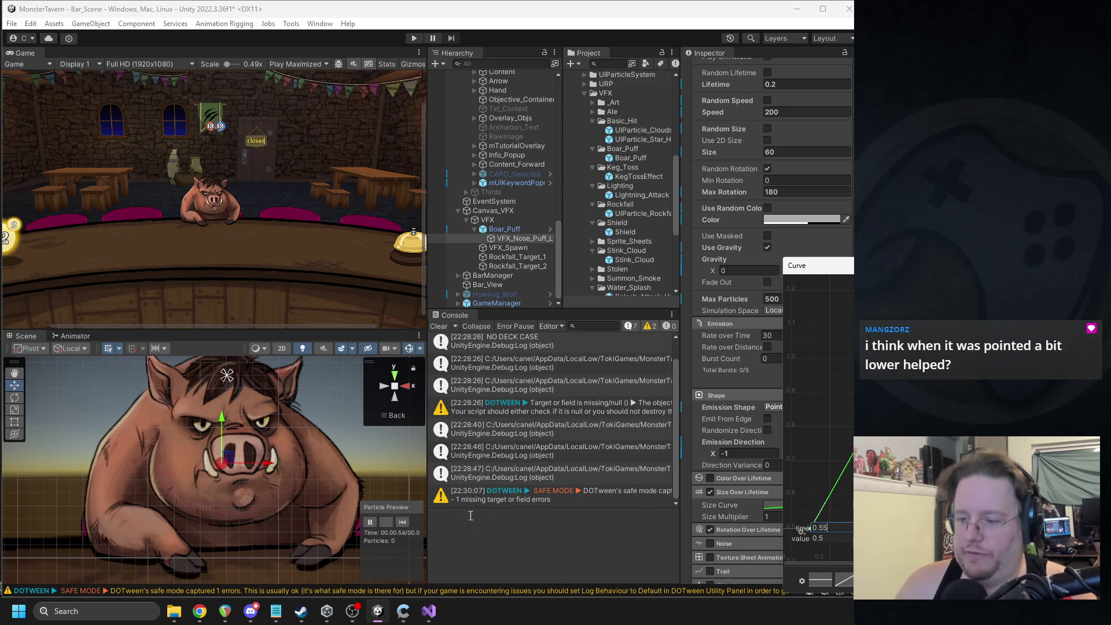
click(403, 523)
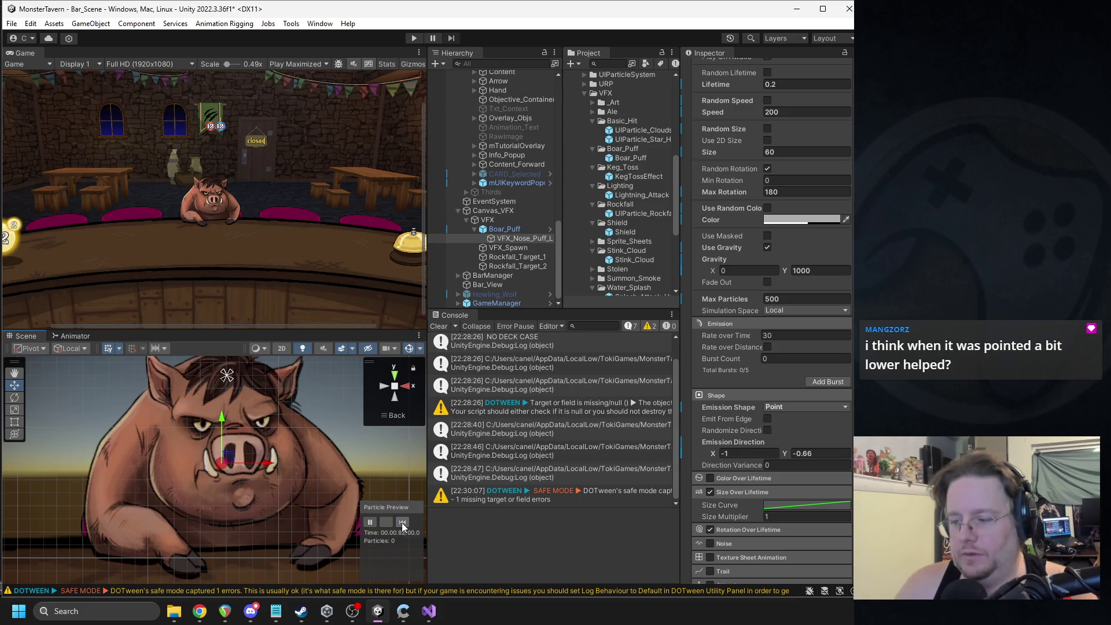
Step: Set emission direction Y to -0.8, then -1, and Max Particles to 400
click(403, 523)
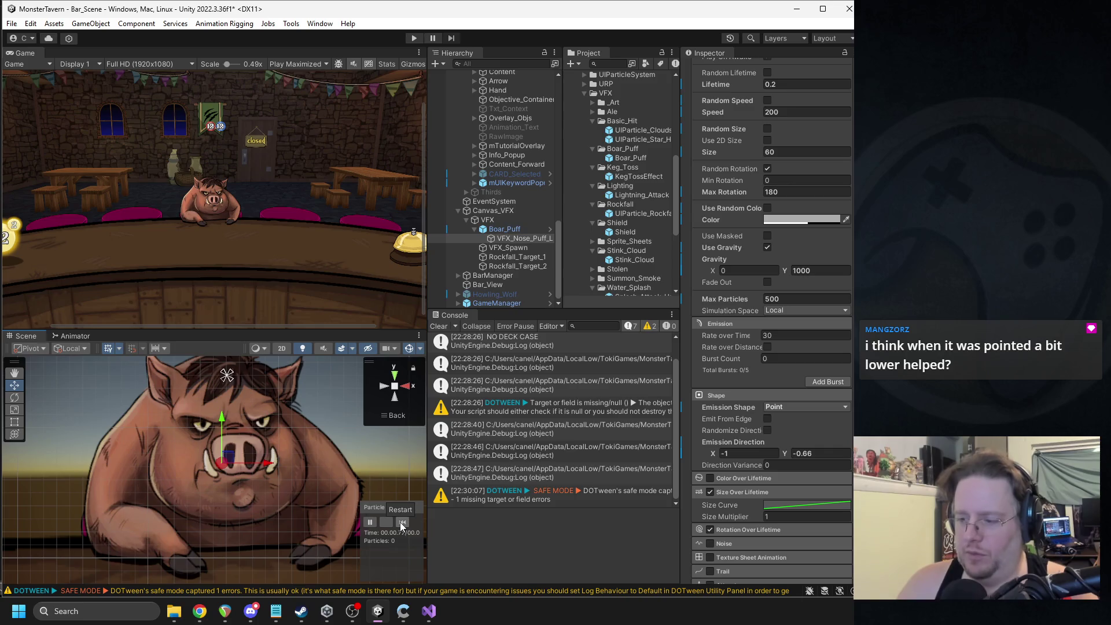
click(403, 523)
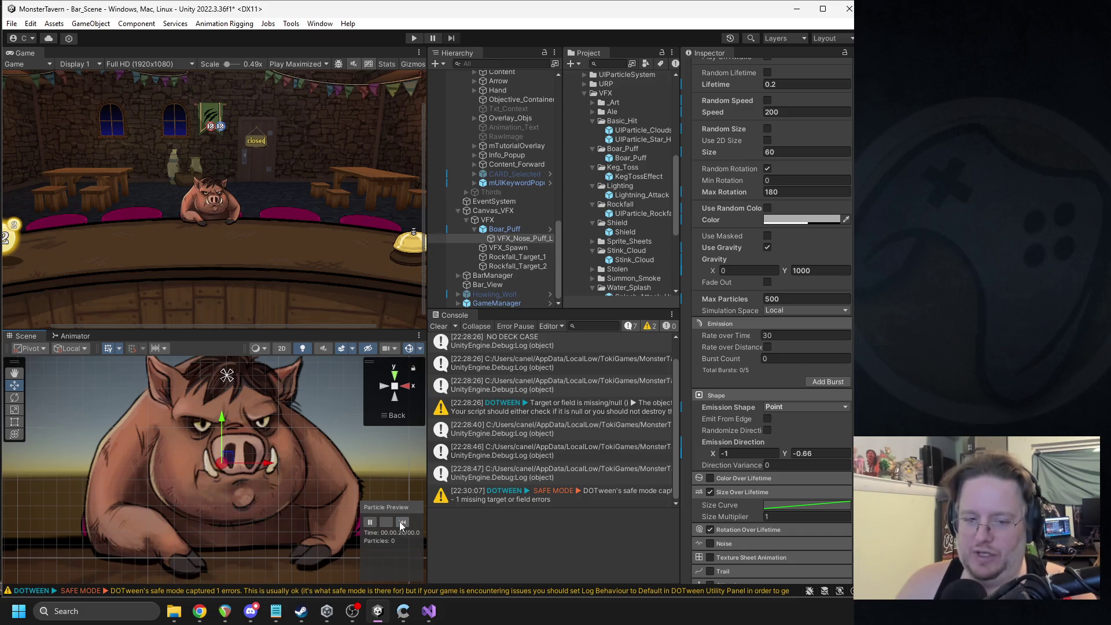
click(403, 523)
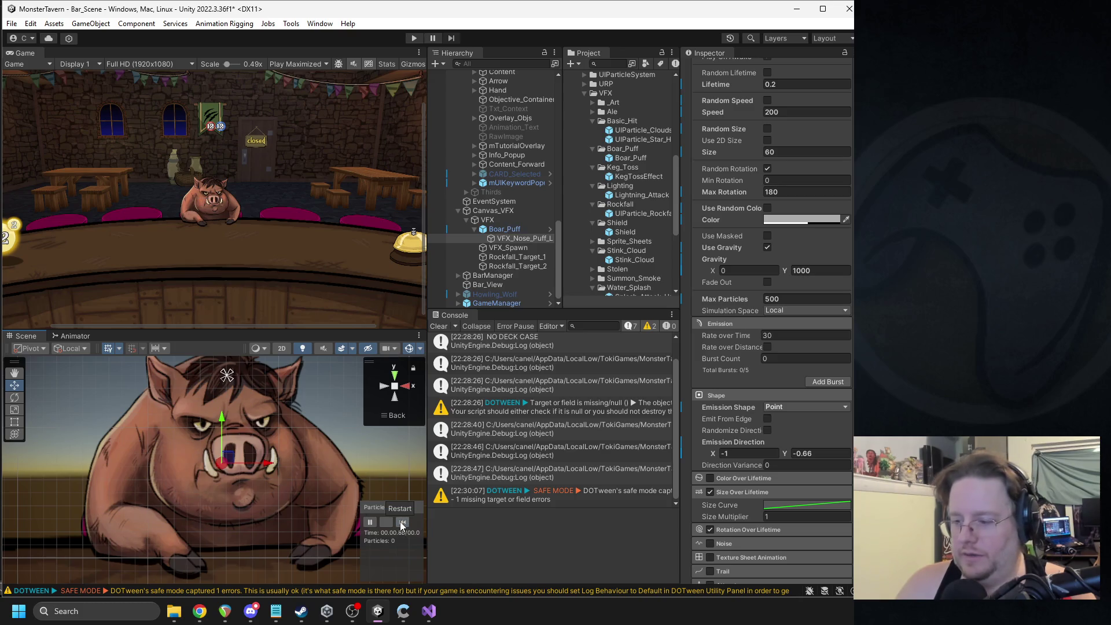
text(-0.8)
click(403, 523)
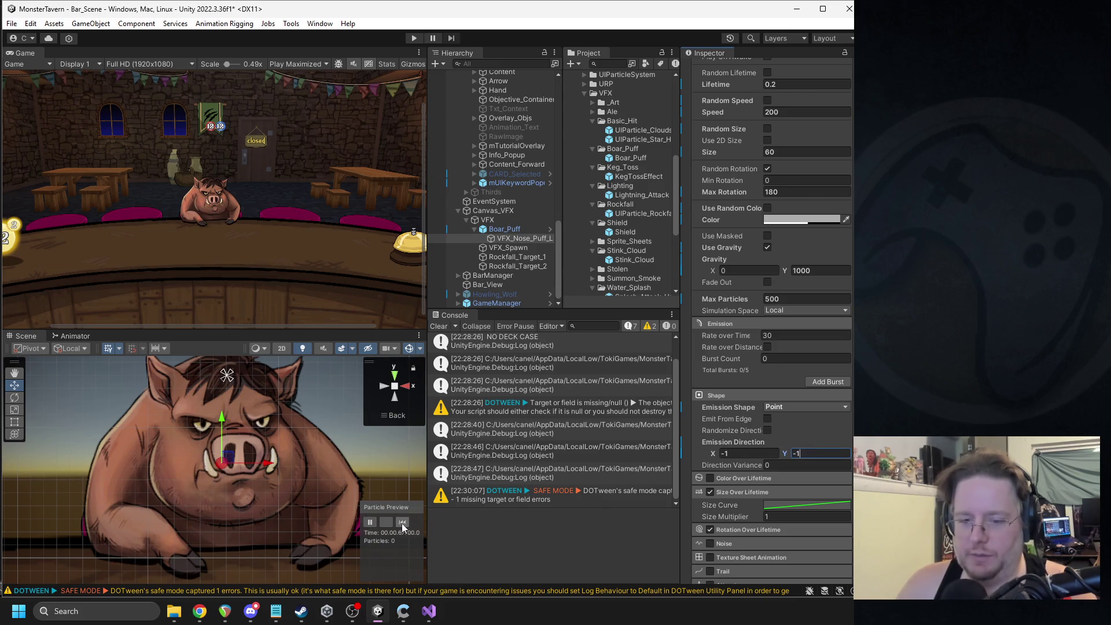
click(403, 524)
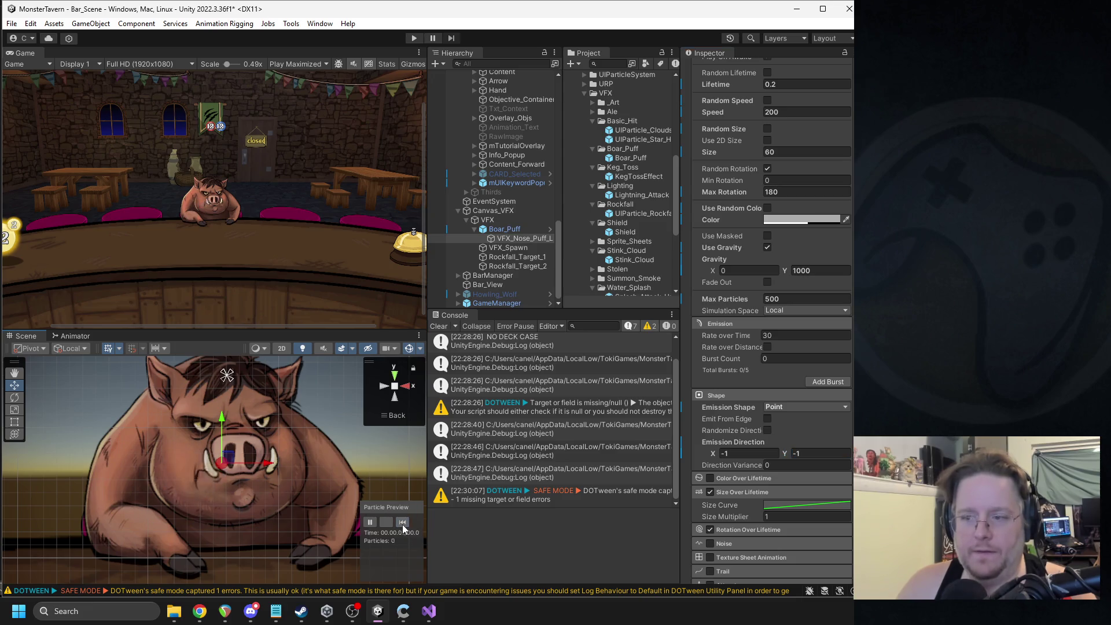
click(764, 300)
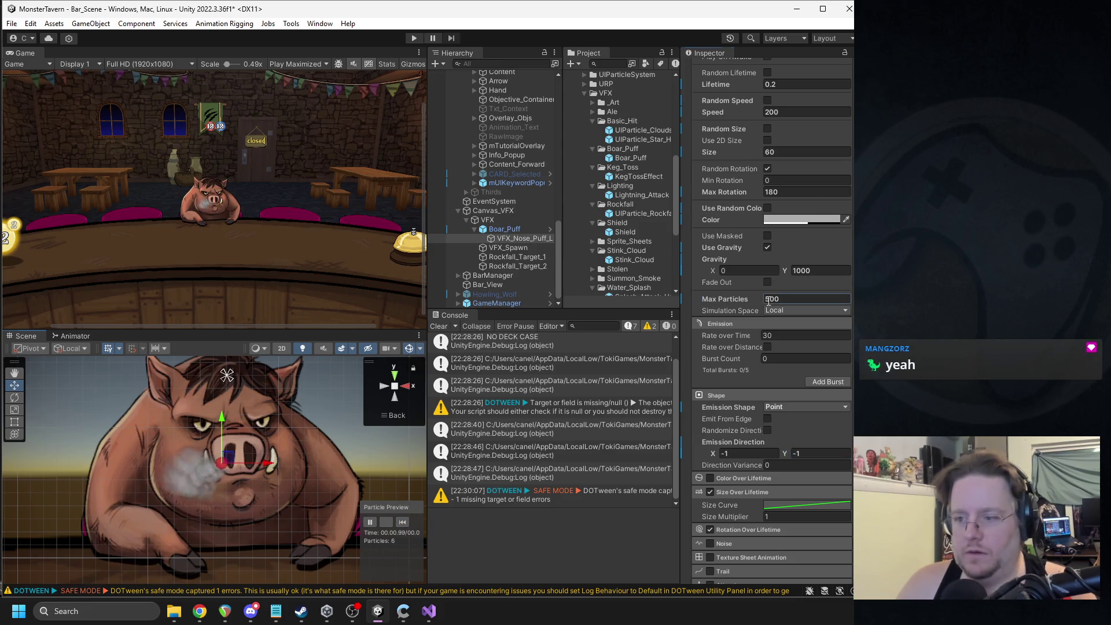
click(403, 522)
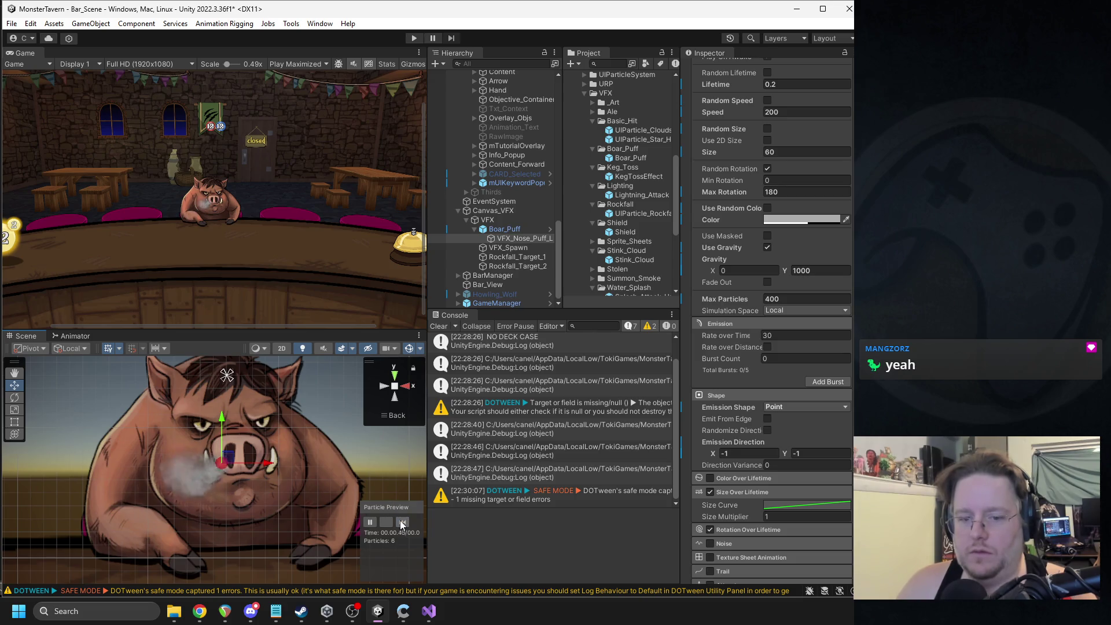
Step: Cut the nose puff's Duration from 1 to 0.7, then 0.5 seconds, replaying the preview each time
click(404, 523)
click(403, 524)
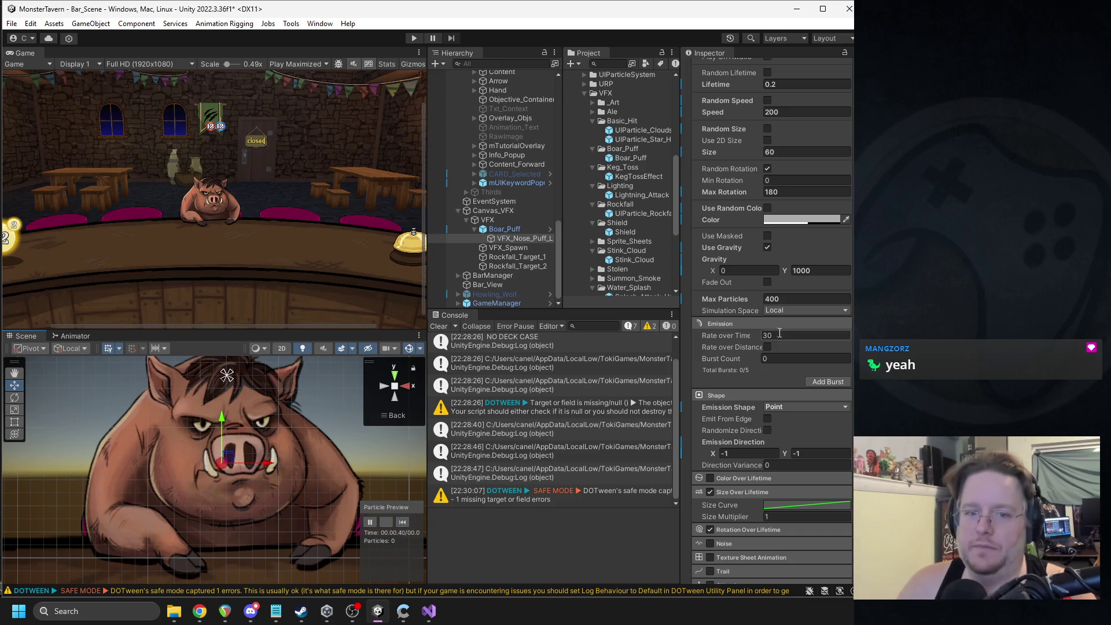
scroll(779, 332, up, 10)
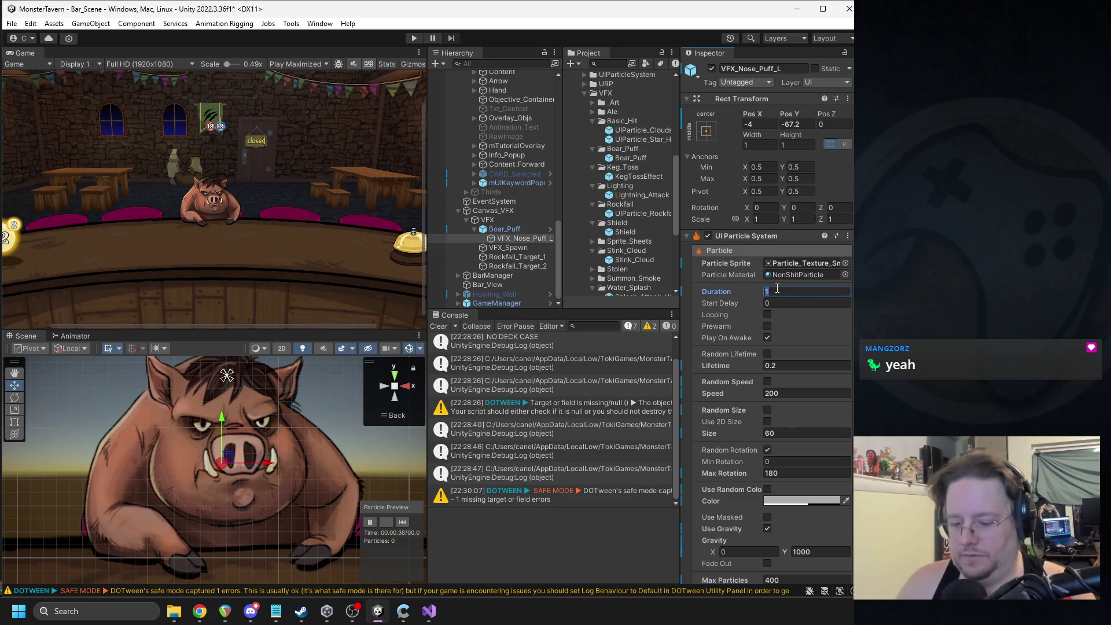
text(7)
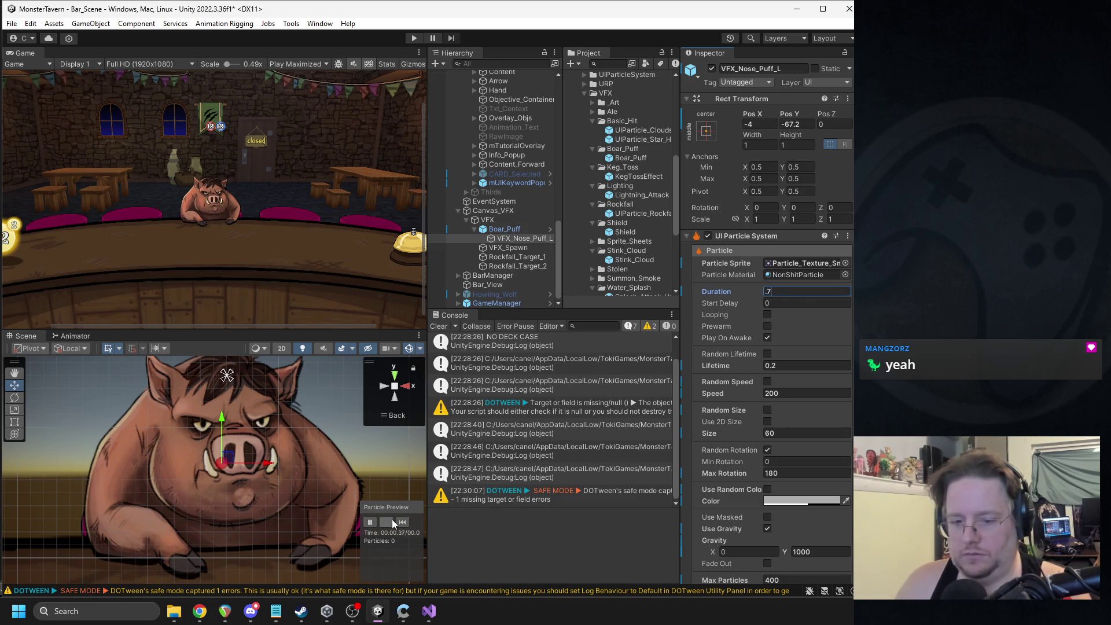
click(403, 523)
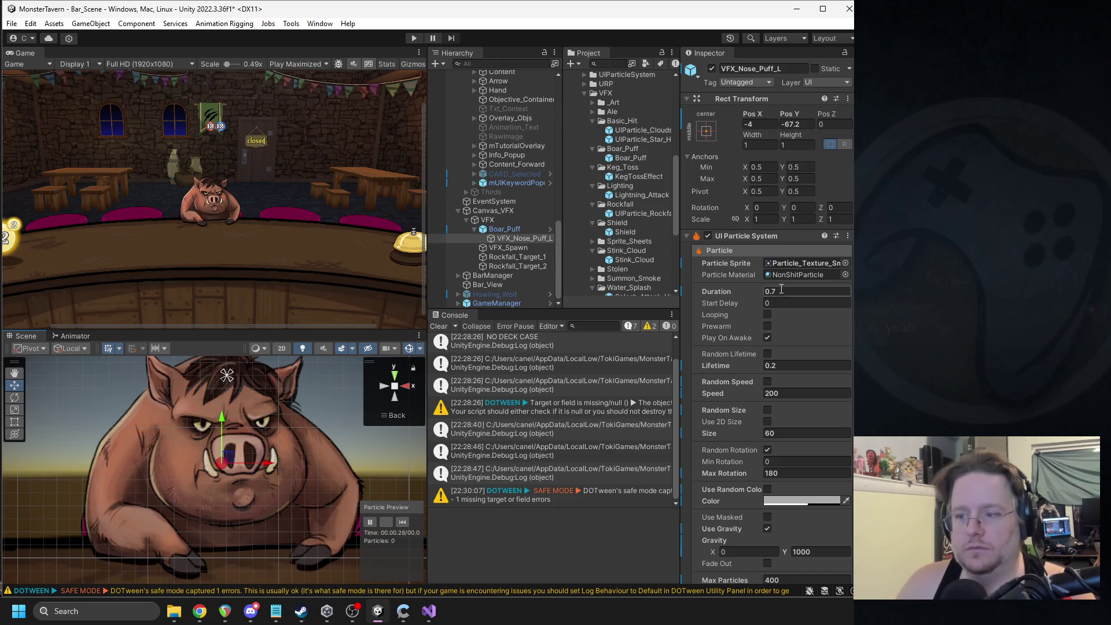
text(0.5)
click(403, 523)
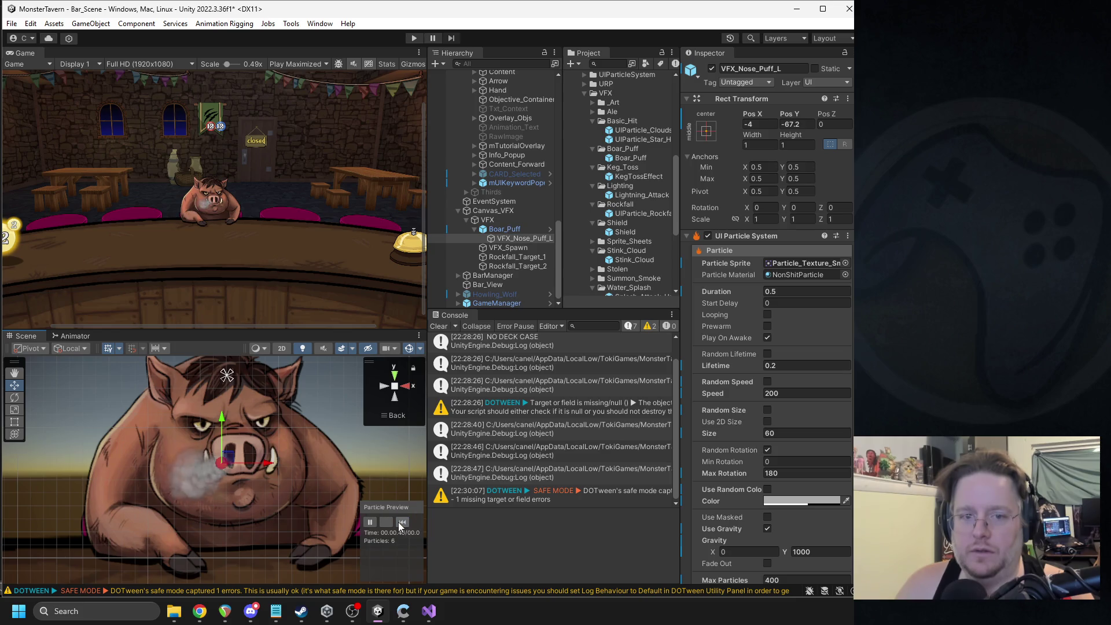
click(401, 523)
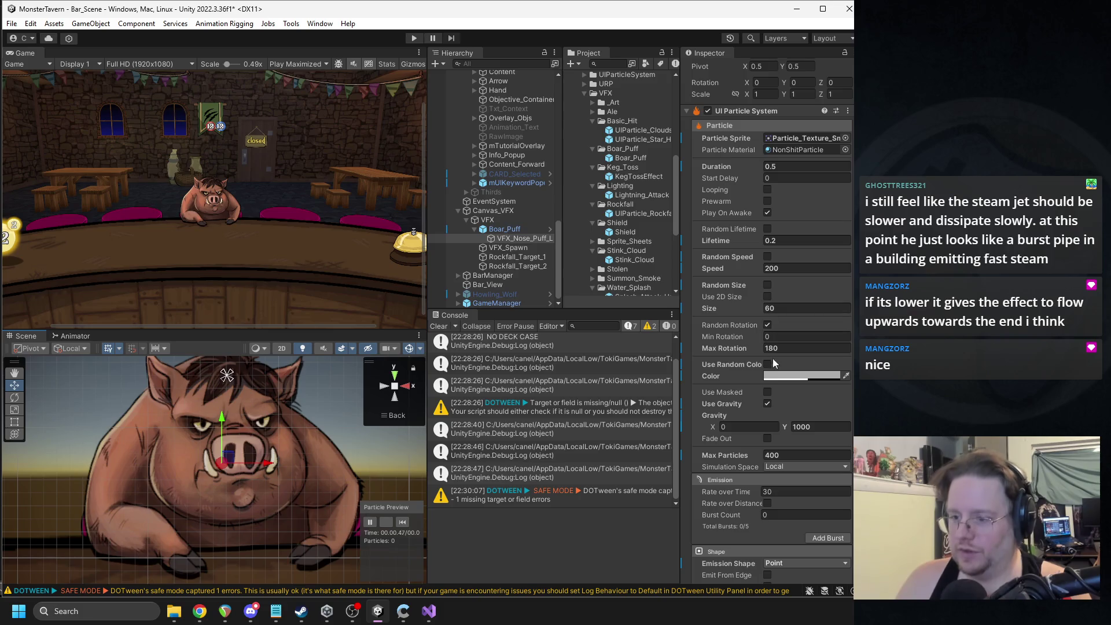
click(767, 325)
click(768, 311)
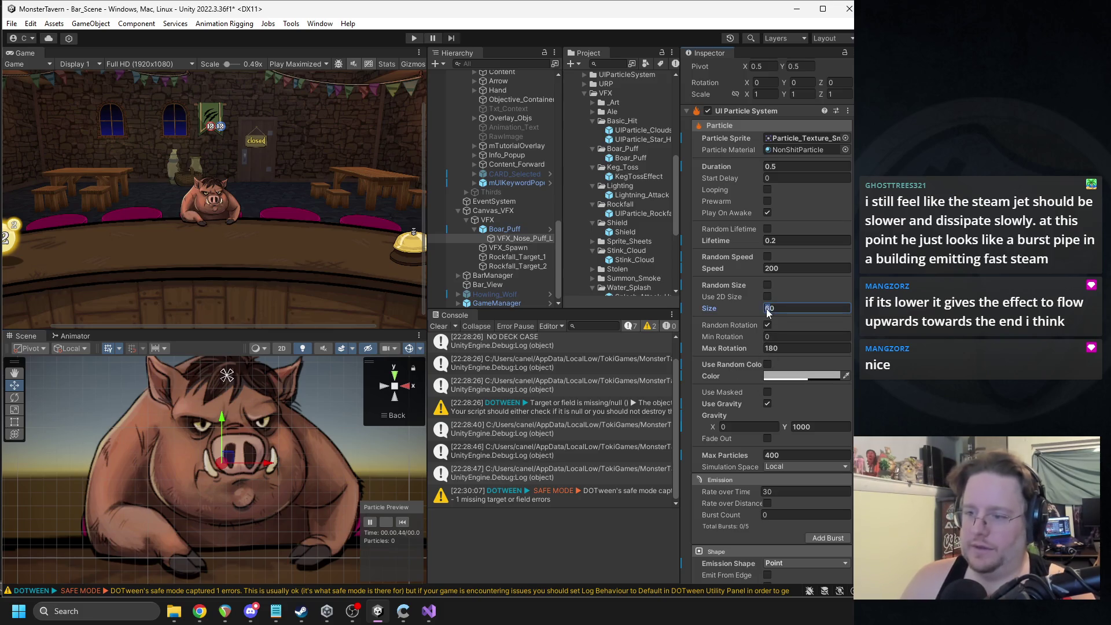
text(50)
Step: Try particle Size 50, then 40, and settle on 50, replaying the puff after each
click(402, 523)
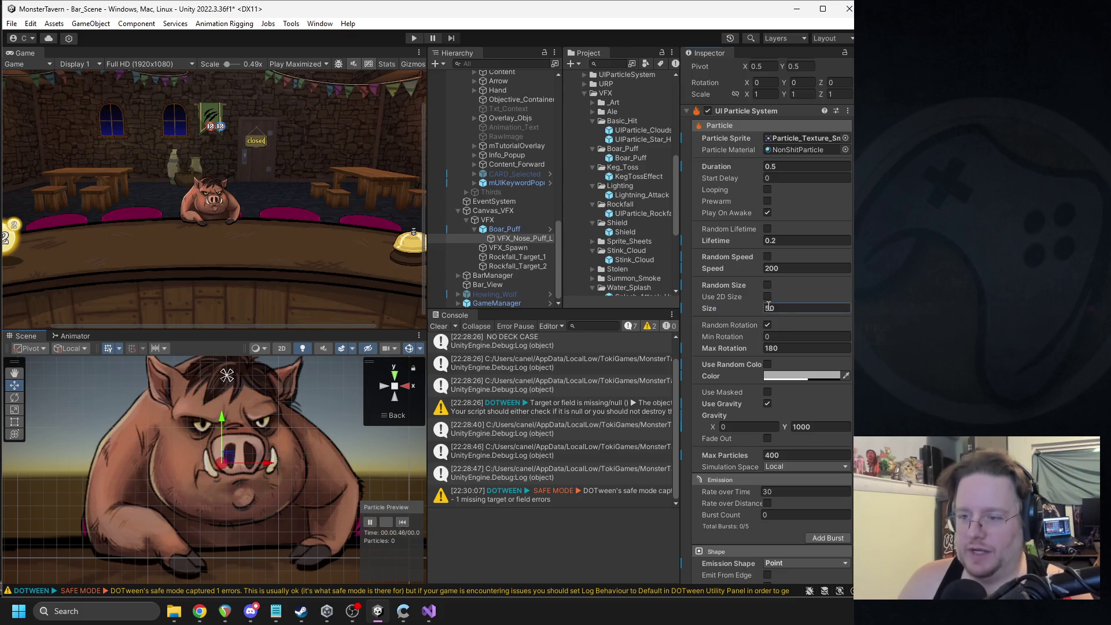
click(405, 519)
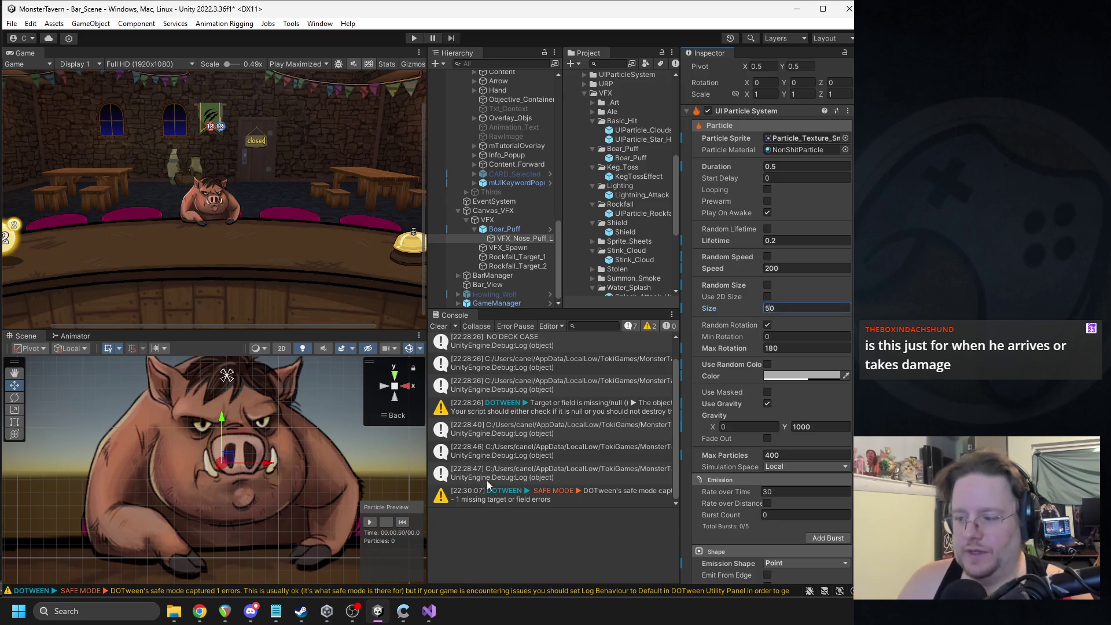
click(405, 522)
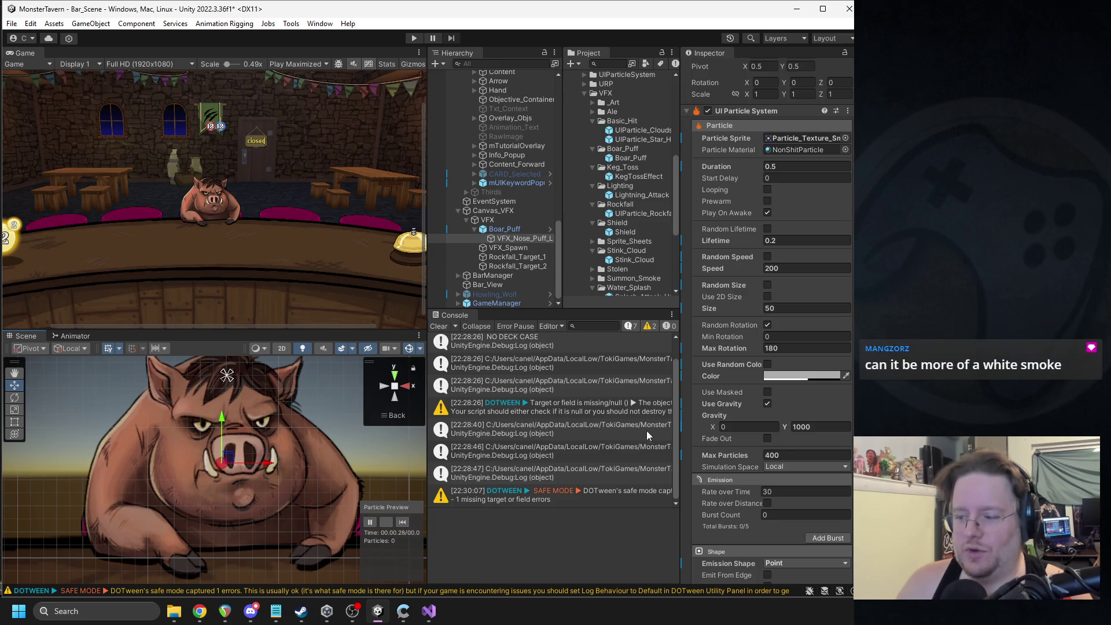
scroll(775, 411, down, 3)
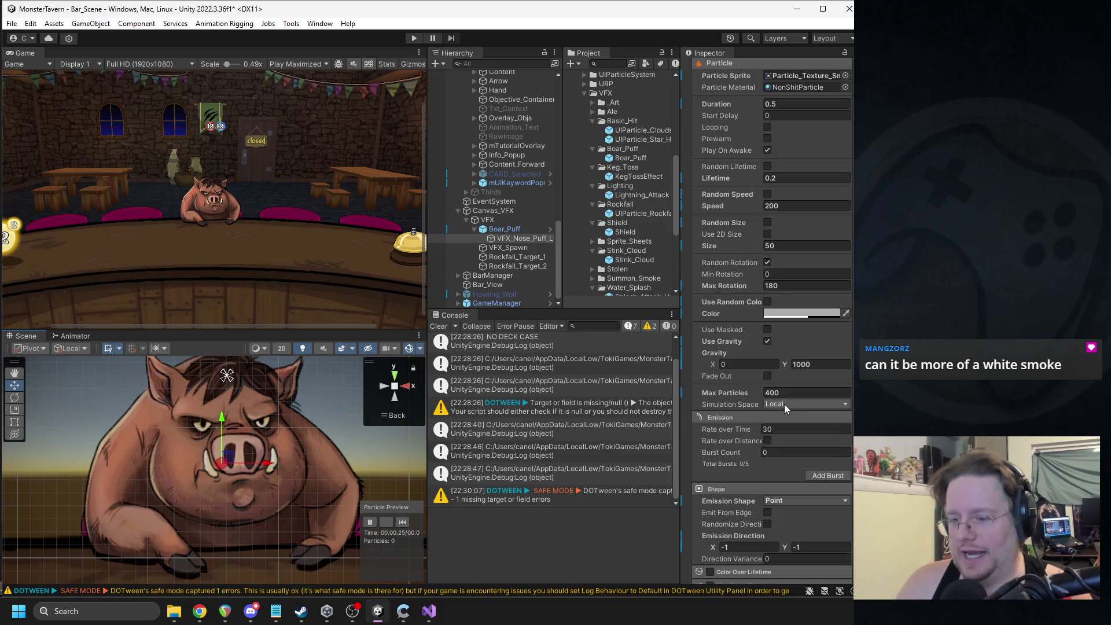
Step: Check the smoke colour and try a 0.3 particle lifetime, replaying the puff repeatedly
scroll(774, 432, down, 3)
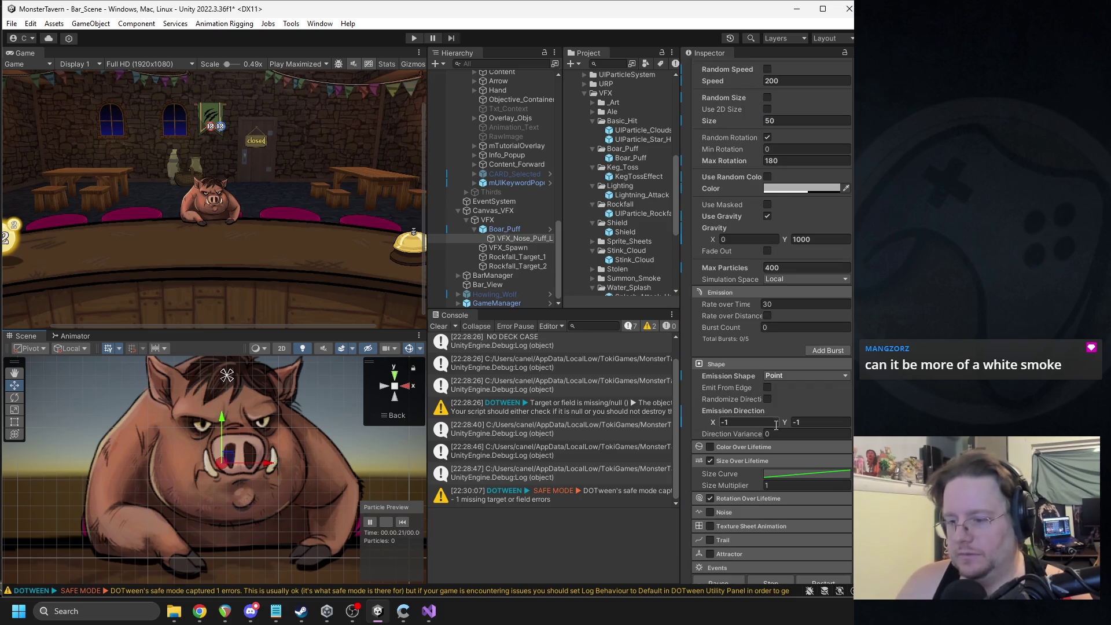
scroll(775, 425, up, 3)
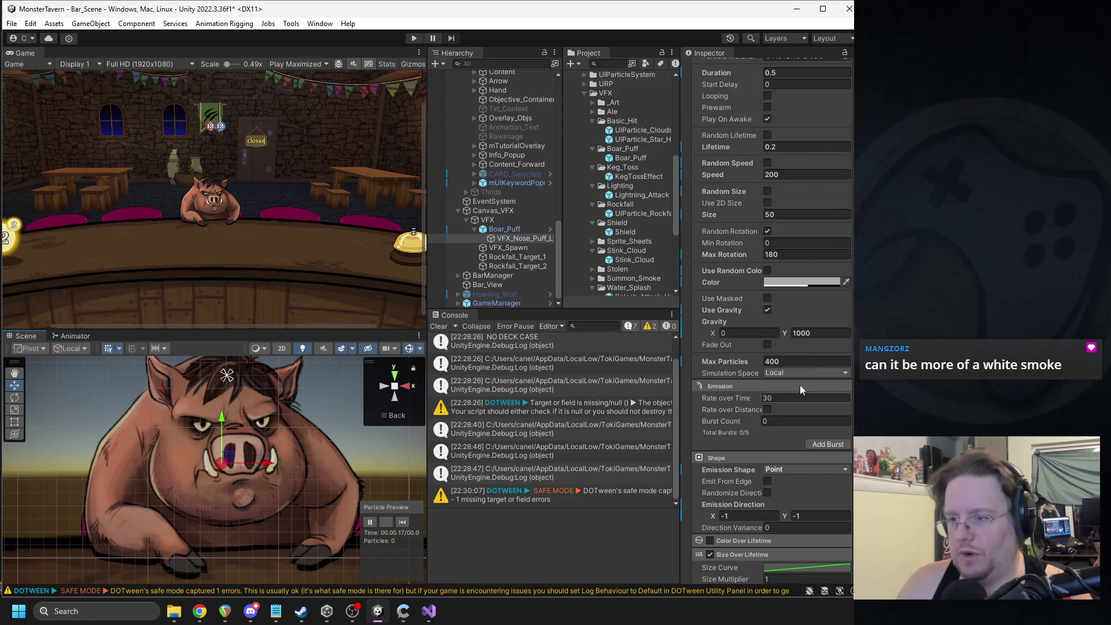
click(807, 282)
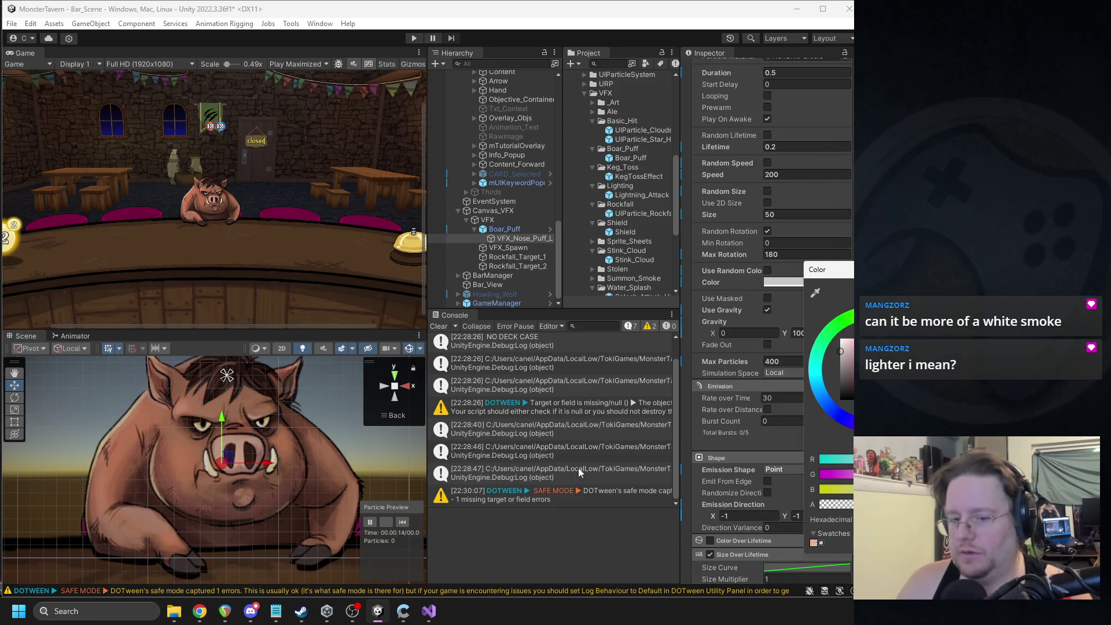
click(405, 521)
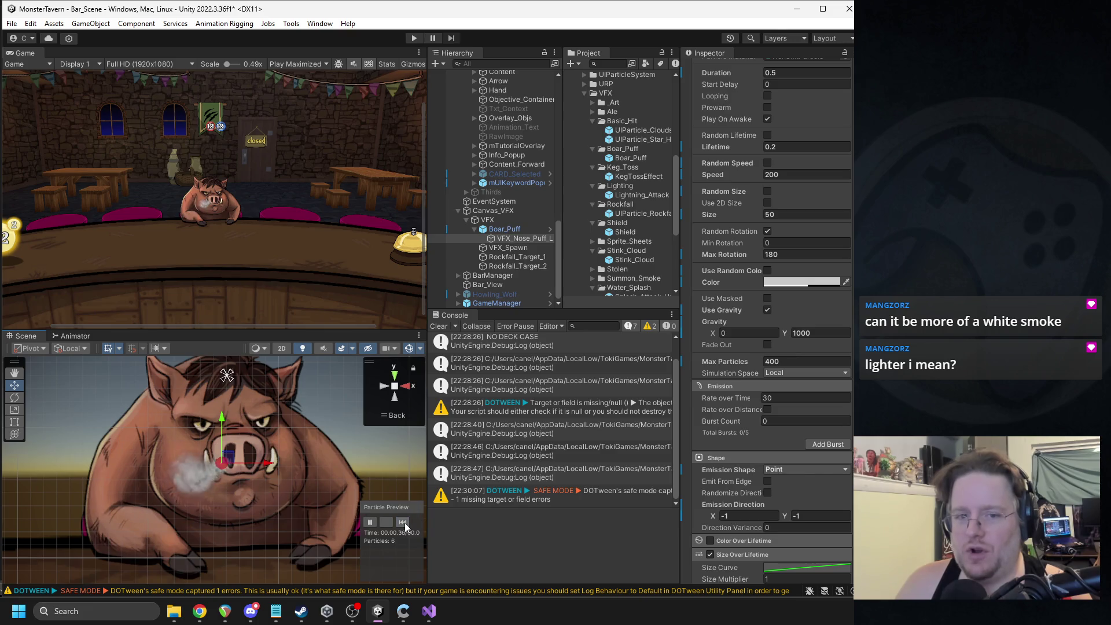
click(405, 523)
click(404, 522)
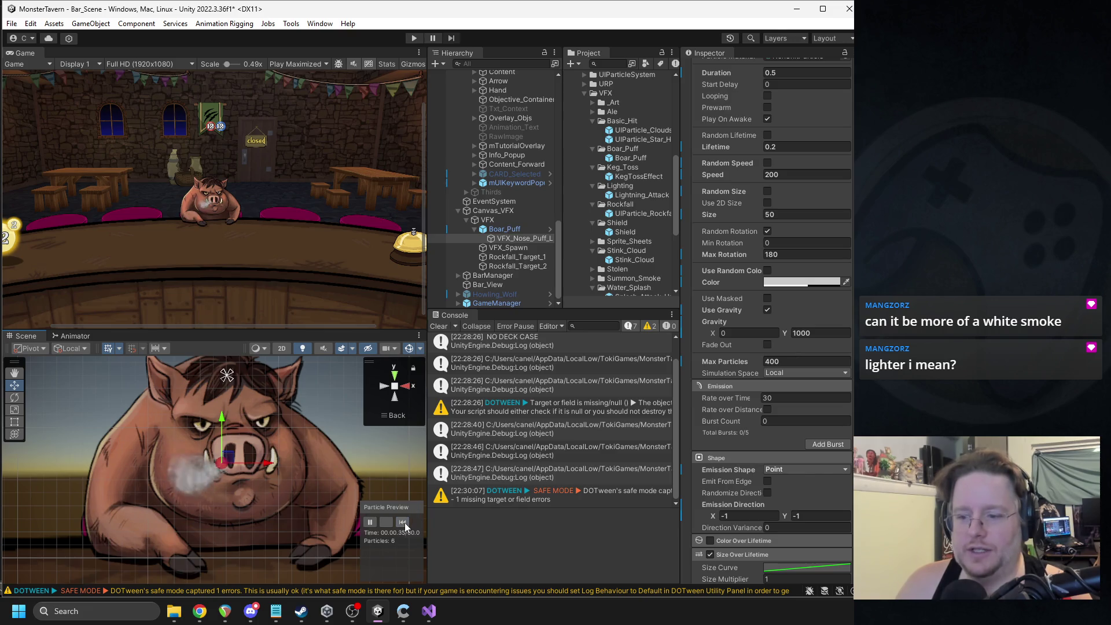
click(405, 523)
click(405, 522)
click(405, 522)
click(405, 523)
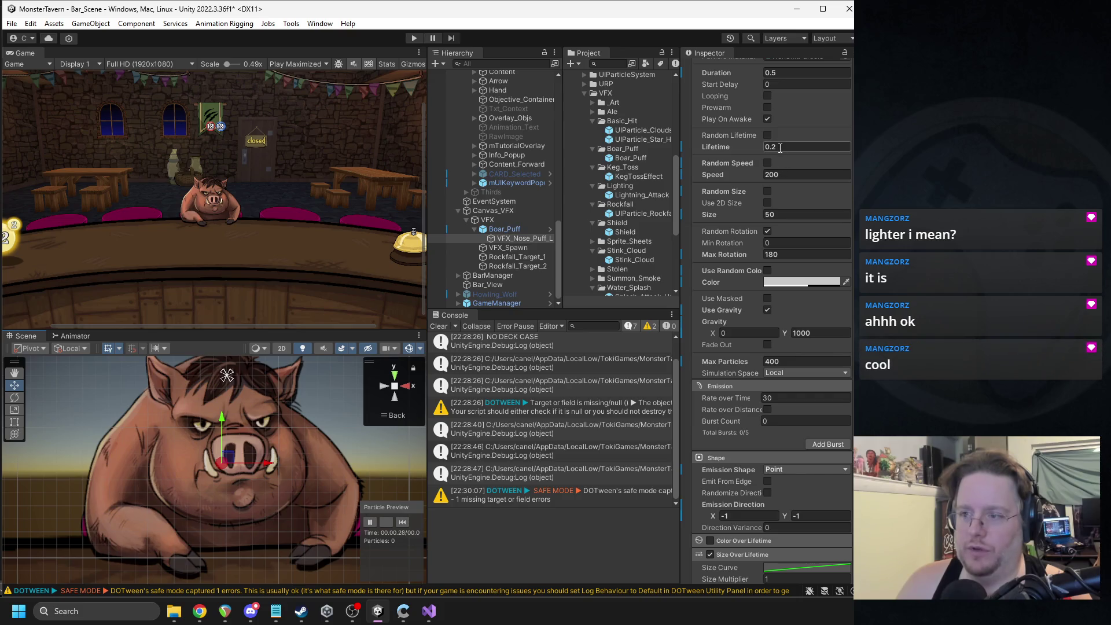
text(0.3)
click(403, 523)
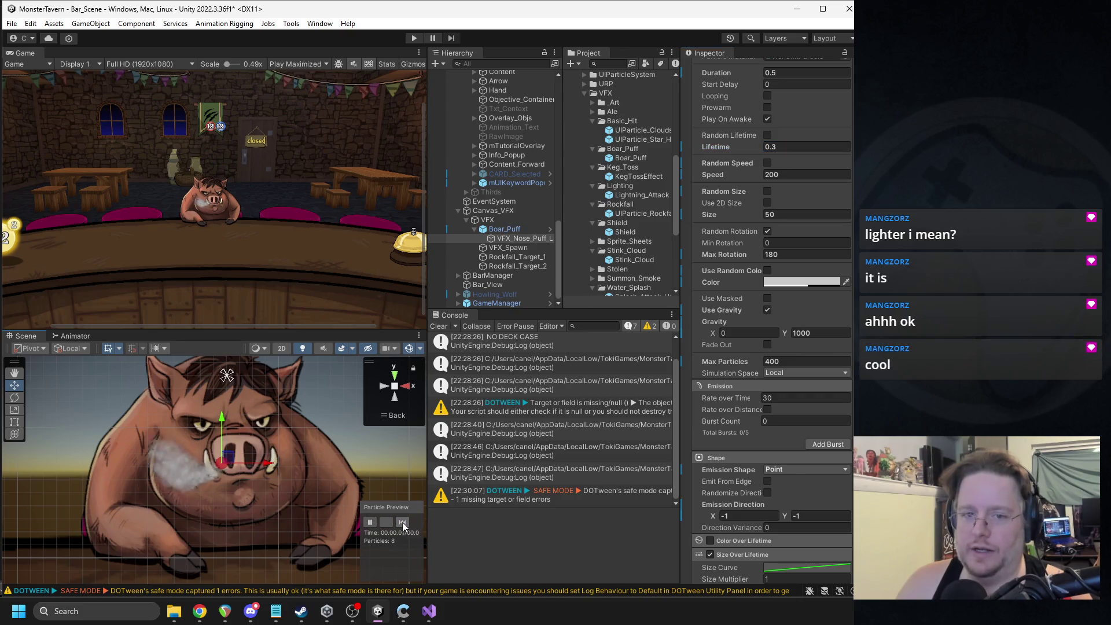
click(401, 522)
Step: Try a 0.6-second Duration for the puff and replay the preview
scroll(732, 210, up, 3)
click(776, 136)
text(0.6)
click(404, 522)
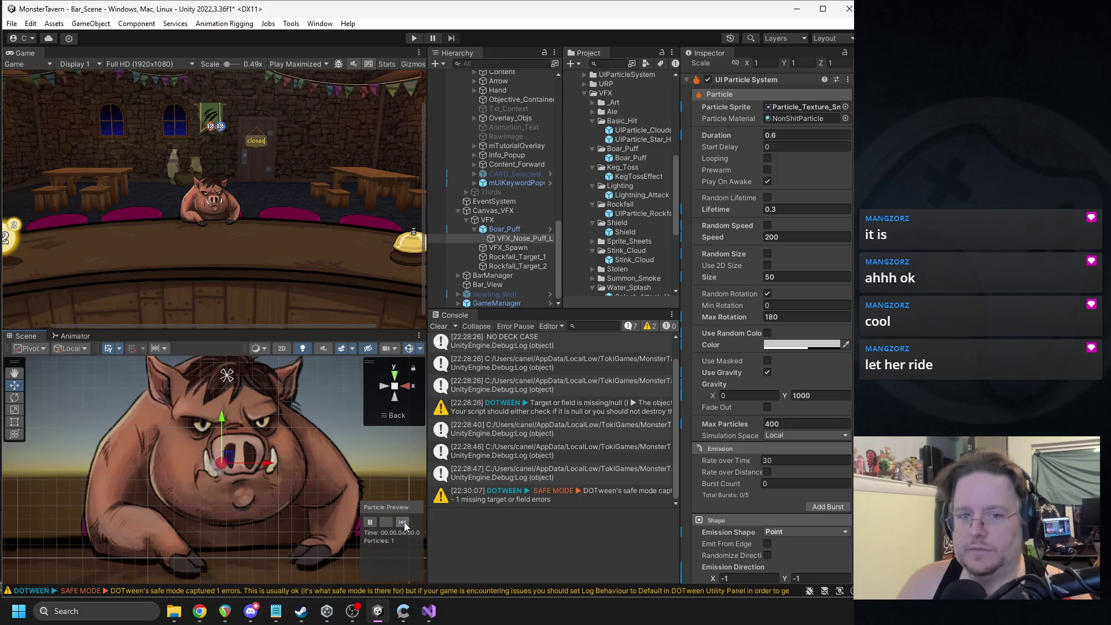
click(404, 522)
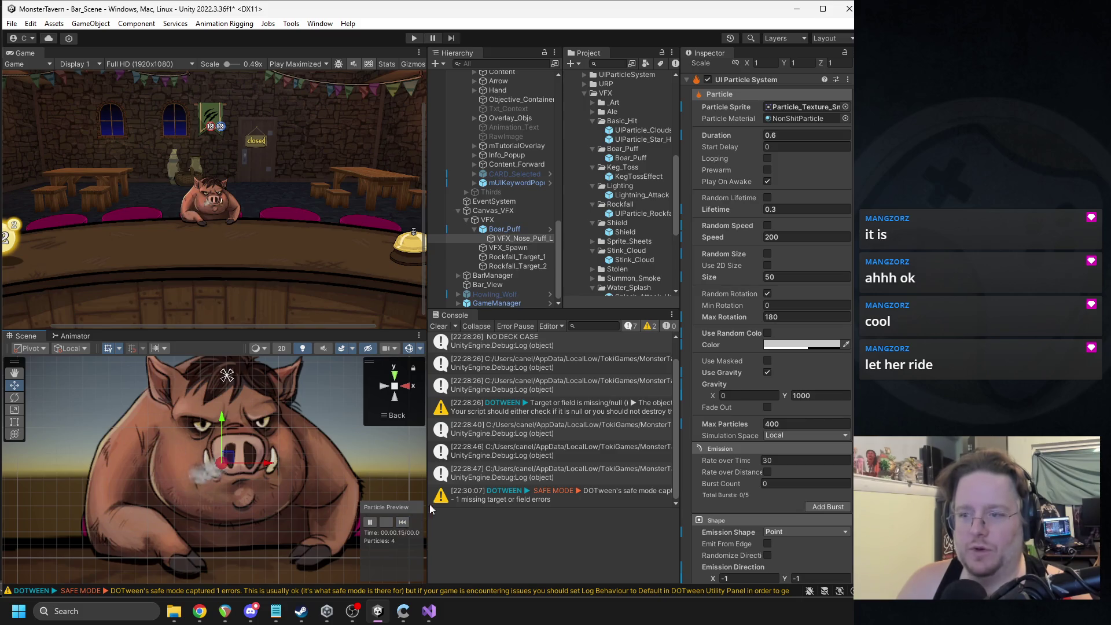
Step: Set Duration to 0.7 and particle Lifetime to 0.35, then replay the puff
click(772, 134)
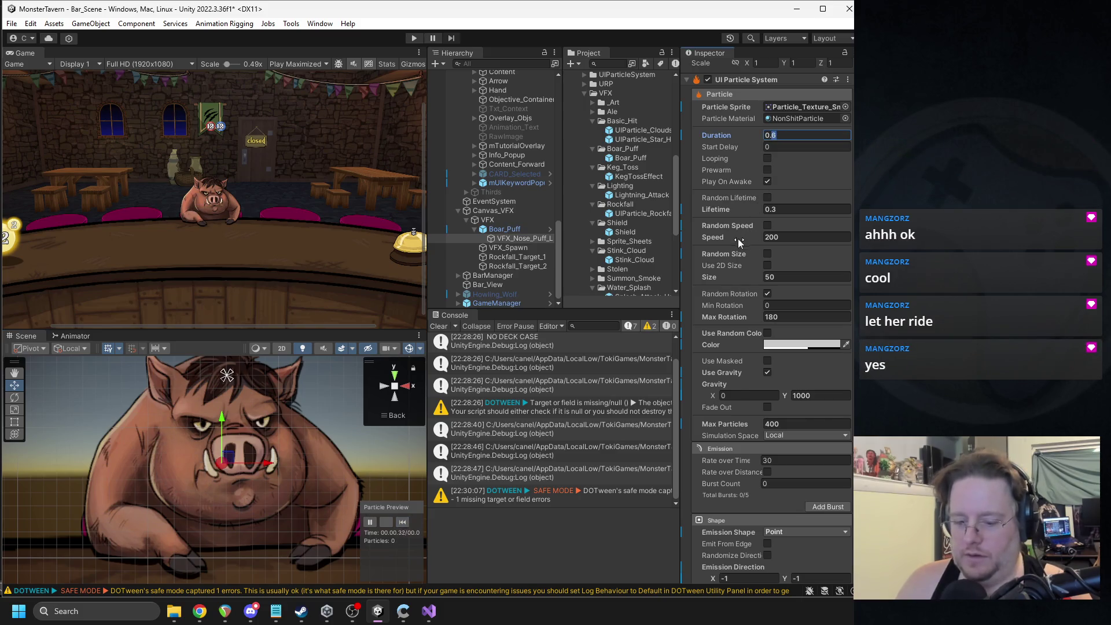
text(7)
click(812, 208)
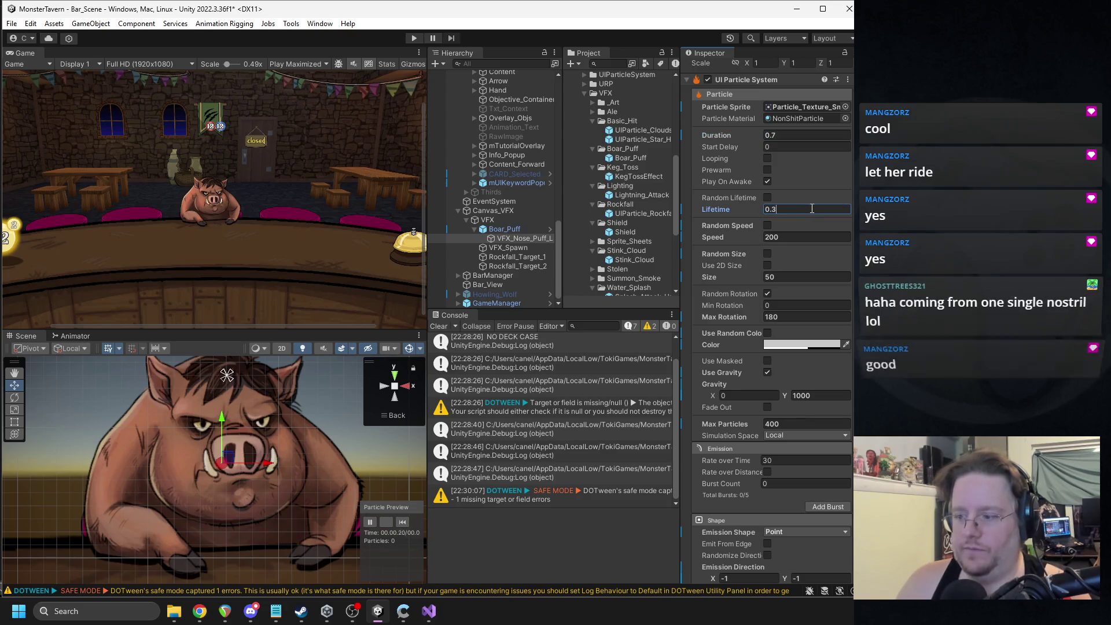
text(5)
click(403, 522)
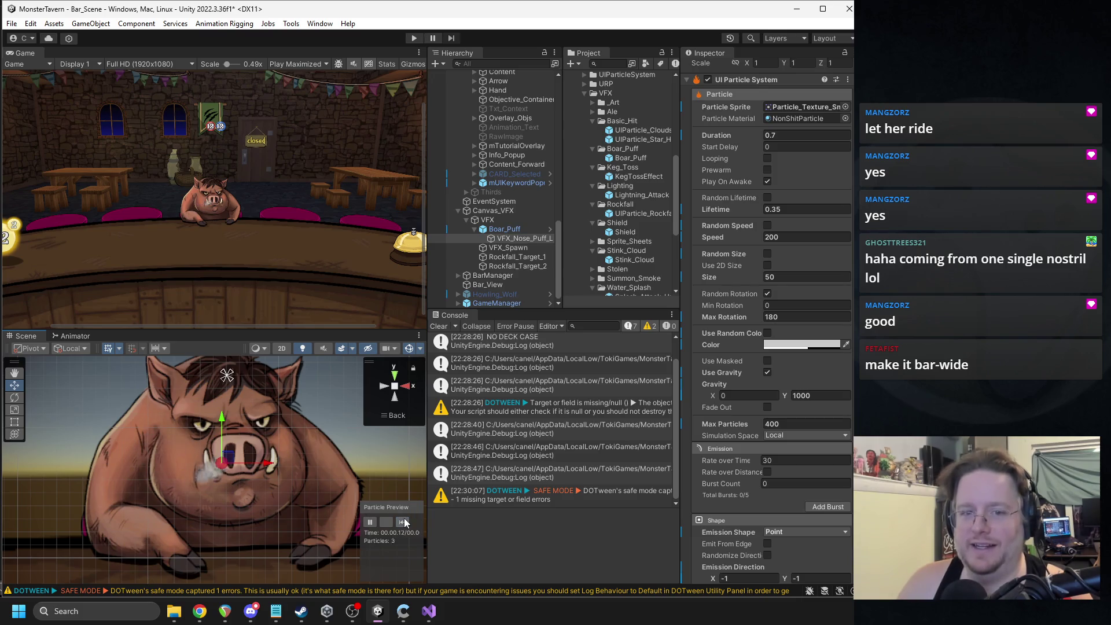
scroll(783, 405, down, 5)
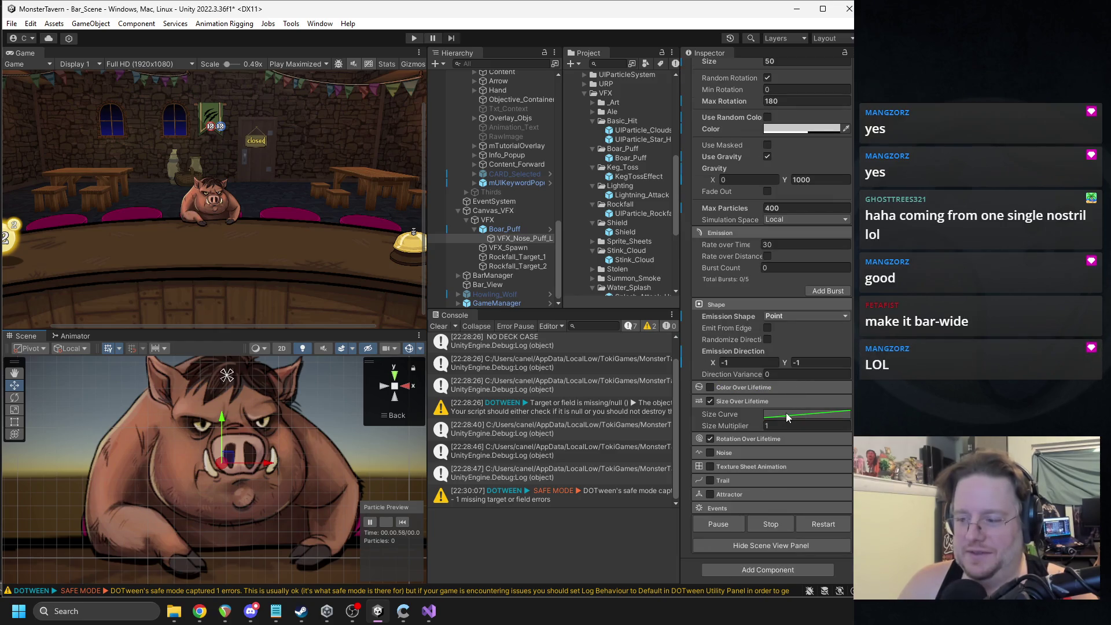
Step: Lower the Size over Lifetime curve key to 0.3 with Edit Key and replay the puff
click(786, 413)
right_click(808, 543)
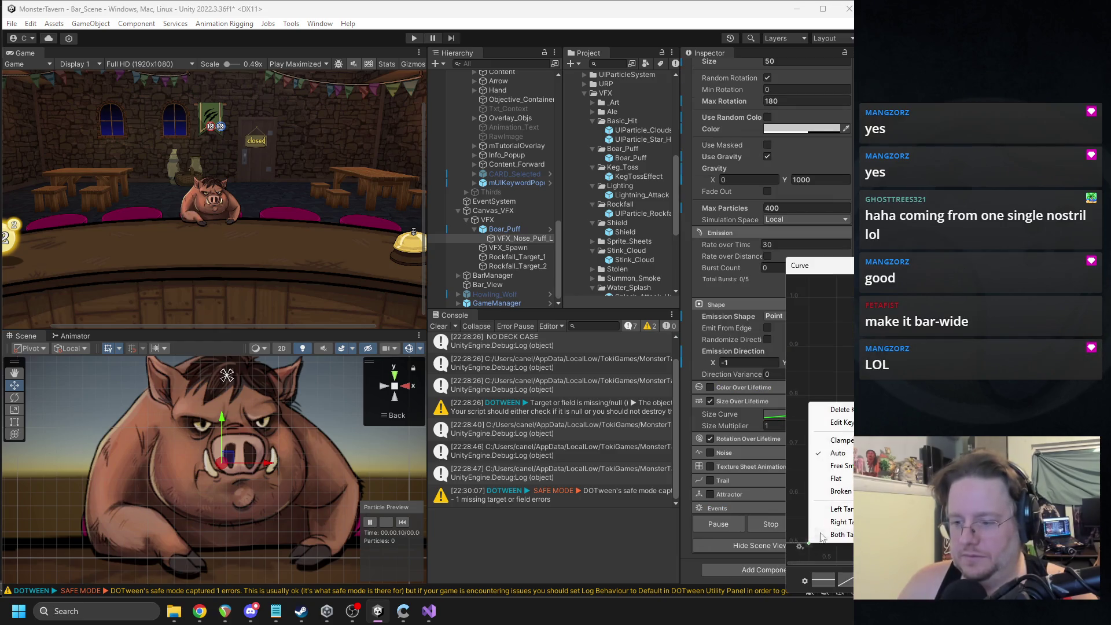
click(833, 423)
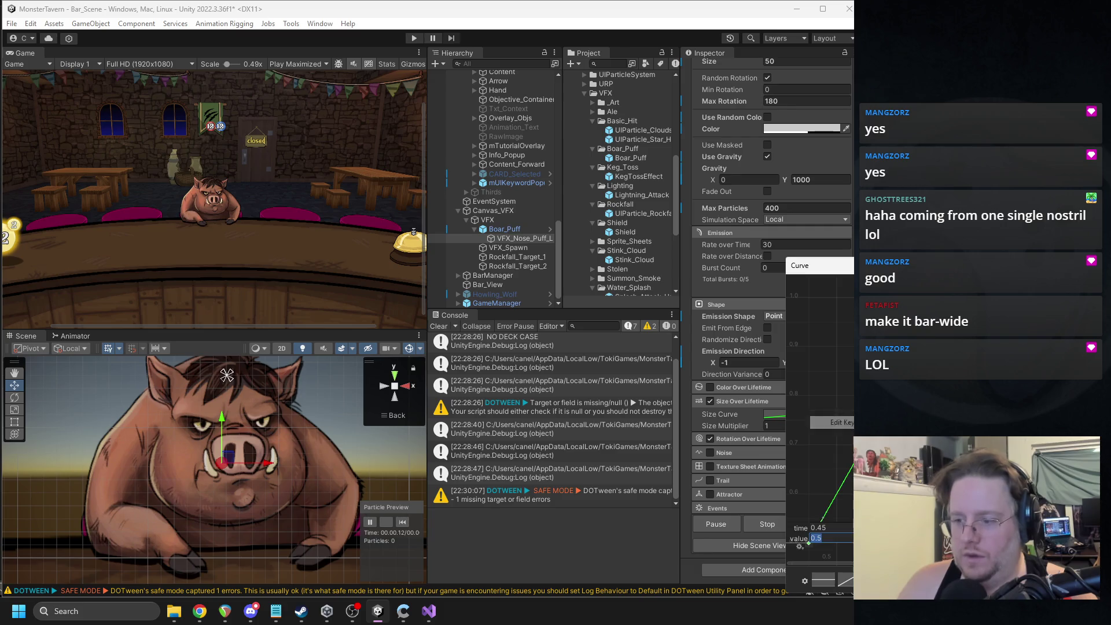
click(821, 537)
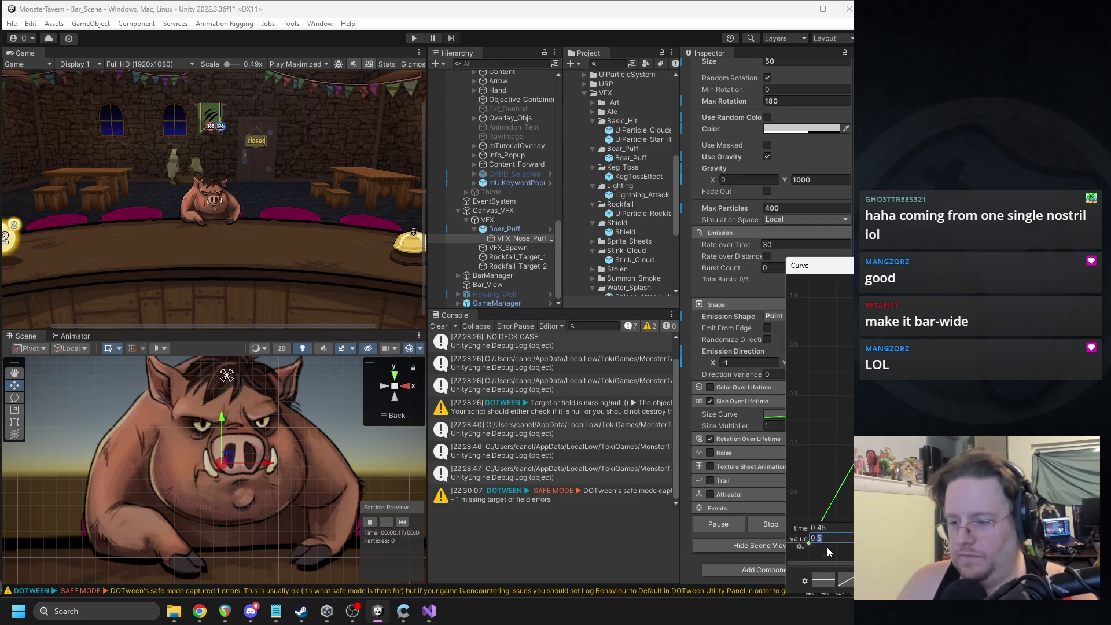
text(0.4)
key(Return)
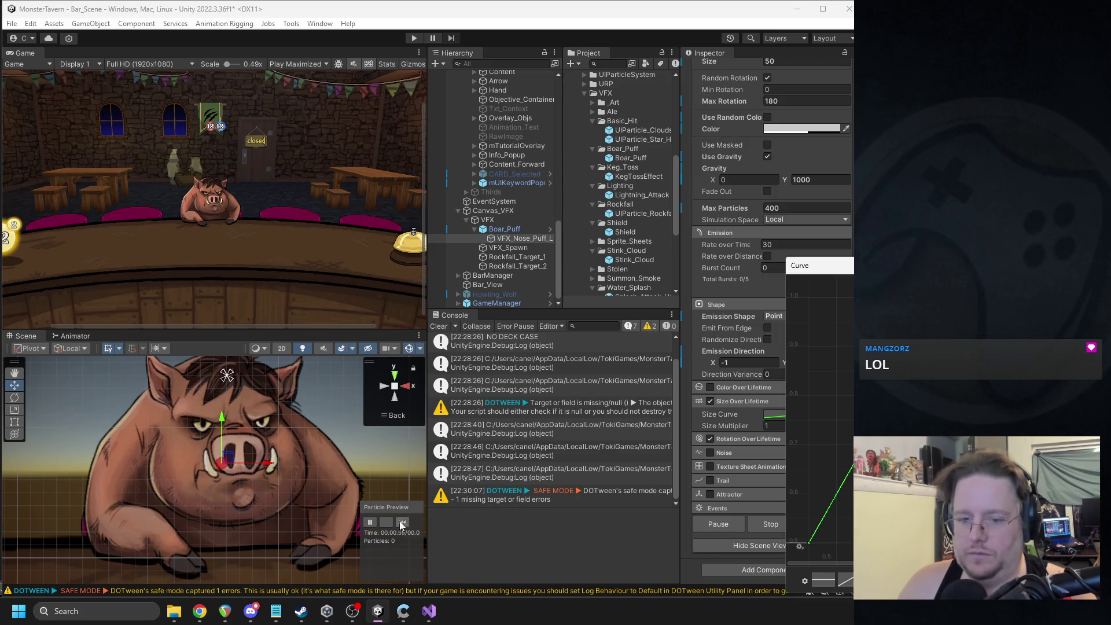
click(402, 523)
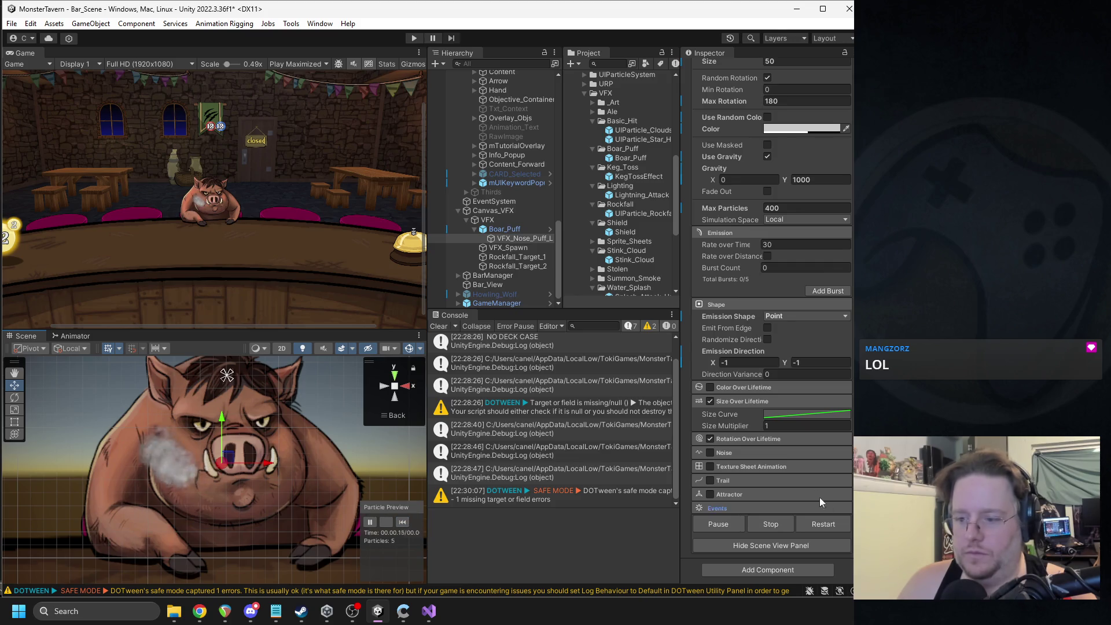
Step: Re-edit the size curve key to value 0.3 and replay the puff to check the smaller smoke
click(781, 415)
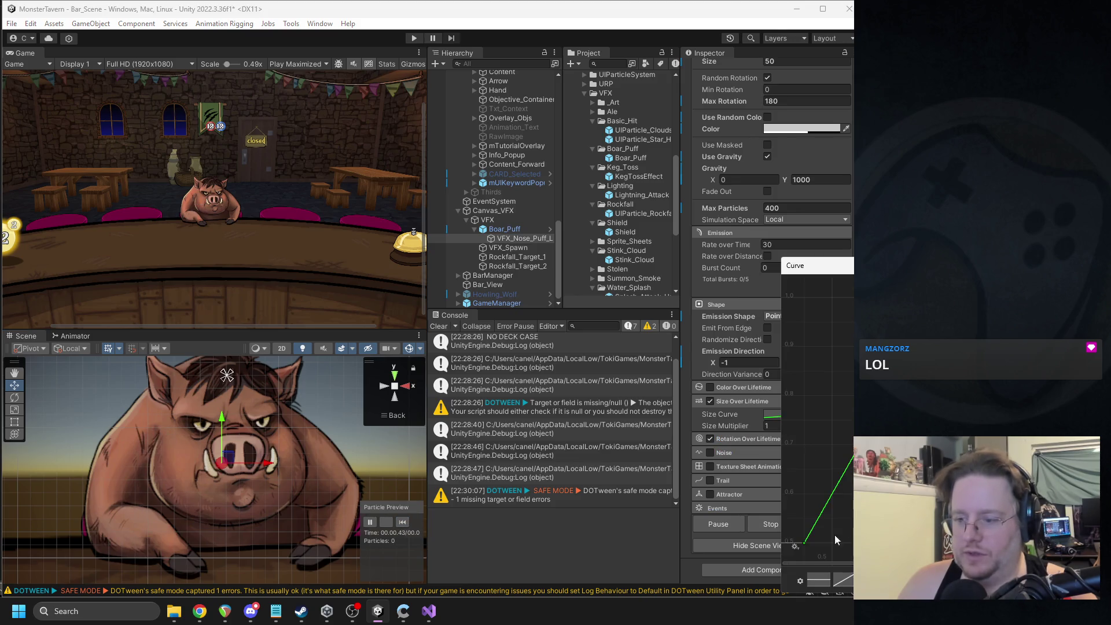
right_click(804, 547)
click(834, 426)
text(0.3)
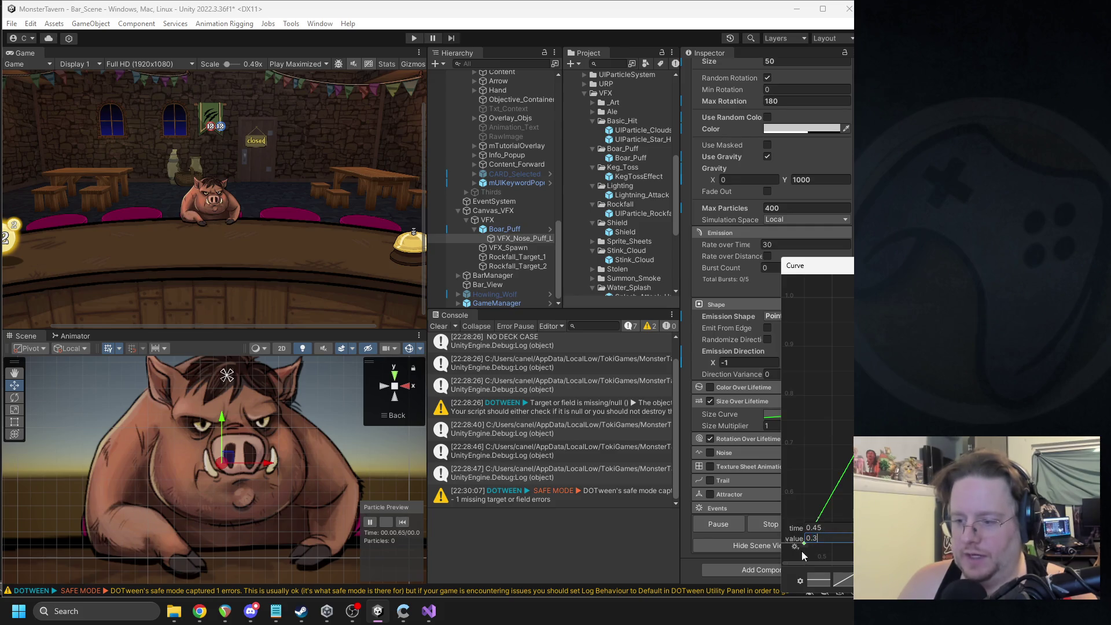
key(Return)
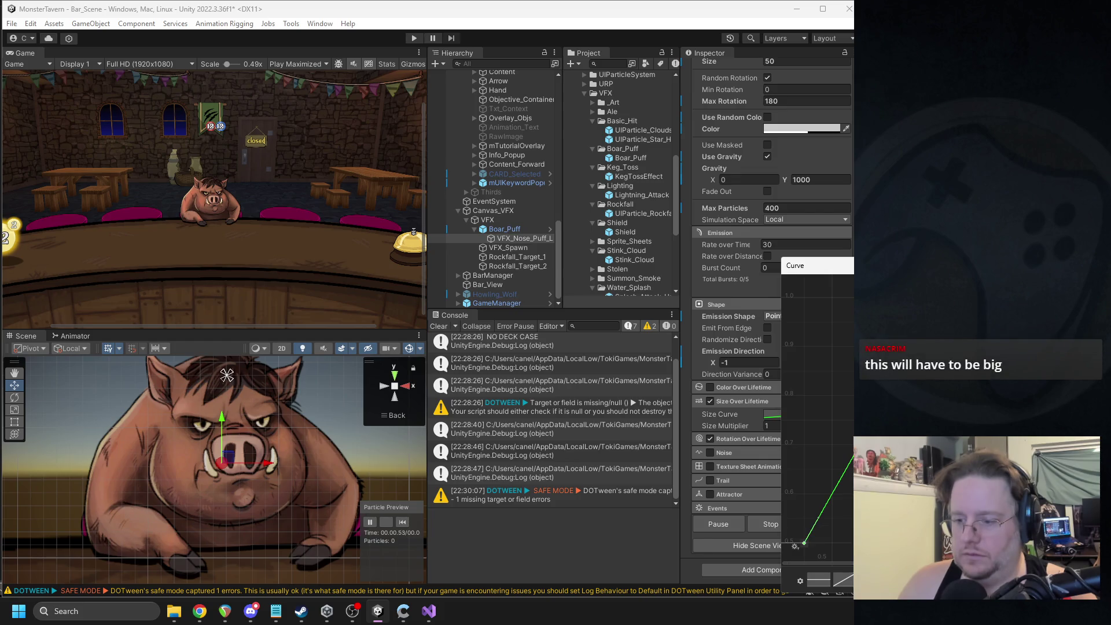
drag(853, 457, 851, 460)
right_click(810, 534)
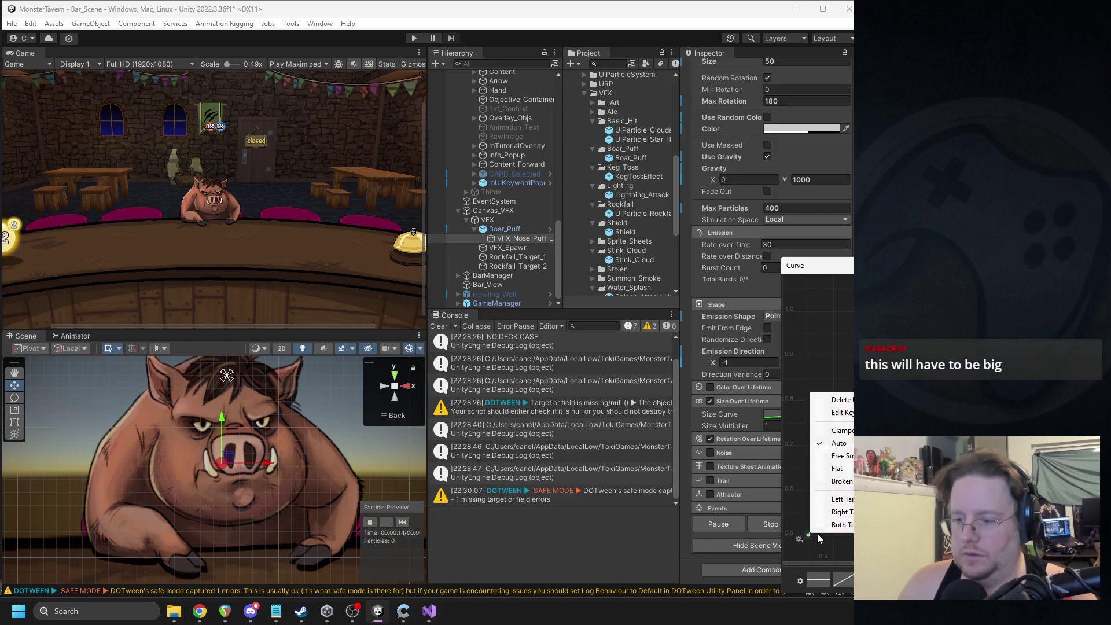
click(822, 412)
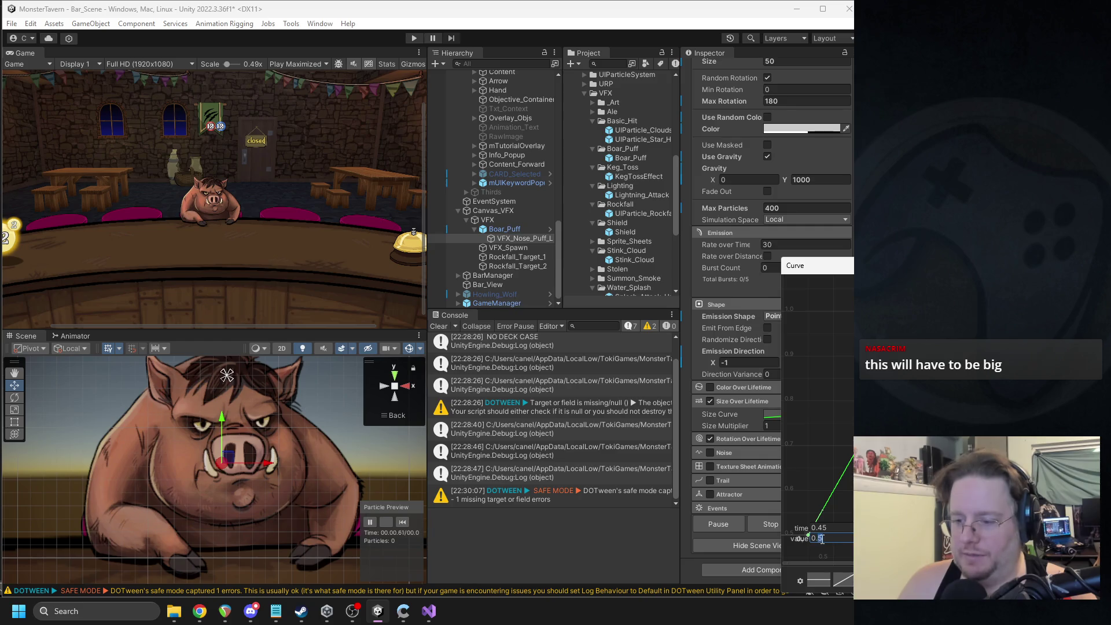
key(Return)
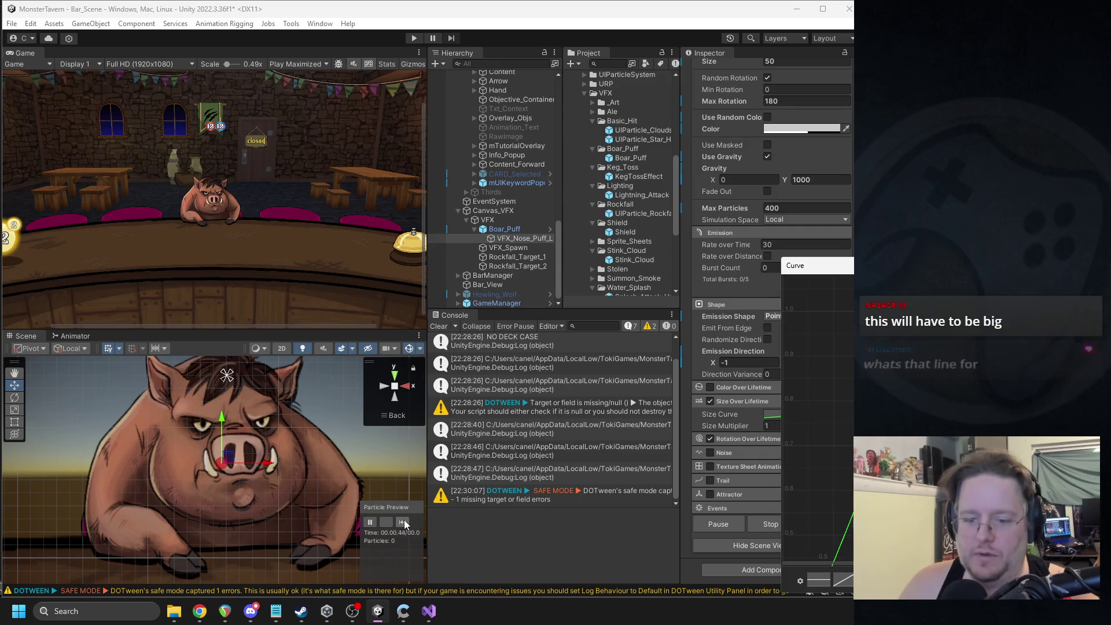
click(404, 522)
click(404, 522)
click(404, 521)
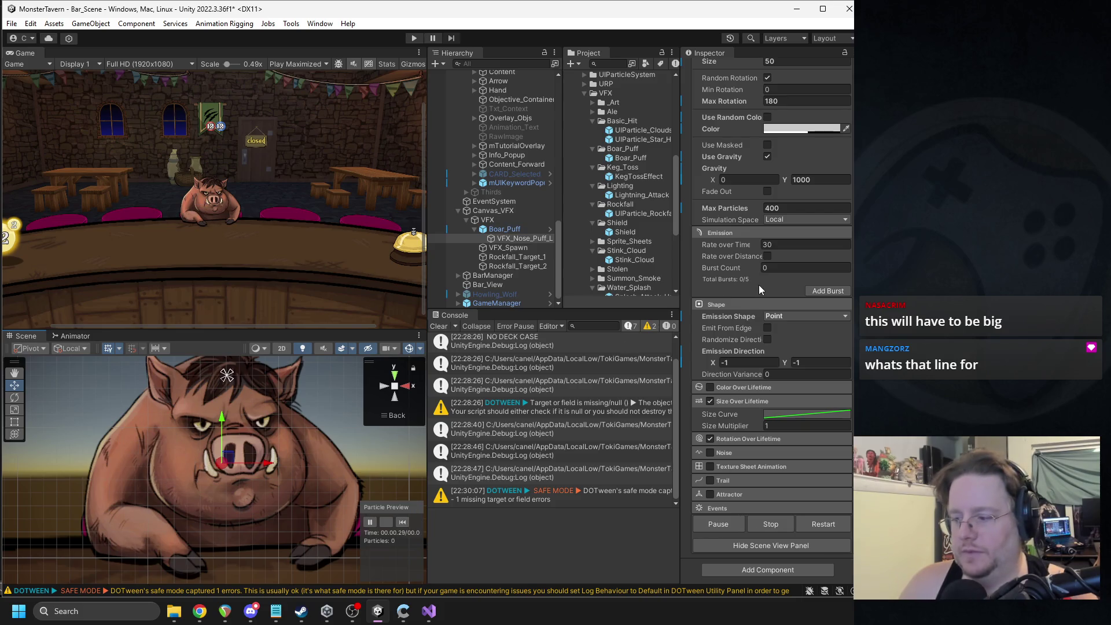
click(800, 415)
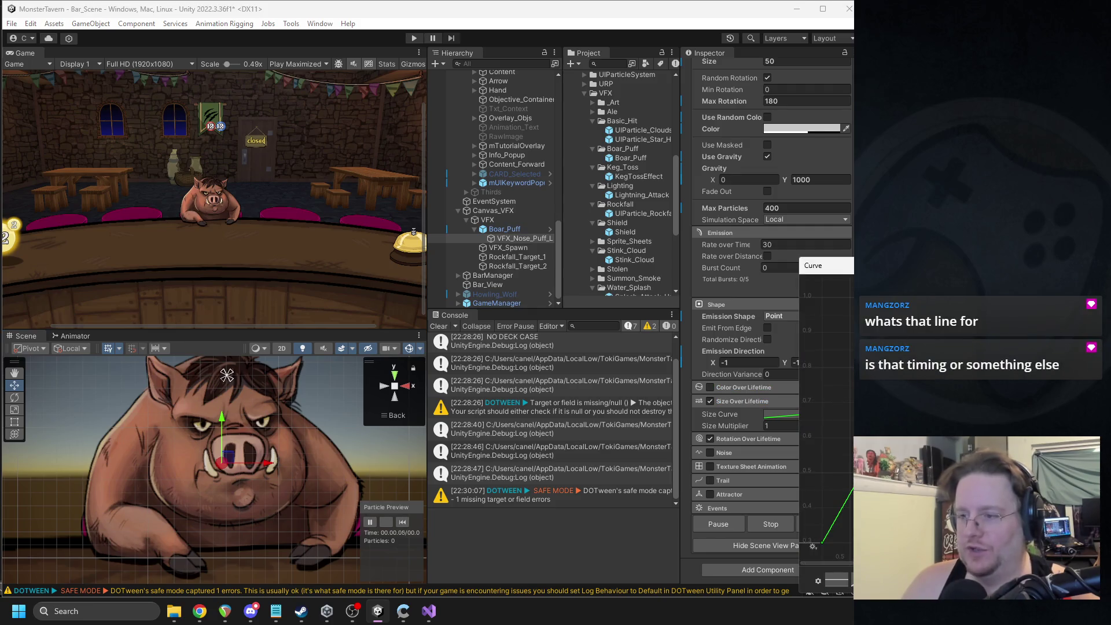
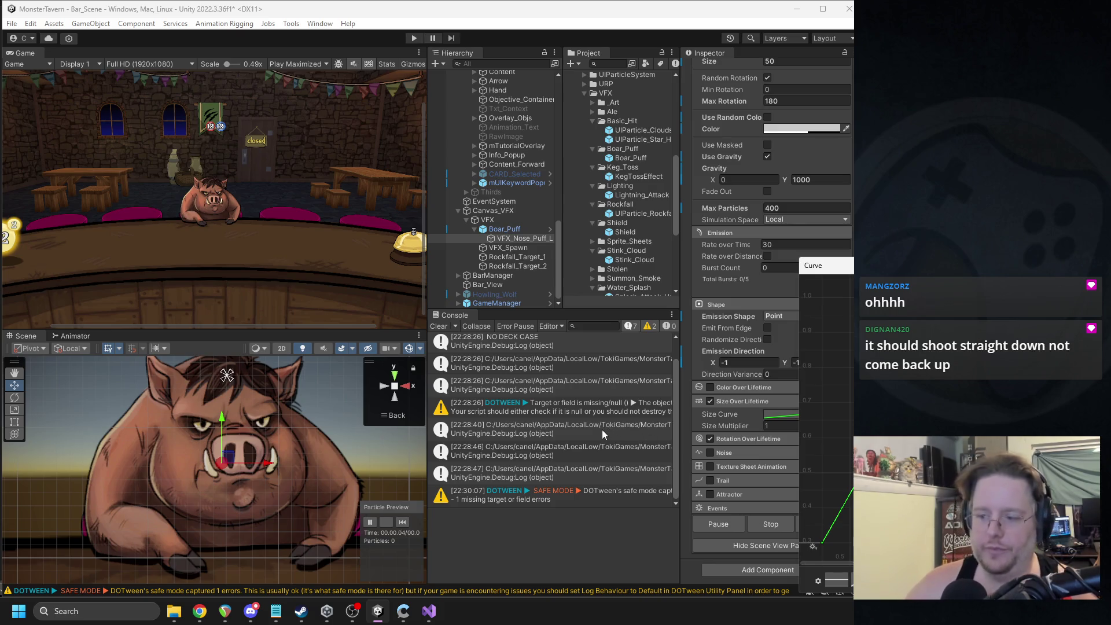
Step: Set the Boar_Puff gravity Y to 300 after trying 500, toggling Use Gravity off and on
mouse_move(906, 265)
mouse_down()
mouse_move(759, 215)
mouse_move(767, 231)
mouse_move(814, 244)
mouse_up()
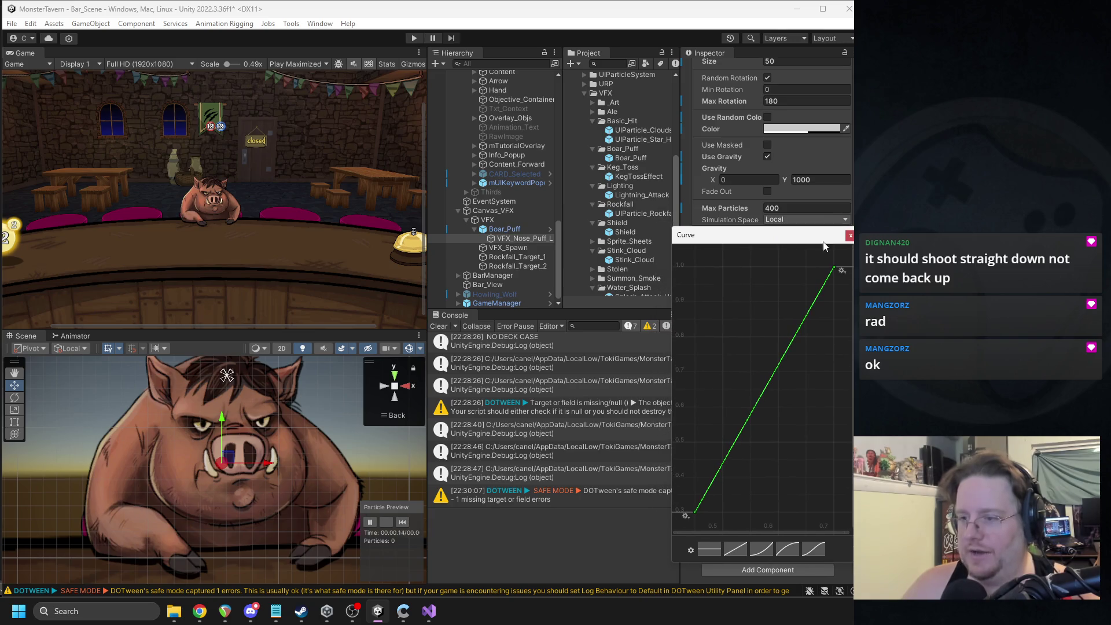
click(850, 236)
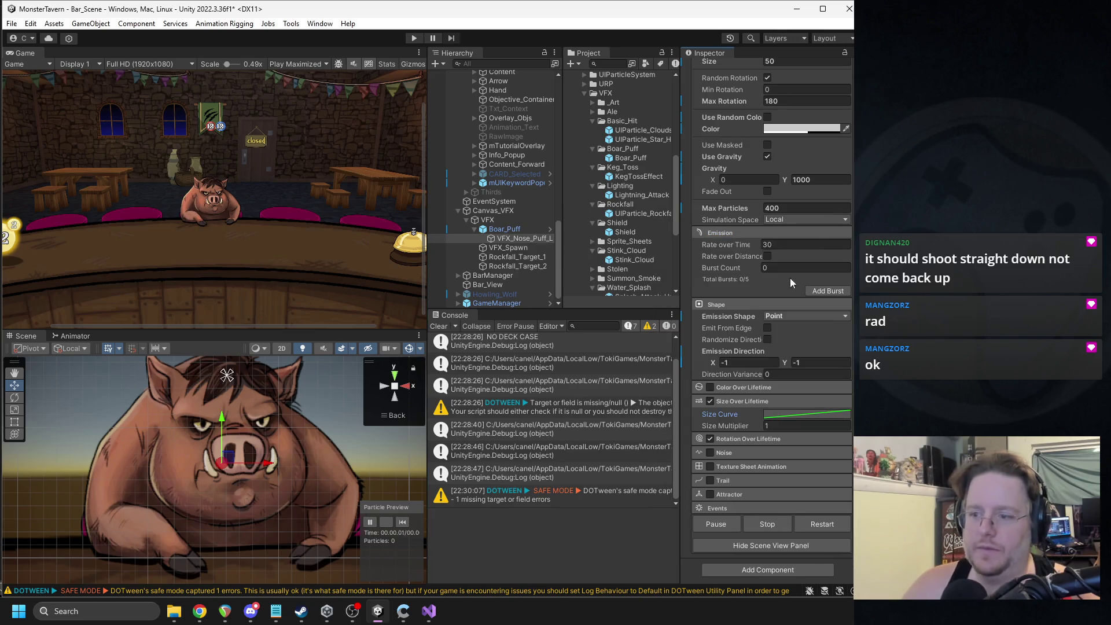
scroll(809, 269, up, 6)
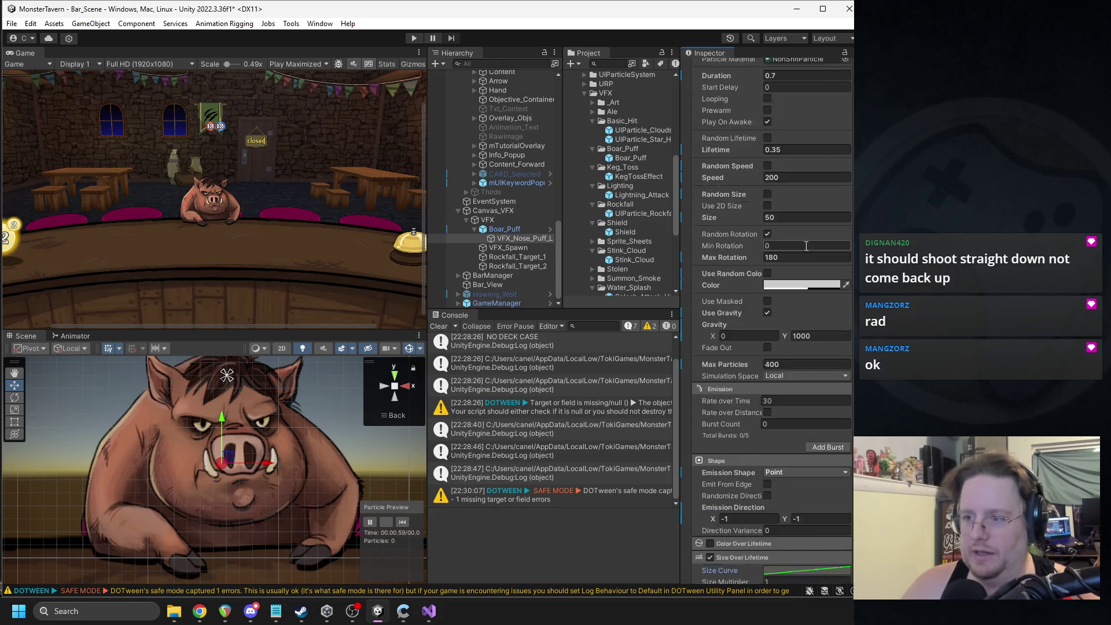
click(776, 210)
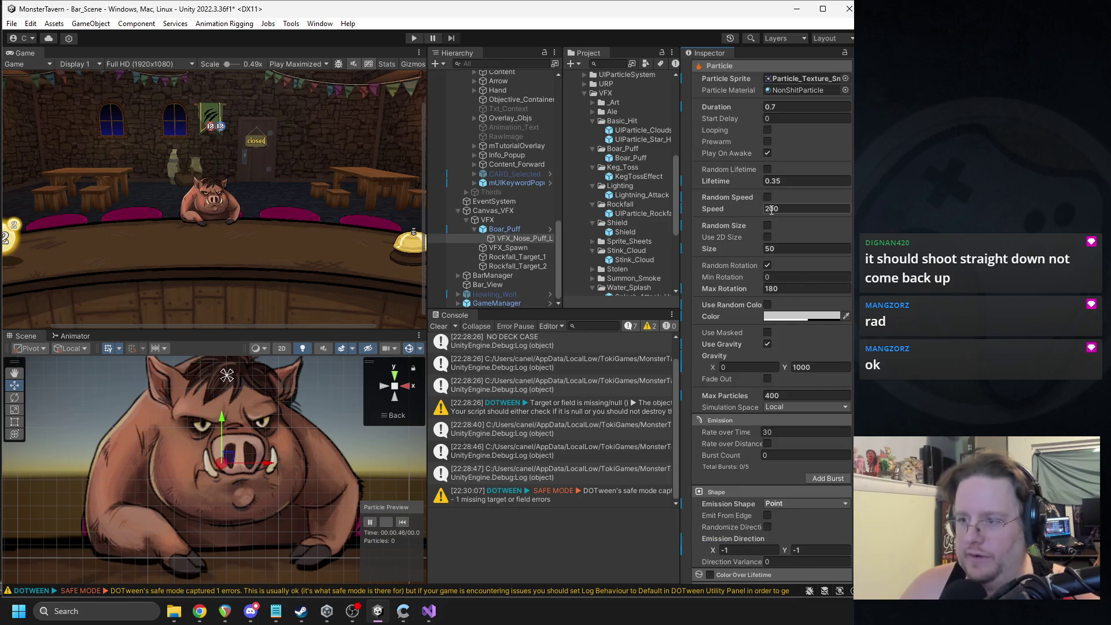
click(802, 367)
text(500)
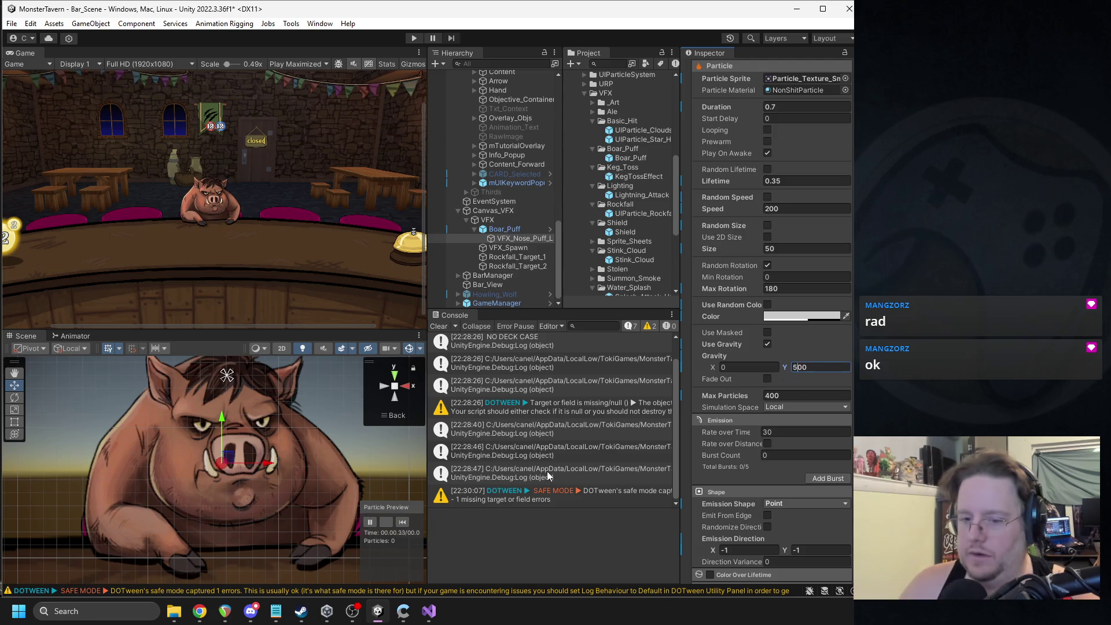
click(401, 523)
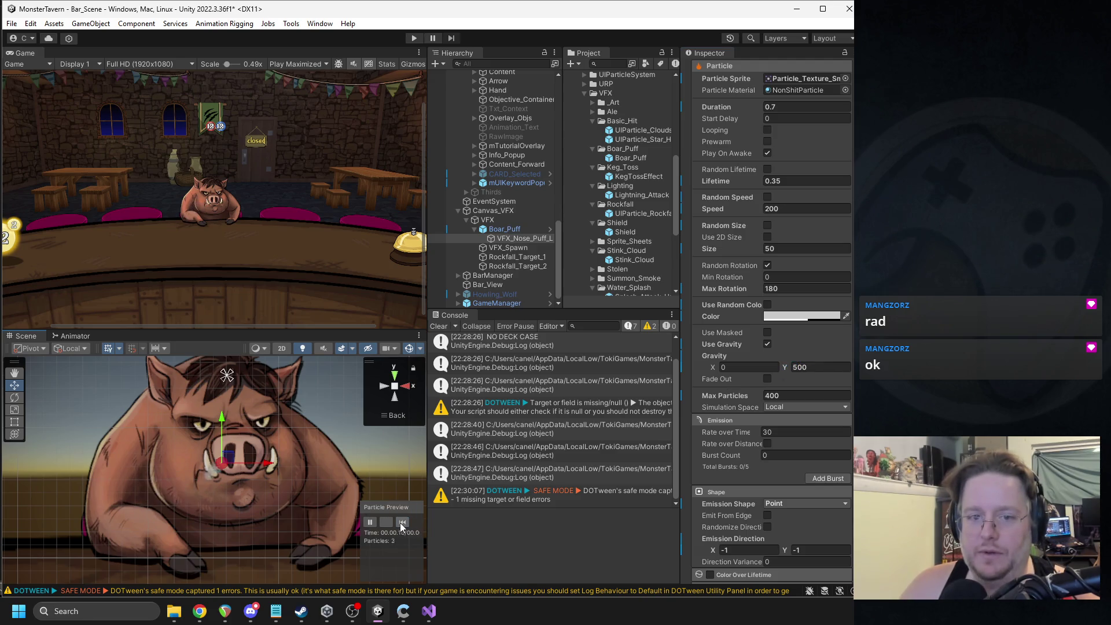
click(767, 344)
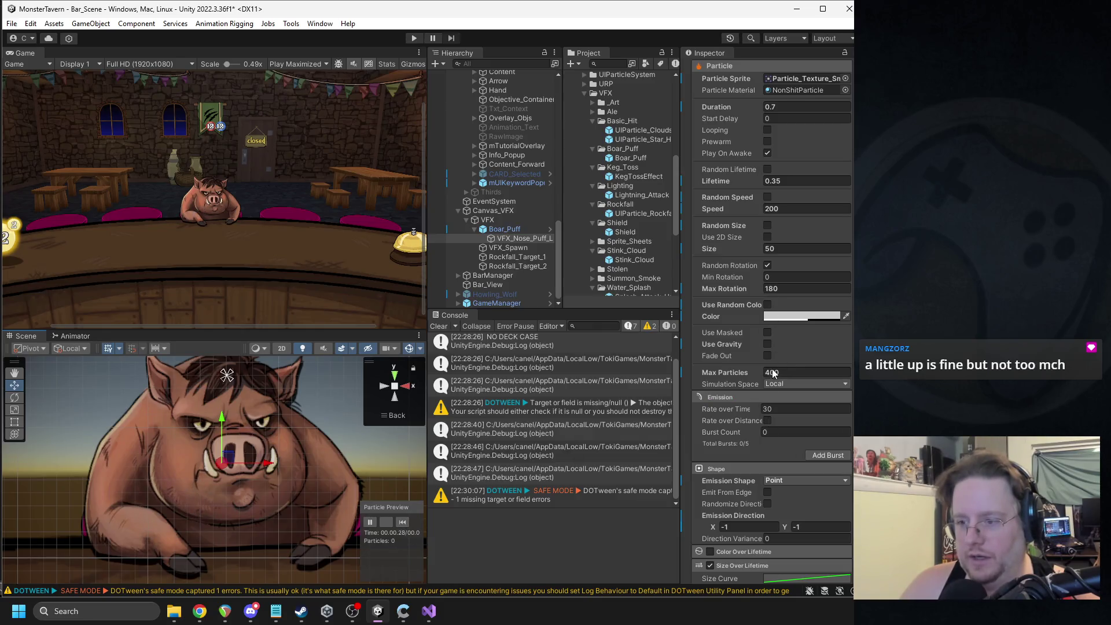
click(767, 343)
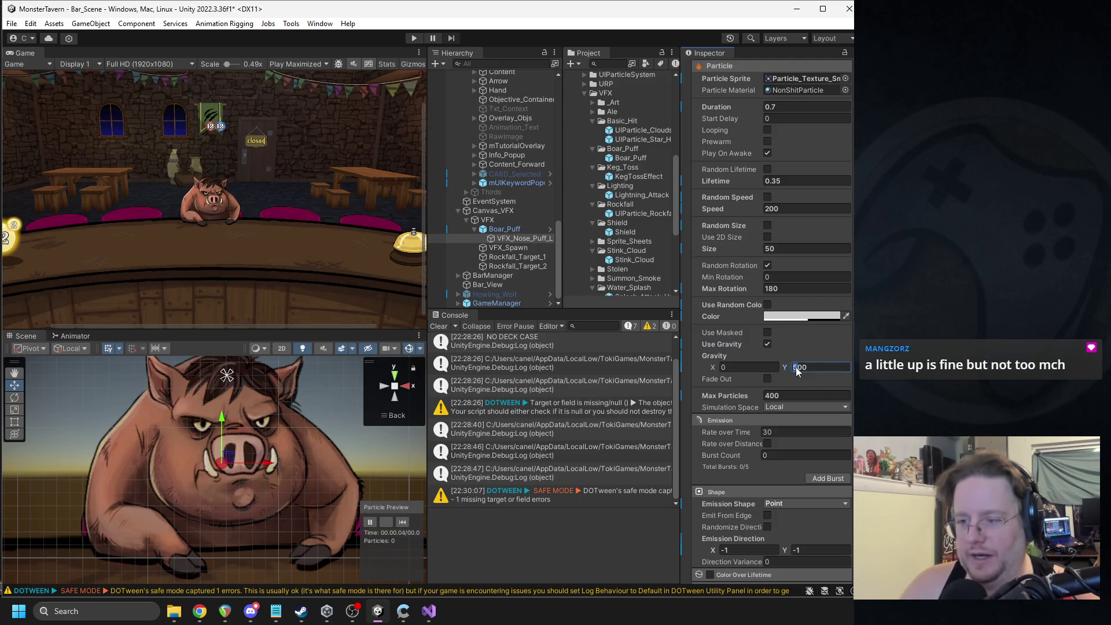
text(300)
click(401, 521)
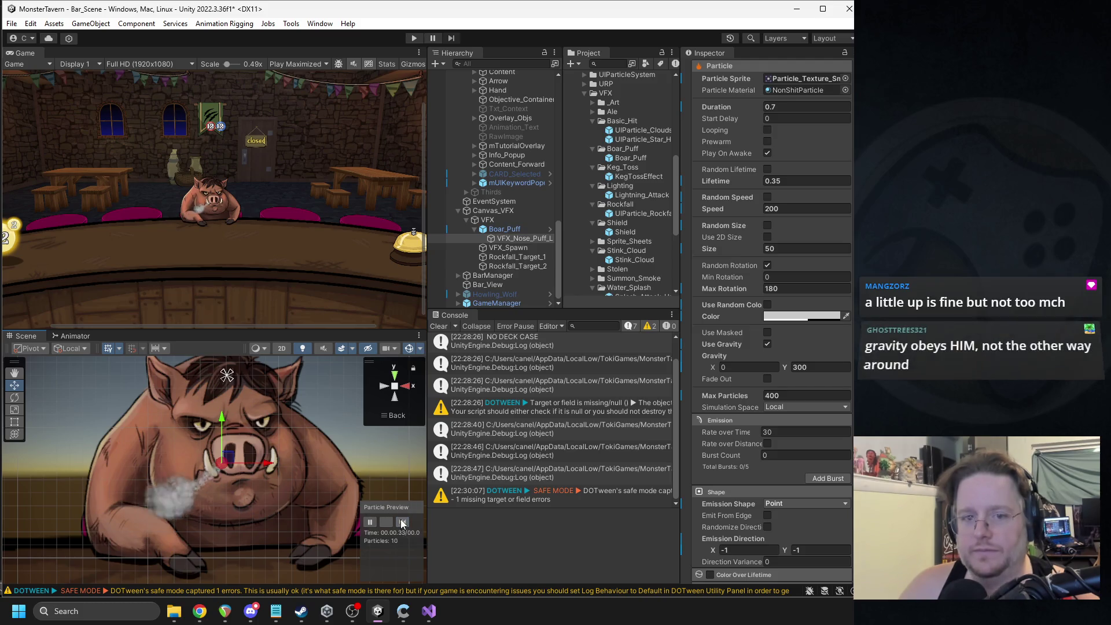
Step: Set the particle Duration to 0.8 and replay the nose-puff preview
scroll(810, 196, up, 3)
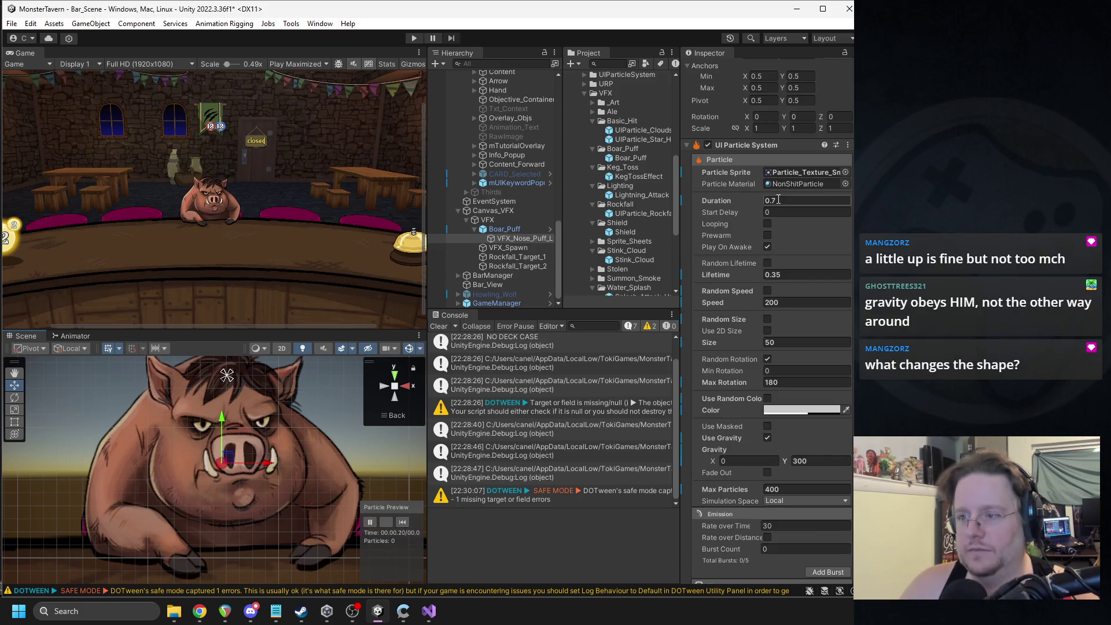
text(0.6)
click(402, 521)
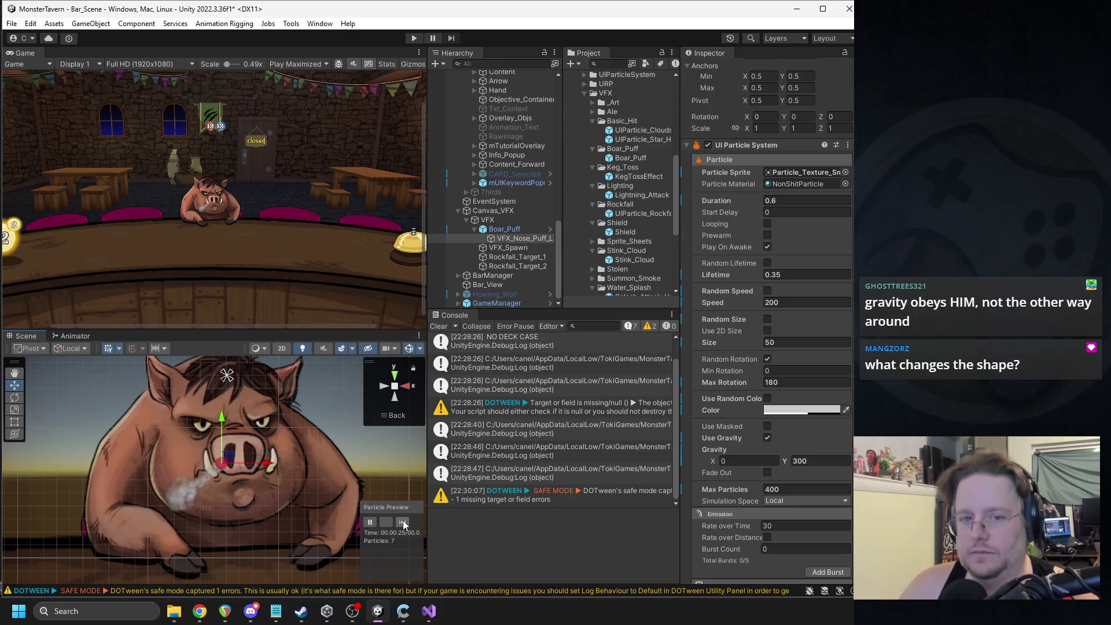
click(402, 520)
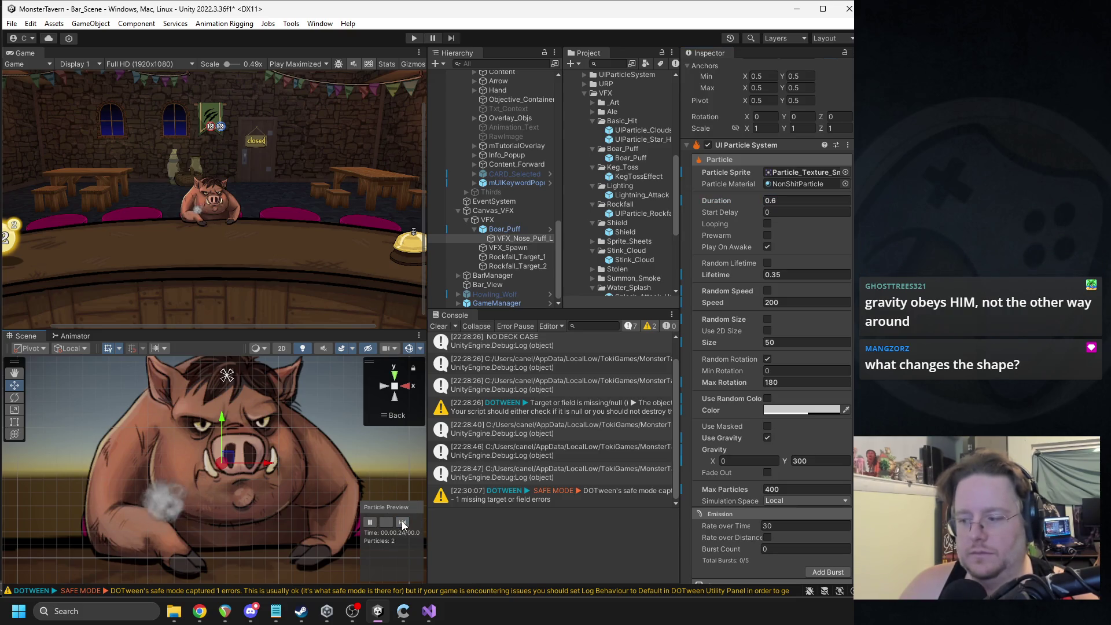
click(401, 522)
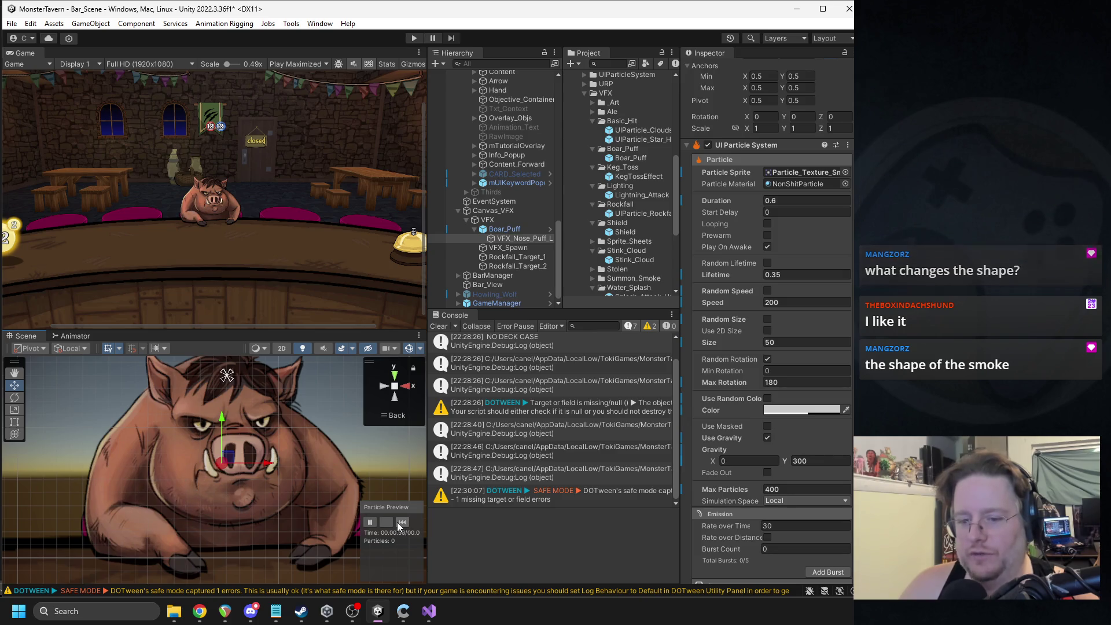
Step: Pause the preview at 0.34 s with the smoke mid-puff, then switch to the web browser
click(370, 522)
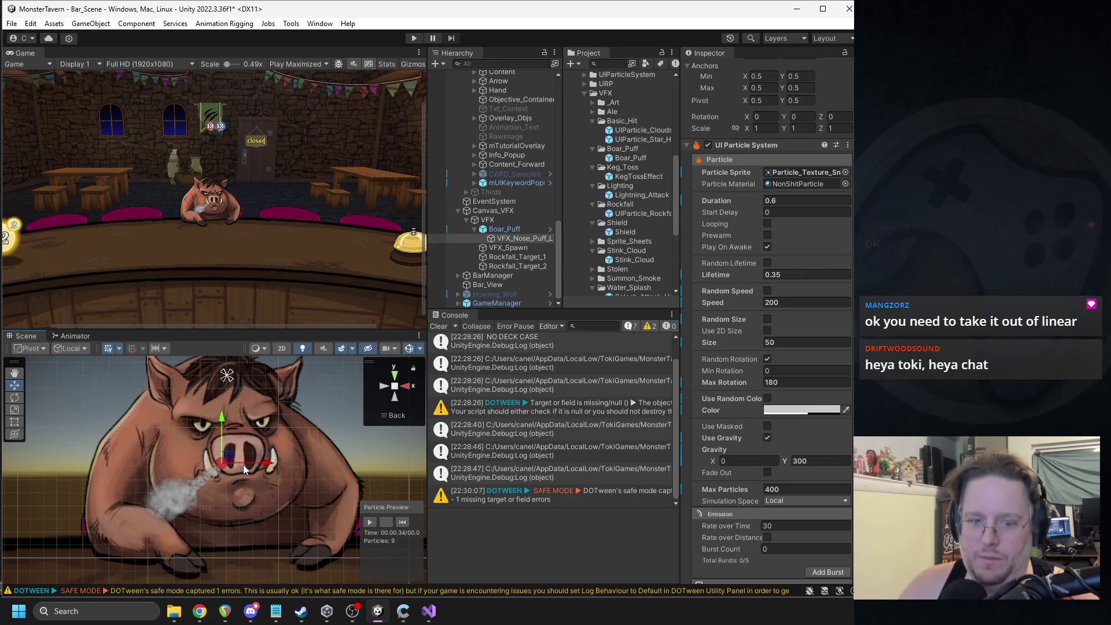
click(201, 614)
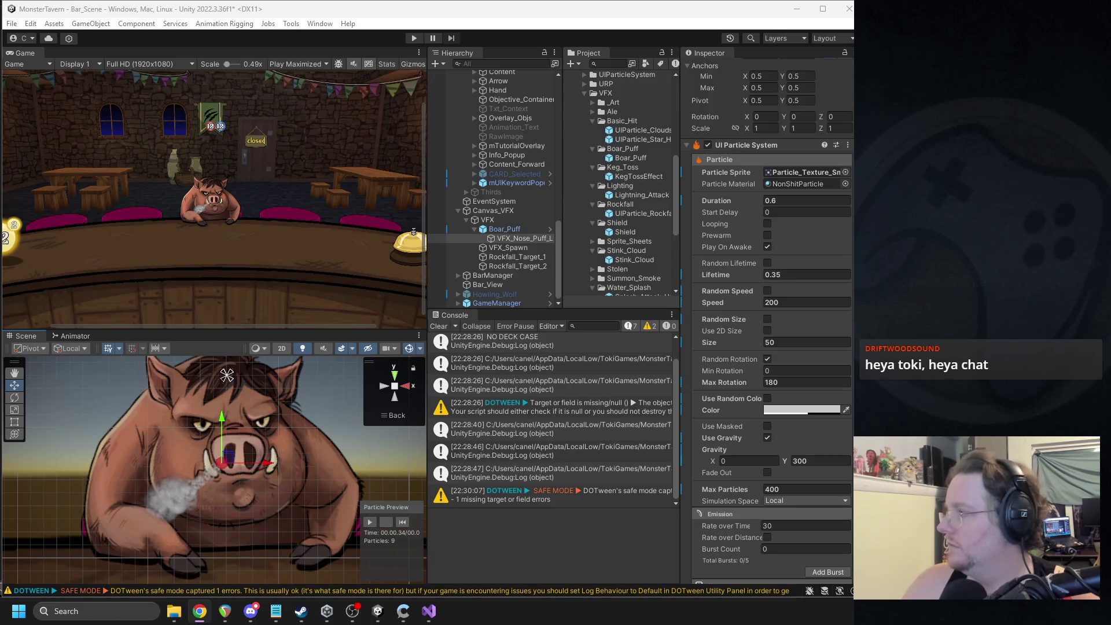
key(alt+Tab)
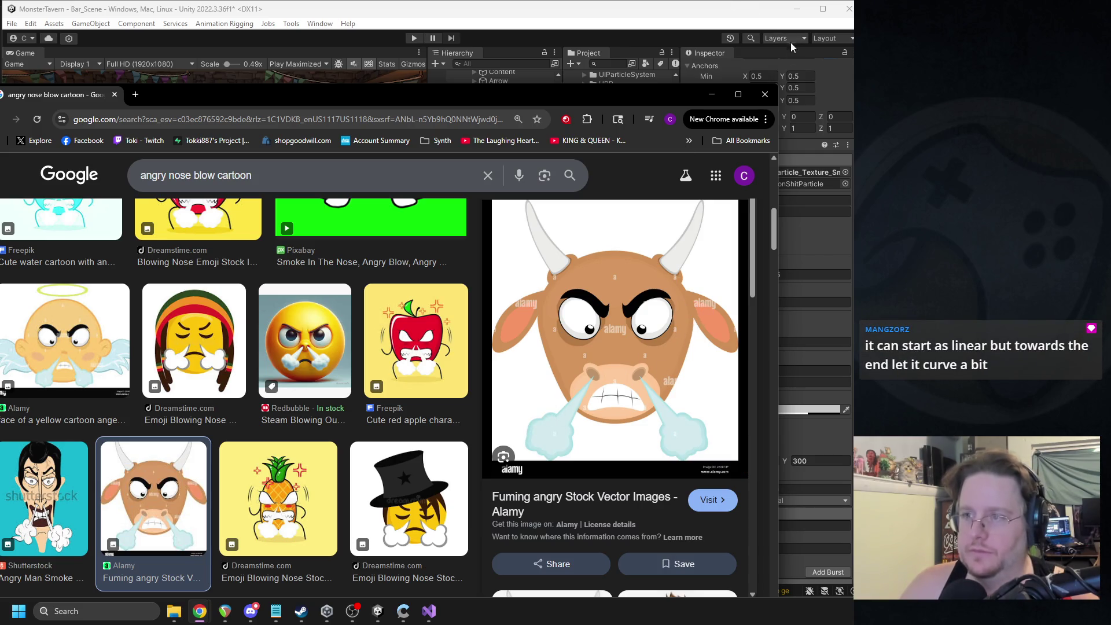
click(765, 94)
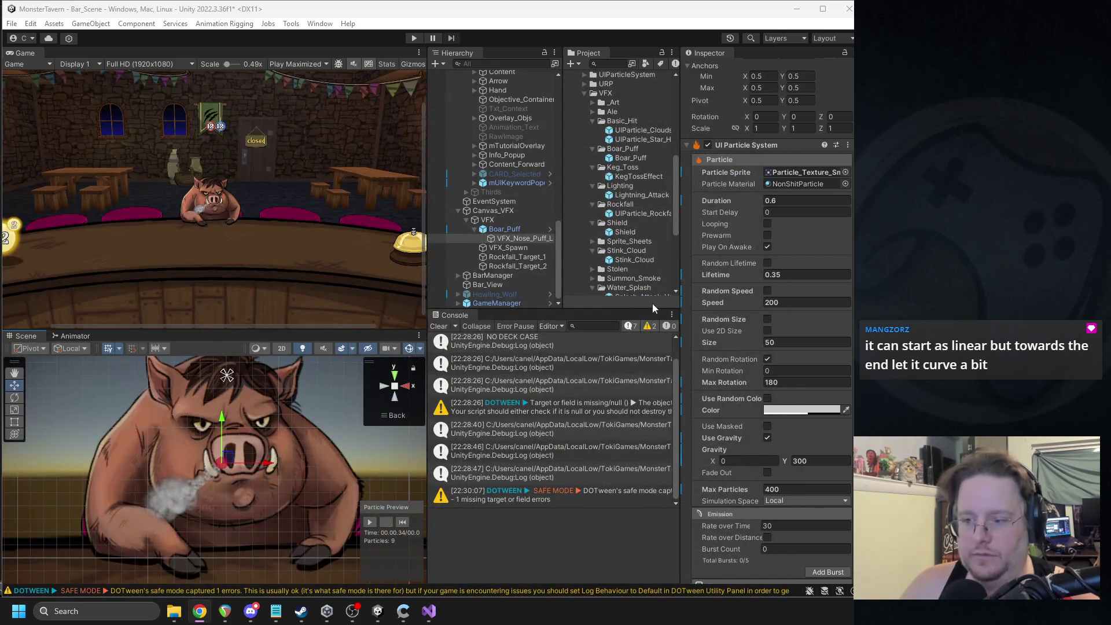
Step: Drag the Size Over Lifetime curve's first key lower left and set its tangent to Linear for a steep rise
scroll(759, 413, down, 8)
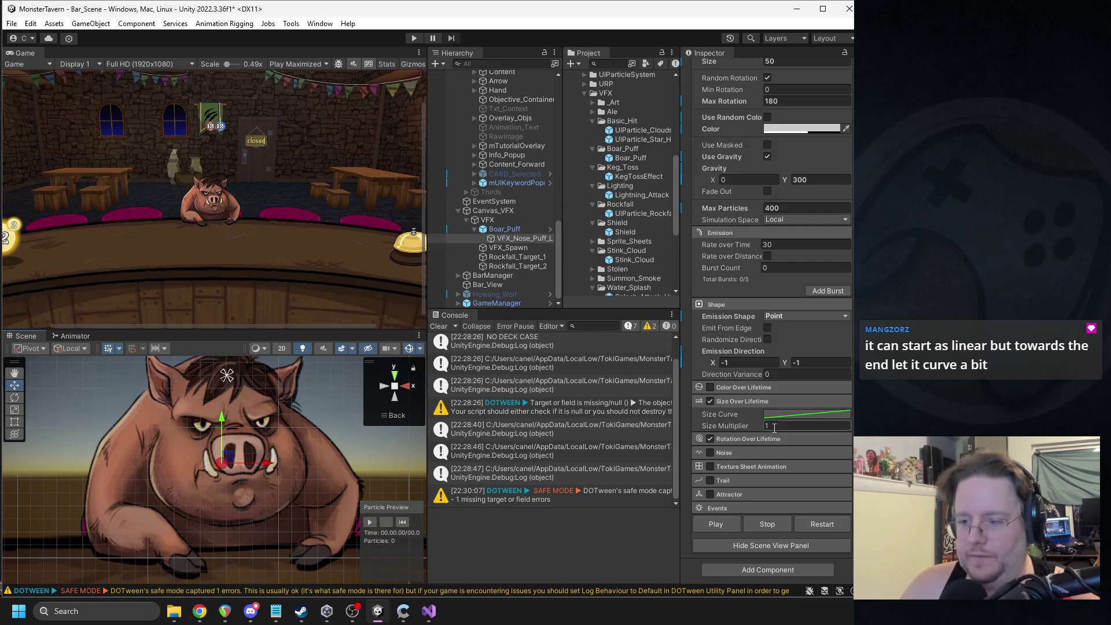
click(779, 415)
mouse_move(848, 438)
mouse_down()
mouse_move(853, 480)
mouse_move(846, 460)
mouse_up()
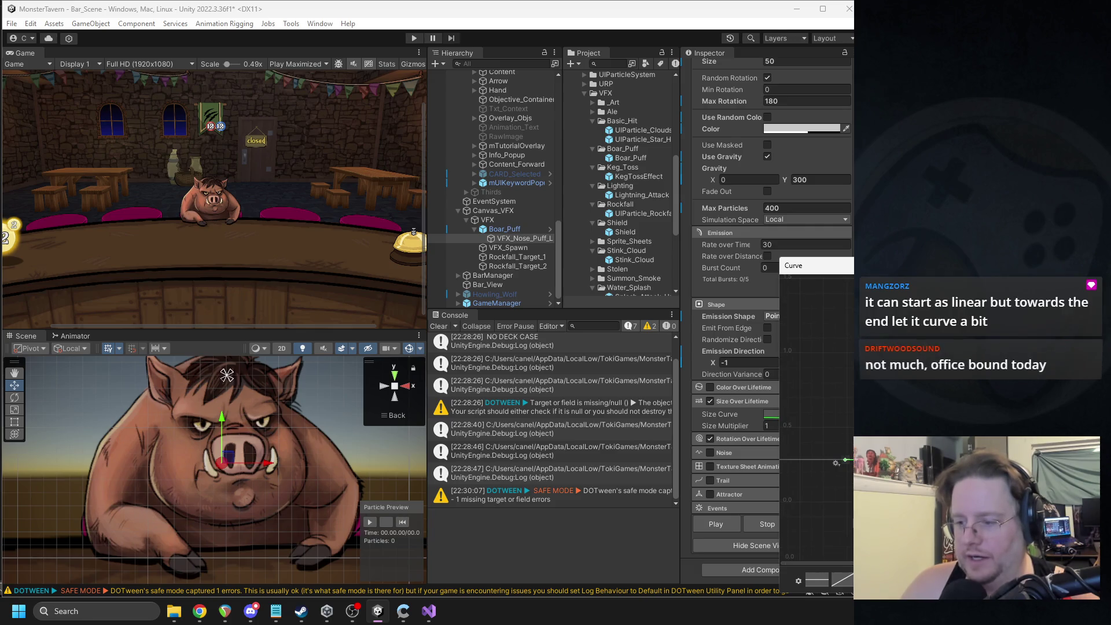
drag(836, 463, 835, 464)
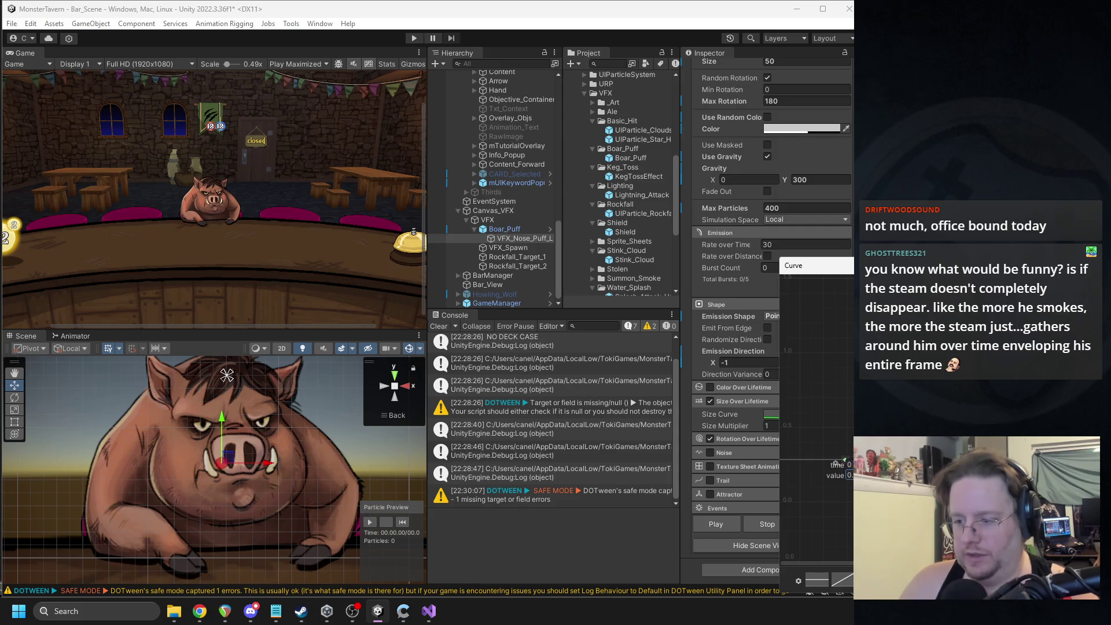
drag(836, 463, 799, 489)
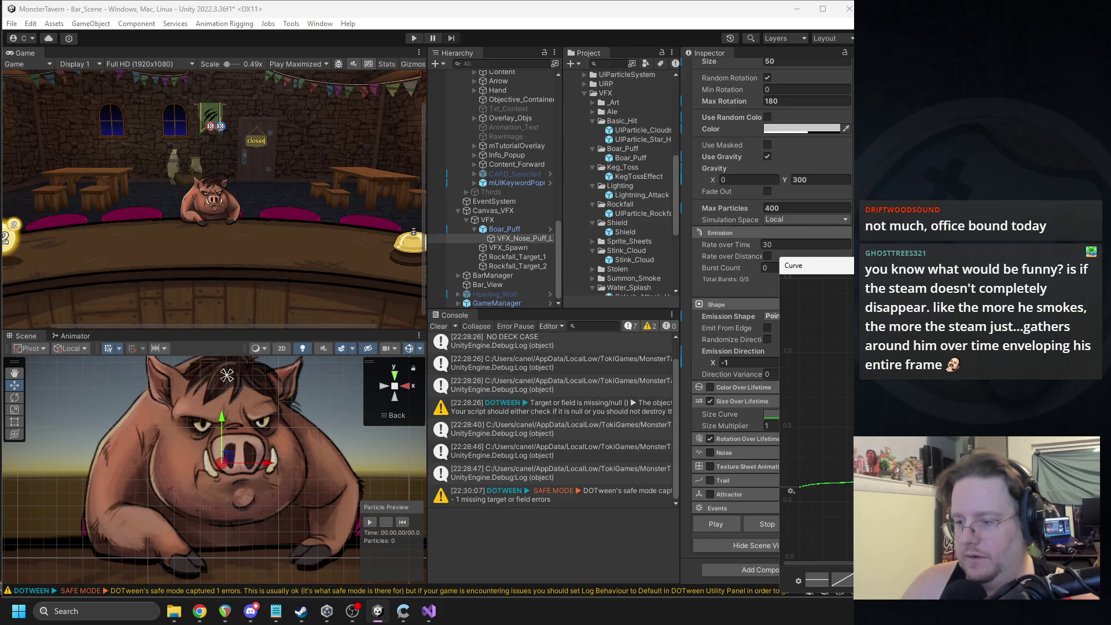
drag(800, 487, 804, 489)
right_click(800, 490)
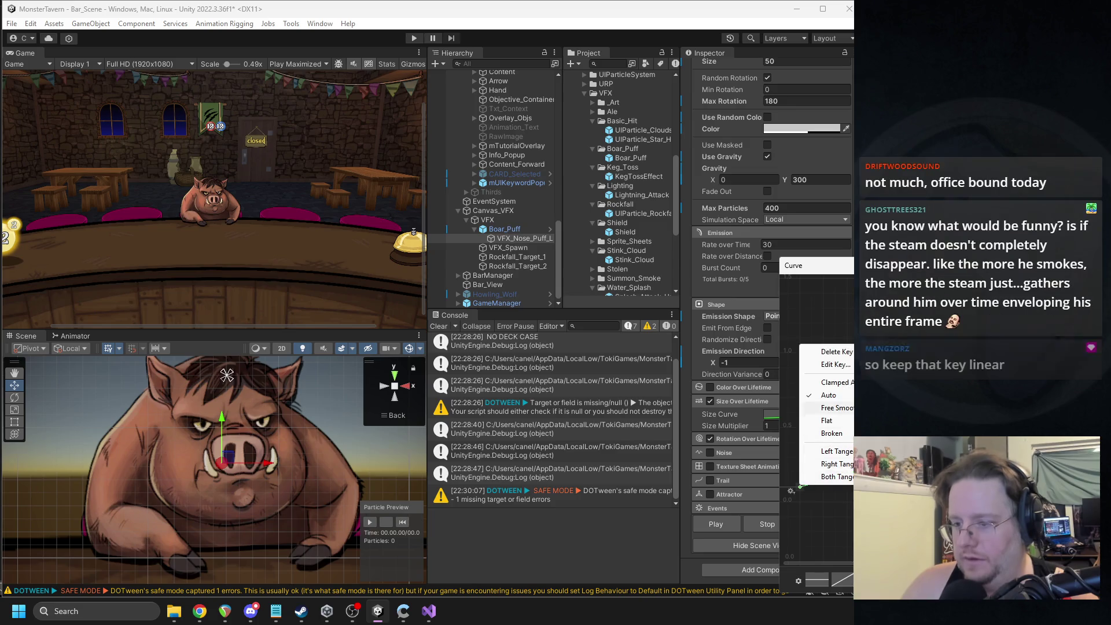
click(874, 476)
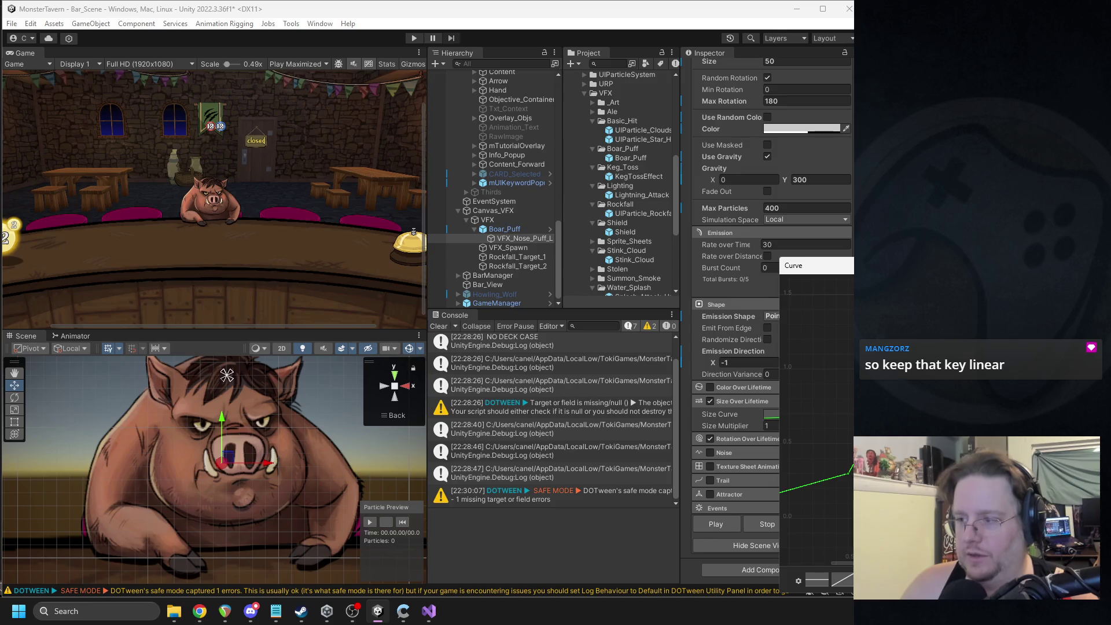
key(Escape)
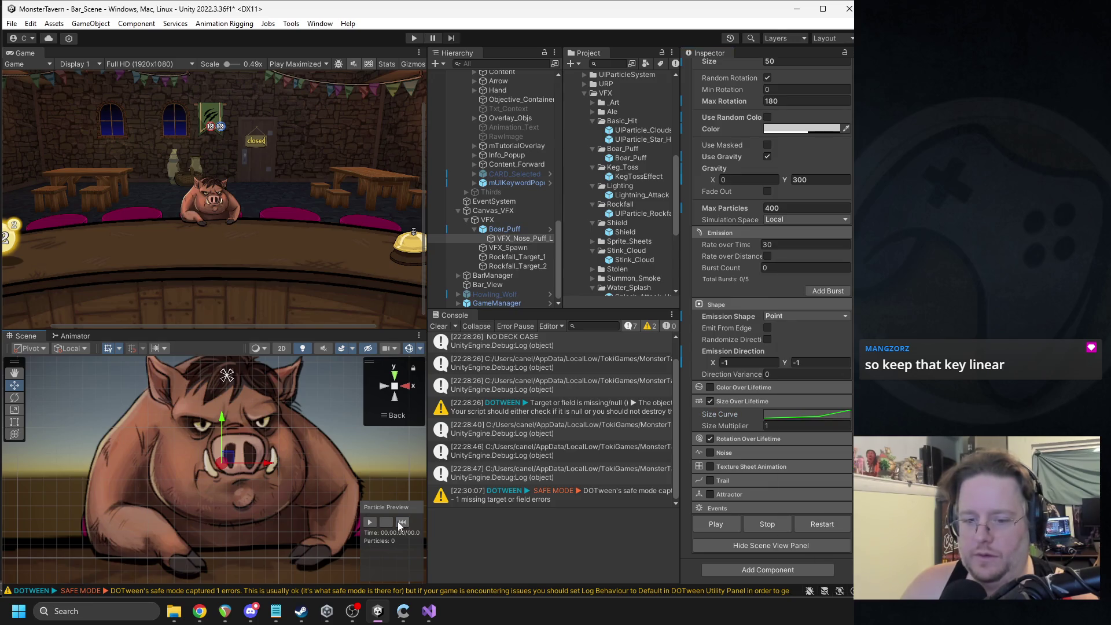
click(371, 522)
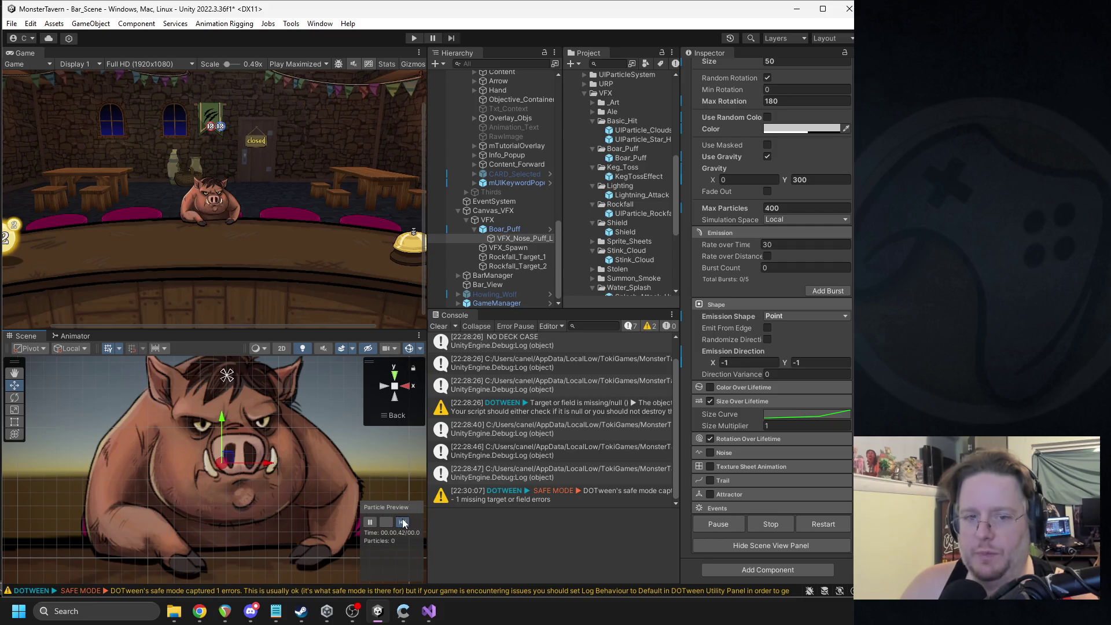
click(402, 522)
click(402, 522)
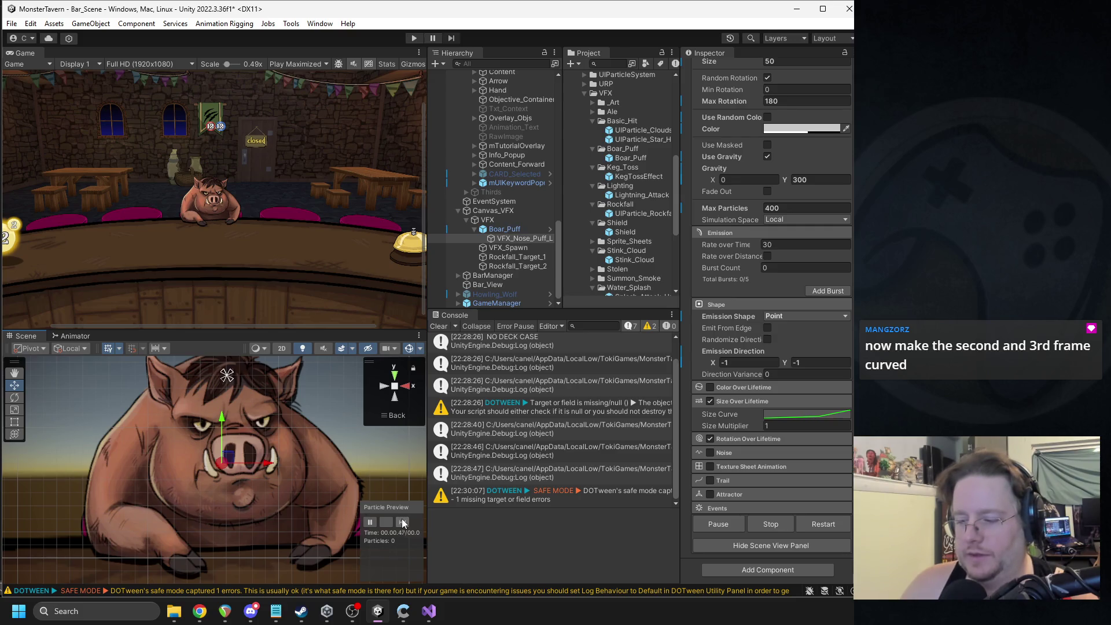
click(789, 415)
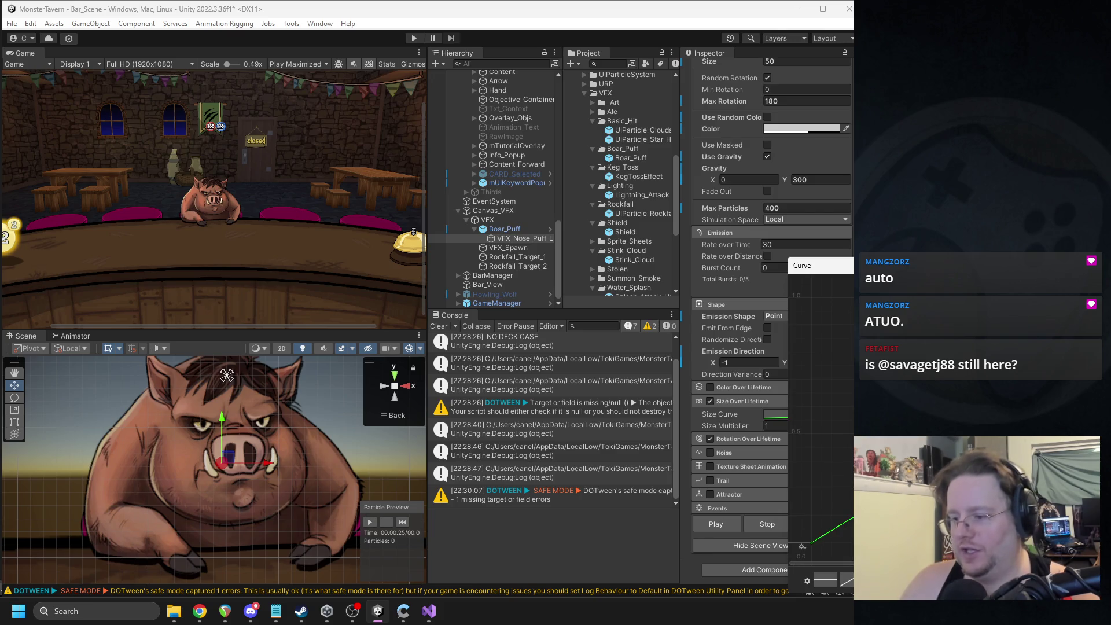
Step: Pan to the top key and drag the middle key's tangent to bow the rise smoothly
mouse_move(860, 270)
mouse_down()
mouse_move(863, 245)
mouse_move(773, 227)
mouse_up()
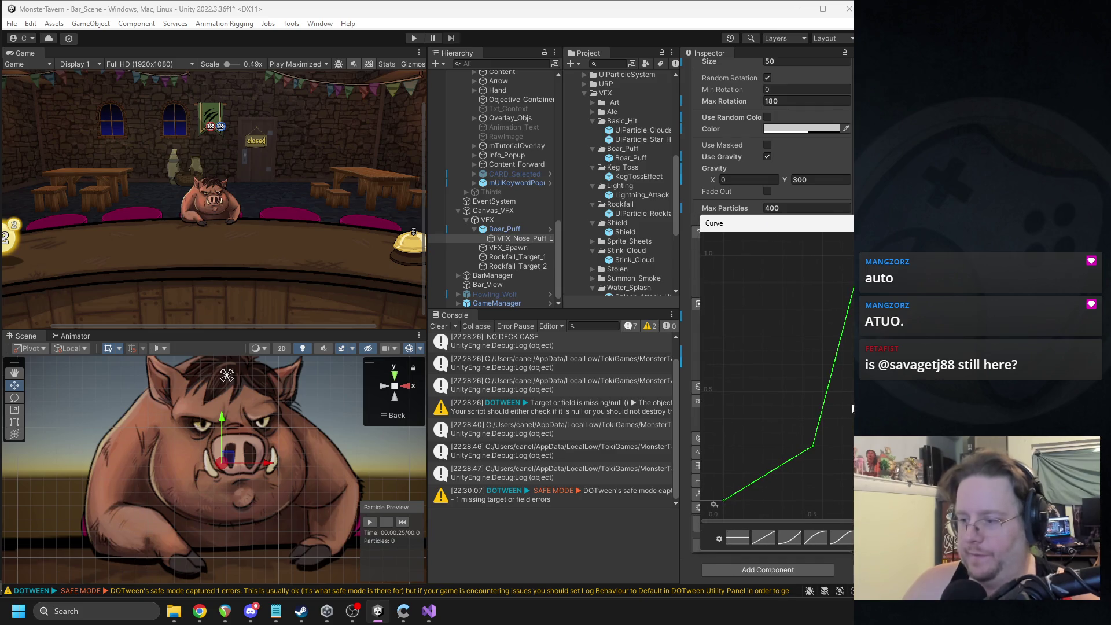
right_click(813, 445)
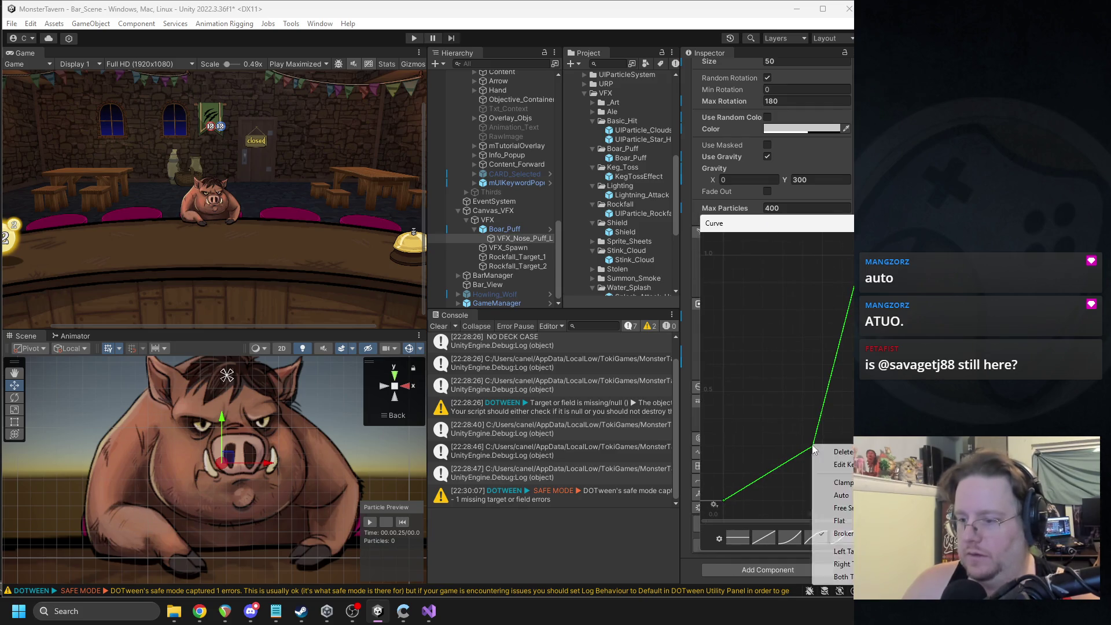
click(813, 446)
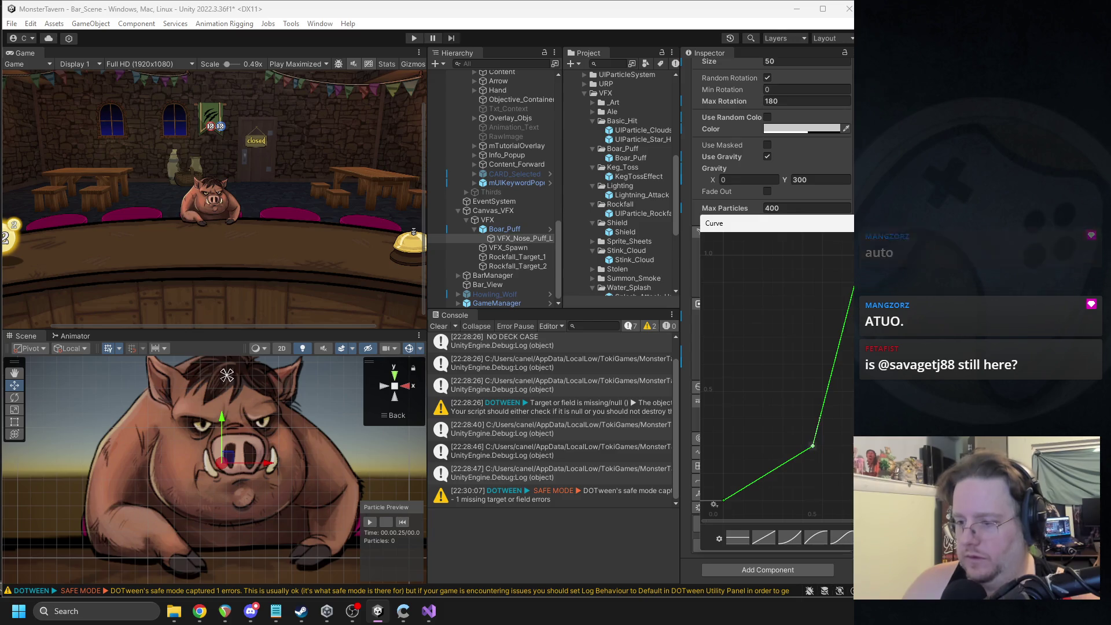
right_click(815, 447)
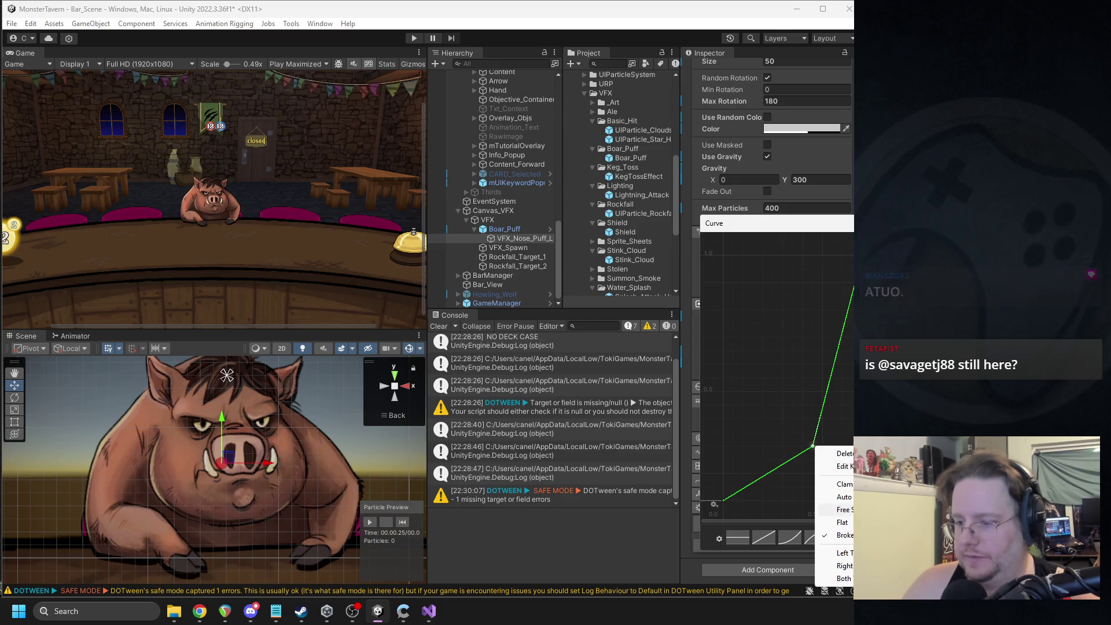
key(Escape)
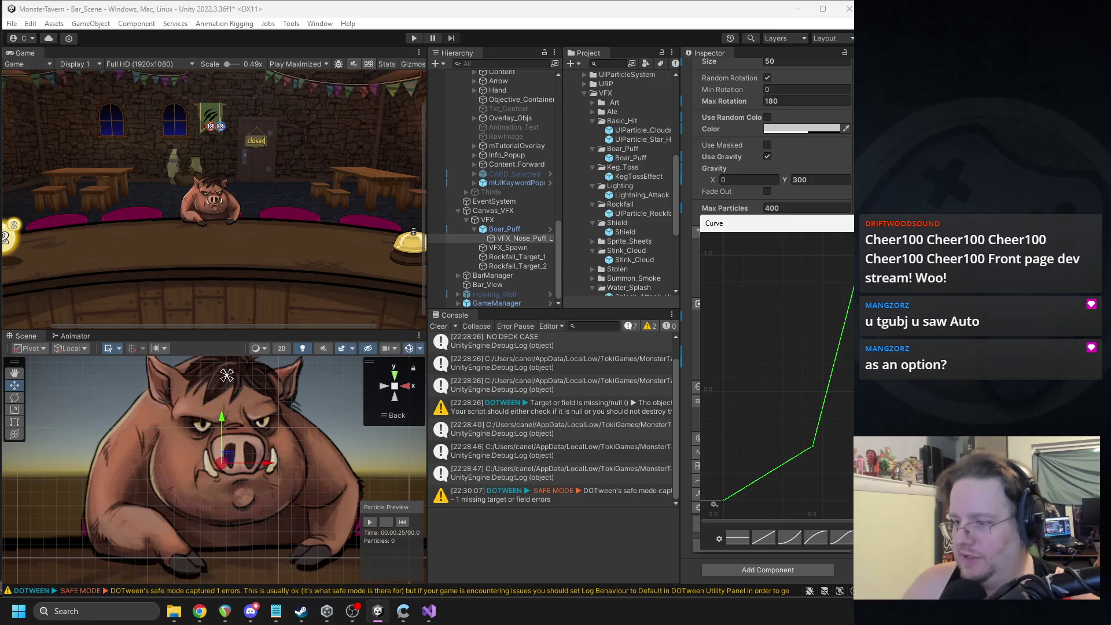
drag(833, 426, 809, 446)
scroll(833, 387, down, 2)
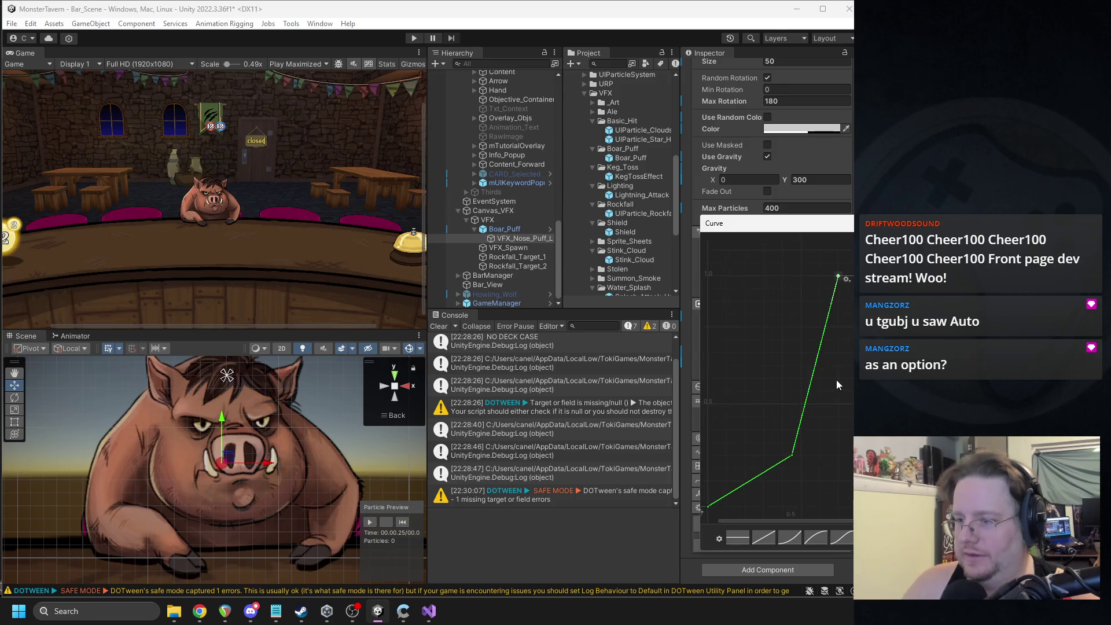
drag(834, 313, 837, 313)
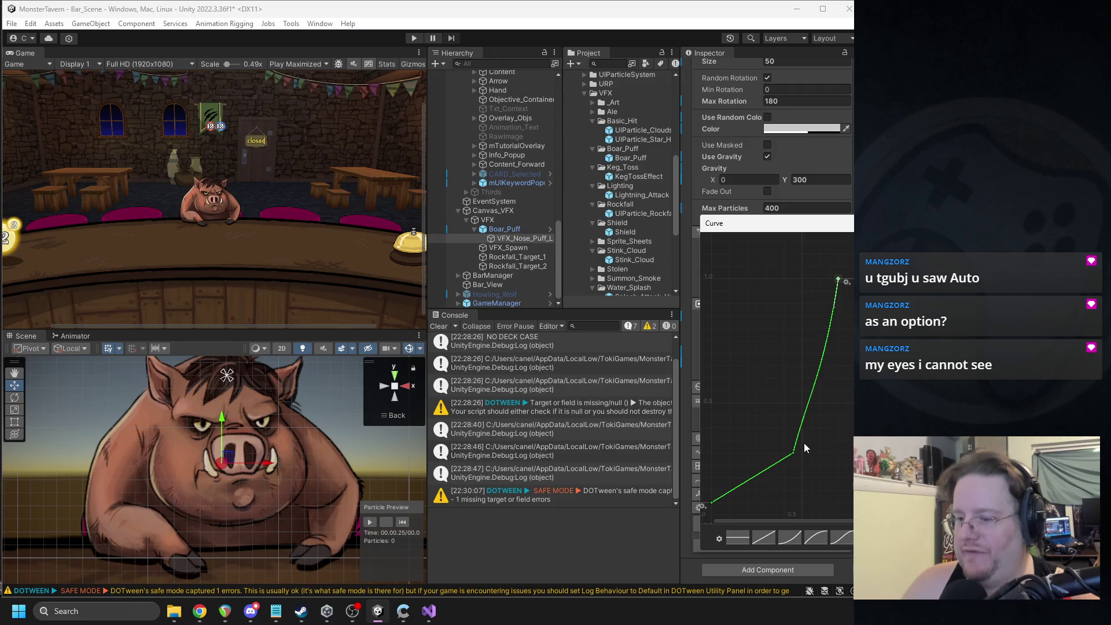
drag(802, 436, 818, 438)
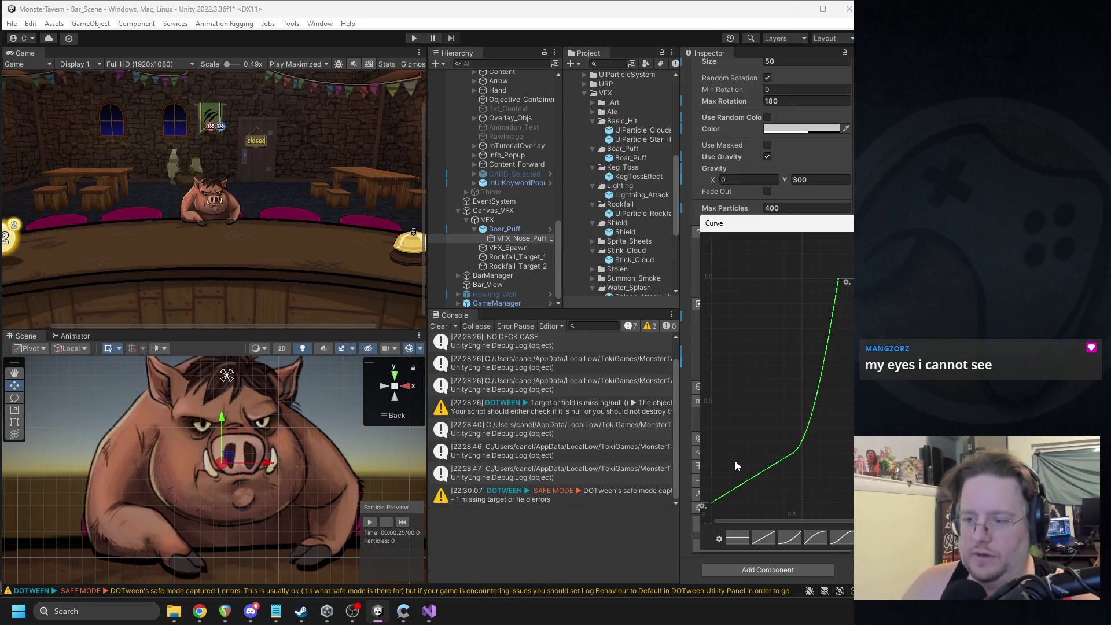
Step: Nudge the top key slightly left and down, then close the curve editor and play the puff preview
scroll(822, 325, down, 2)
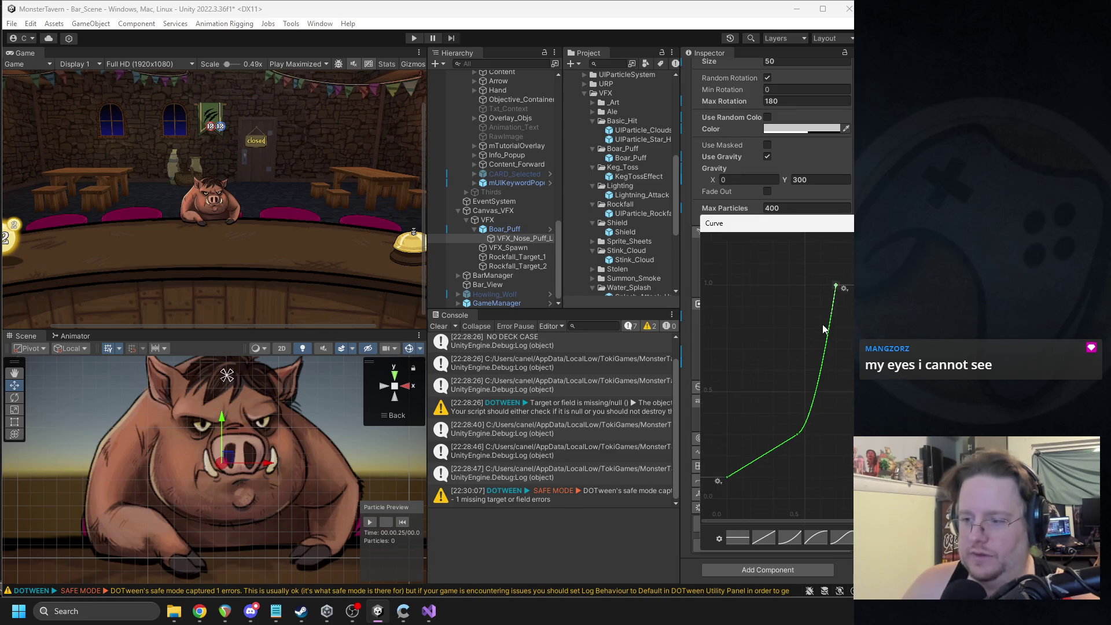
drag(834, 289, 831, 292)
right_click(831, 292)
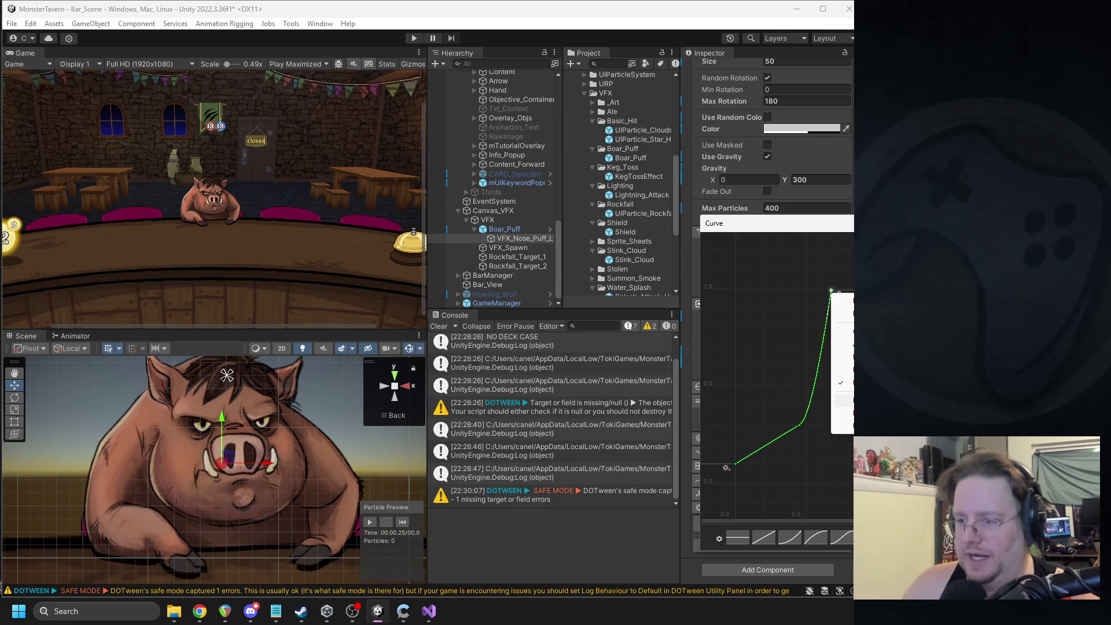
key(Escape)
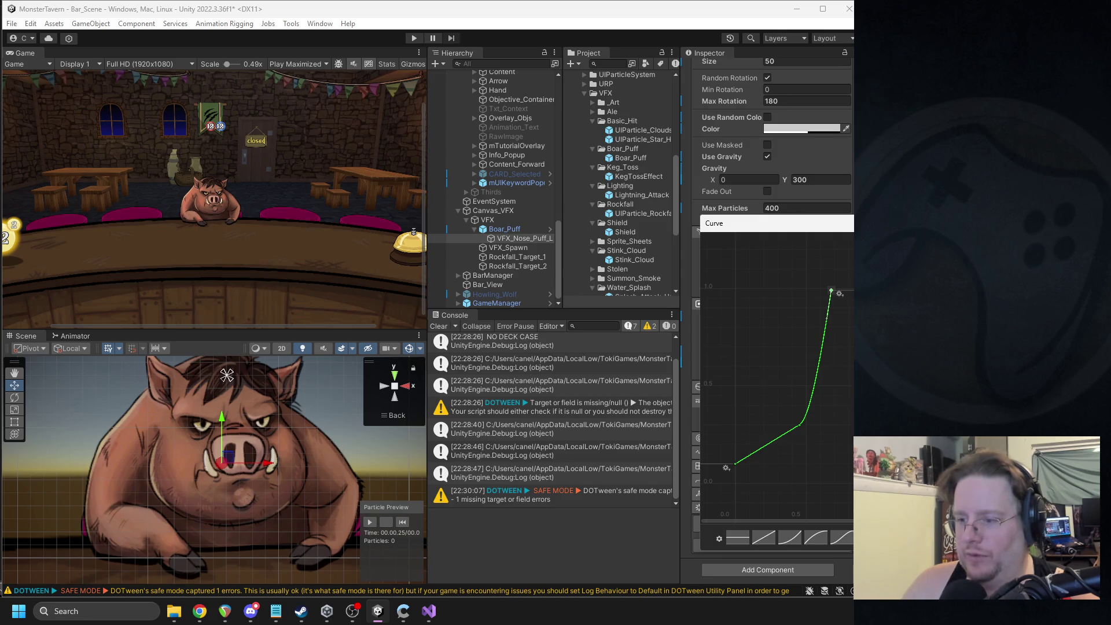
click(371, 522)
click(371, 522)
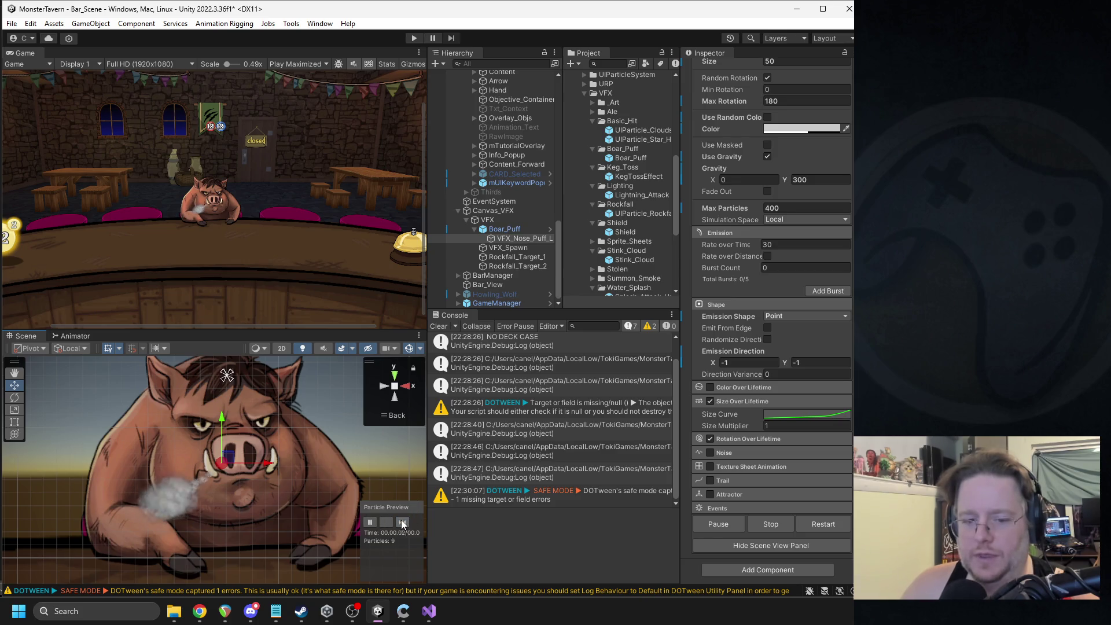
Step: Replay the nose-puff preview and reopen the Size Curve in the curve editor
click(785, 415)
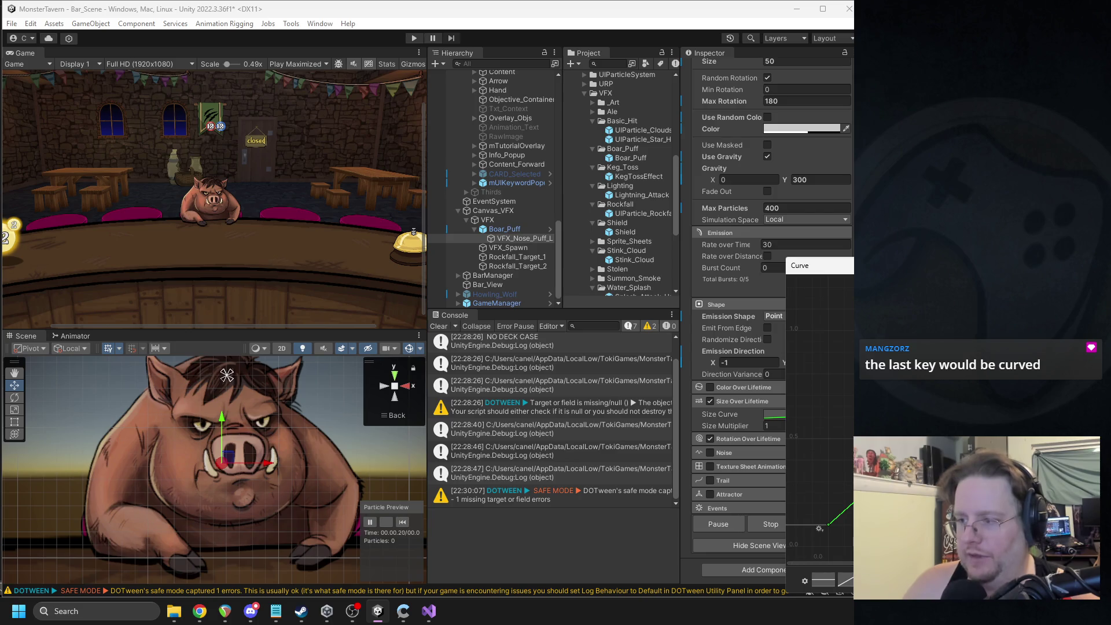
click(402, 523)
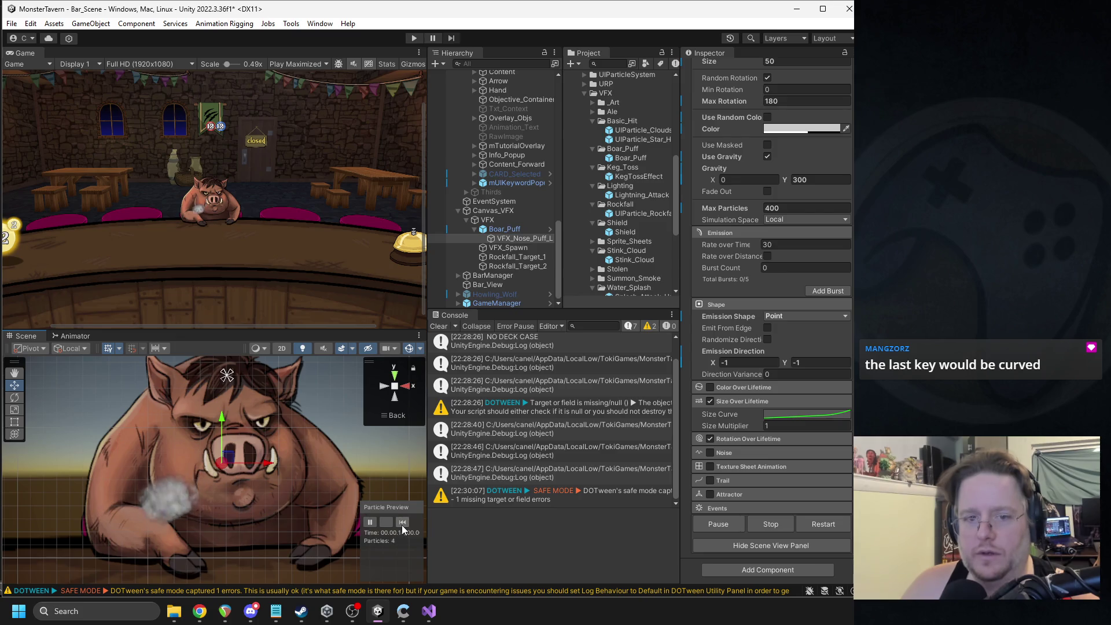
click(801, 416)
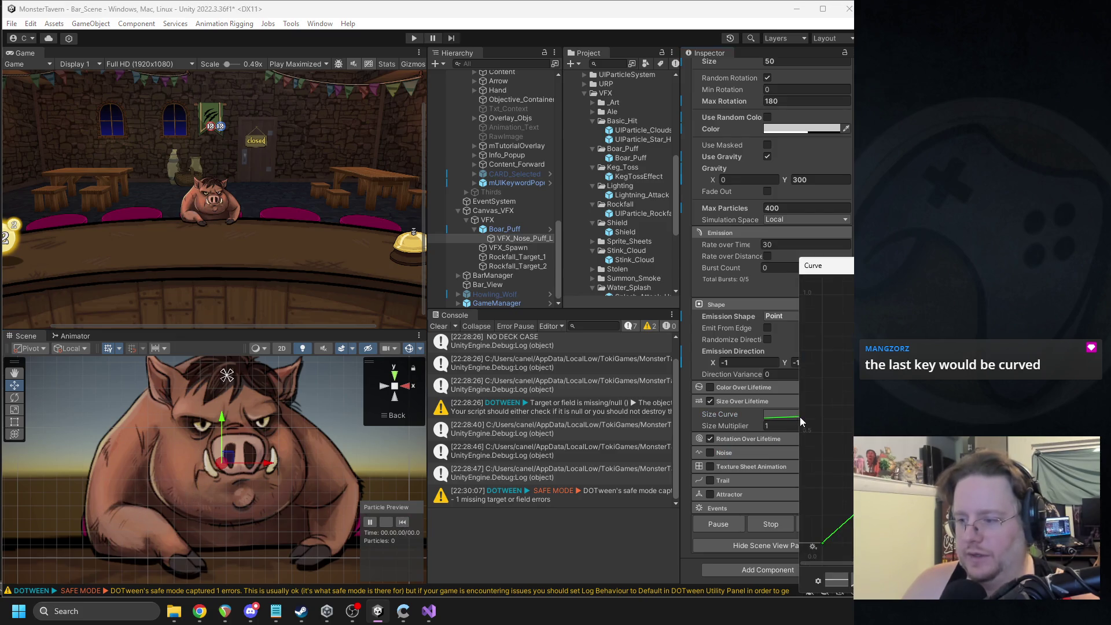
Step: Move the Curve window left, drag the middle key's tangent to round off its corner, then close it
scroll(826, 463, down, 5)
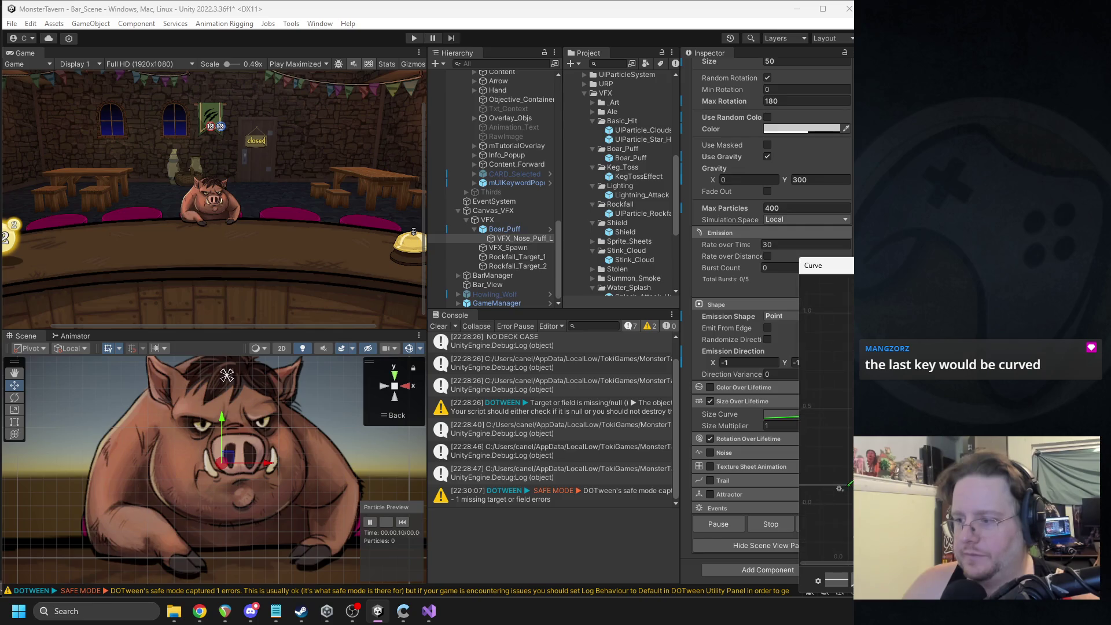
drag(791, 497, 817, 485)
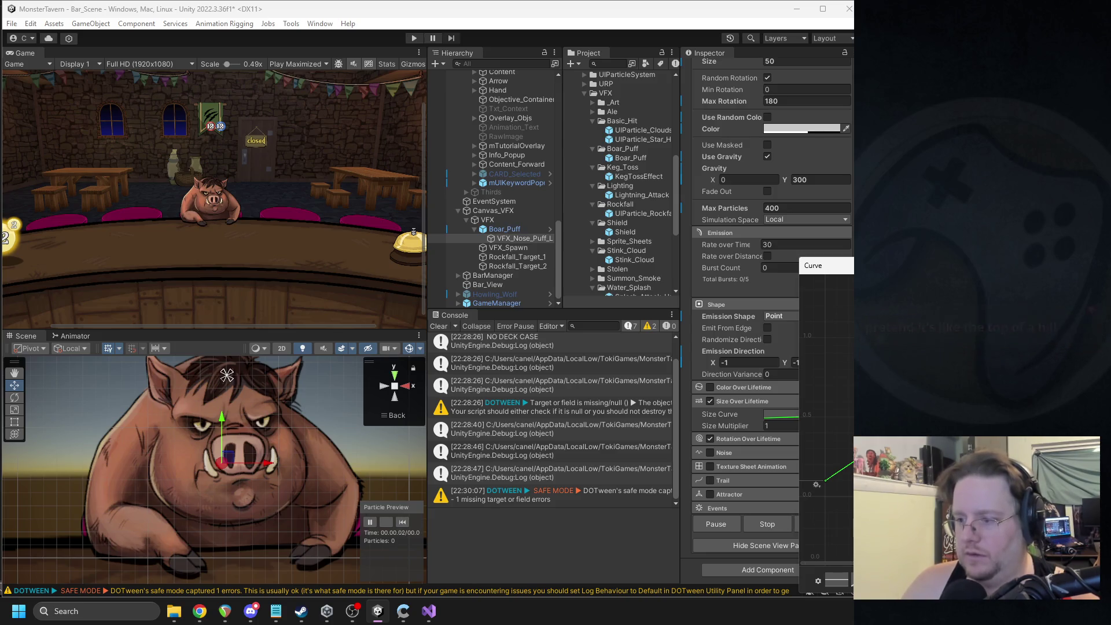
drag(903, 274, 775, 261)
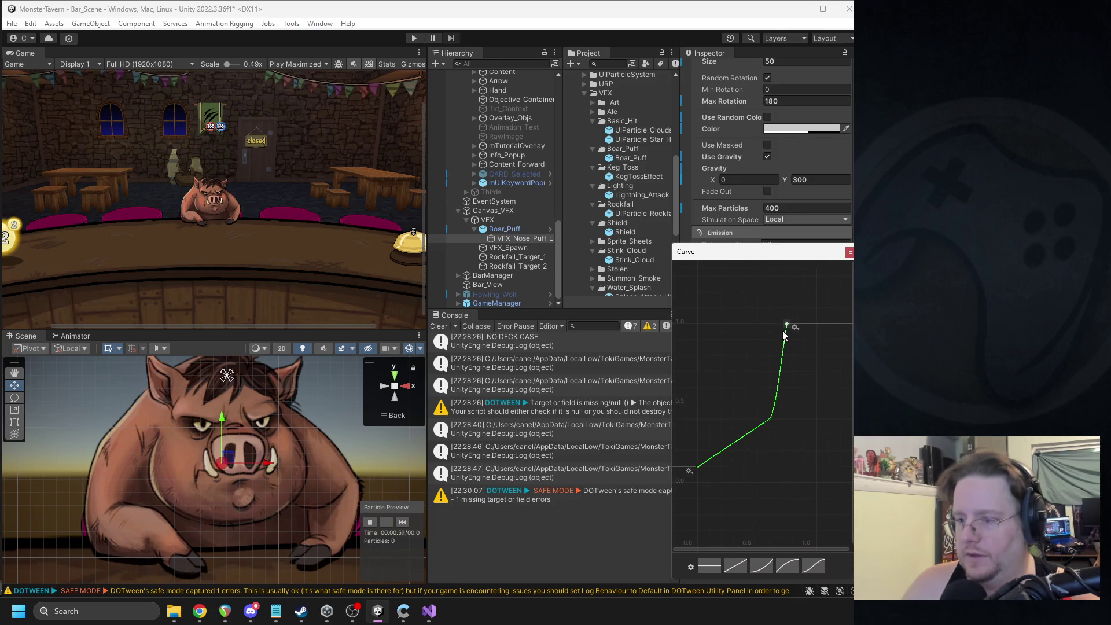
drag(787, 352, 784, 357)
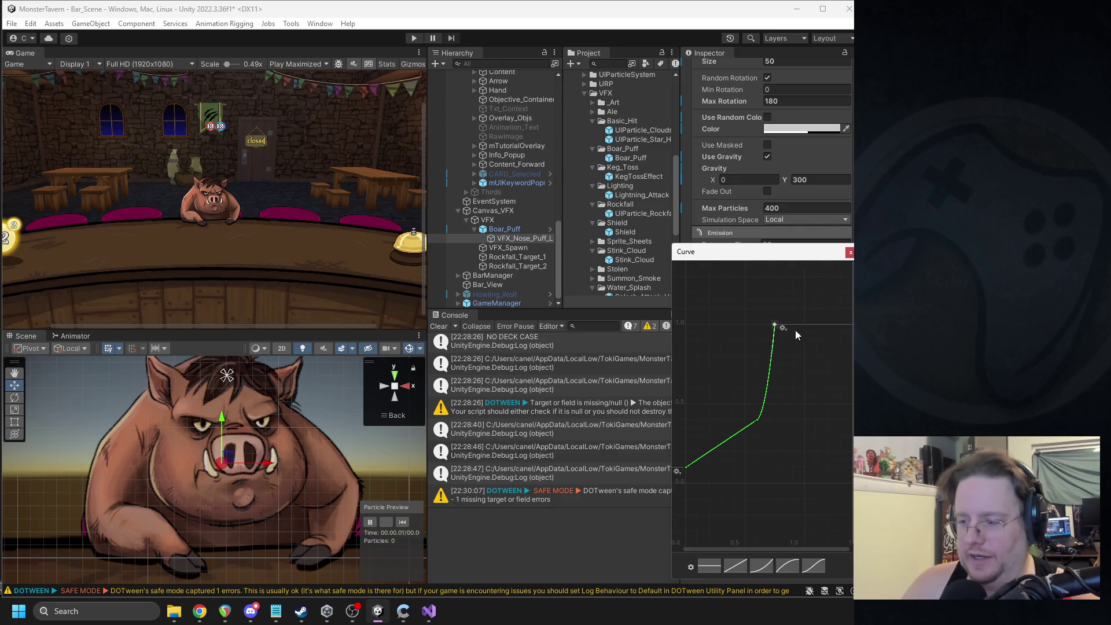
click(603, 392)
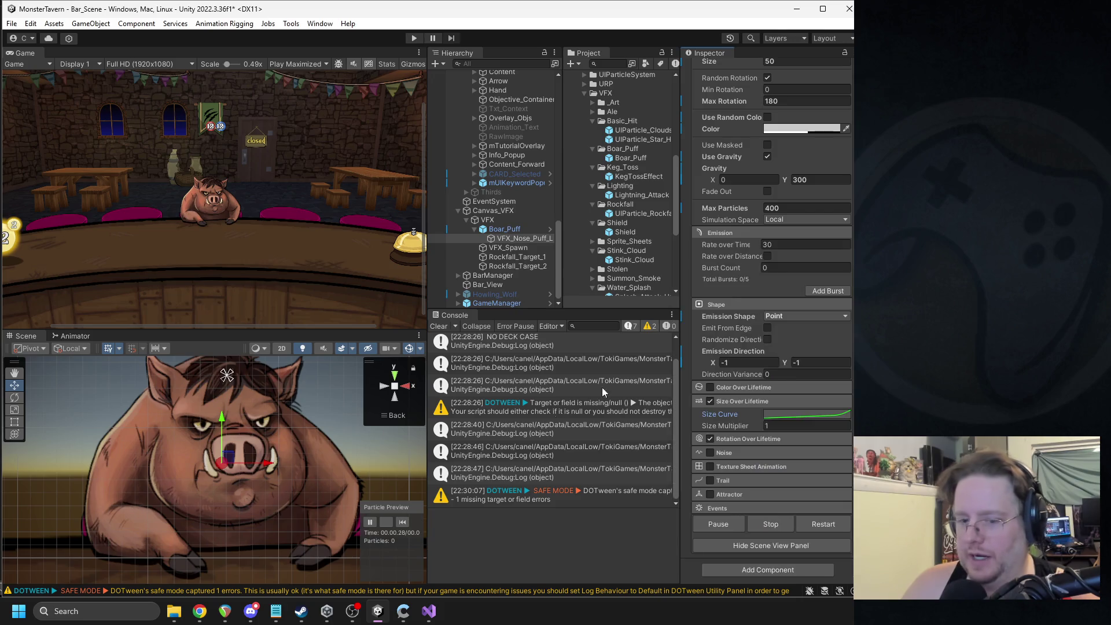
Step: Shorten the puff particles' Lifetime to 0.3
click(405, 522)
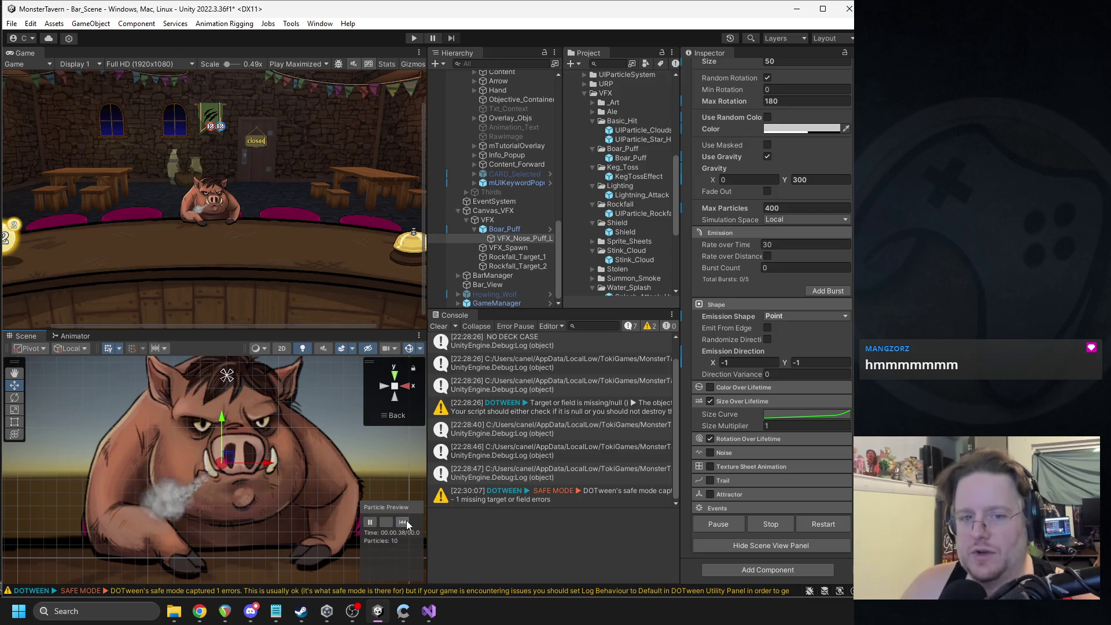
scroll(758, 273, up, 10)
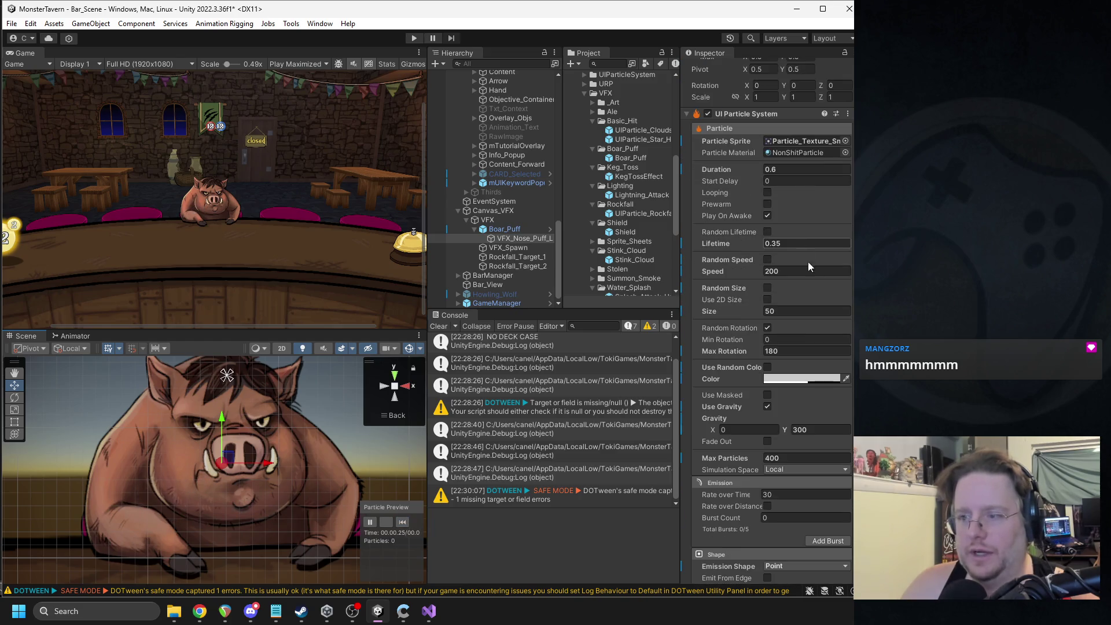
click(779, 245)
text(0.3)
click(401, 523)
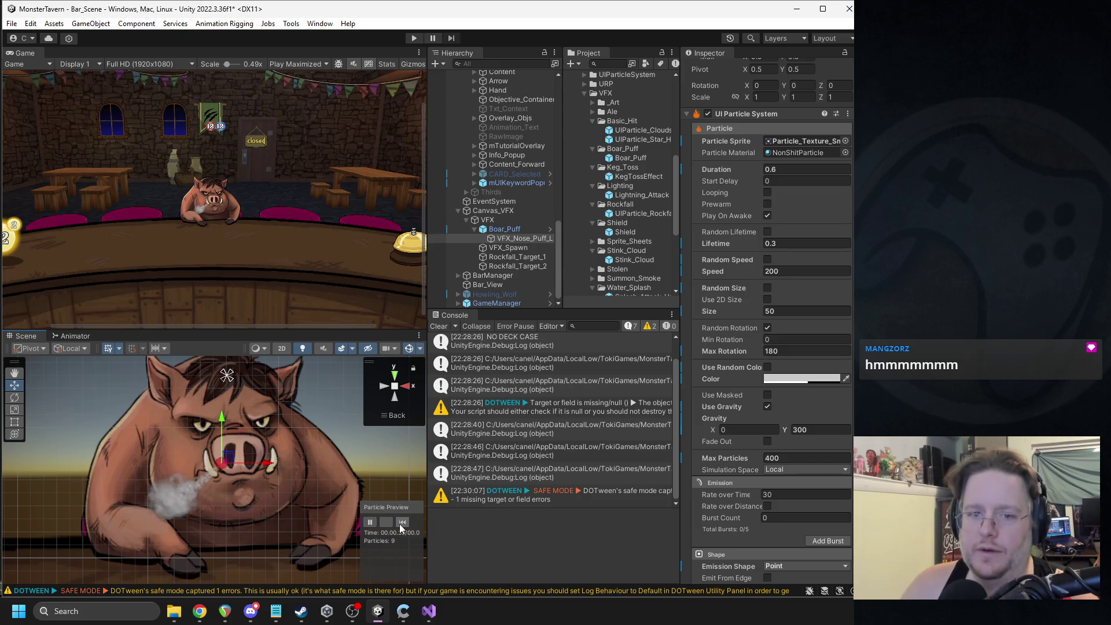
Step: Tick Fade Out, replay the preview, toggle Use Gravity, then select the Boar_Puff object
click(768, 442)
click(408, 521)
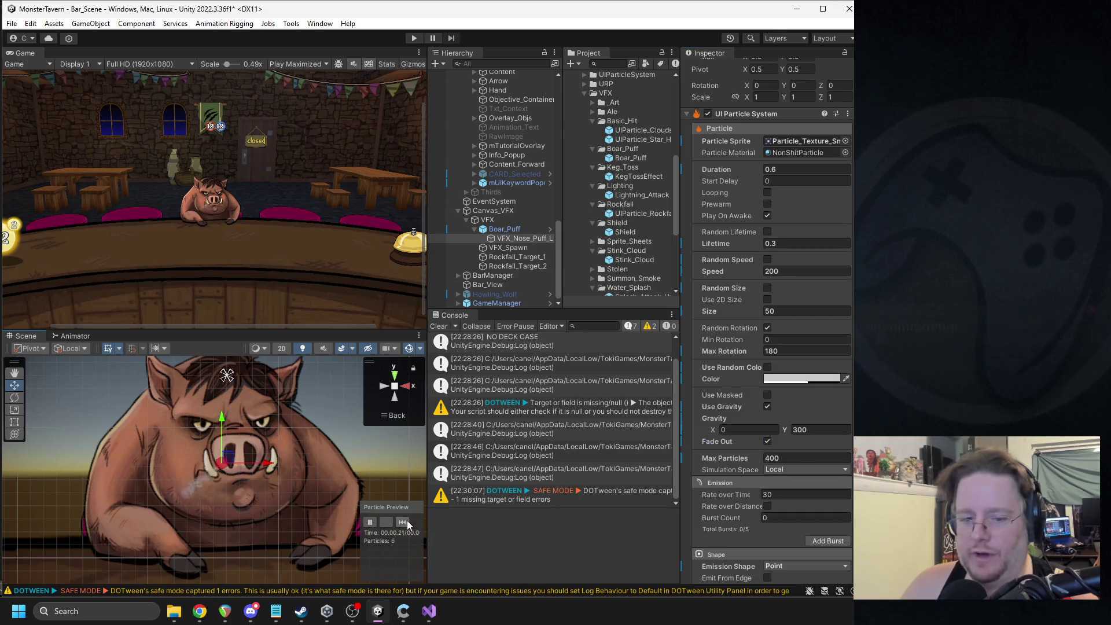
click(408, 519)
click(408, 521)
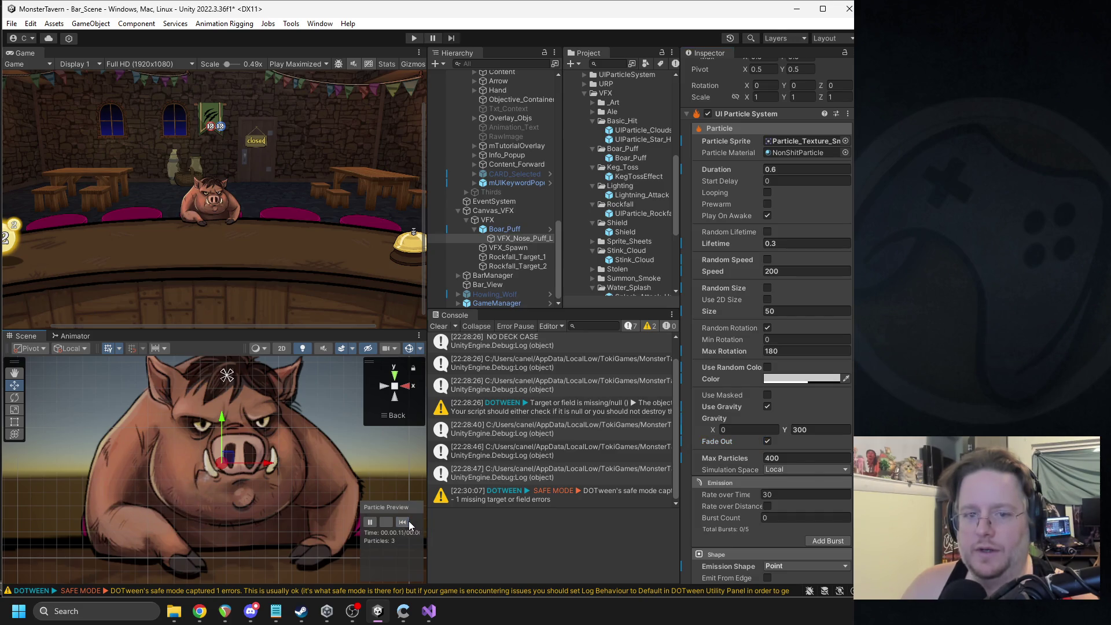
click(767, 406)
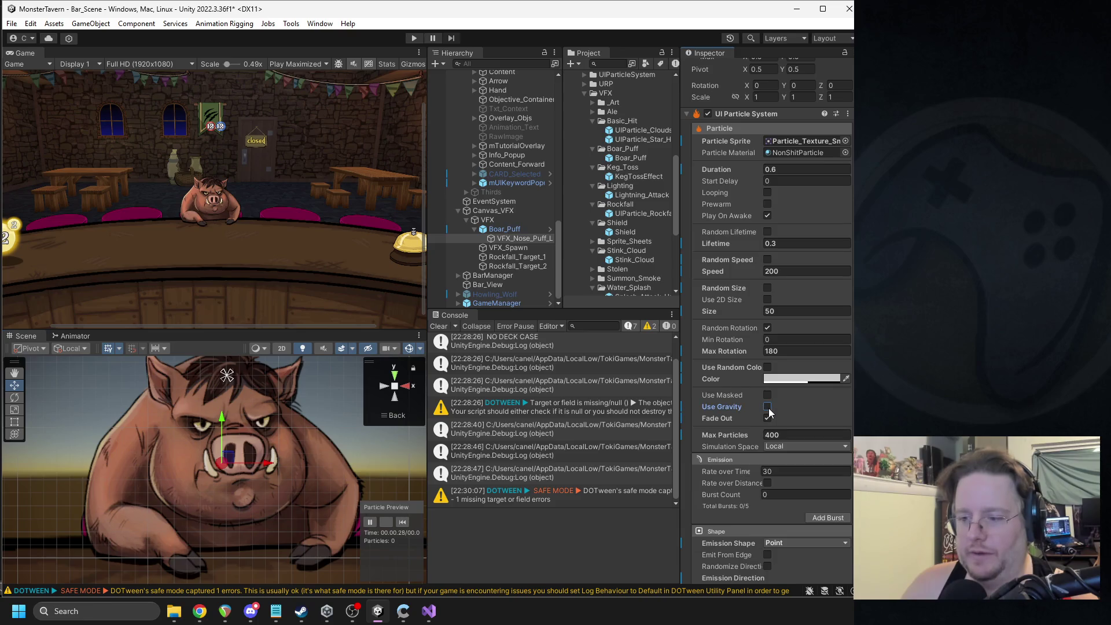
click(767, 407)
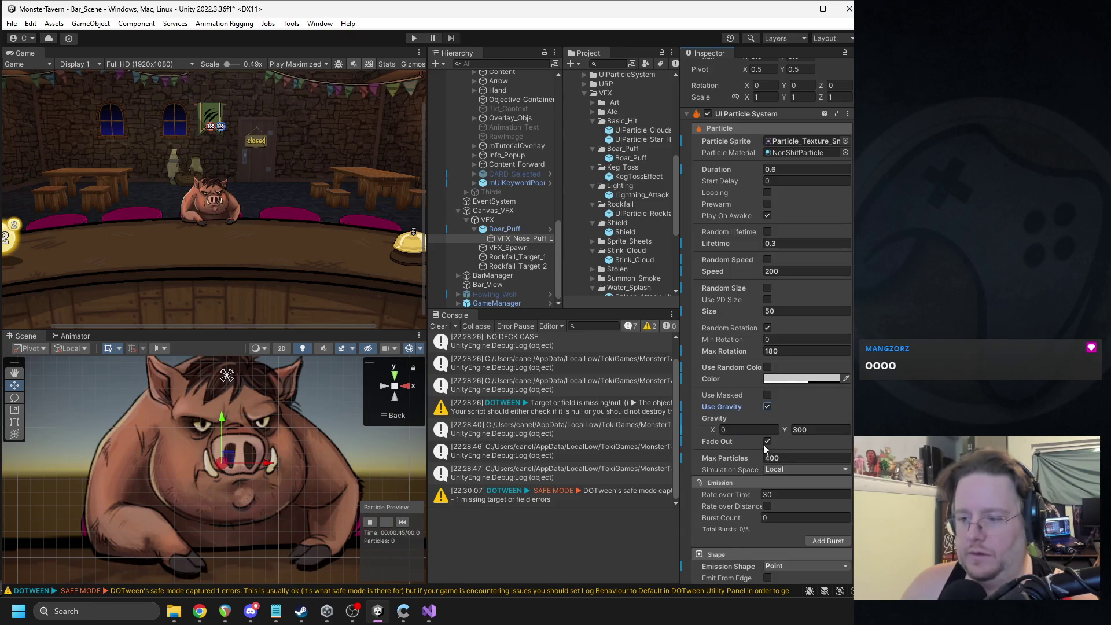
click(413, 515)
click(512, 230)
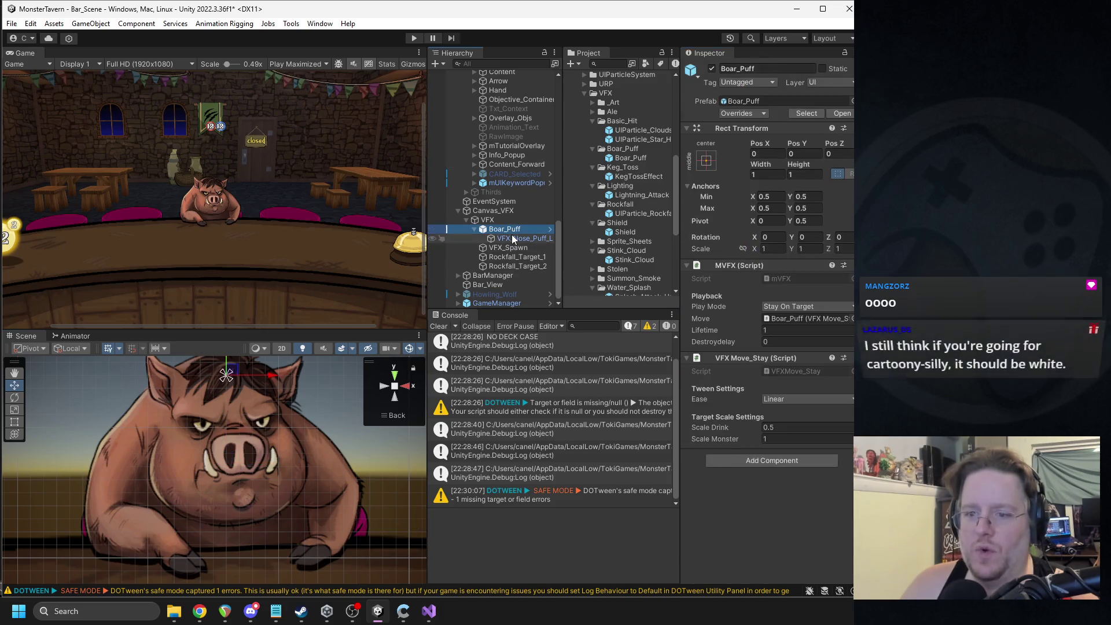
Step: Select VFX_Nose_Puff_L and set its particle Color to white, replaying the puff to compare
click(523, 239)
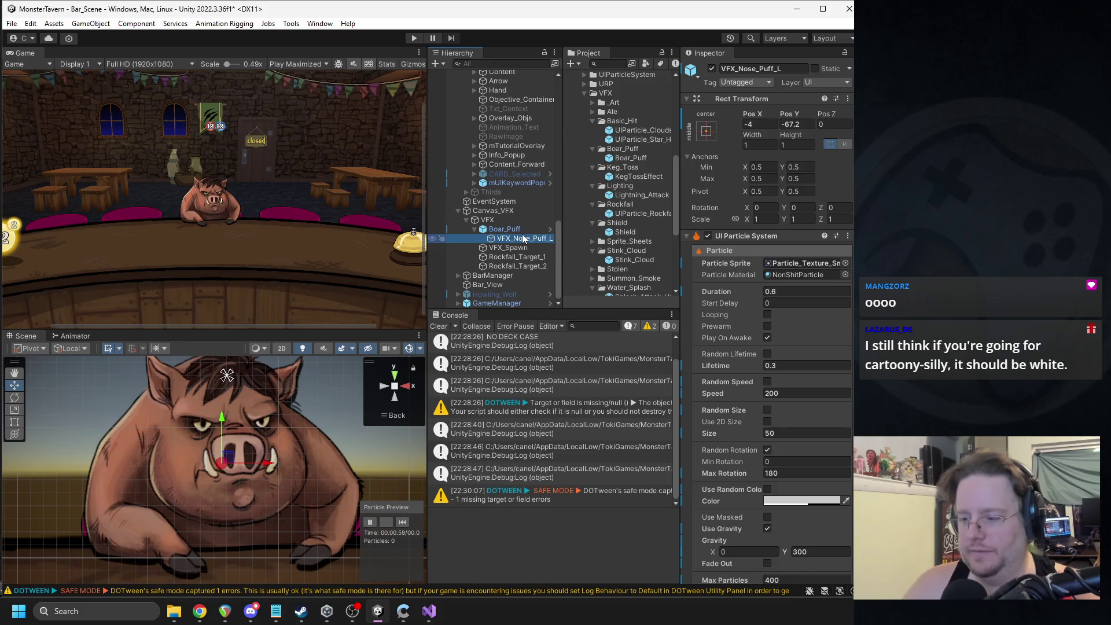
click(818, 499)
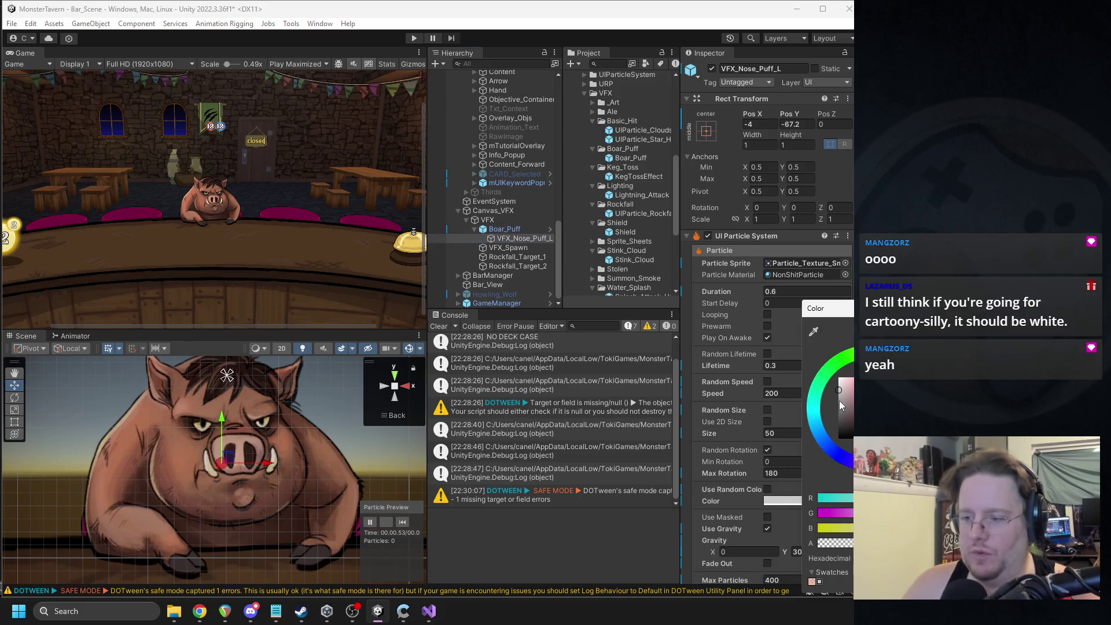
click(404, 523)
click(404, 526)
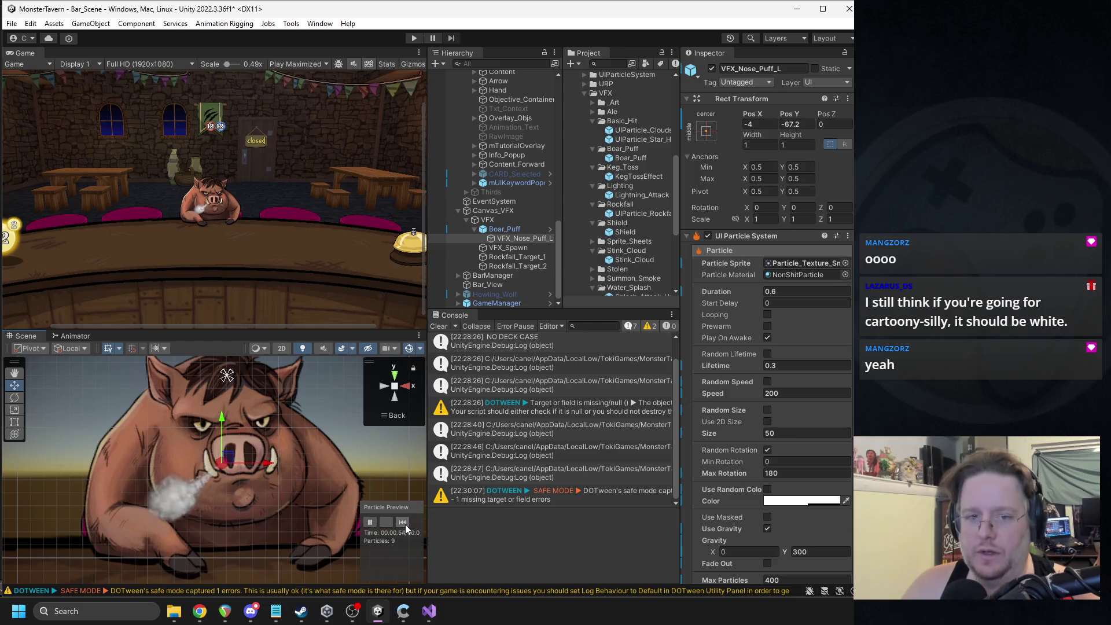
click(775, 502)
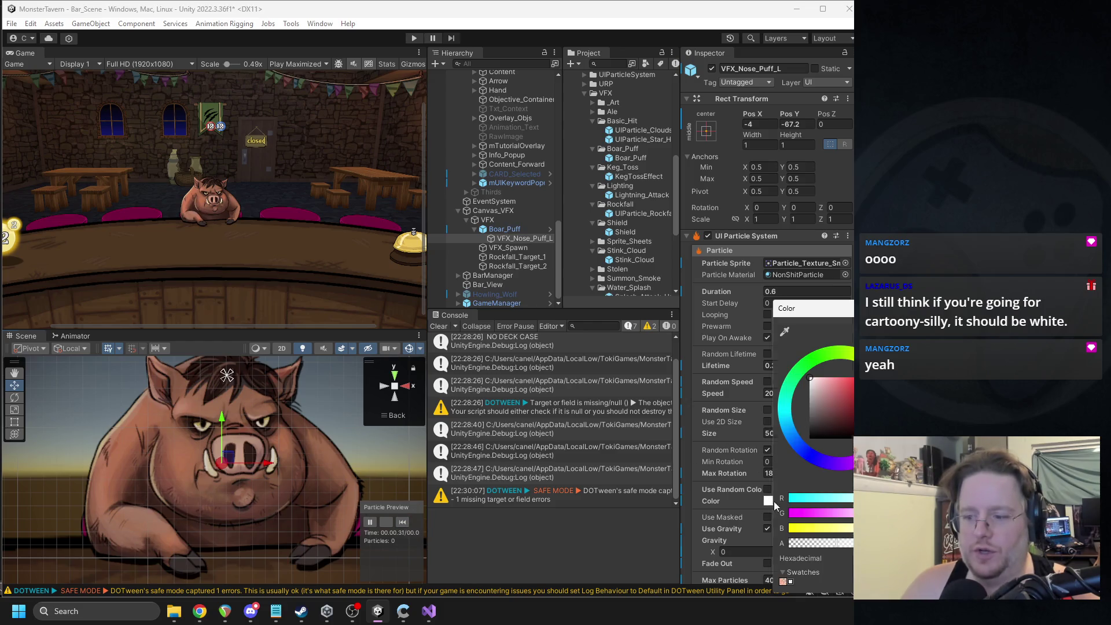
click(810, 386)
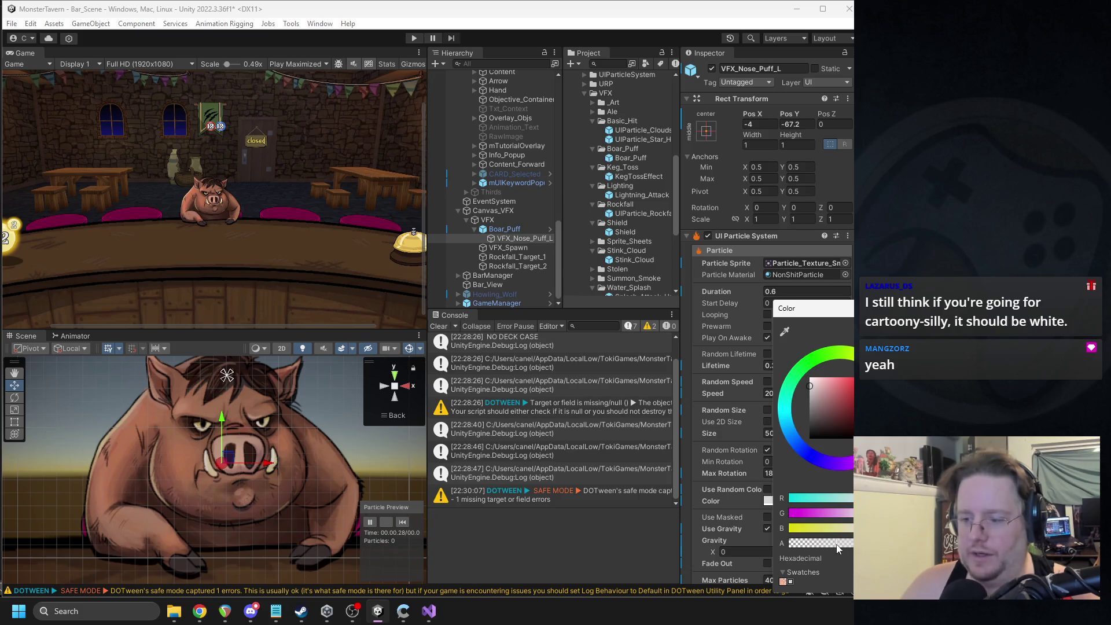
click(406, 526)
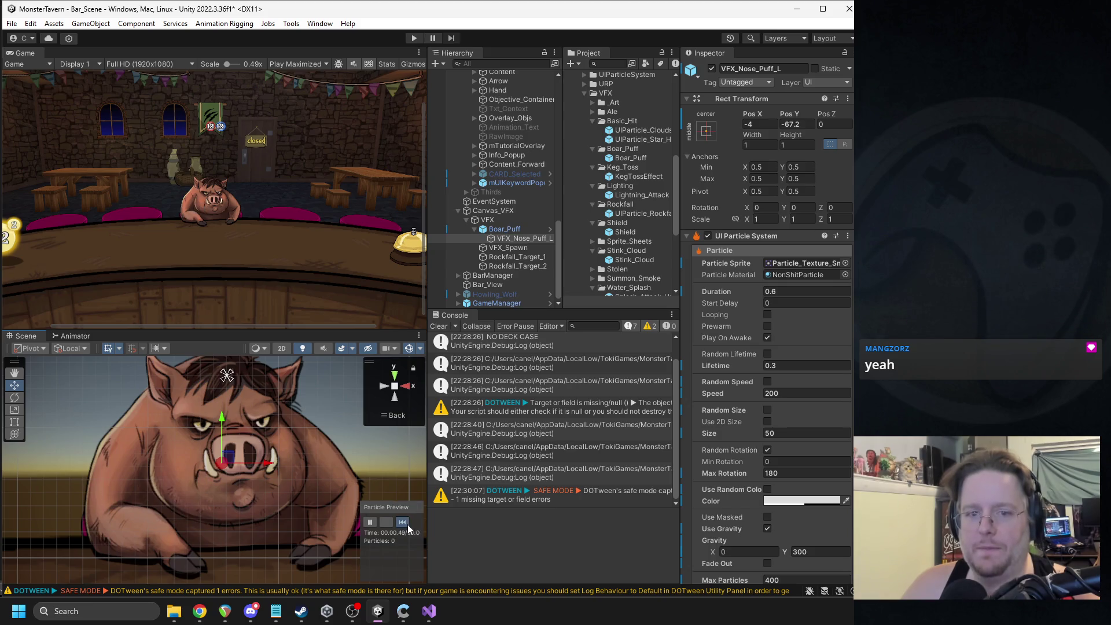
click(772, 503)
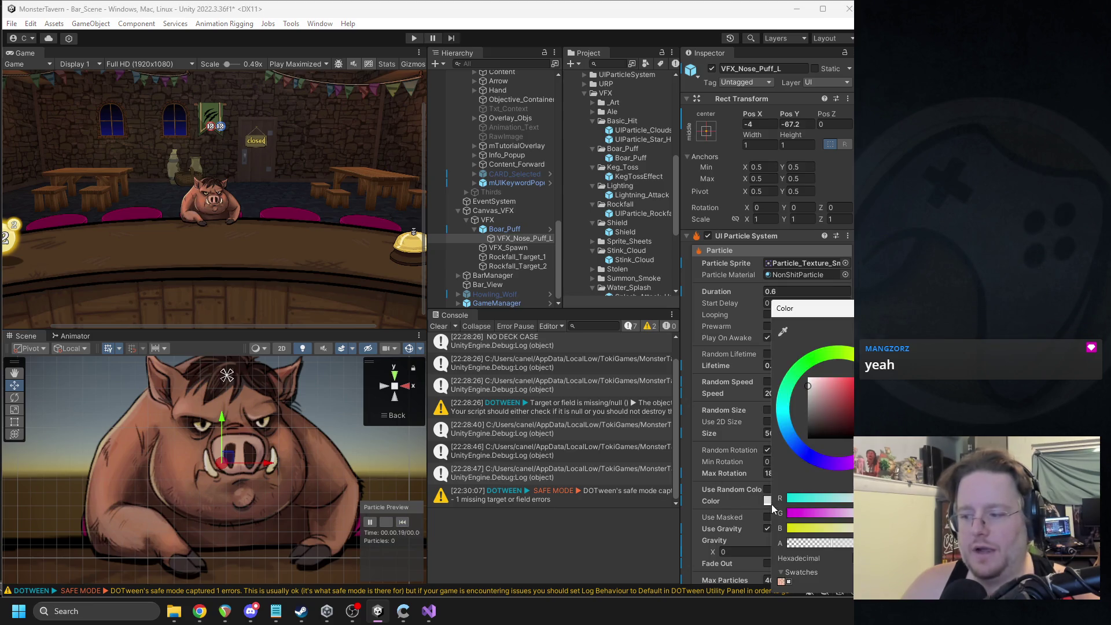
click(811, 401)
click(523, 502)
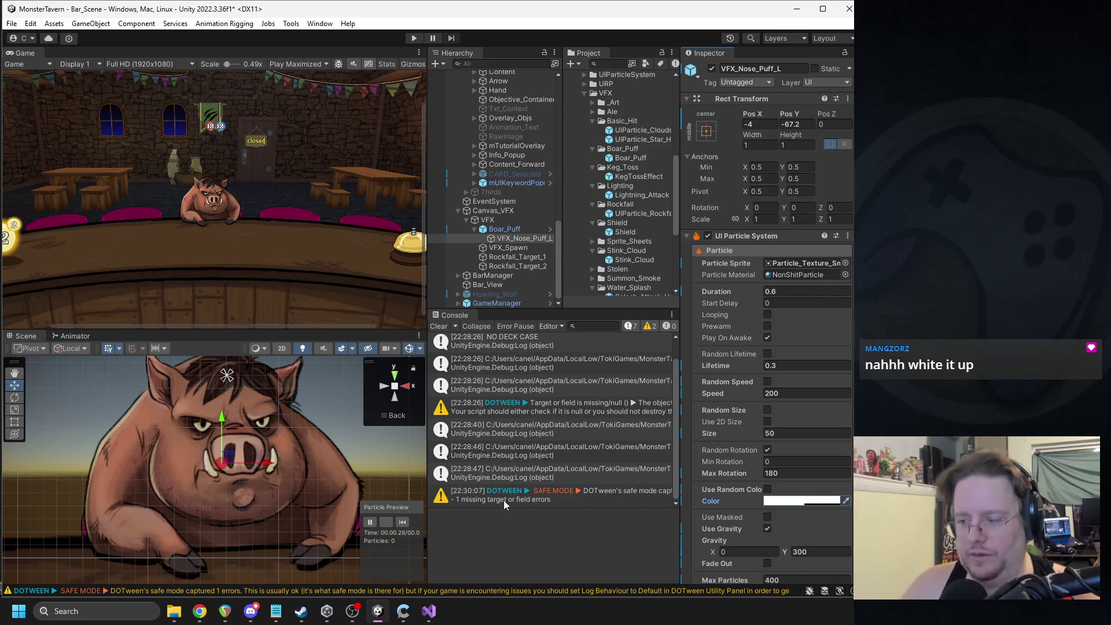
click(397, 522)
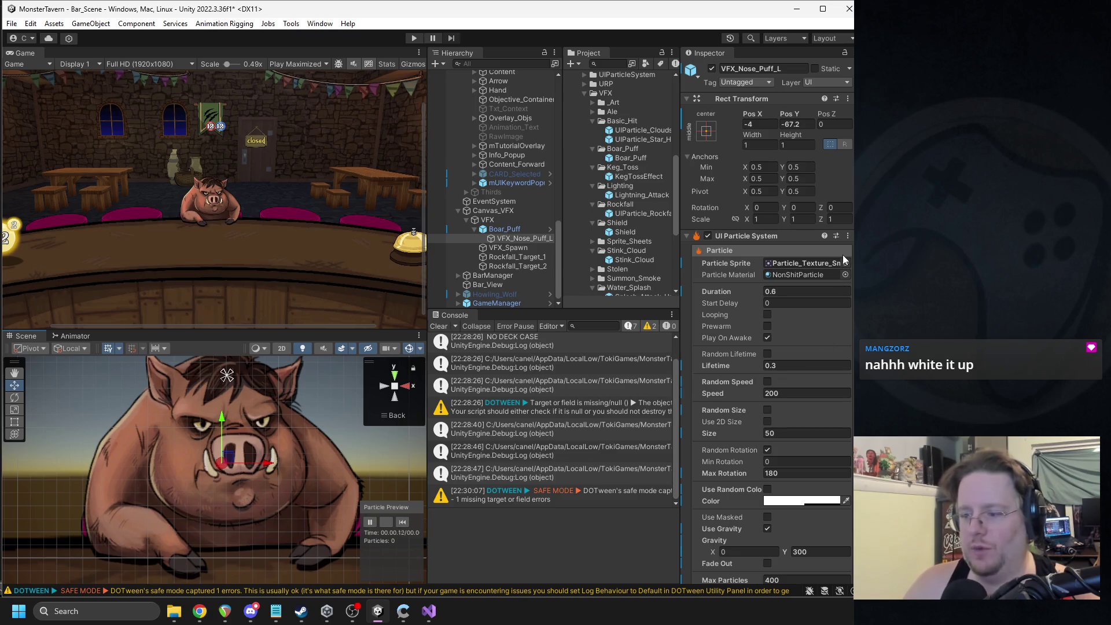
Step: Drag three different Particle_Texture assets onto the Particle Sprite field, replaying the puff after each
click(802, 264)
mouse_move(648, 282)
mouse_down()
mouse_move(641, 252)
mouse_move(779, 254)
mouse_up()
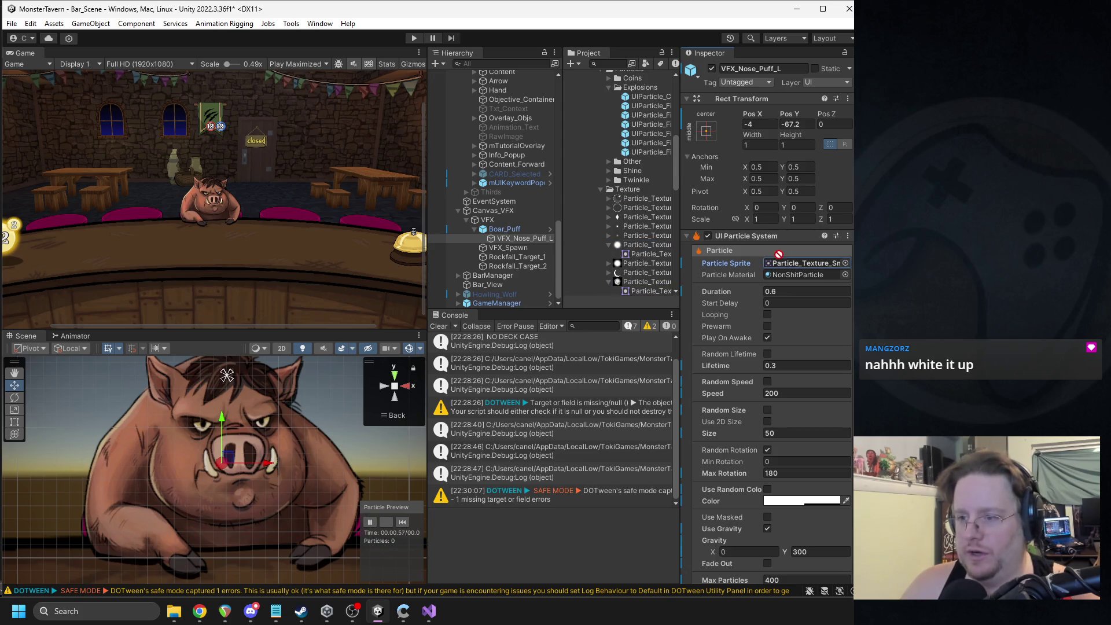
click(402, 522)
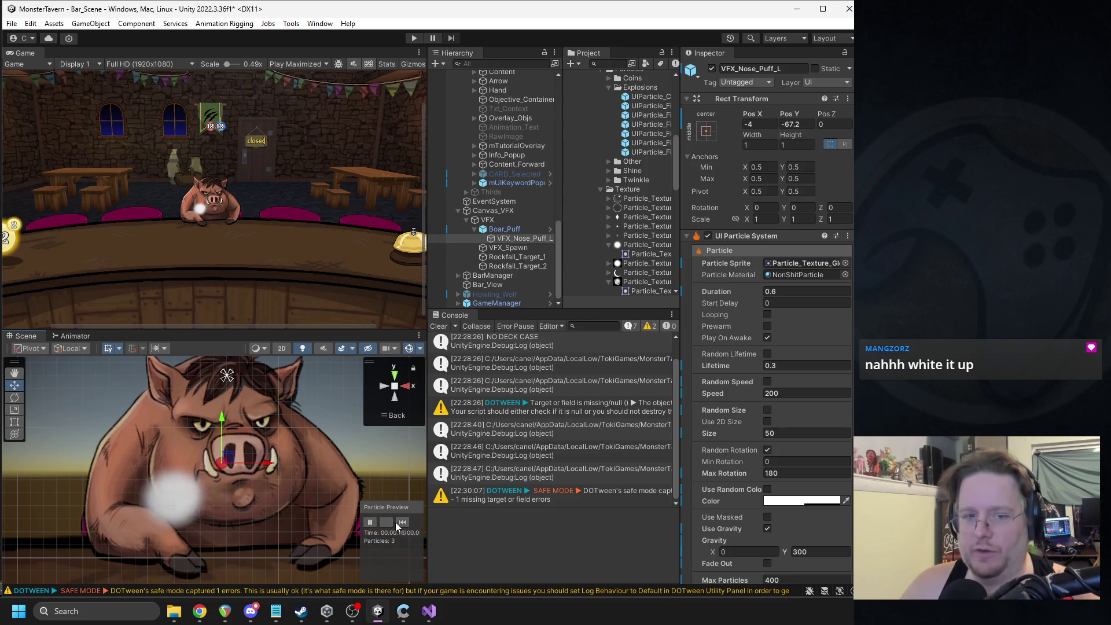
drag(647, 282, 788, 264)
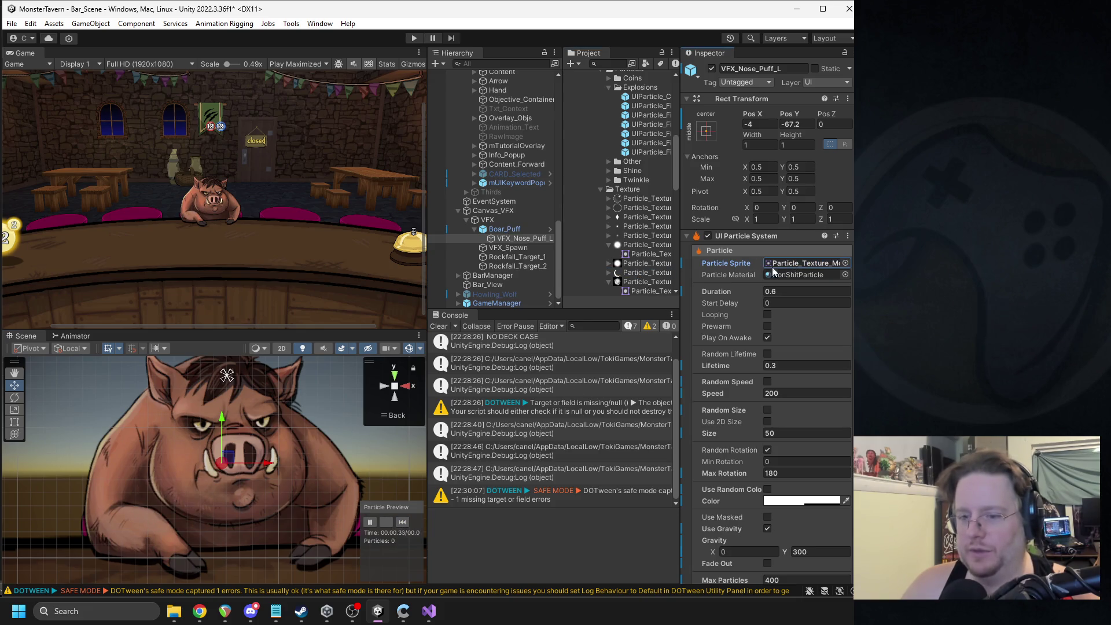
click(402, 521)
click(402, 521)
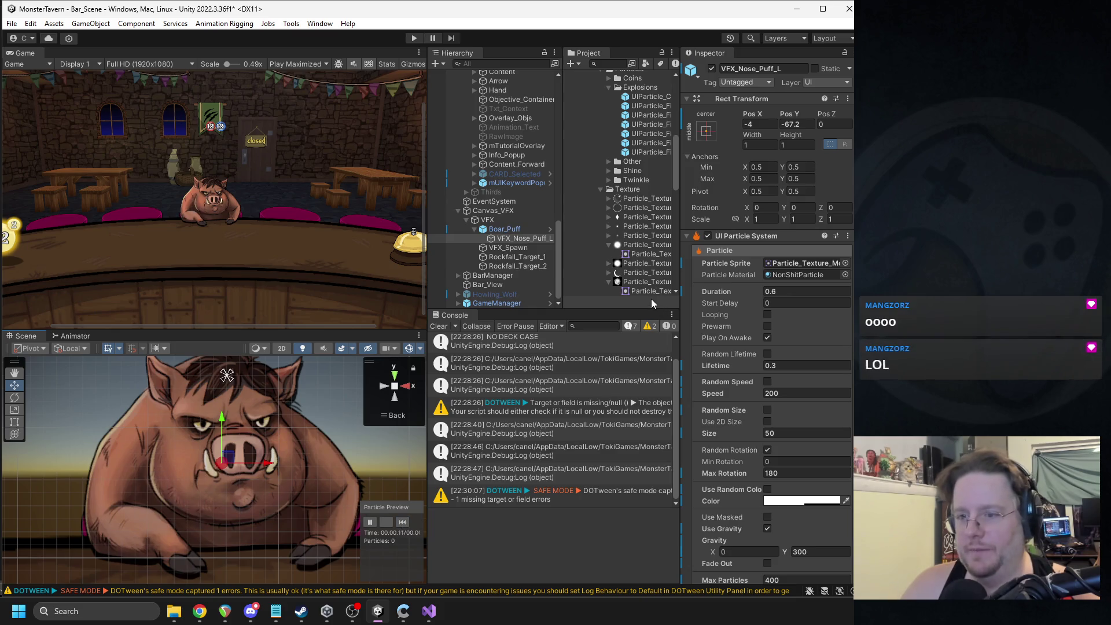
drag(642, 285, 802, 263)
click(403, 522)
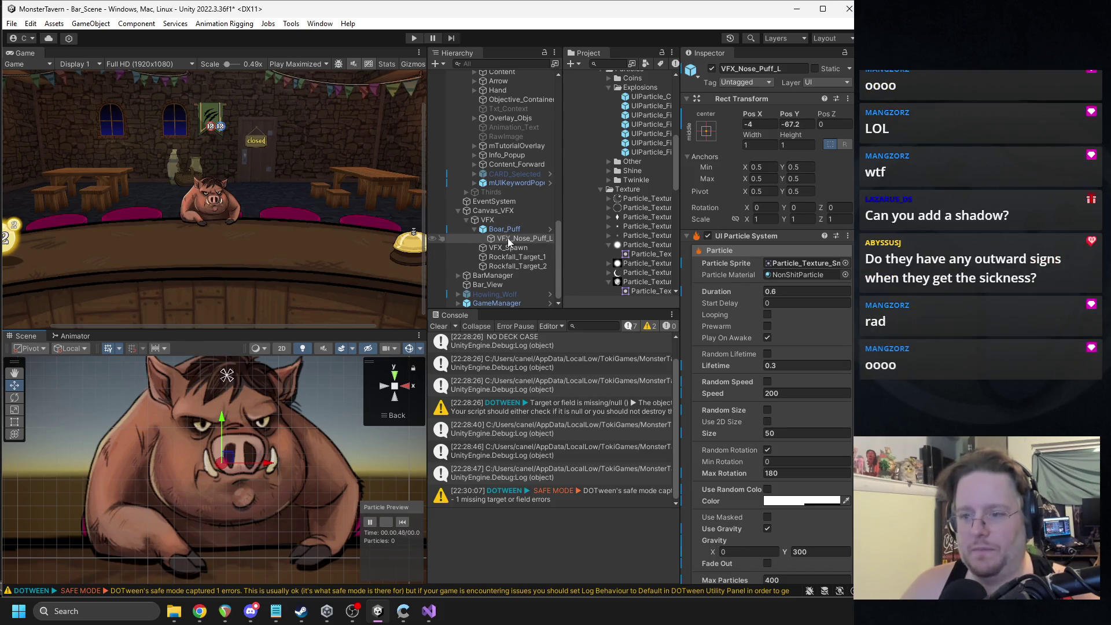
scroll(345, 462, down, 2)
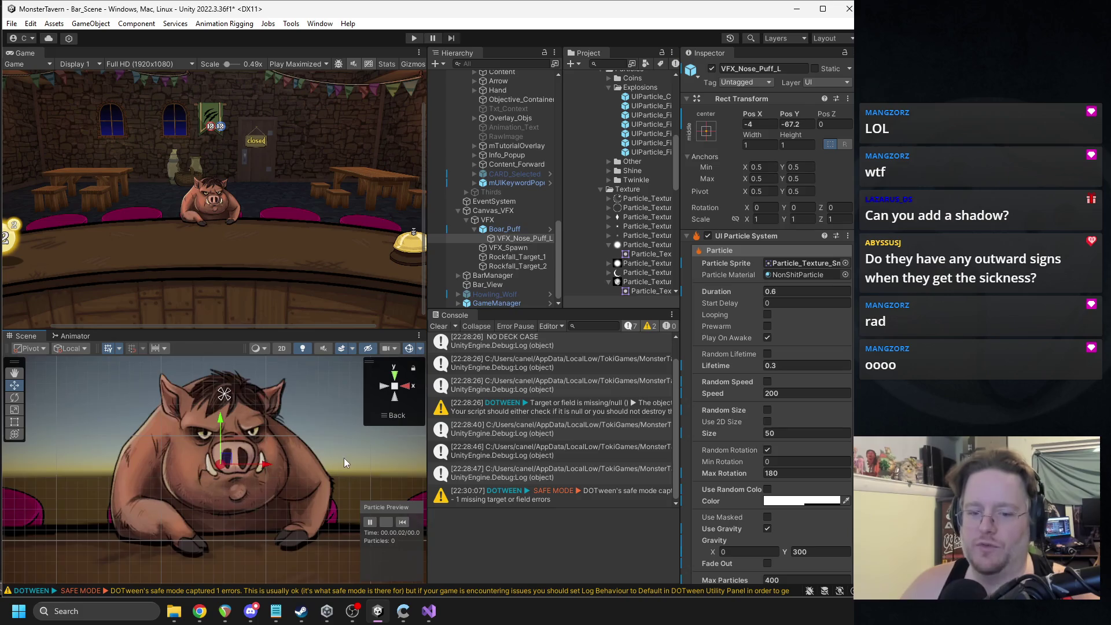
Step: Duplicate VFX_Nose_Puff_L, shift the copy right to Pos X 17.3, and set its Scale X to -1
scroll(344, 457, up, 2)
click(509, 239)
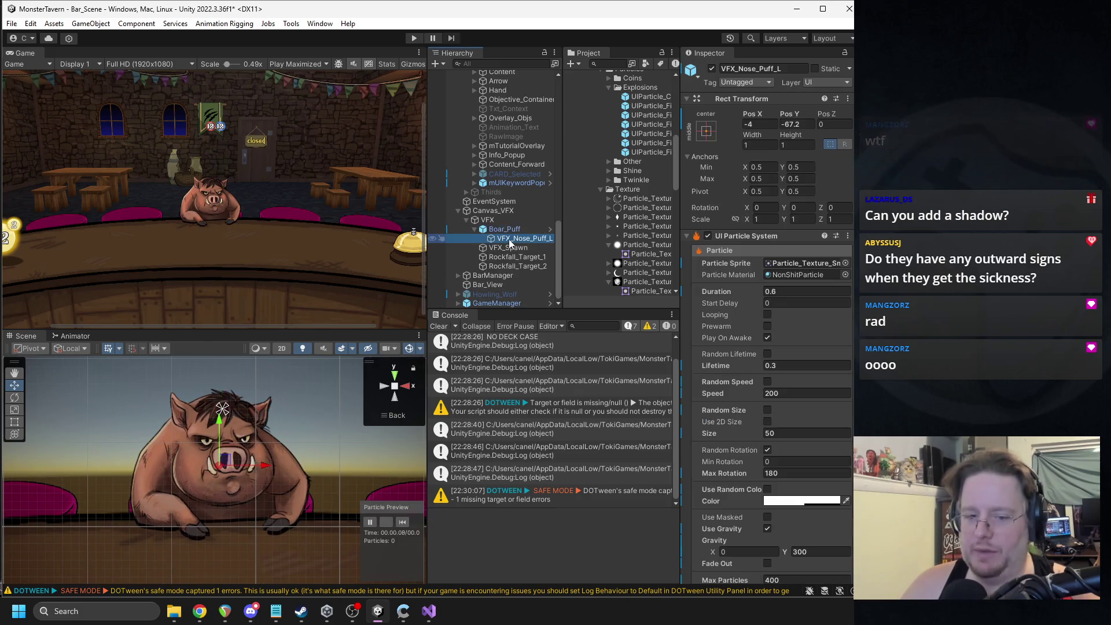
key(ctrl+d)
drag(260, 471, 278, 470)
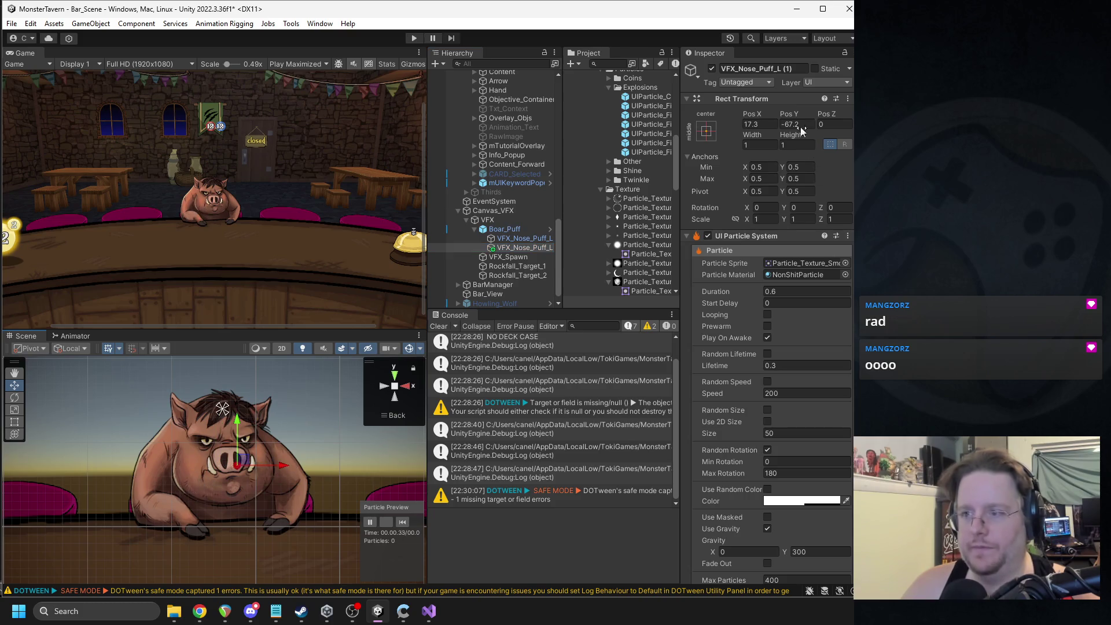
click(764, 219)
text(-1)
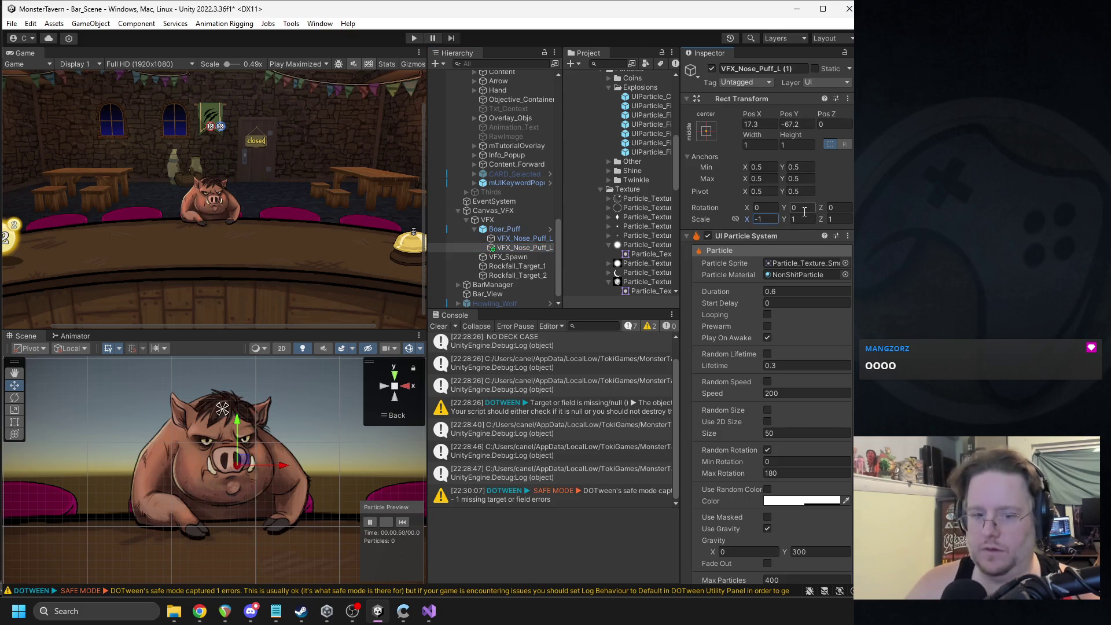
Step: Inspect Boar_Puff, VFX_Nose_Puff_L and the mirrored VFX_Nose_Puff_L (1) in the Hierarchy
ctrl+click(519, 237)
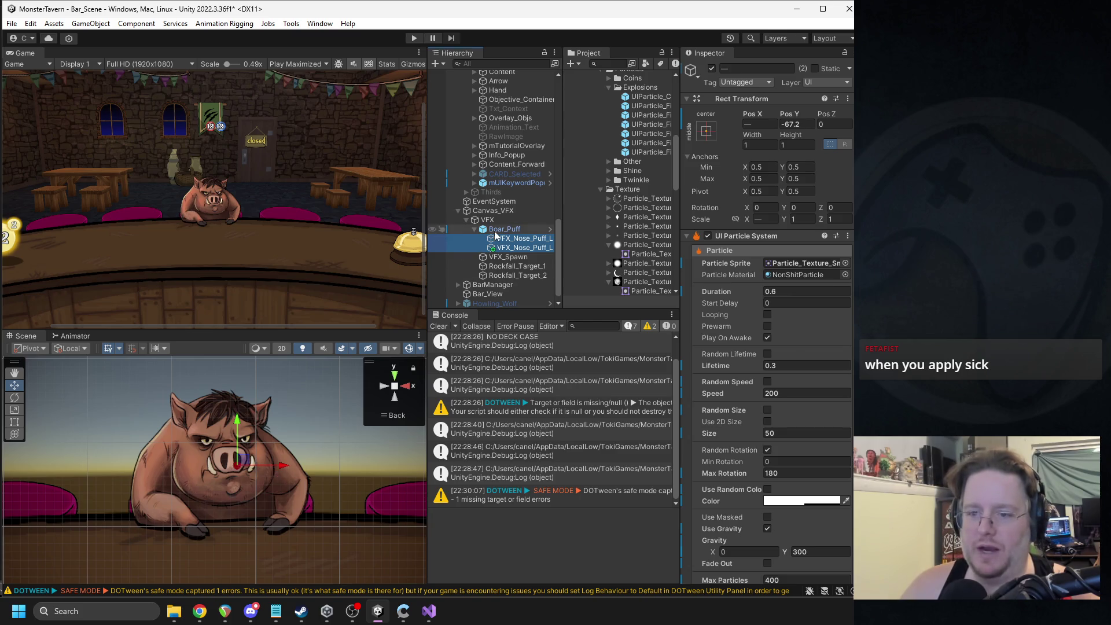
click(495, 231)
click(515, 238)
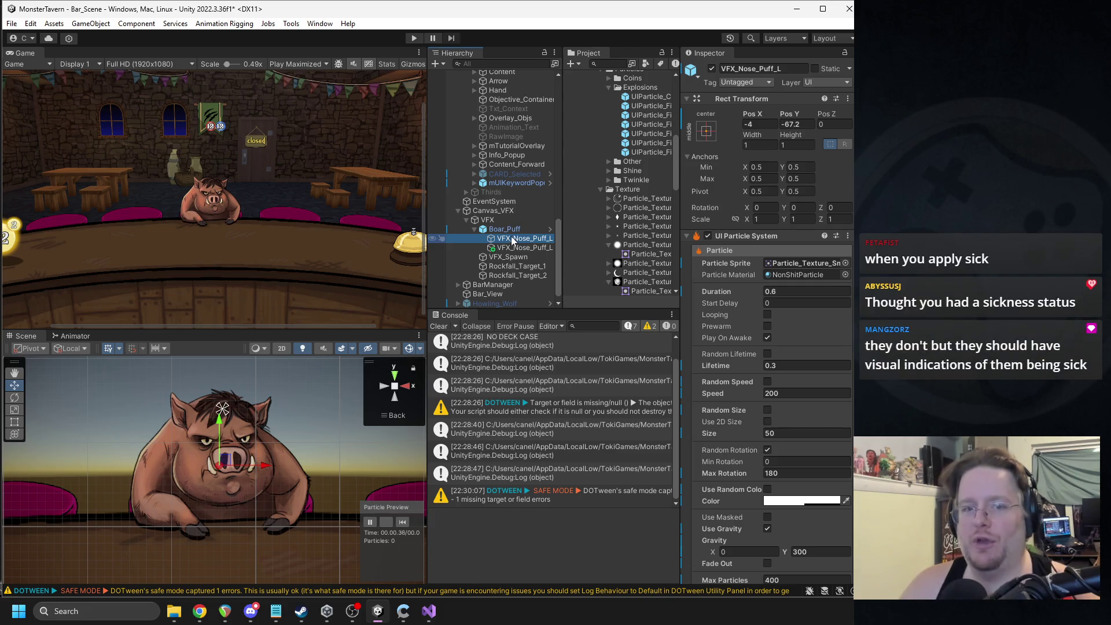
click(509, 248)
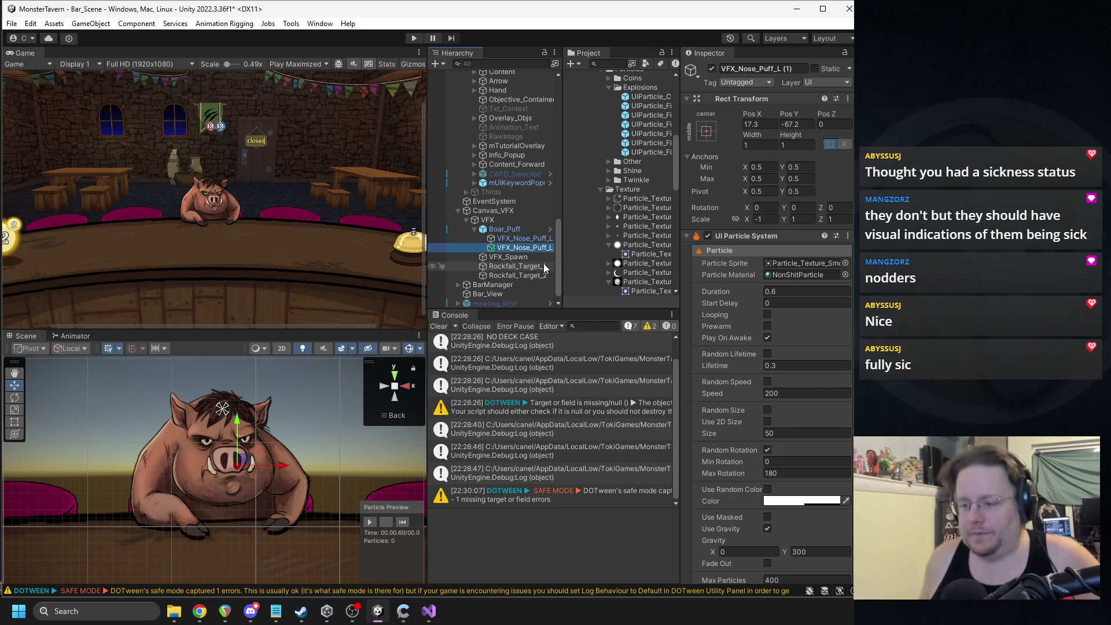
Step: Nest VFX_Nose_Puff_L (1) under VFX_Nose_Puff_L and replay the preview of both nostril puffs
click(515, 229)
click(514, 245)
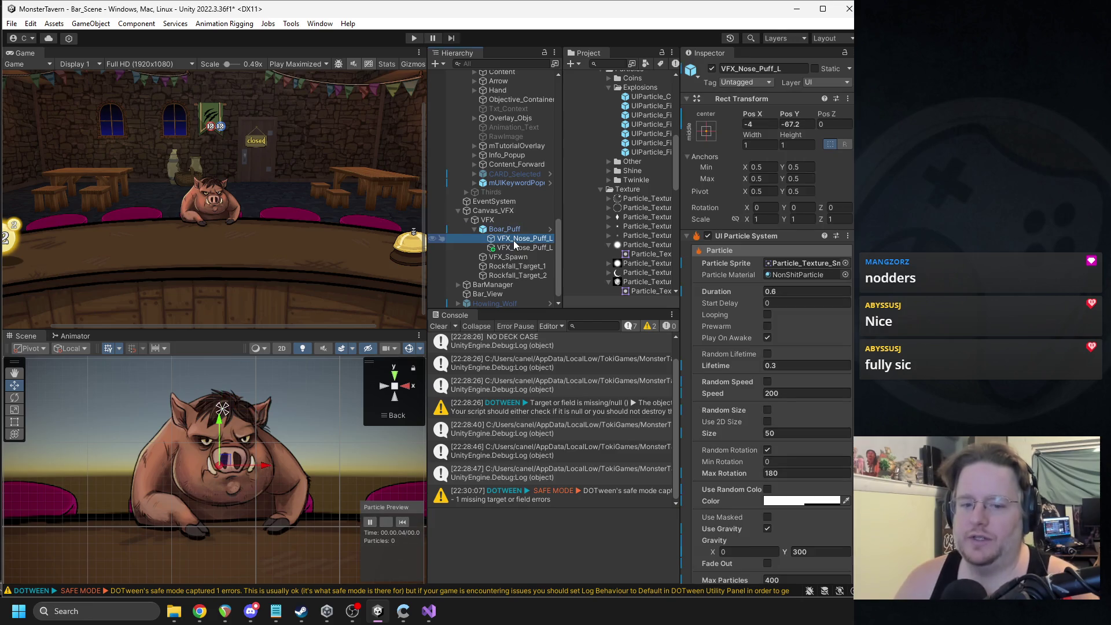
drag(513, 245, 513, 239)
click(519, 239)
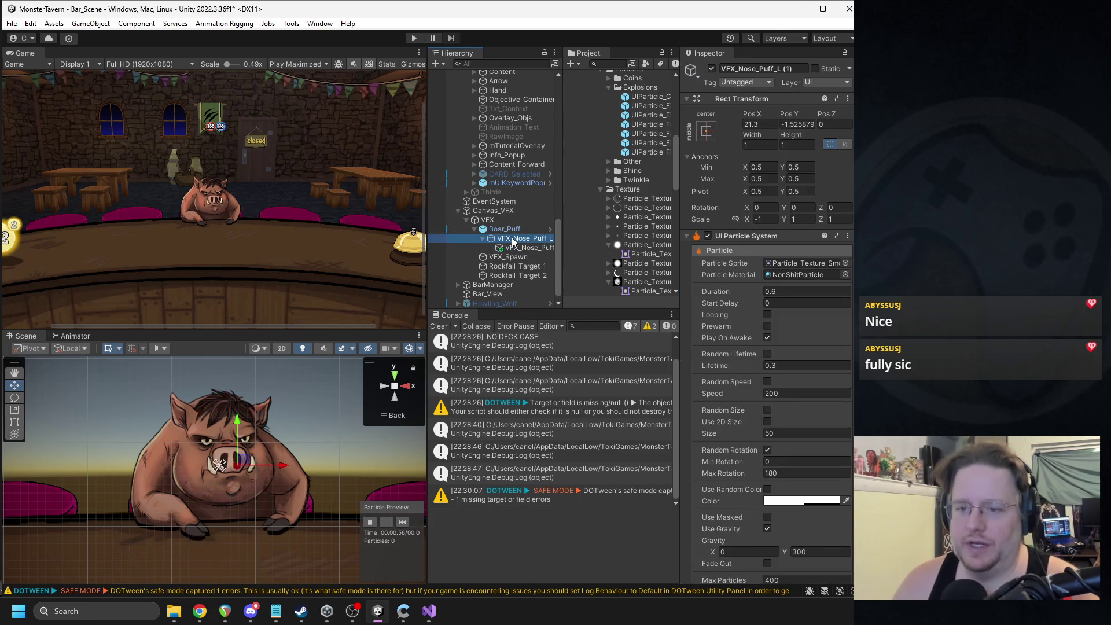
click(402, 522)
click(400, 522)
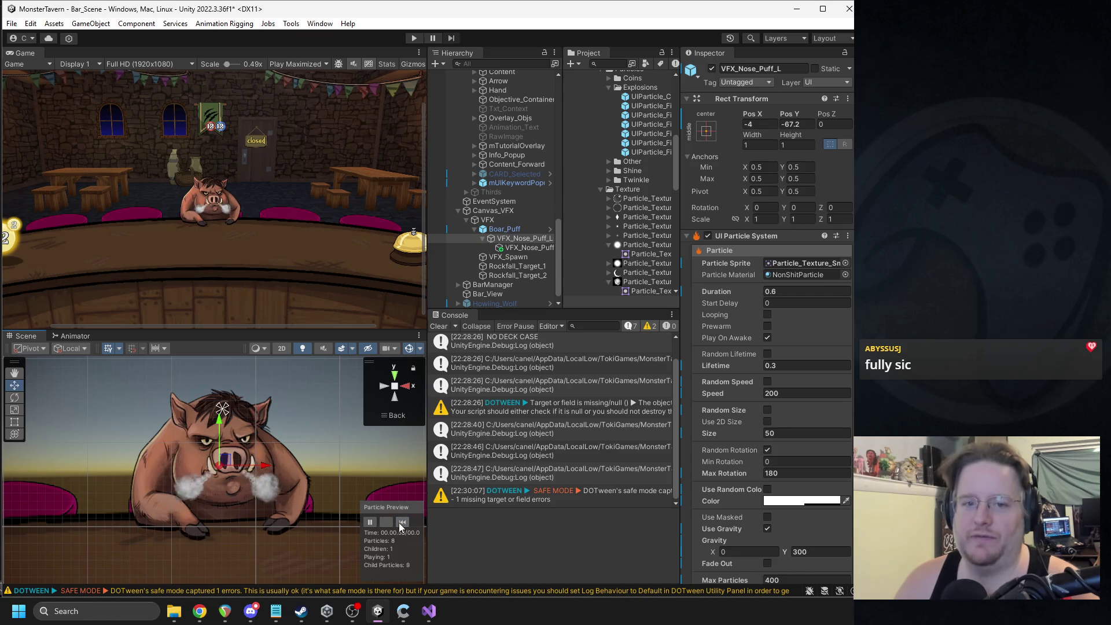
click(398, 522)
Step: Apply all overrides to the Boar_Puff prefab, then deactivate and collapse it
click(504, 229)
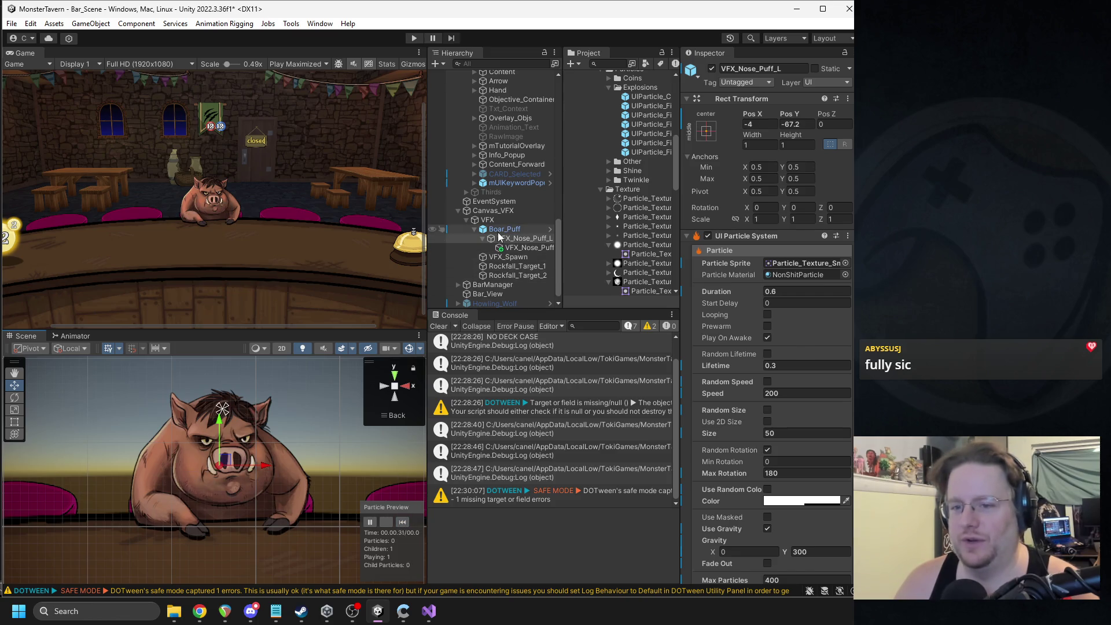
click(742, 114)
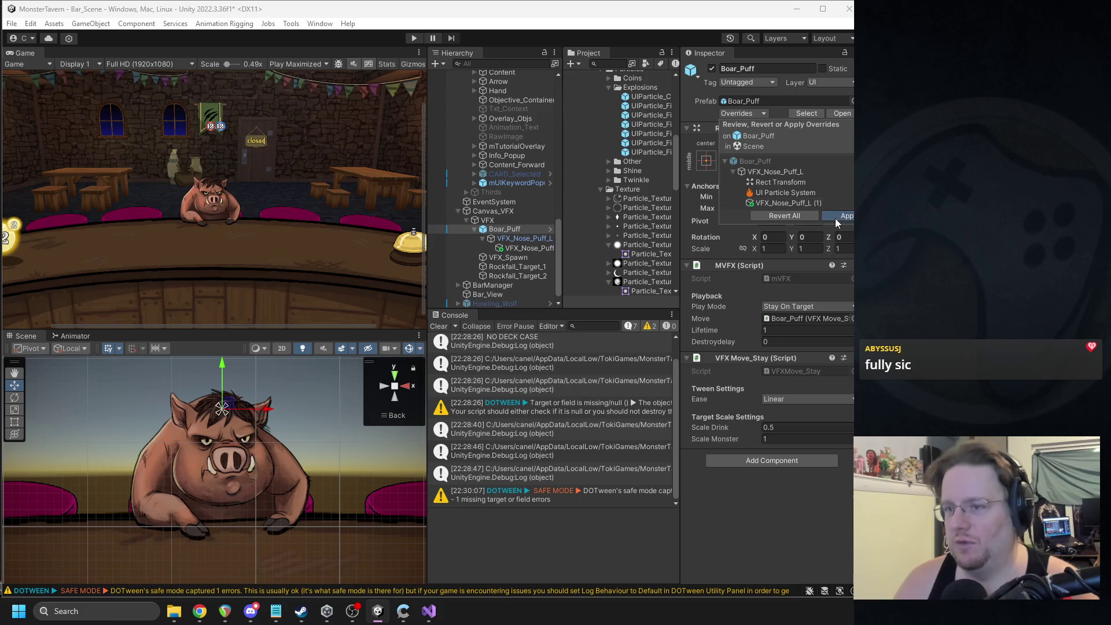
click(835, 217)
click(712, 69)
click(603, 65)
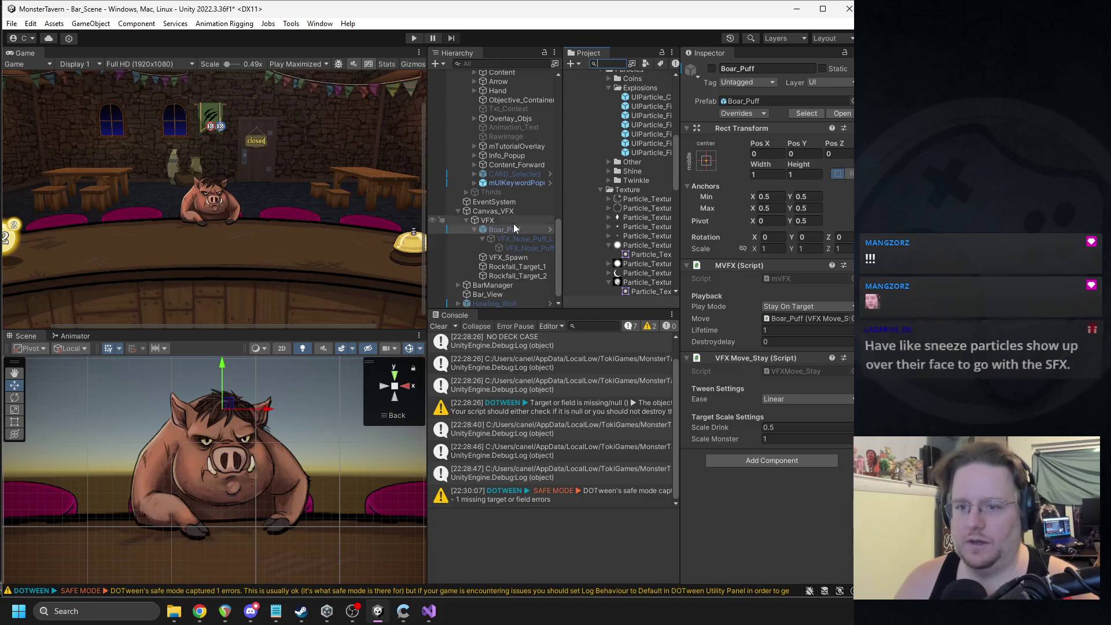
click(475, 229)
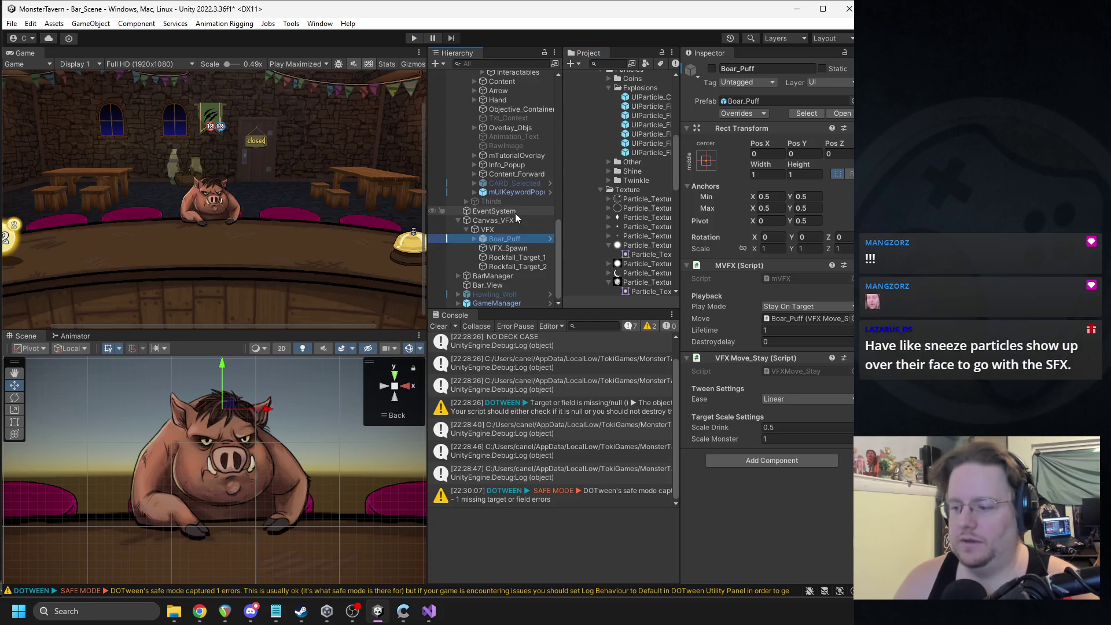
Step: Select Wild_Boar and open its AC Change Stat component script with Edit Script
scroll(511, 186, up, 10)
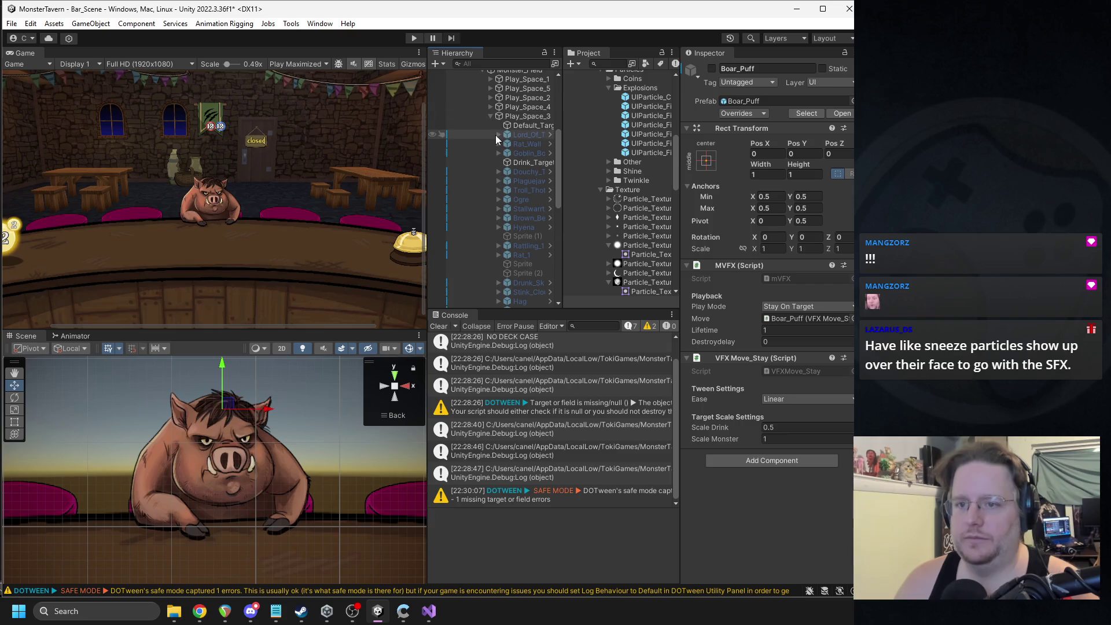
scroll(521, 174, down, 5)
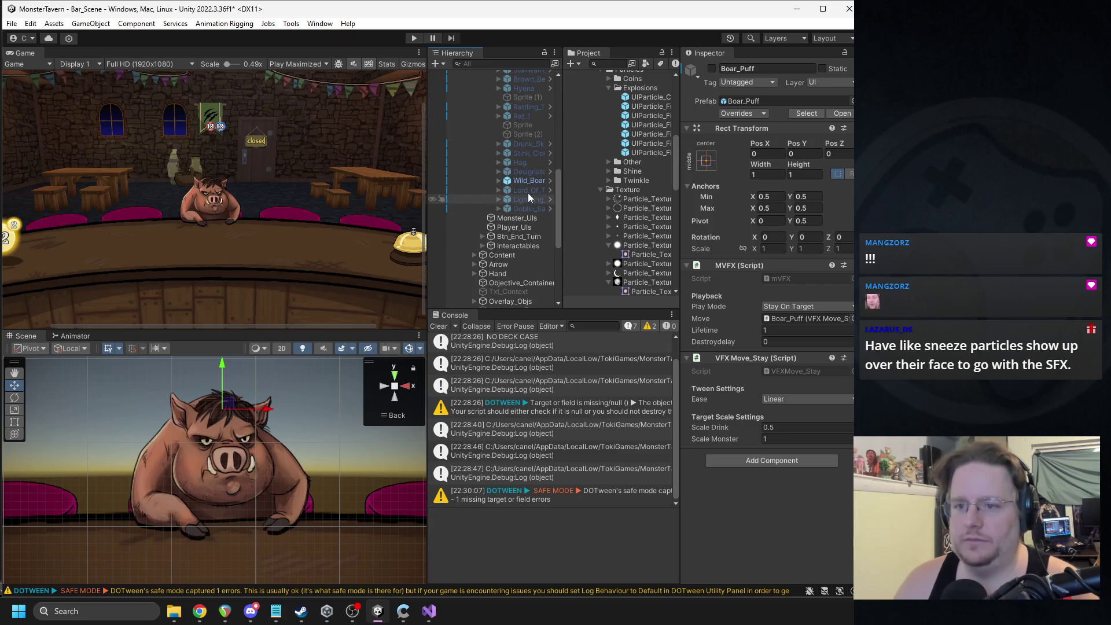
click(529, 180)
scroll(775, 290, down, 10)
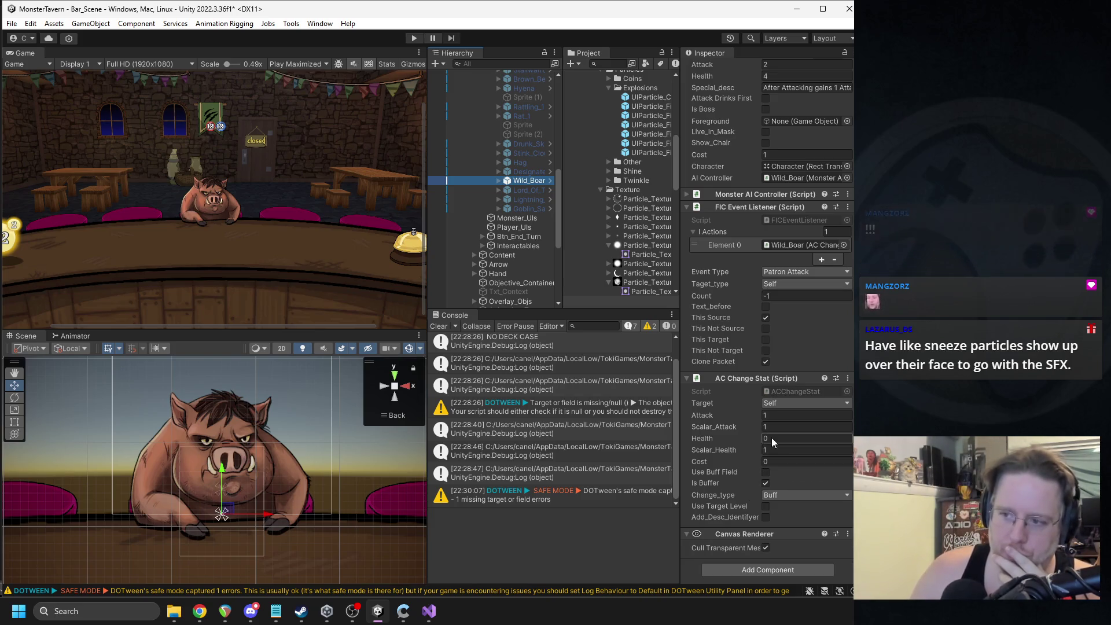
right_click(746, 379)
click(782, 520)
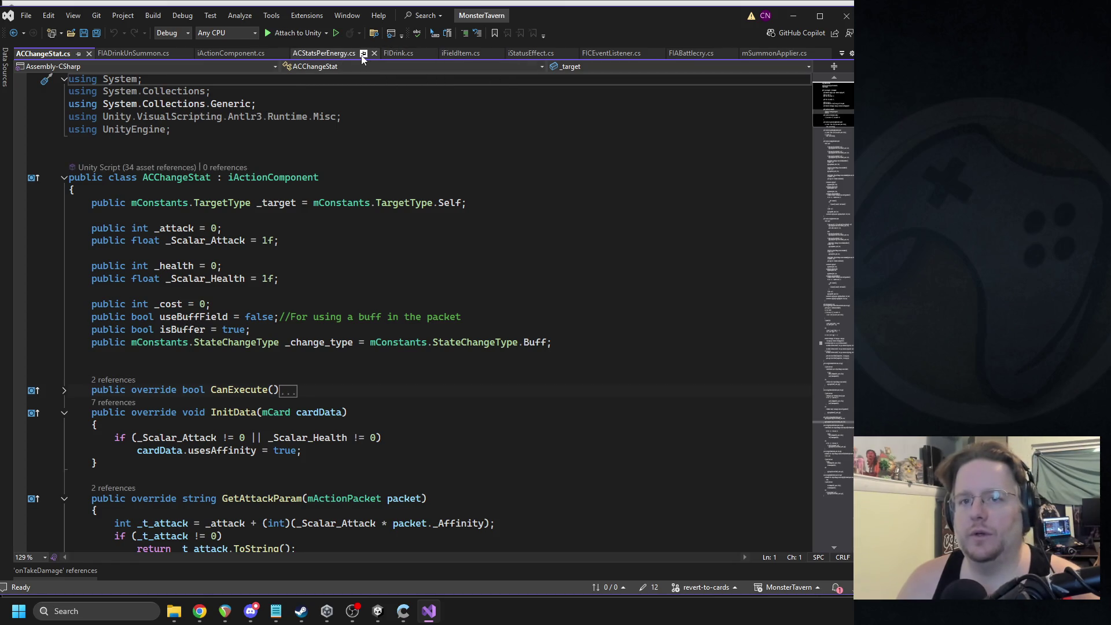
Step: Close ACStatsPerEnergy.cs, open the ACDamage script from Unity, and select its VFX and damage code
click(374, 53)
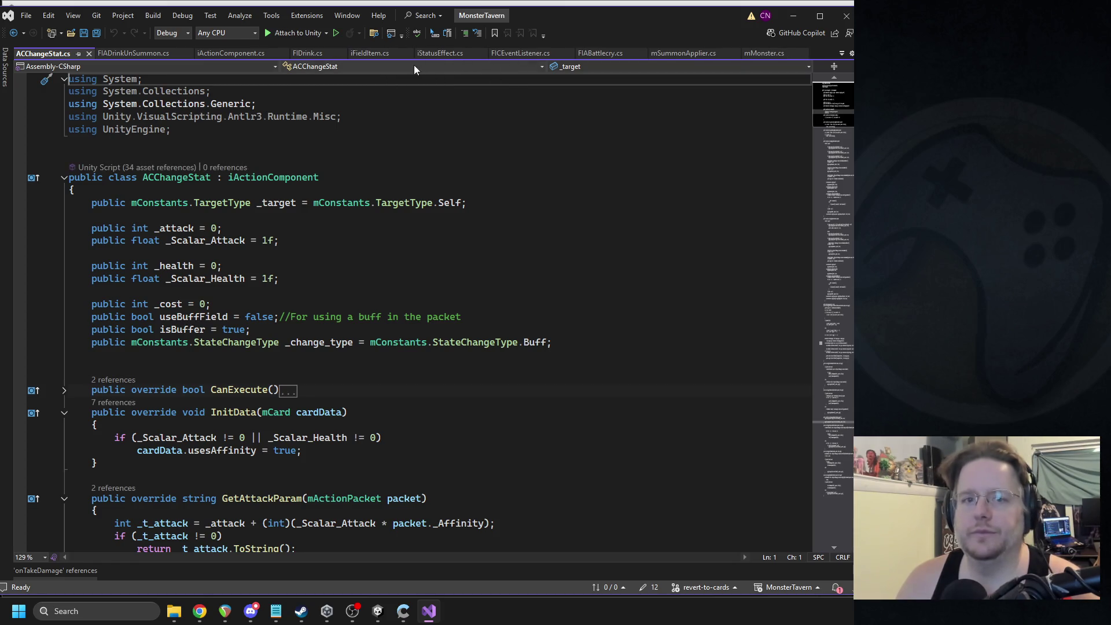
click(378, 612)
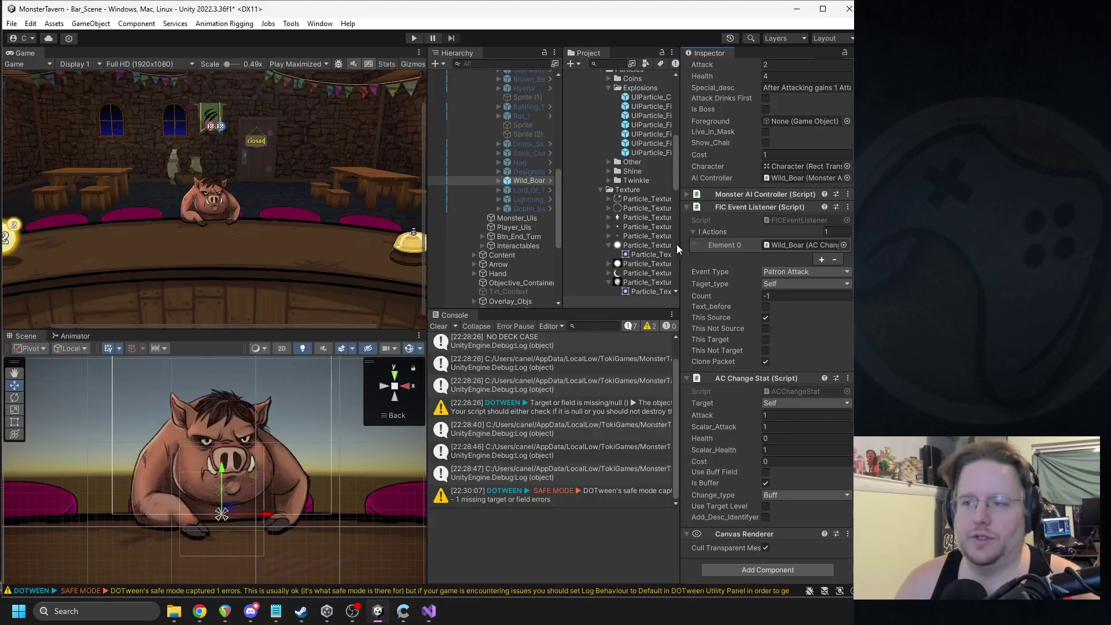
text(damage)
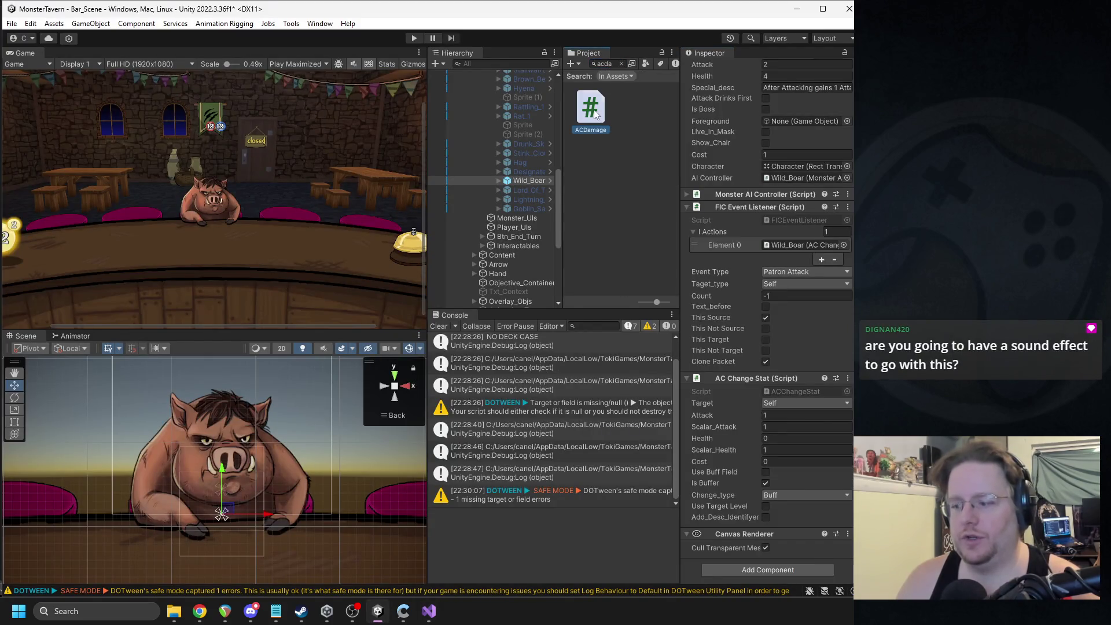
double_click(593, 109)
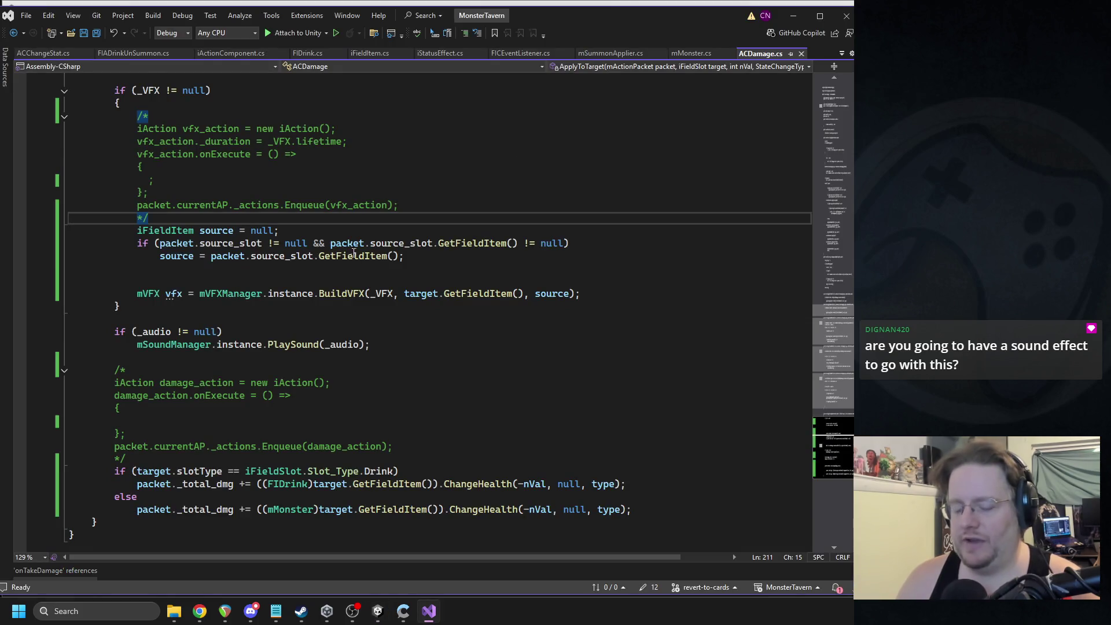
scroll(356, 259, down, 7)
scroll(322, 248, up, 3)
mouse_move(673, 357)
mouse_down()
mouse_move(116, 253)
mouse_move(145, 249)
mouse_move(59, 167)
mouse_up()
key(ctrl+c)
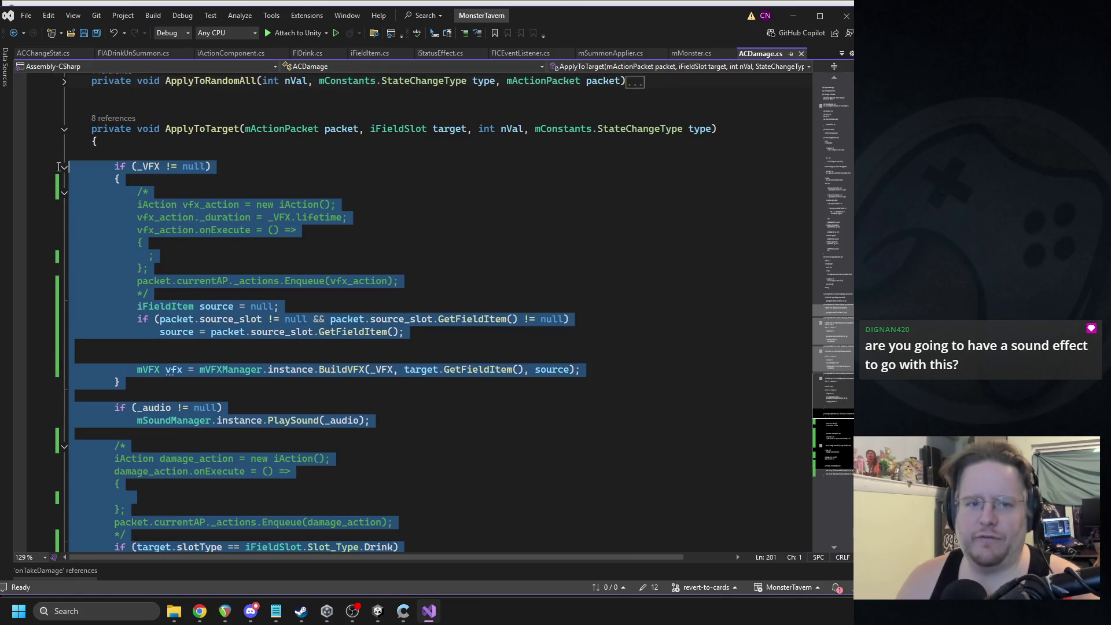
Step: Switch to ACChangeStat.cs and scroll through its code
click(43, 53)
scroll(299, 355, down, 13)
scroll(299, 355, down, 7)
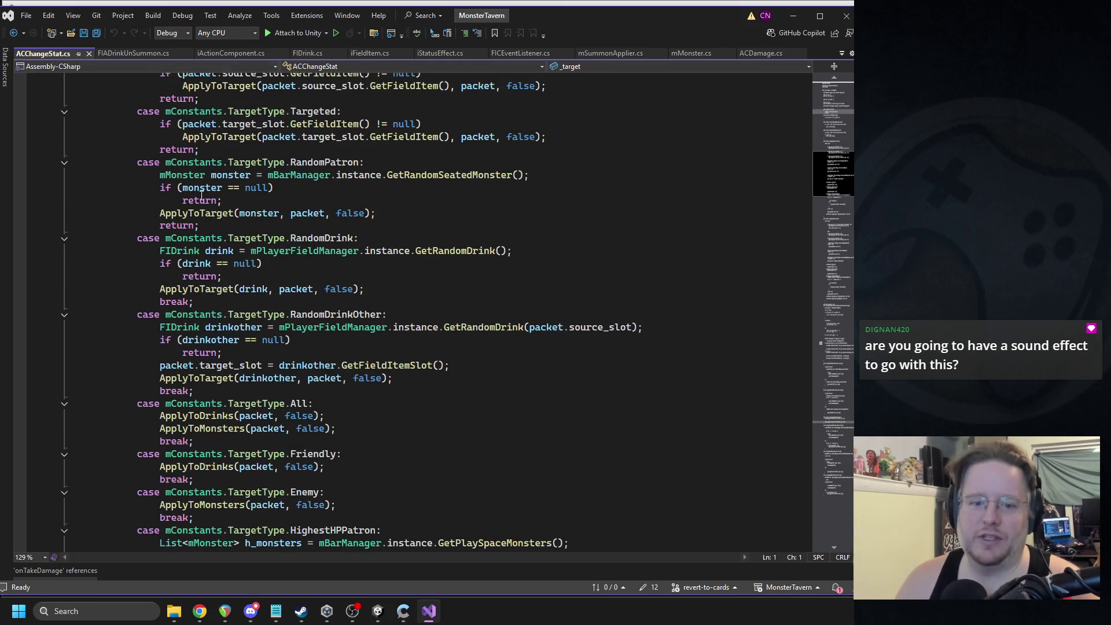
scroll(161, 168, up, 8)
scroll(287, 244, down, 20)
scroll(286, 245, down, 20)
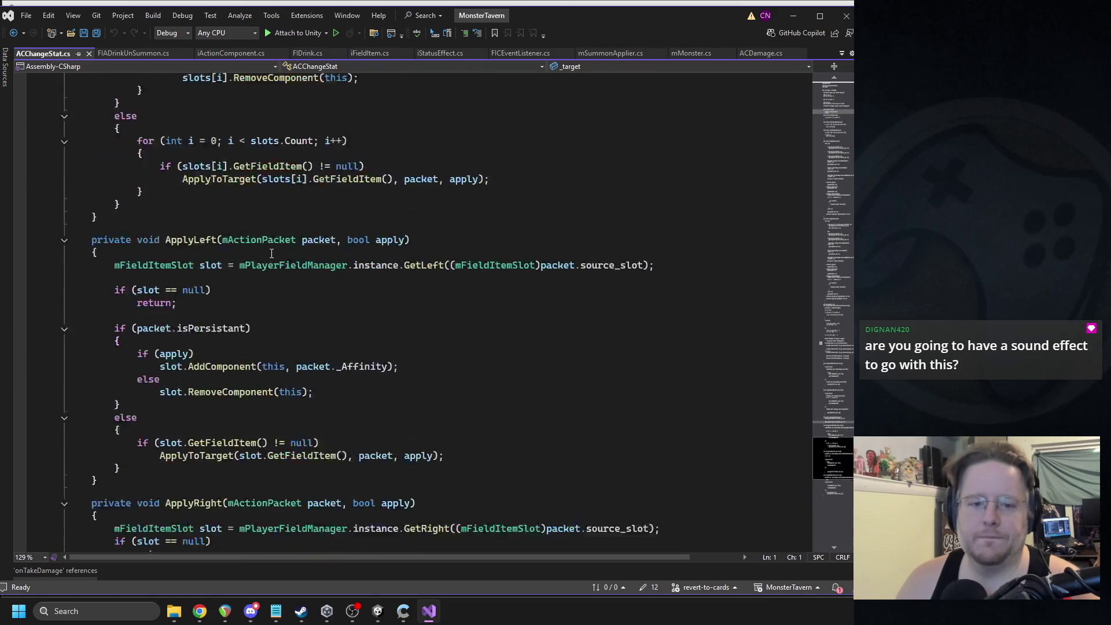
scroll(272, 250, down, 14)
scroll(312, 248, up, 6)
Step: Search the file for 'applyto' and jump to the ApplyToTarget method definition
click(328, 246)
key(ctrl+f)
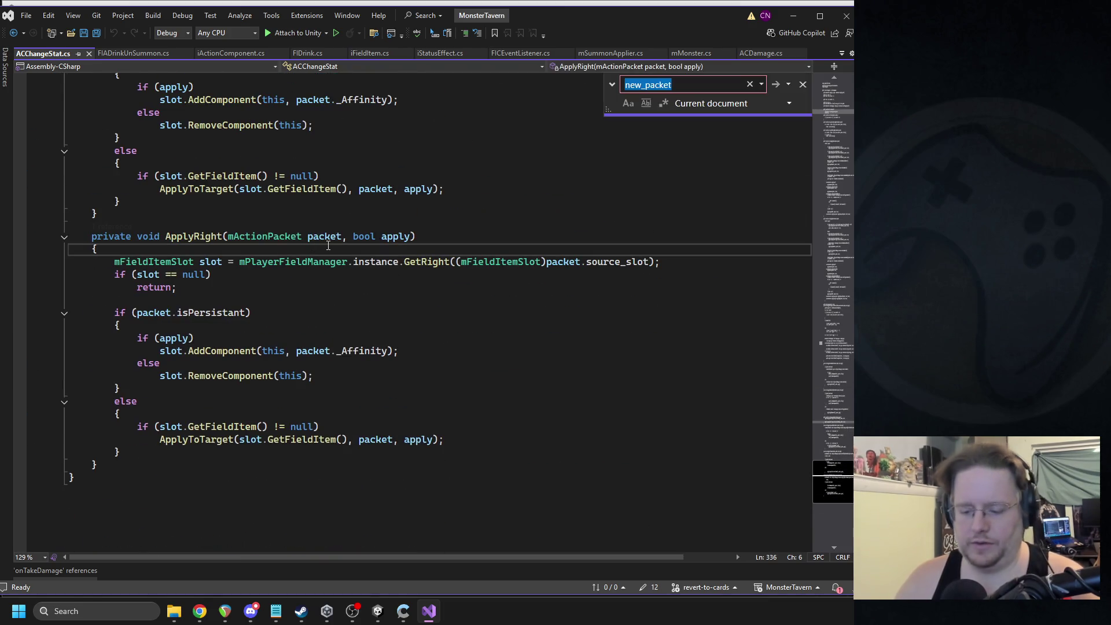
text(applyto)
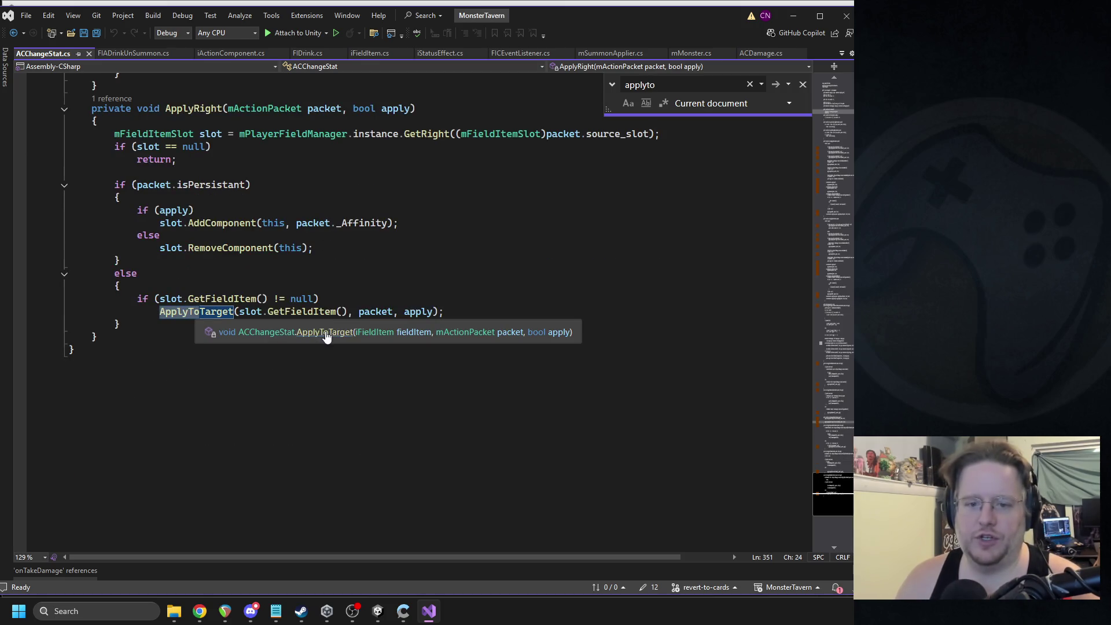
ctrl+click(195, 312)
scroll(197, 347, down, 5)
scroll(196, 363, down, 7)
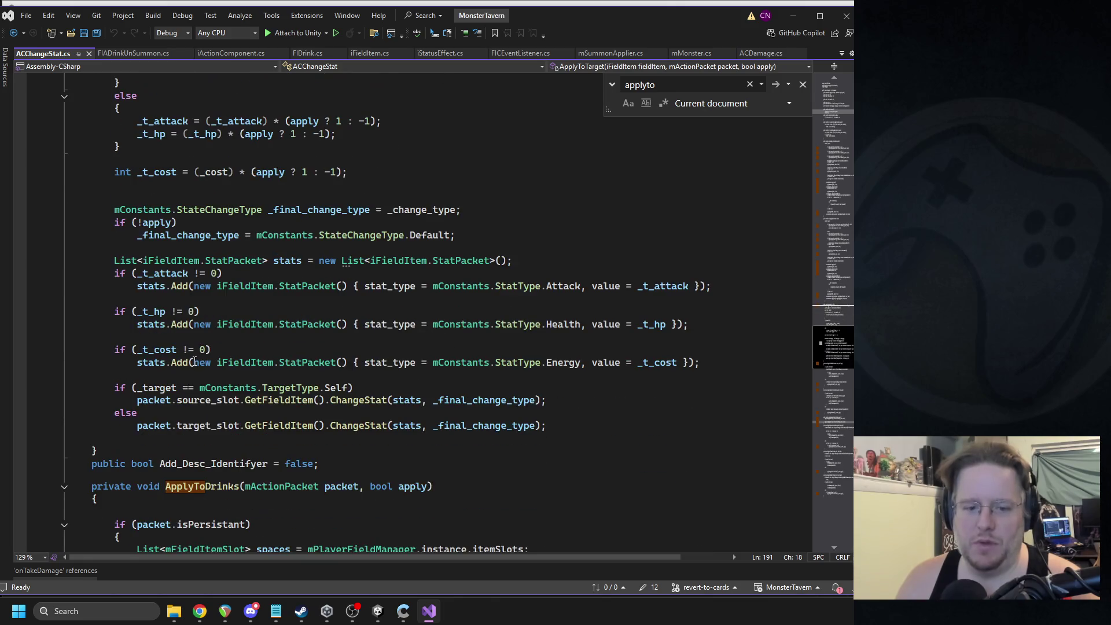
Step: Paste the copied VFX and damage-handling code below the target-slot ChangeStat line
click(570, 425)
key(Return)
key(Return)
key(Return)
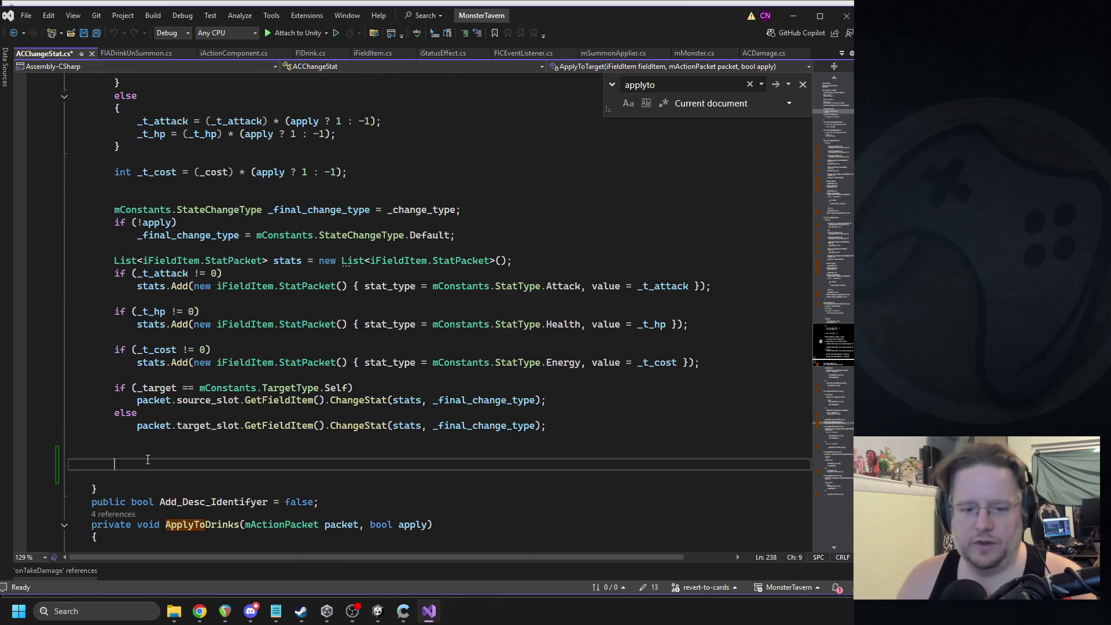
key(ctrl+v)
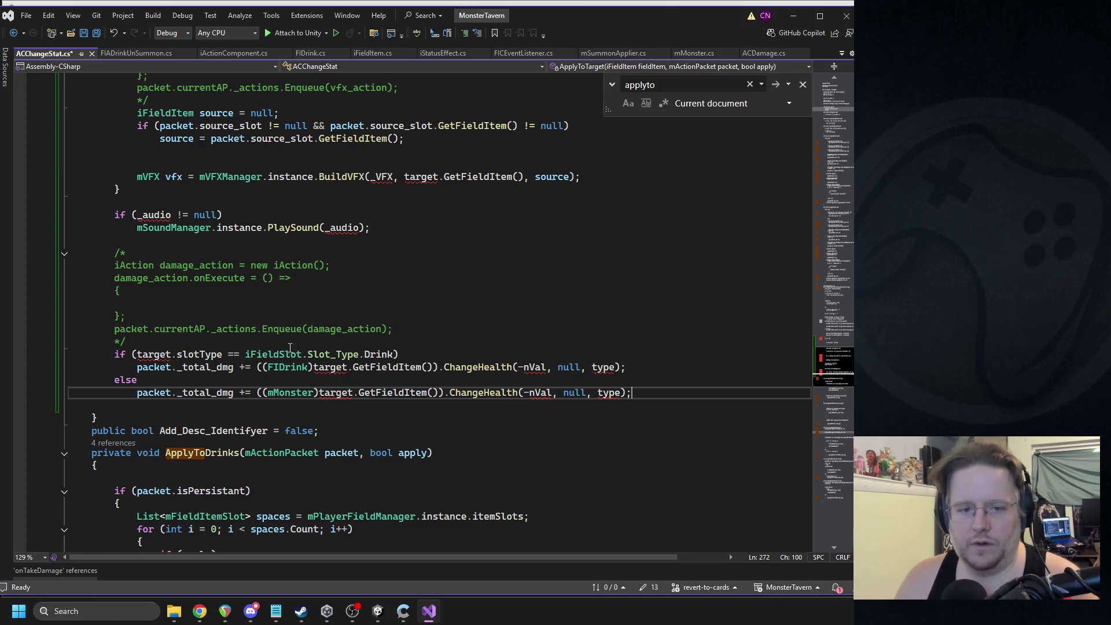
scroll(275, 280, up, 5)
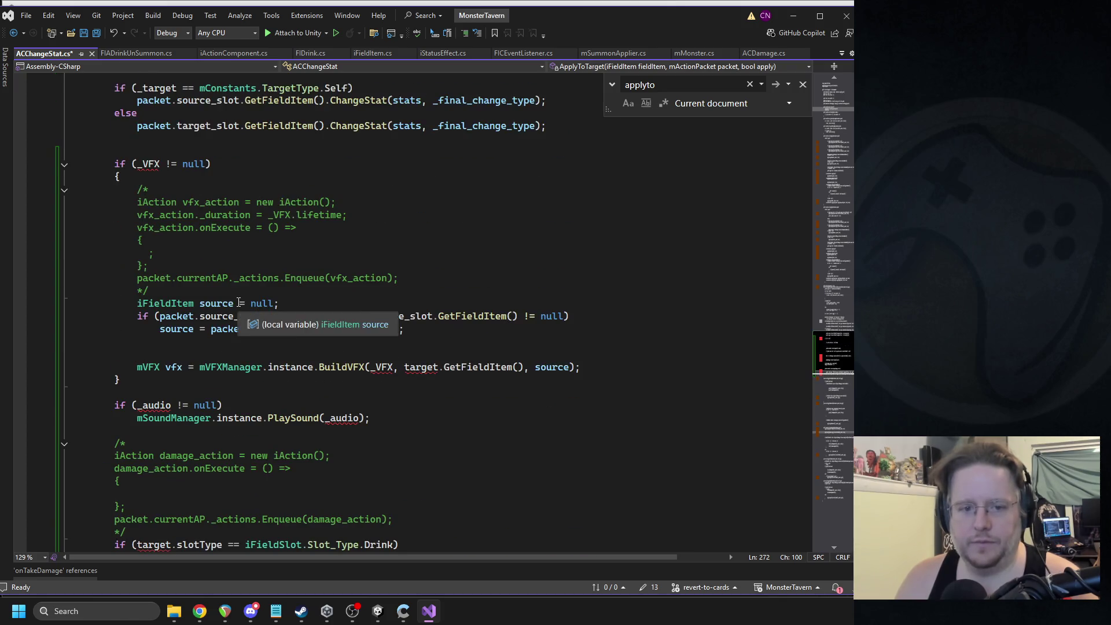
scroll(315, 353, up, 9)
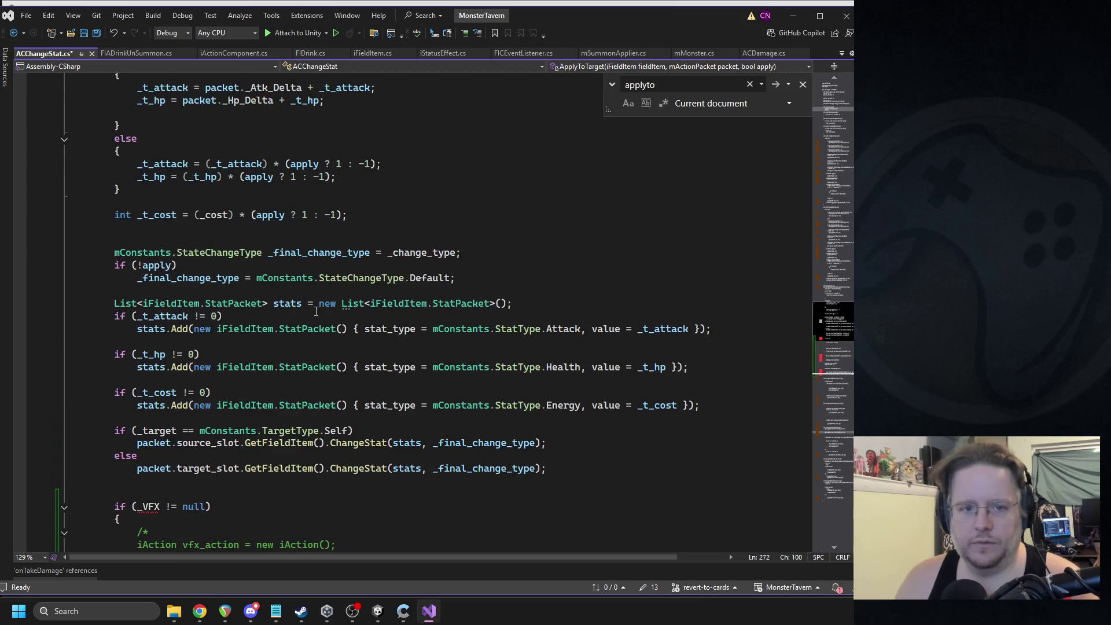
scroll(338, 329, down, 3)
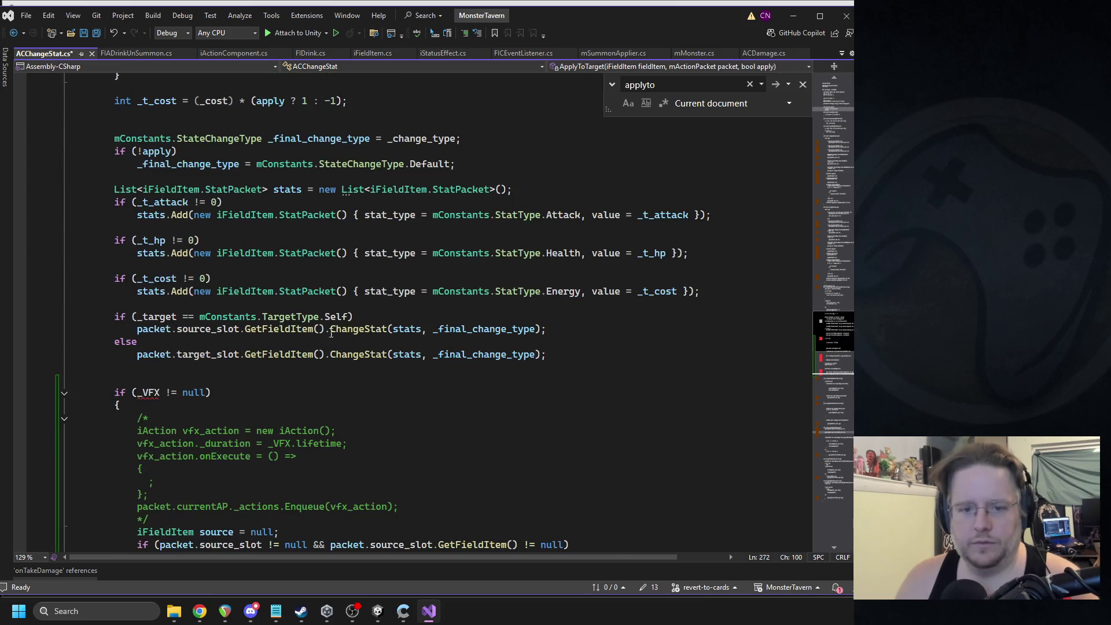
Step: Replace the target occurrences in the pasted slot checks with packet.target_slot
drag(137, 354, 240, 354)
key(ctrl+c)
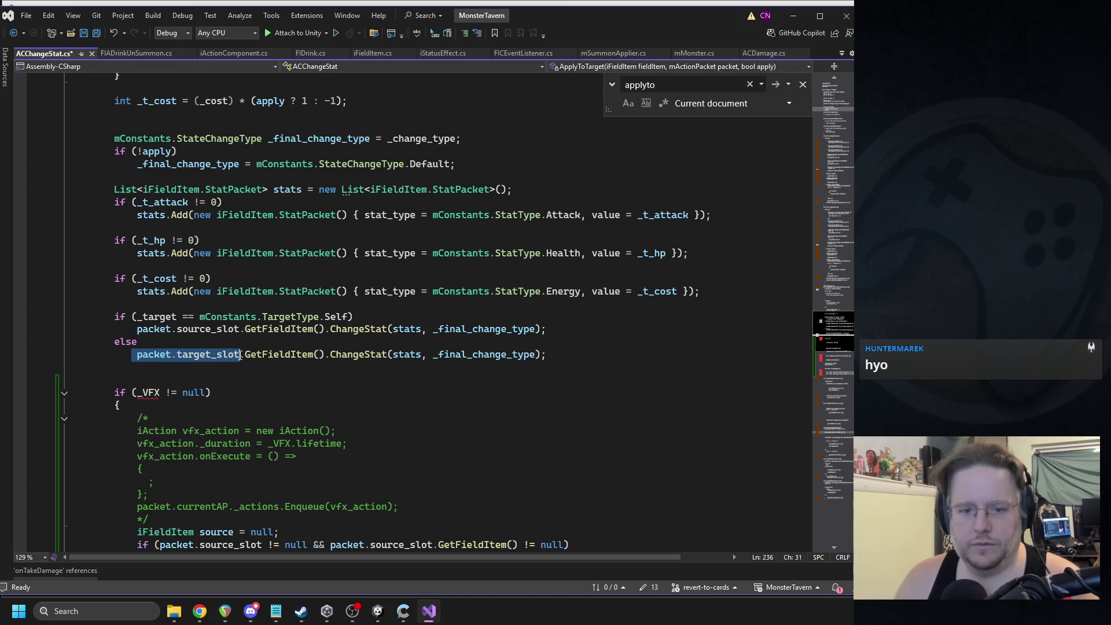
scroll(324, 319, down, 12)
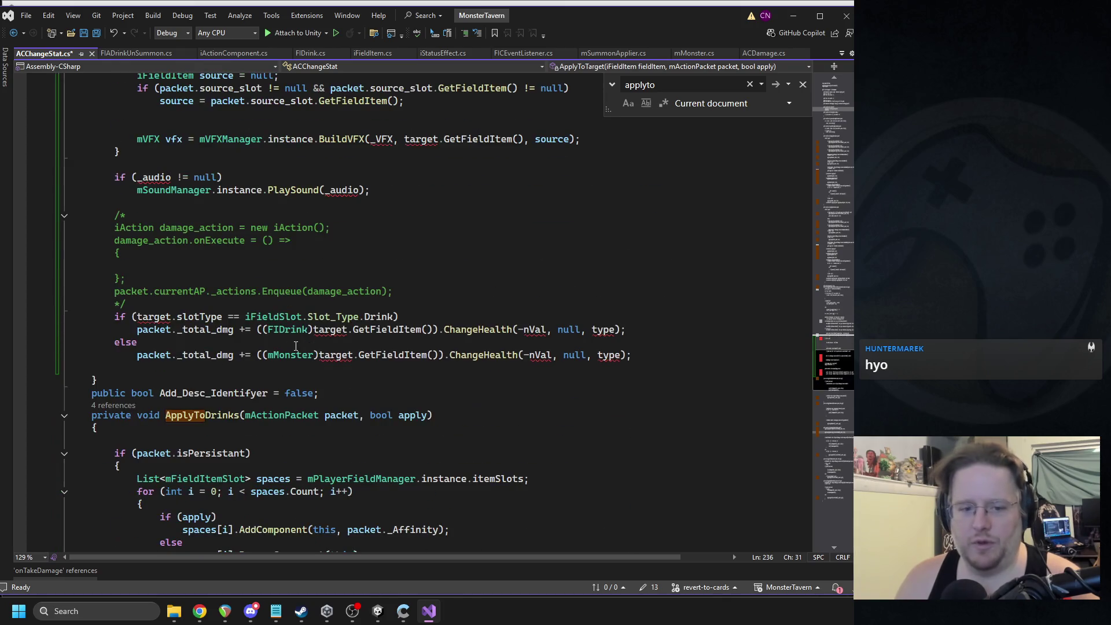
double_click(155, 318)
key(ctrl+v)
double_click(154, 177)
key(ctrl+v)
double_click(330, 329)
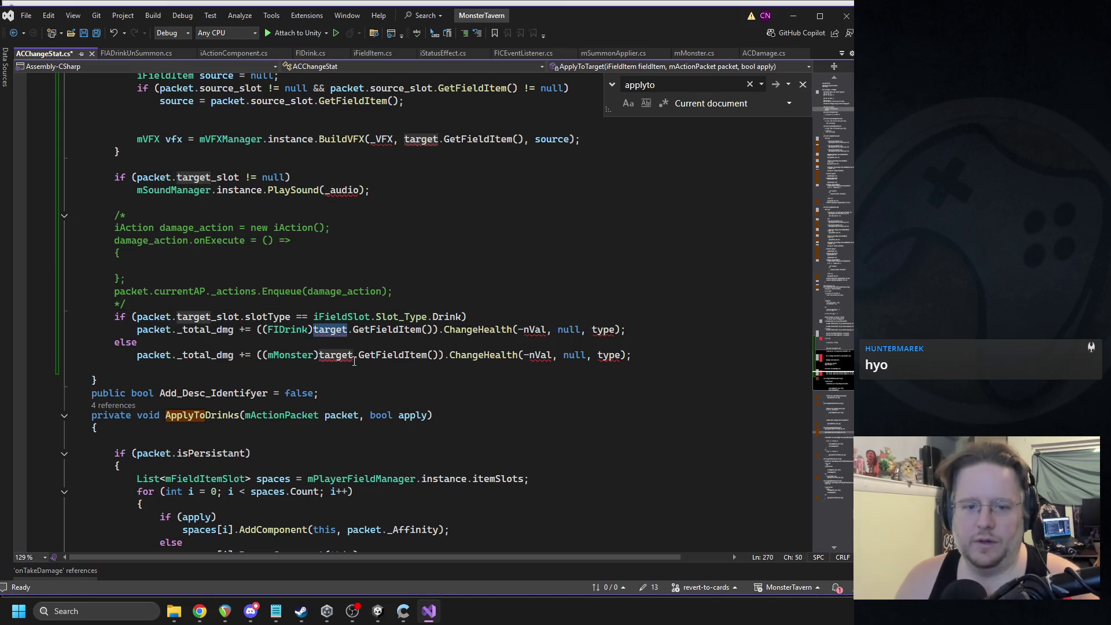
key(ctrl+v)
double_click(342, 355)
Step: Delete the leftover damage code and use packet.target_slot in the BuildVFX call
click(381, 213)
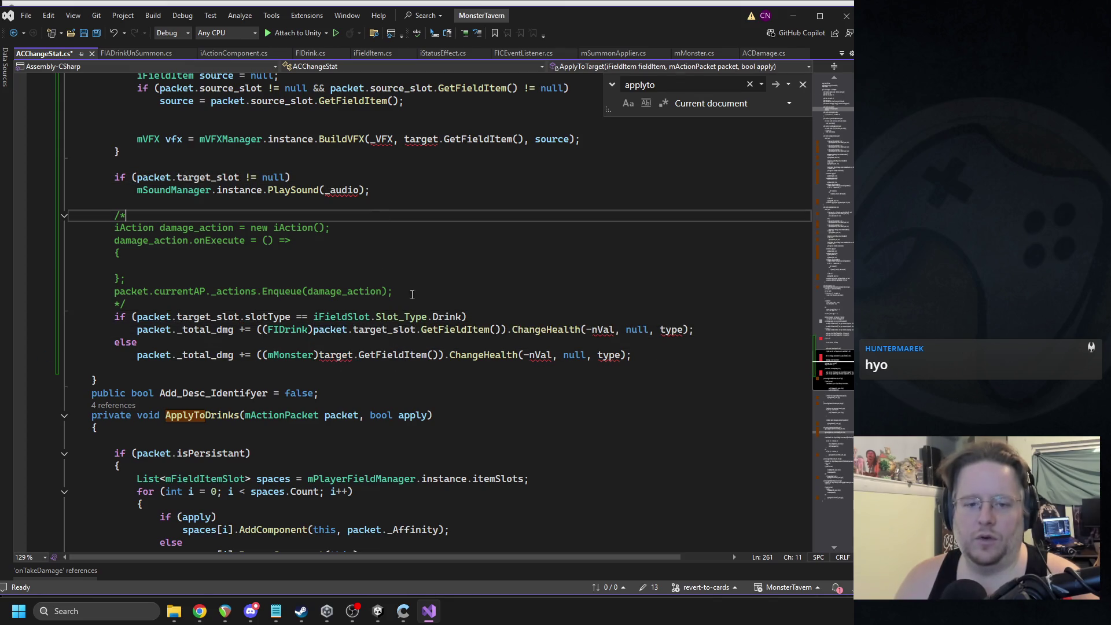
mouse_move(650, 354)
mouse_down()
mouse_move(63, 234)
mouse_move(42, 217)
mouse_up()
key(Delete)
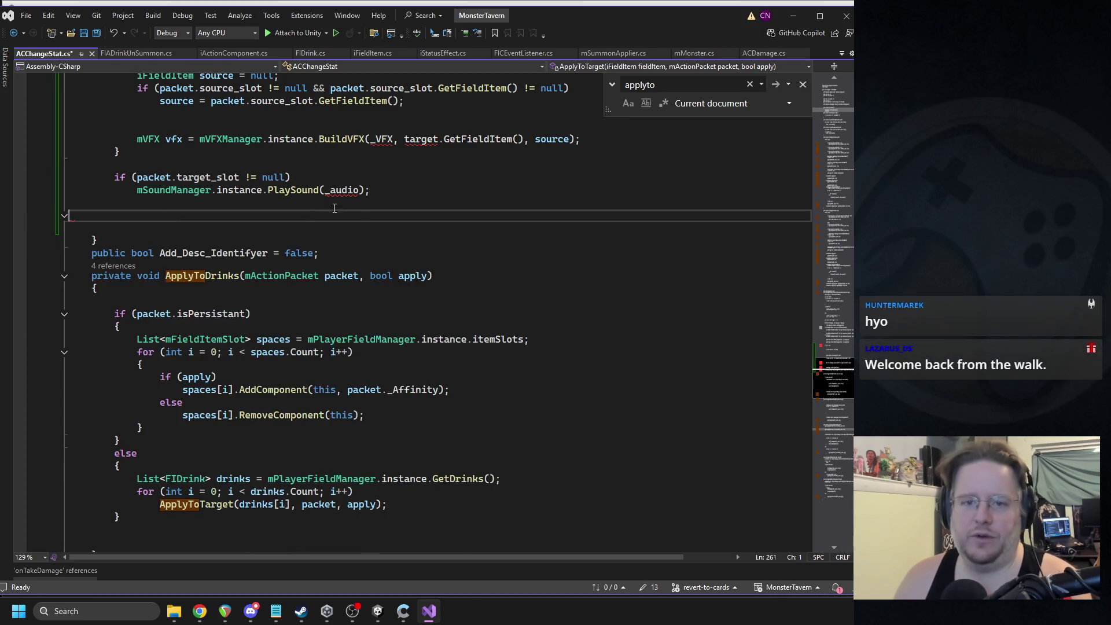
scroll(165, 173, up, 6)
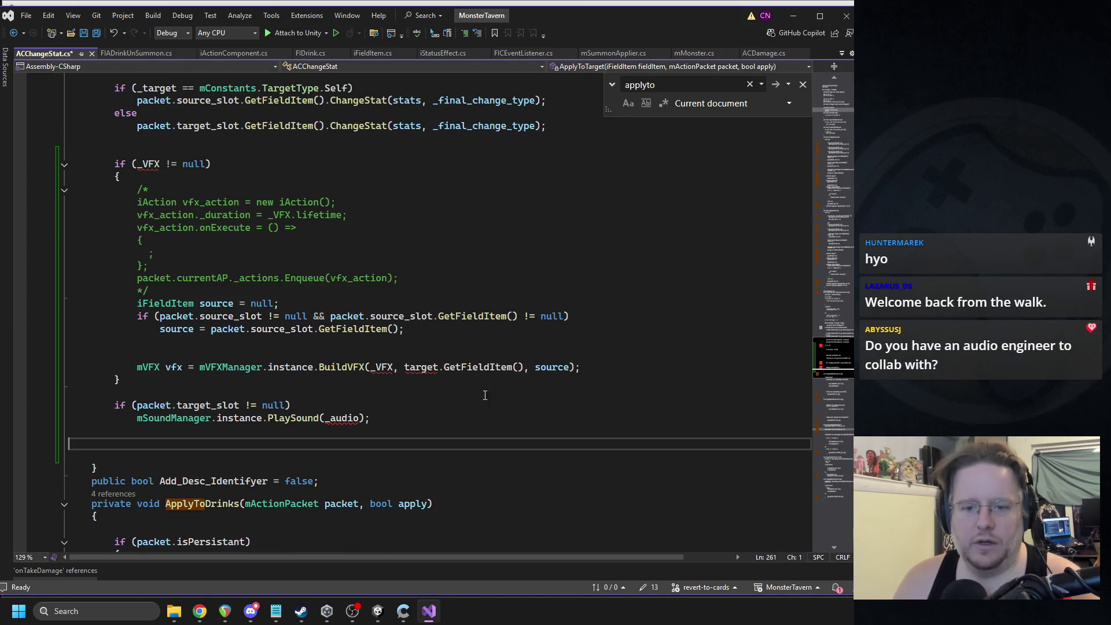
double_click(418, 368)
key(ctrl+v)
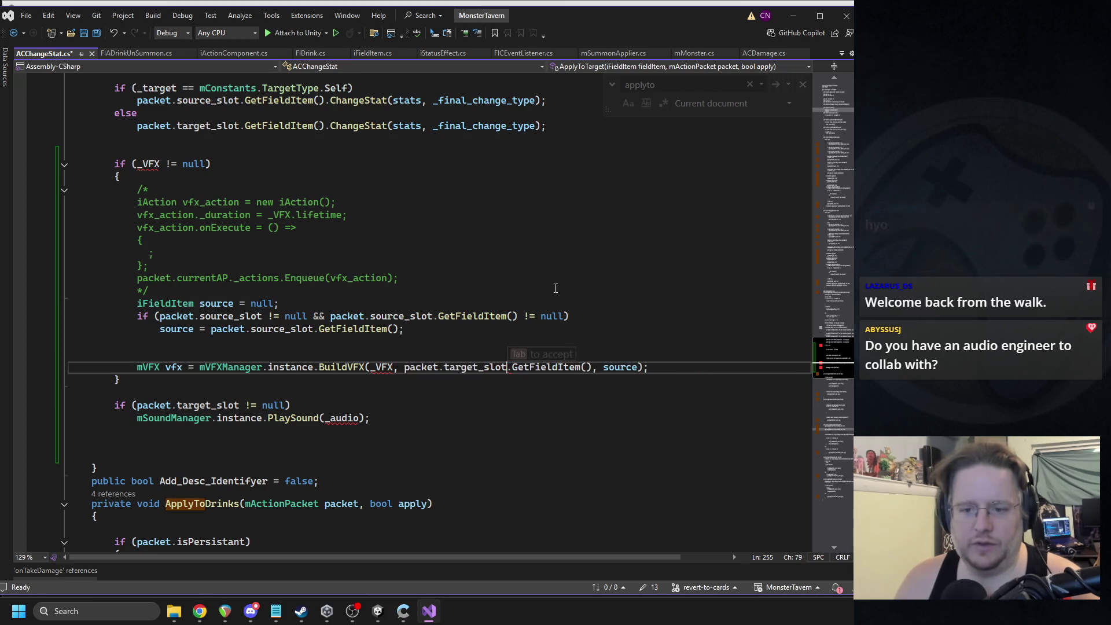
double_click(341, 418)
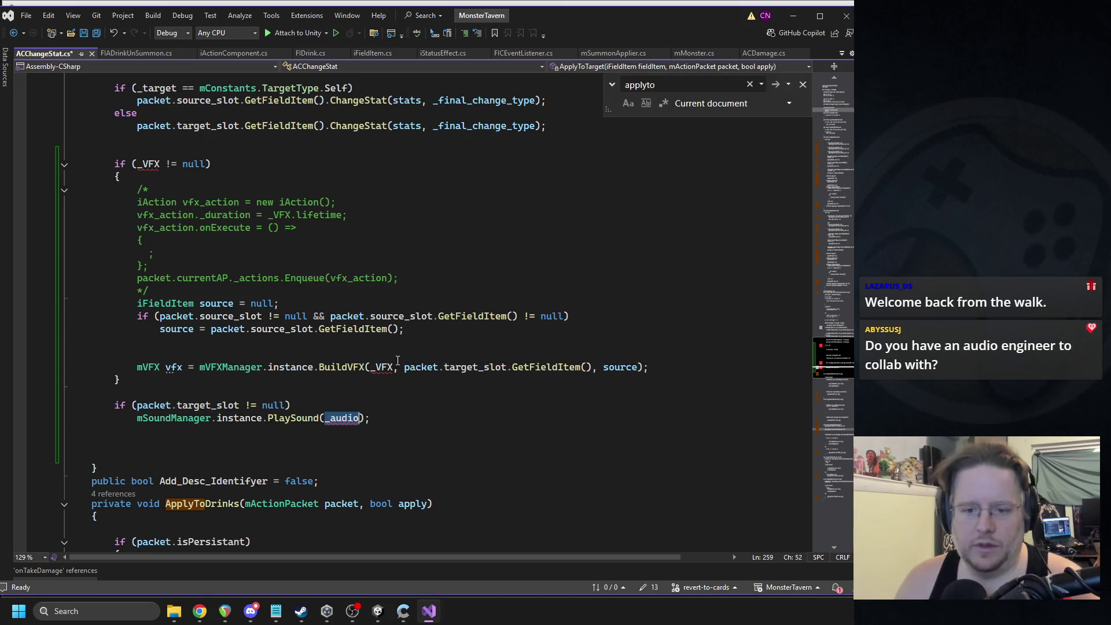
click(755, 54)
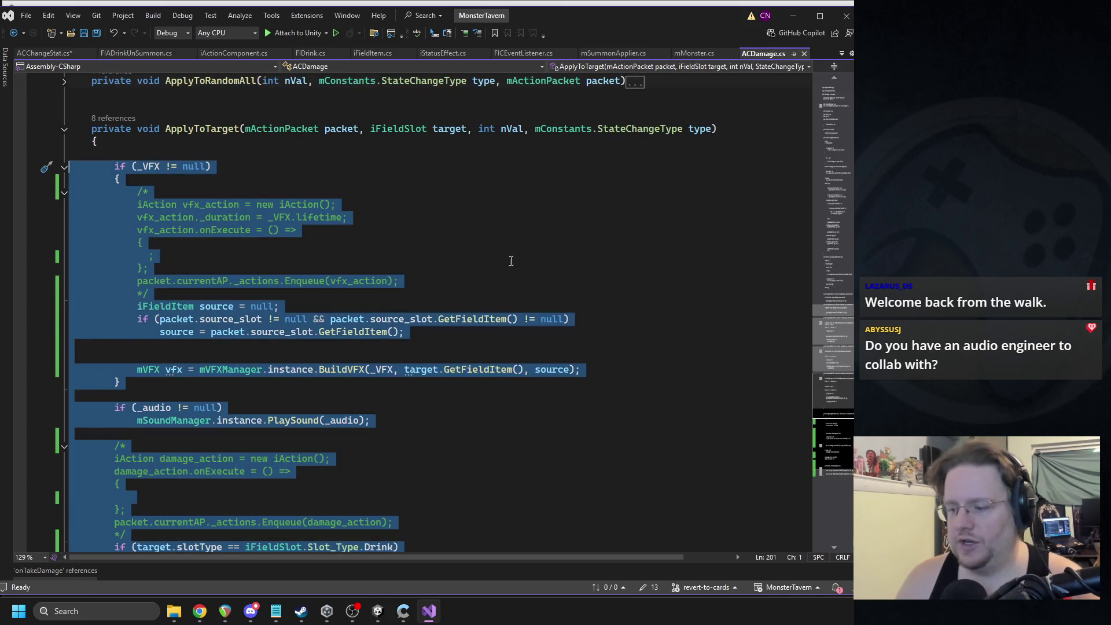
Step: Locate and select the _audio and _VFX field declarations in ACDamage.cs
click(453, 272)
double_click(154, 167)
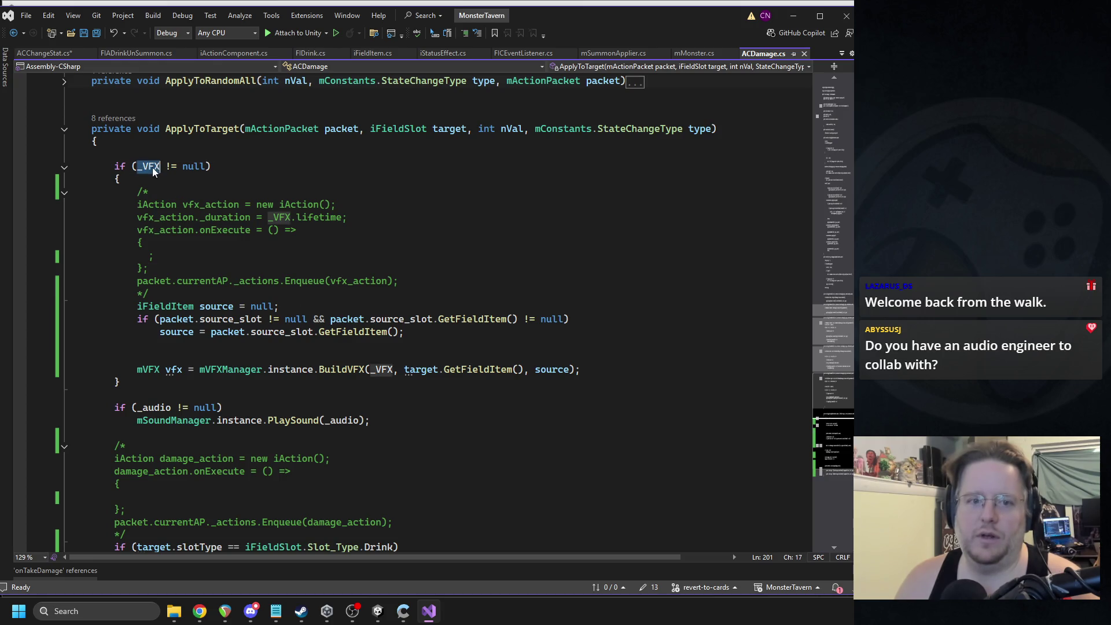
key(ctrl+f)
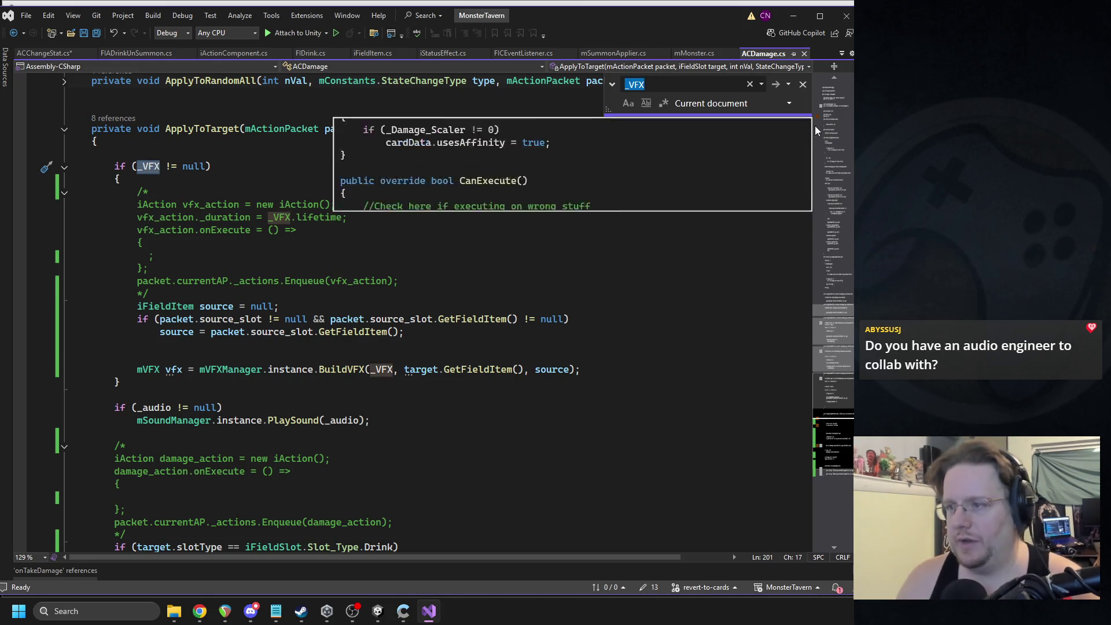
click(825, 115)
drag(202, 318, 74, 300)
key(ctrl+c)
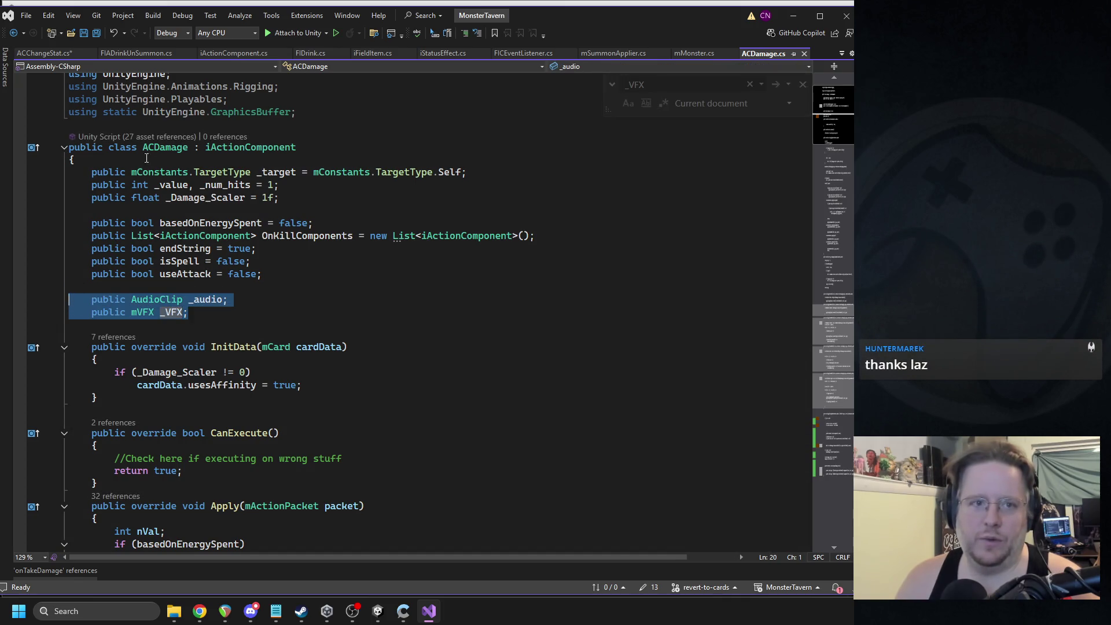
Step: Paste the _audio and _VFX fields below _change_type in ACChangeStat.cs and save
click(44, 53)
click(835, 91)
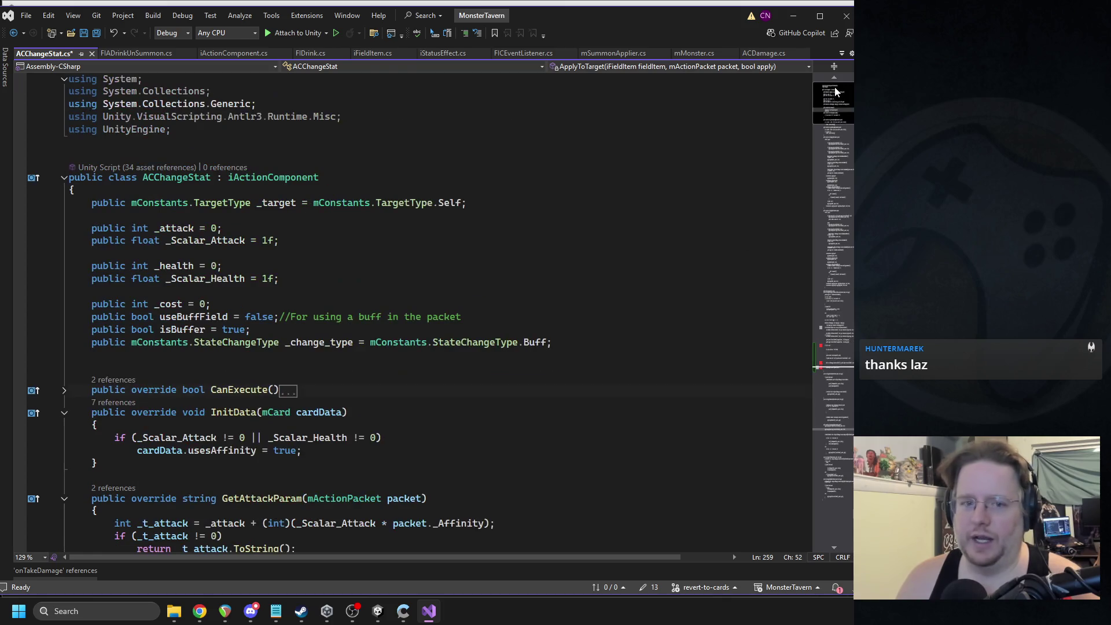
click(179, 354)
key(ctrl+v)
key(ctrl+s)
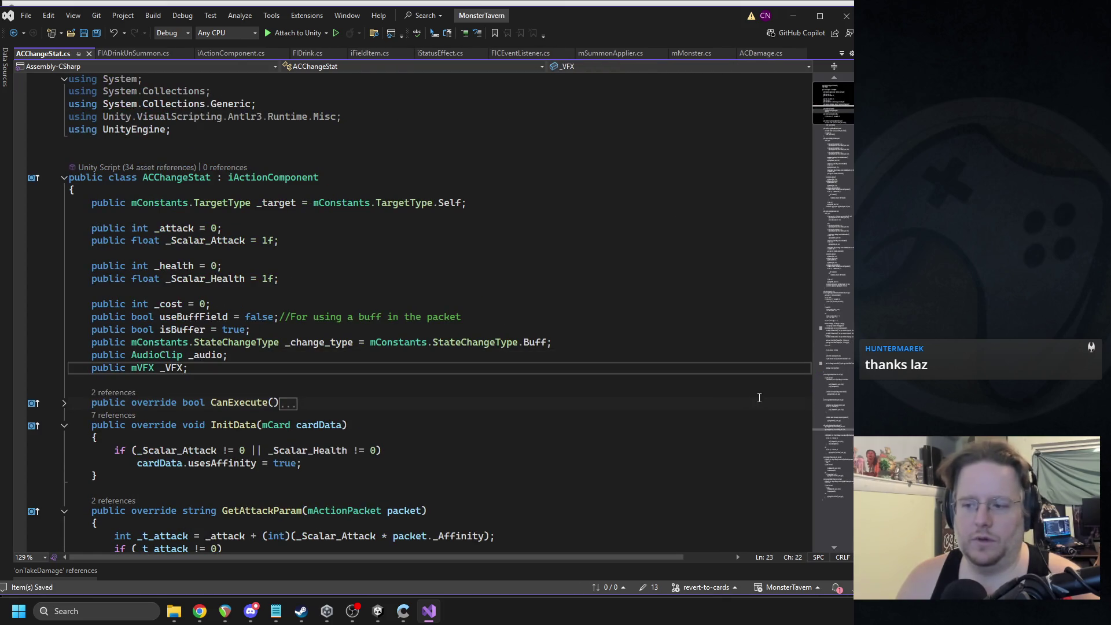
click(379, 612)
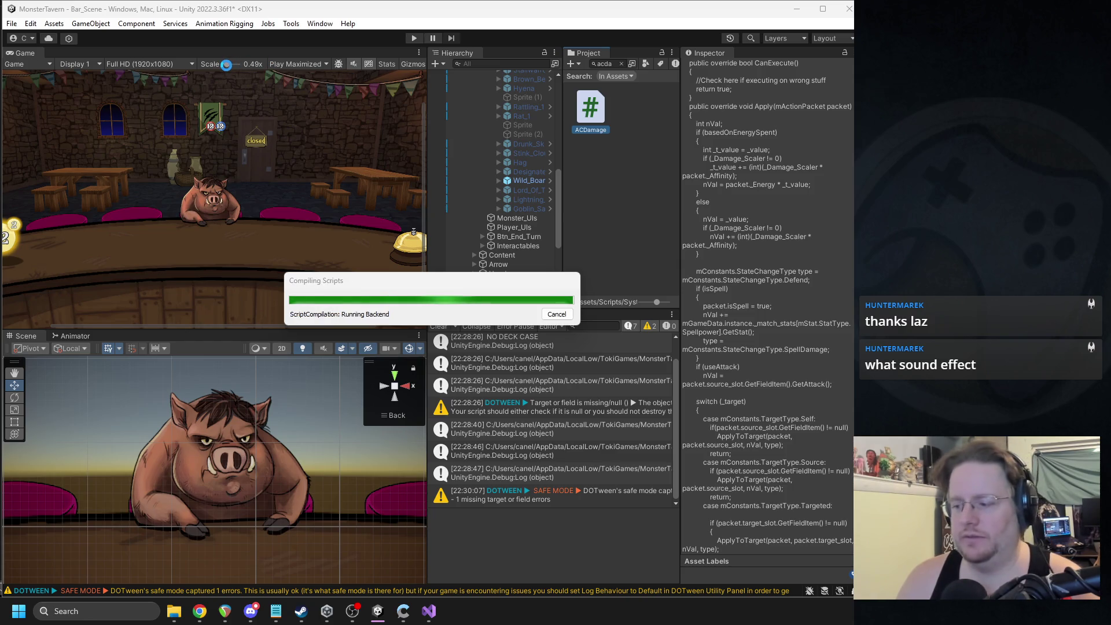
Step: Assign Boar_Puff to the VFX field of Wild_Boar's AC Change Stat component
drag(227, 65, 221, 65)
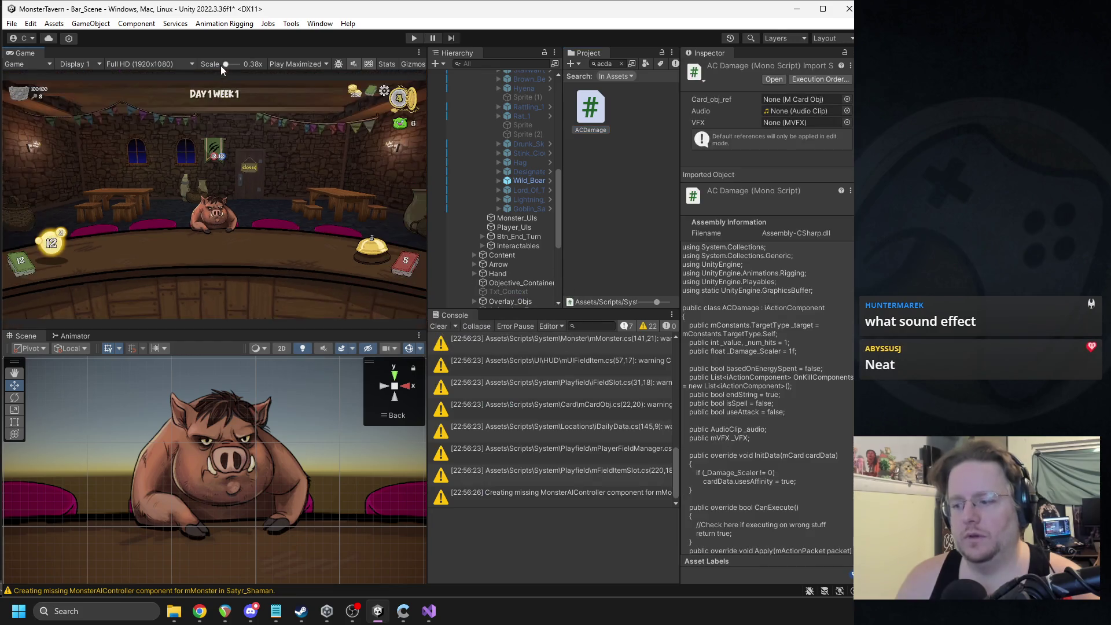
click(523, 180)
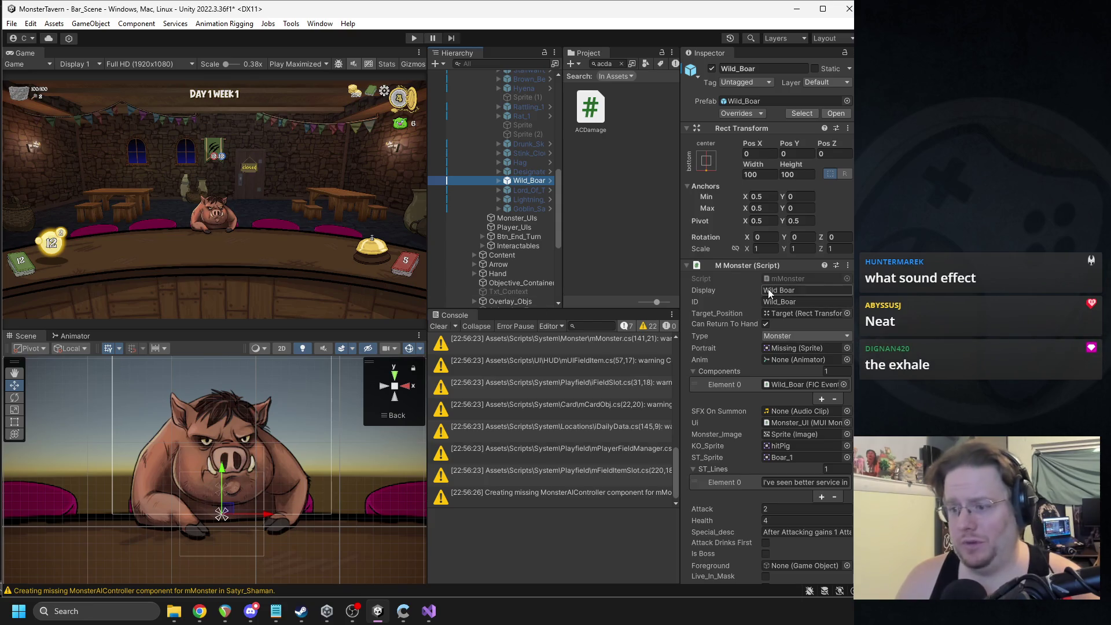
scroll(759, 291, down, 5)
scroll(760, 290, down, 6)
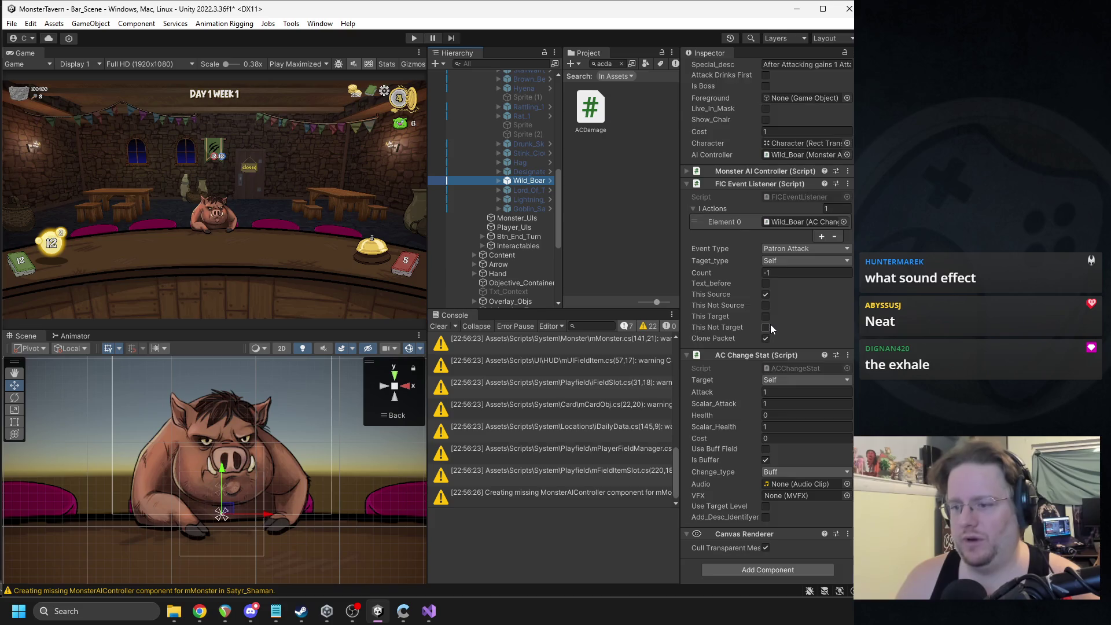
scroll(533, 236, down, 5)
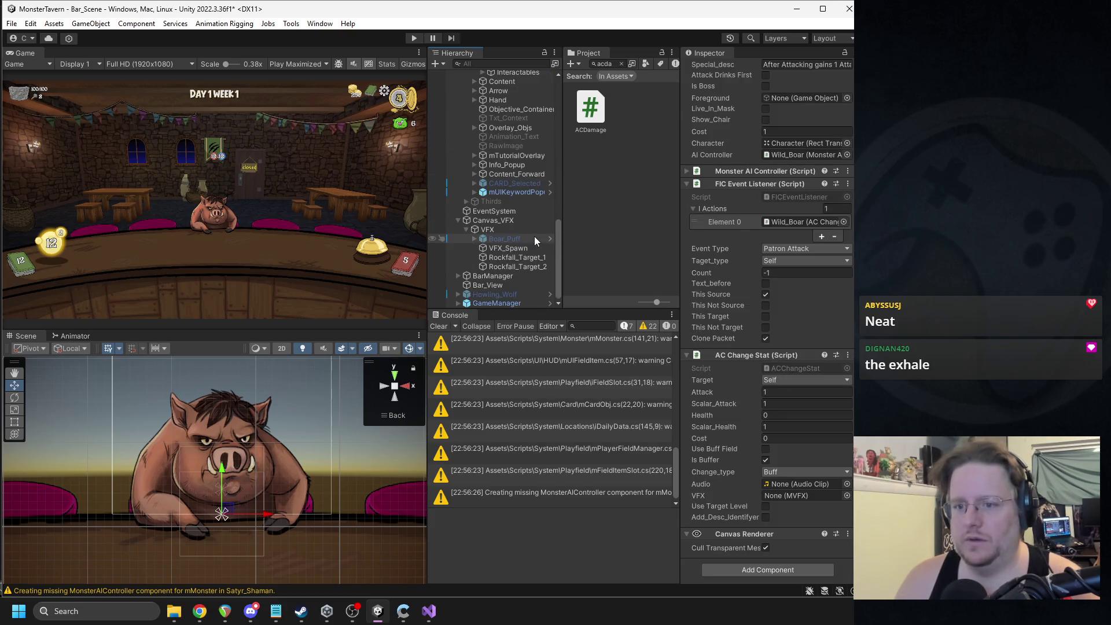
click(515, 239)
mouse_move(752, 106)
mouse_down()
mouse_move(541, 149)
mouse_move(516, 172)
mouse_move(517, 211)
mouse_up()
scroll(540, 149, up, 6)
scroll(794, 558, down, 6)
drag(794, 558, 798, 518)
mouse_move(793, 455)
mouse_down()
mouse_move(790, 278)
mouse_move(814, 573)
mouse_move(798, 481)
mouse_move(772, 497)
mouse_up()
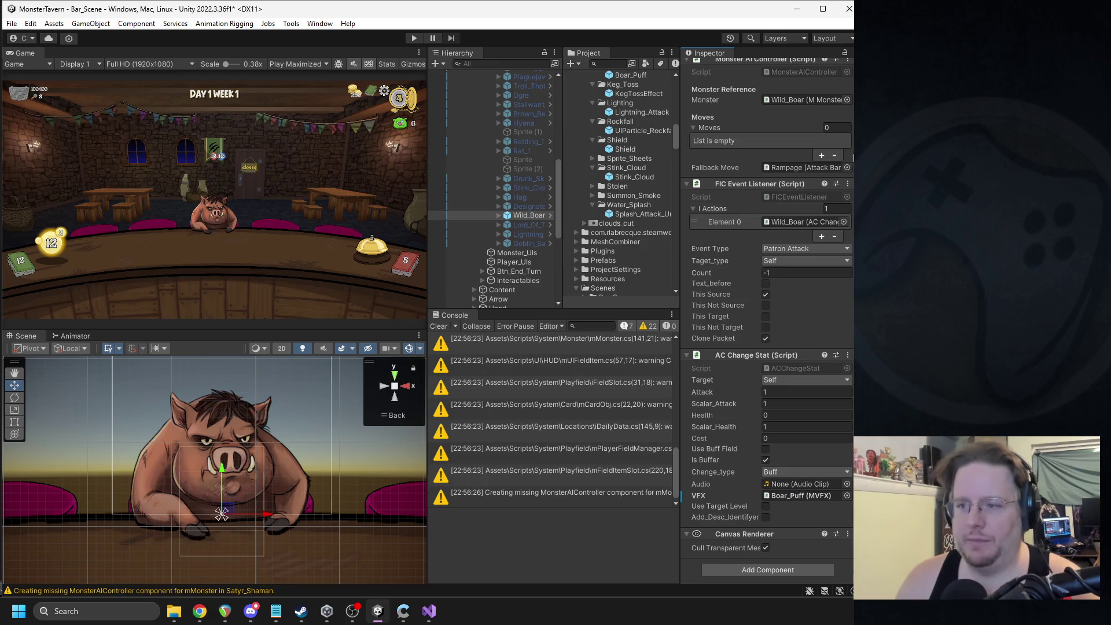
Step: Review Wild_Boar's prefab overrides and deactivate Wild_Boar
scroll(772, 150, up, 15)
click(734, 114)
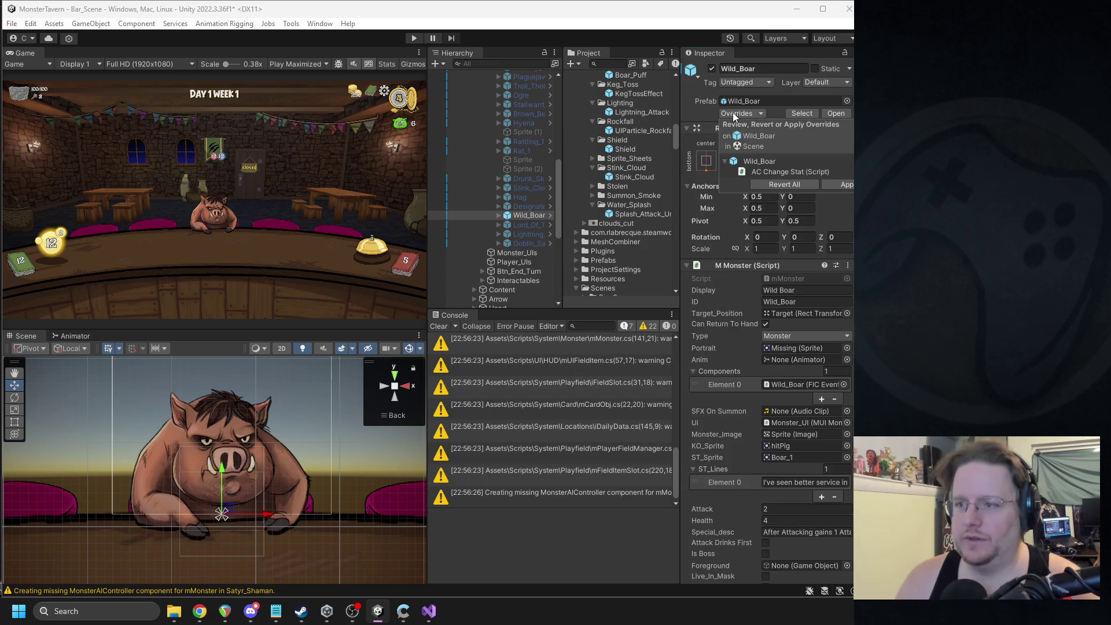
click(796, 195)
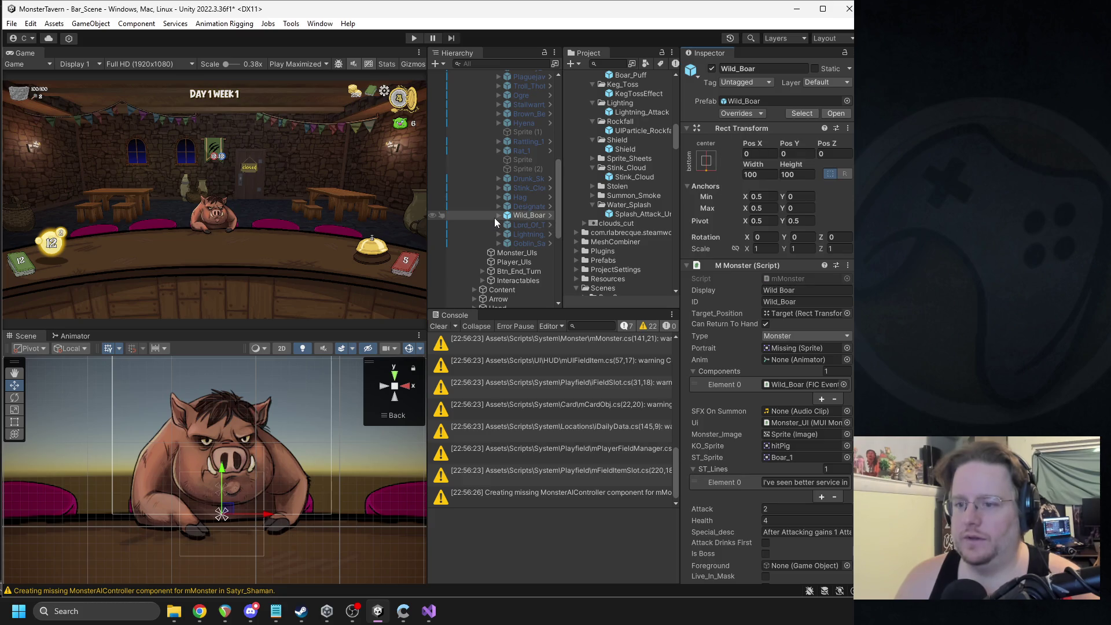
click(712, 69)
Step: In Prefab Mode, set the Boar_Puff root's MVFX Lifetime to 0.7, then exit Prefab Mode
click(631, 75)
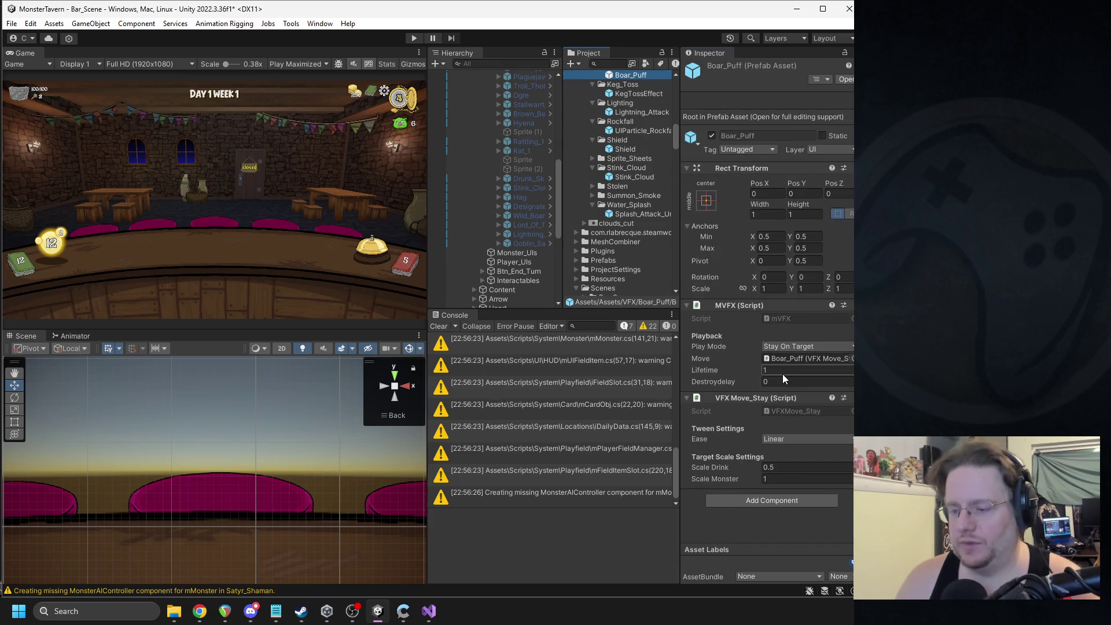
click(843, 81)
click(519, 101)
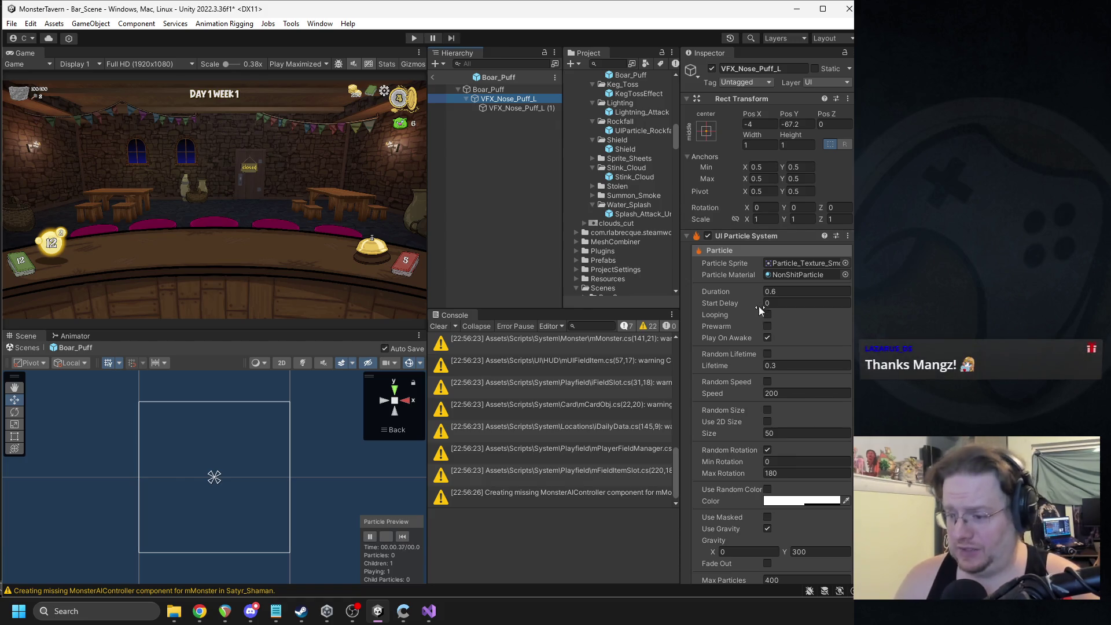
scroll(757, 304, down, 5)
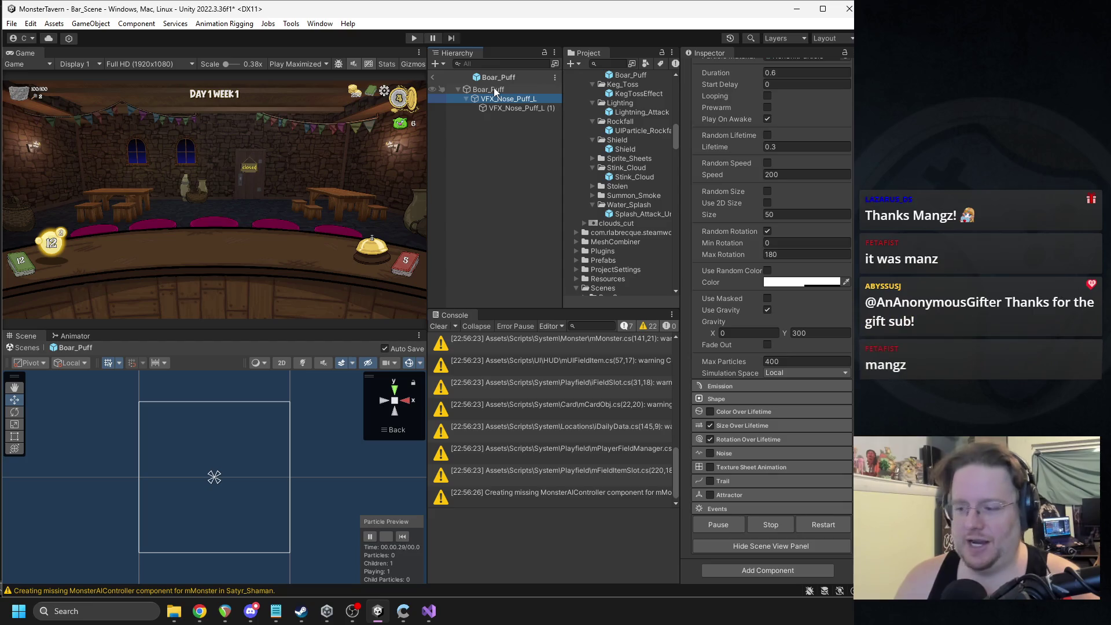
scroll(763, 401, up, 8)
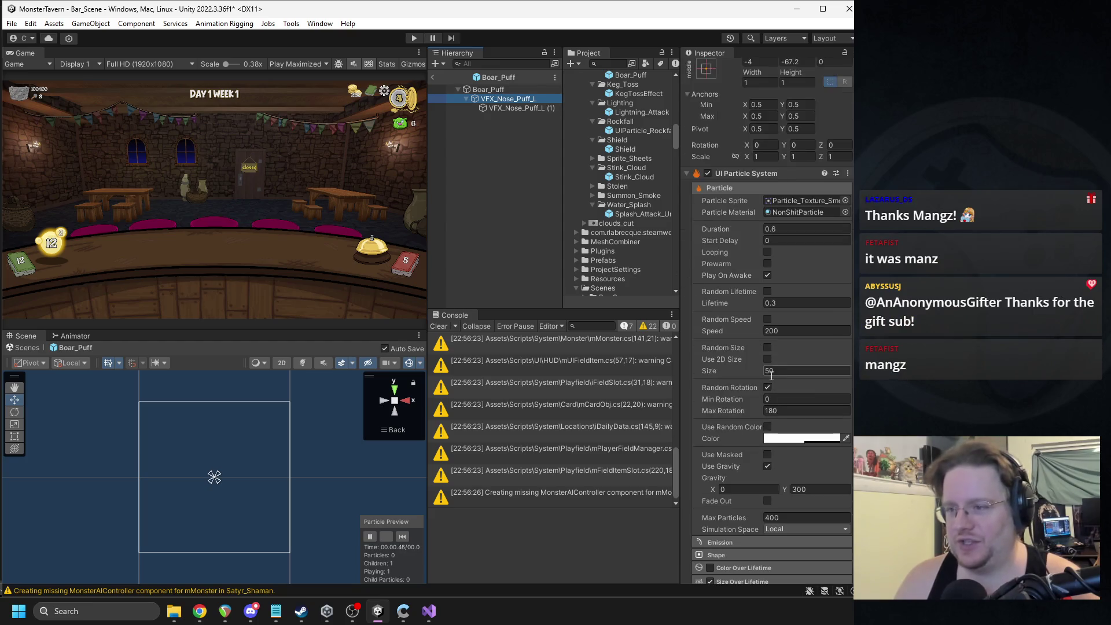
key(Up)
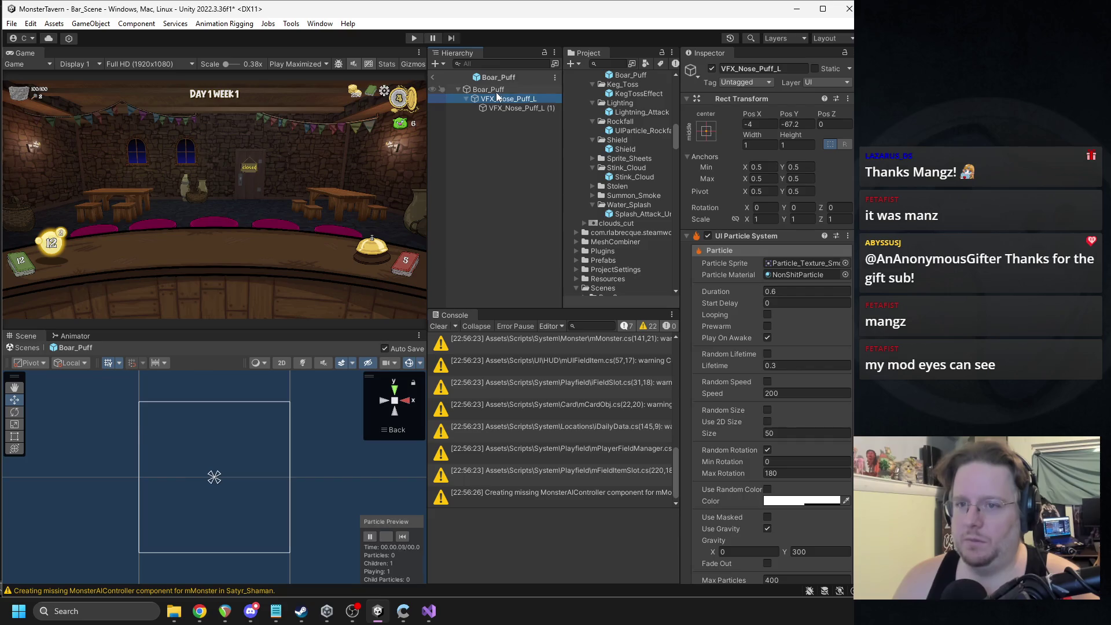
click(785, 300)
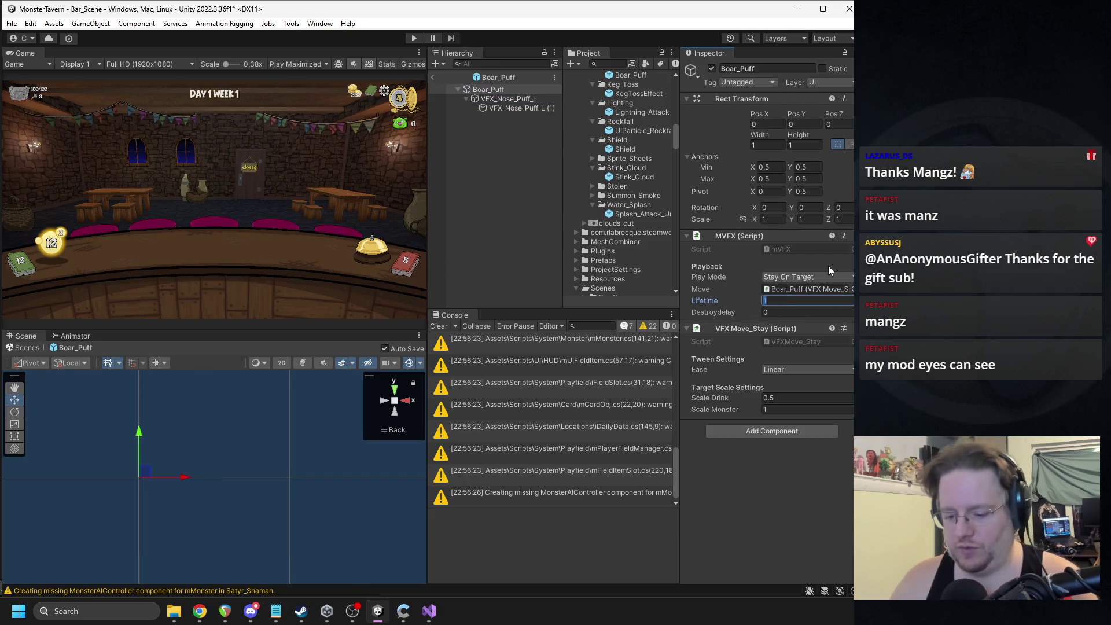
text(7)
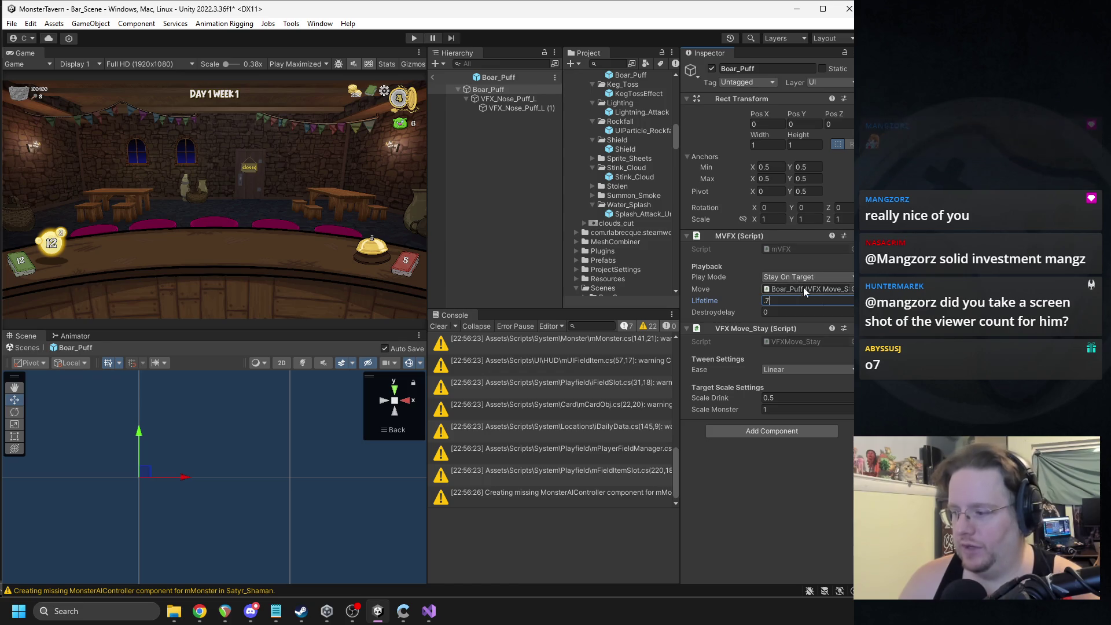
click(435, 78)
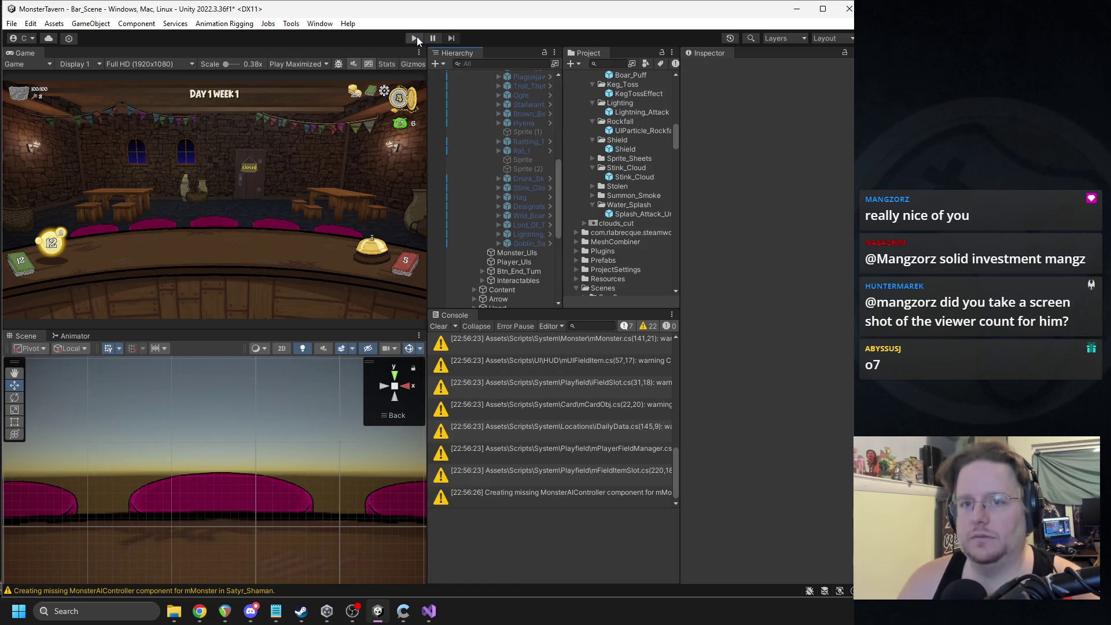
Step: Run Play mode, place Tuskwater and Goblin's Fermented Socks cards, ring the bell three times, then stop
click(417, 37)
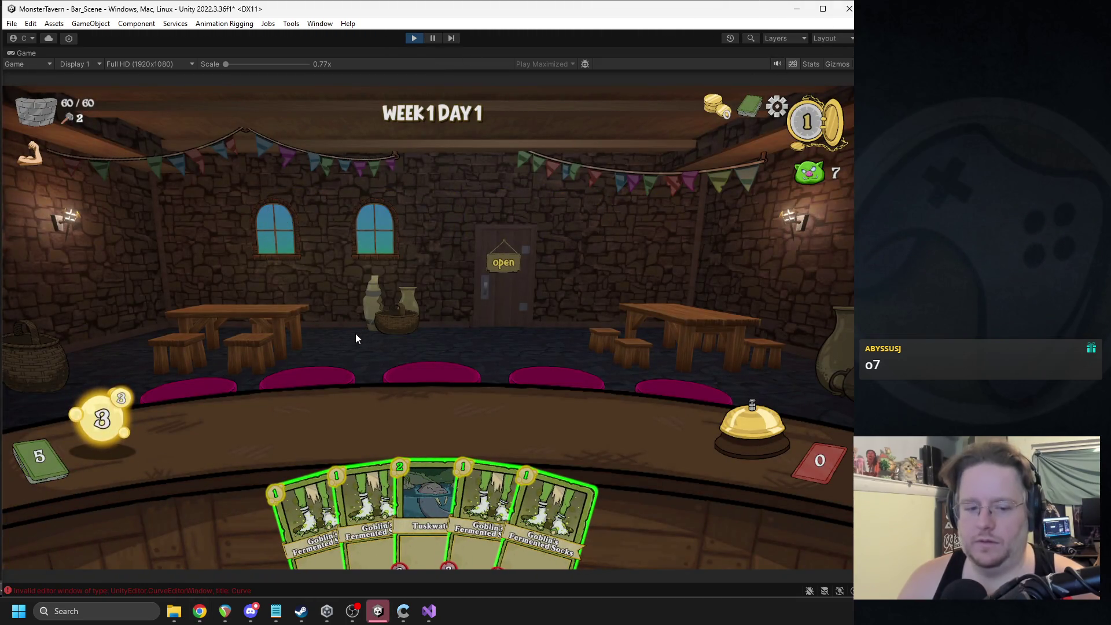
drag(401, 484, 263, 425)
drag(307, 509, 351, 440)
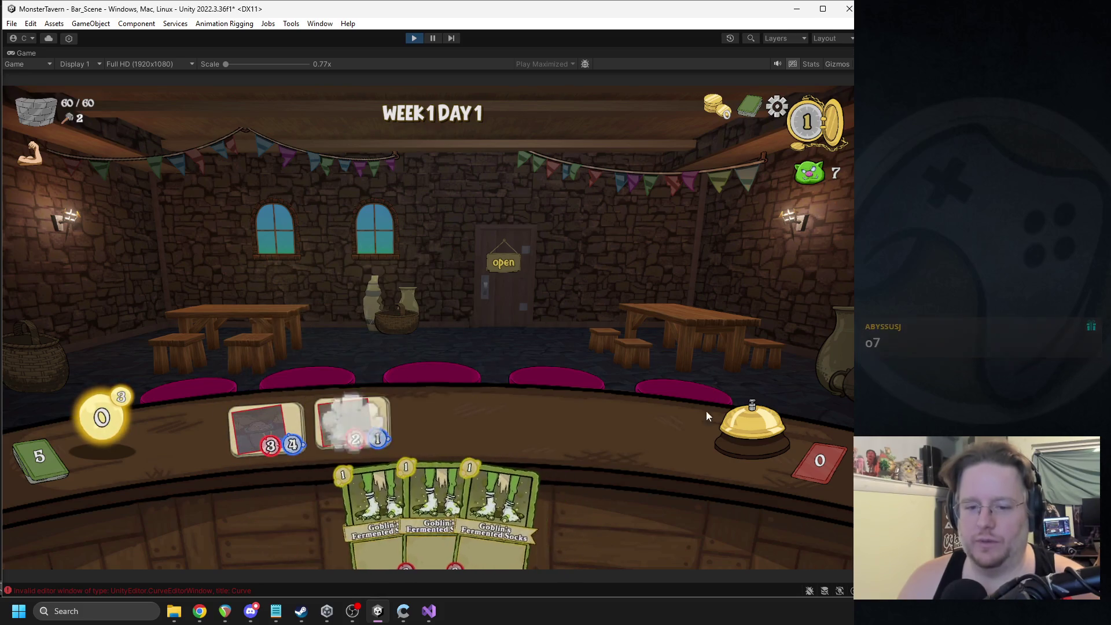
click(765, 420)
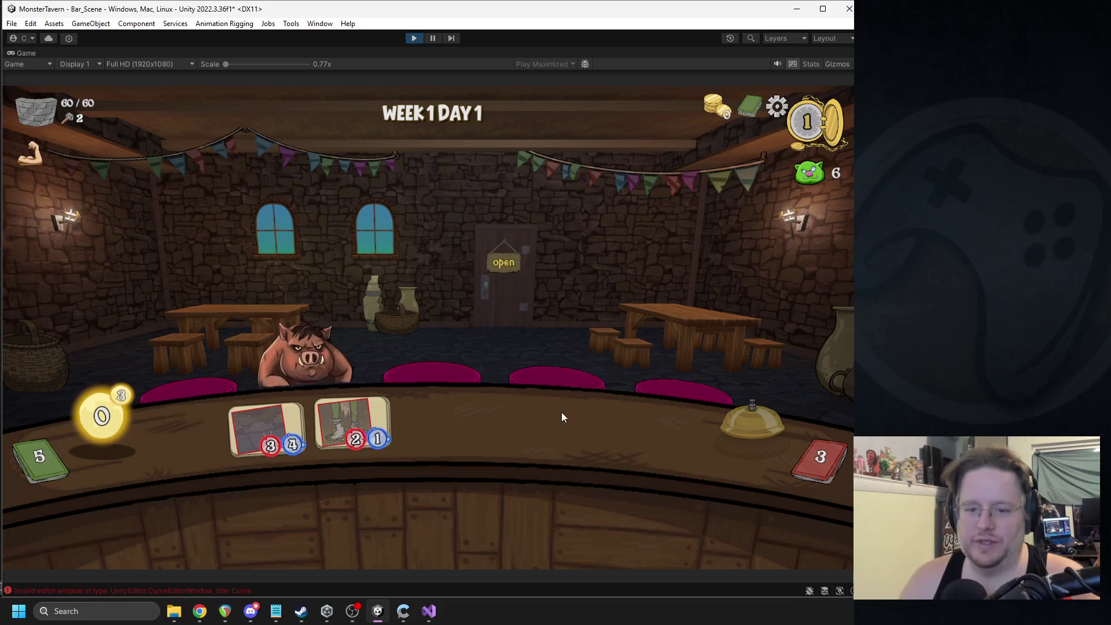
mouse_move(320, 236)
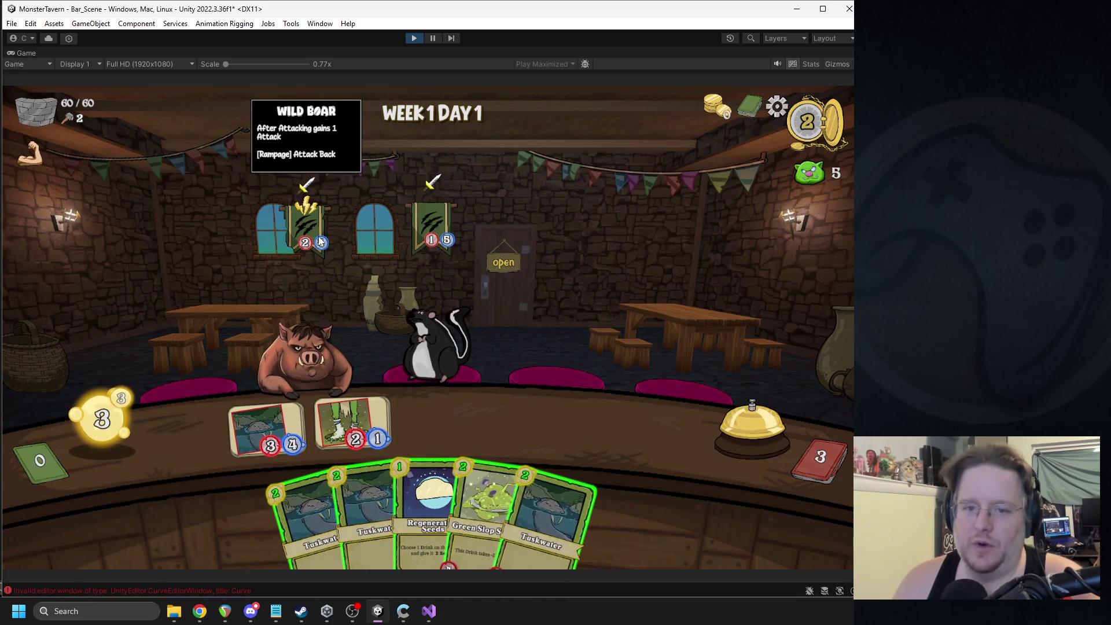
click(715, 423)
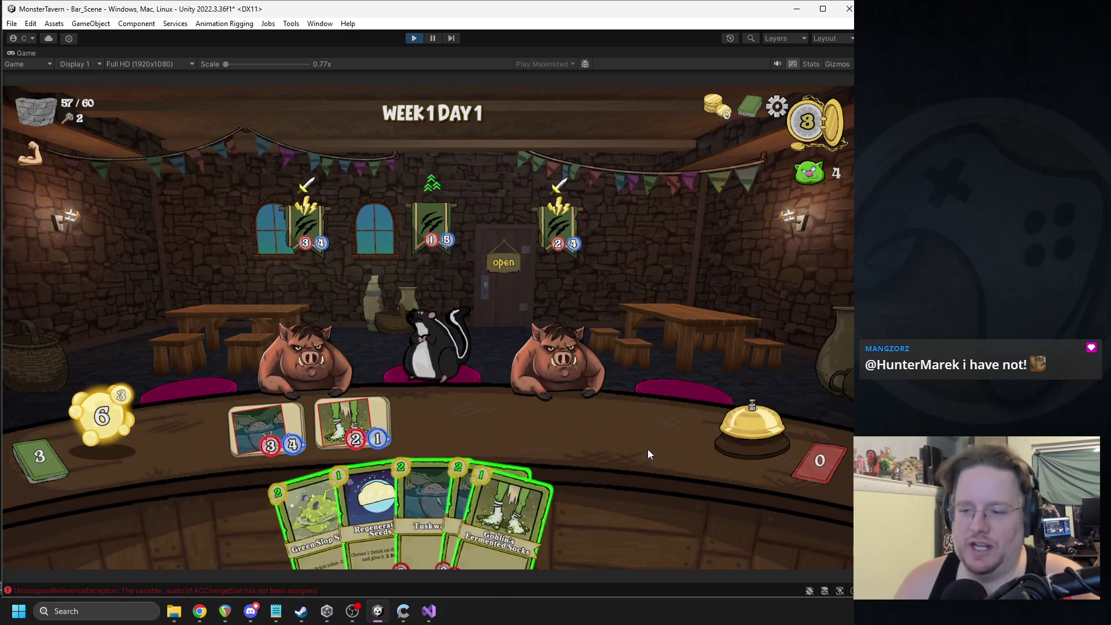
click(730, 440)
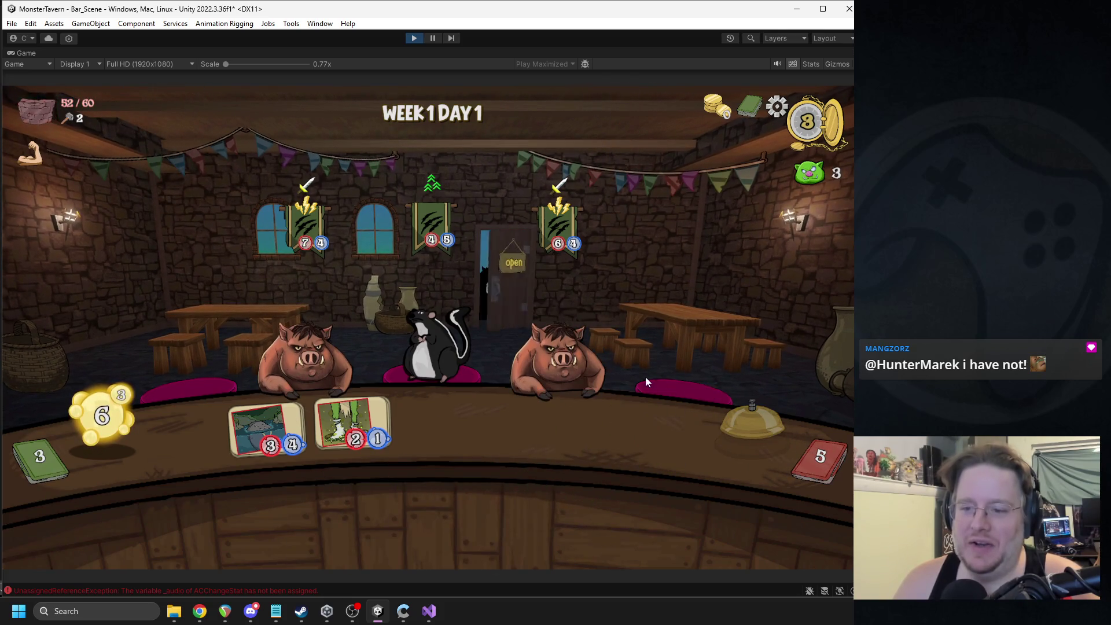
click(414, 38)
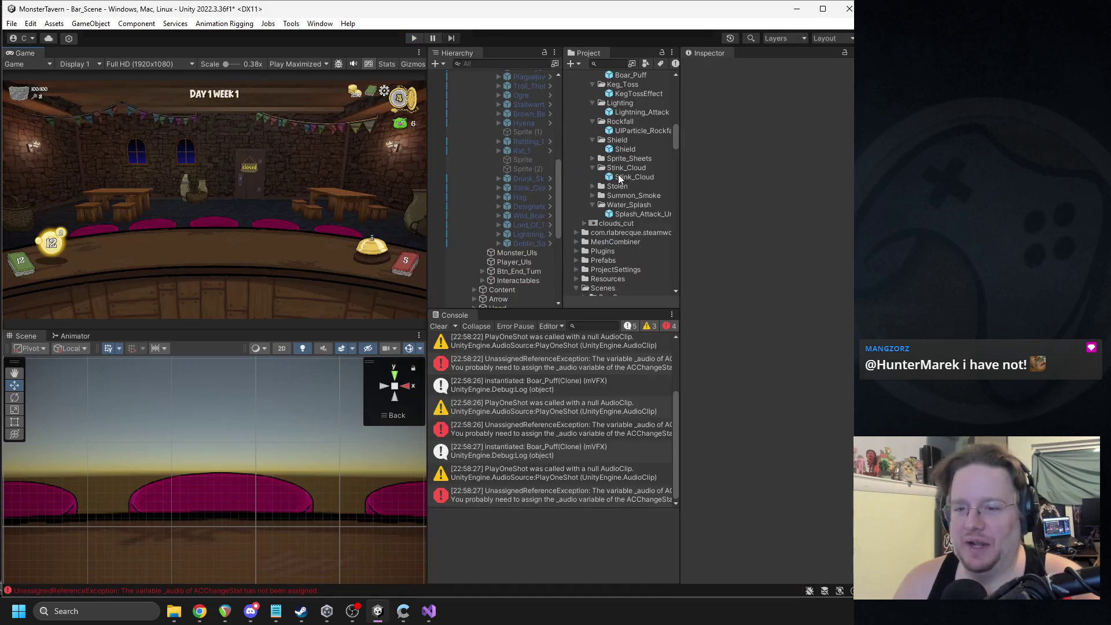
Step: Place Boar_Puff beside Wild_Boar, set its X position to 0, and enable it
scroll(536, 228, up, 5)
scroll(531, 211, down, 2)
drag(428, 191, 391, 191)
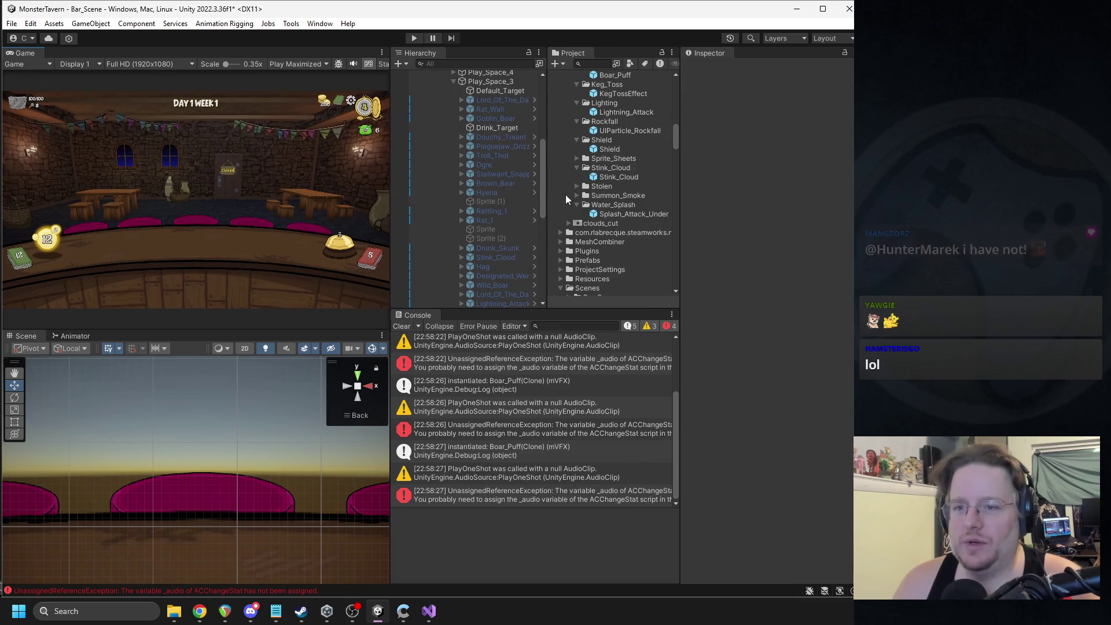
mouse_move(547, 199)
mouse_down()
mouse_move(597, 203)
mouse_move(574, 214)
mouse_up()
scroll(519, 231, down, 3)
click(492, 215)
scroll(531, 192, down, 7)
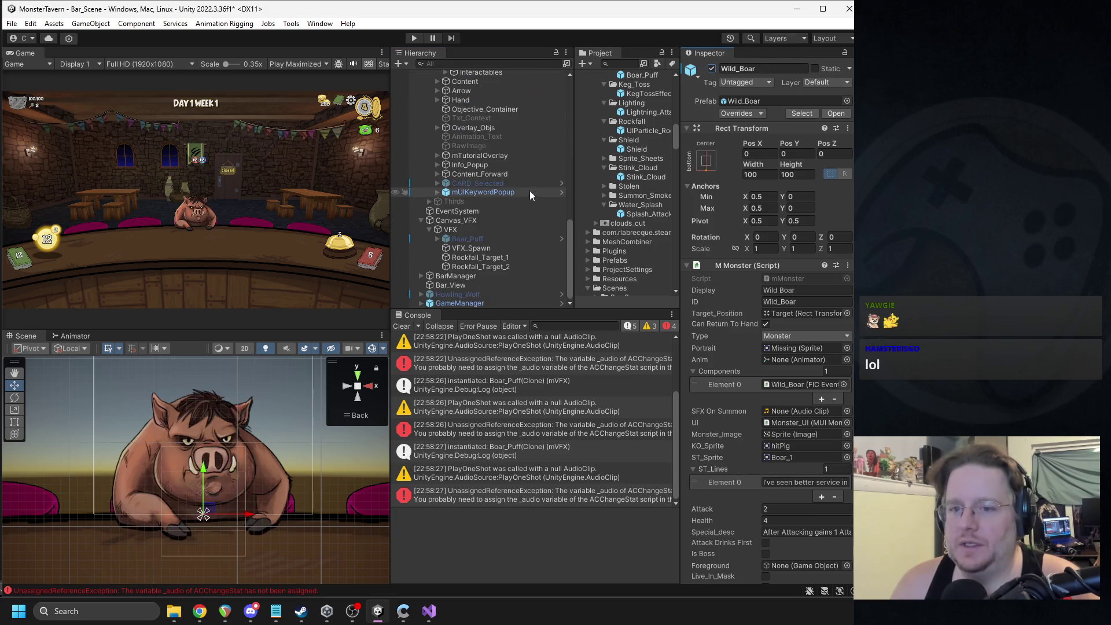
mouse_move(487, 240)
mouse_down()
mouse_move(498, 82)
mouse_move(487, 134)
mouse_up()
click(761, 154)
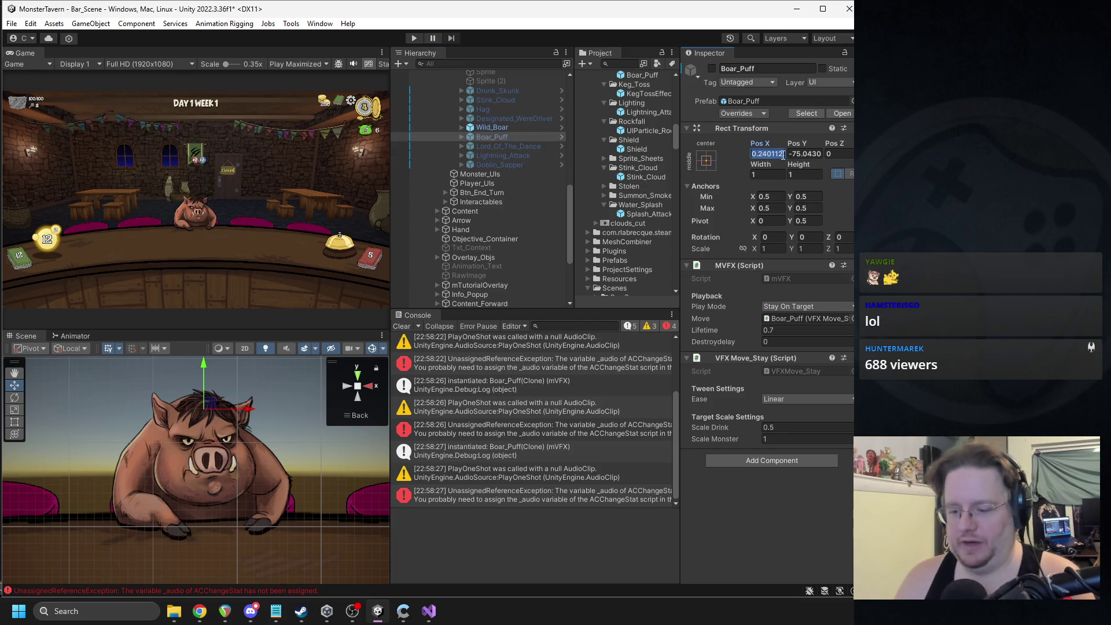
text(0)
click(711, 69)
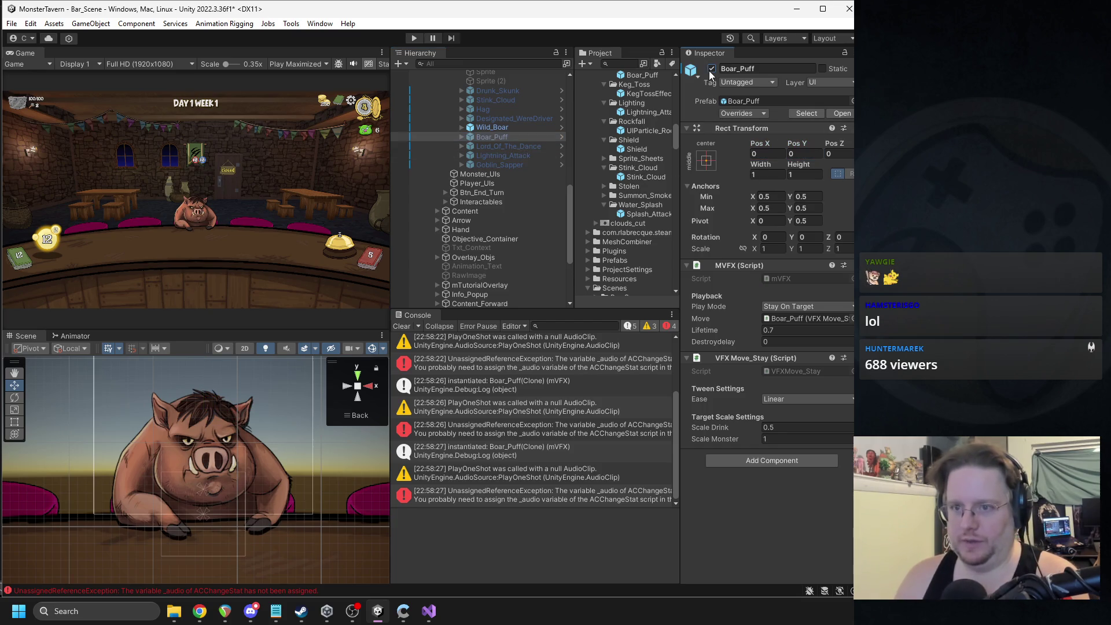
Step: Lower the mirrored and left nose puffs onto the boar's nostrils with the move gizmo
click(462, 137)
click(470, 145)
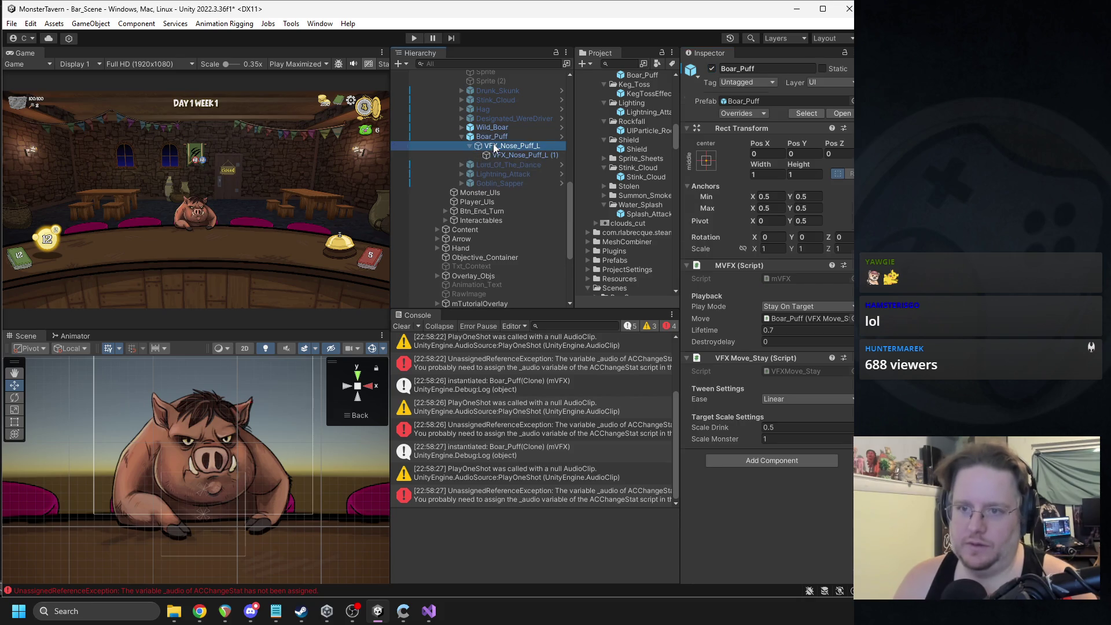
click(493, 145)
click(489, 139)
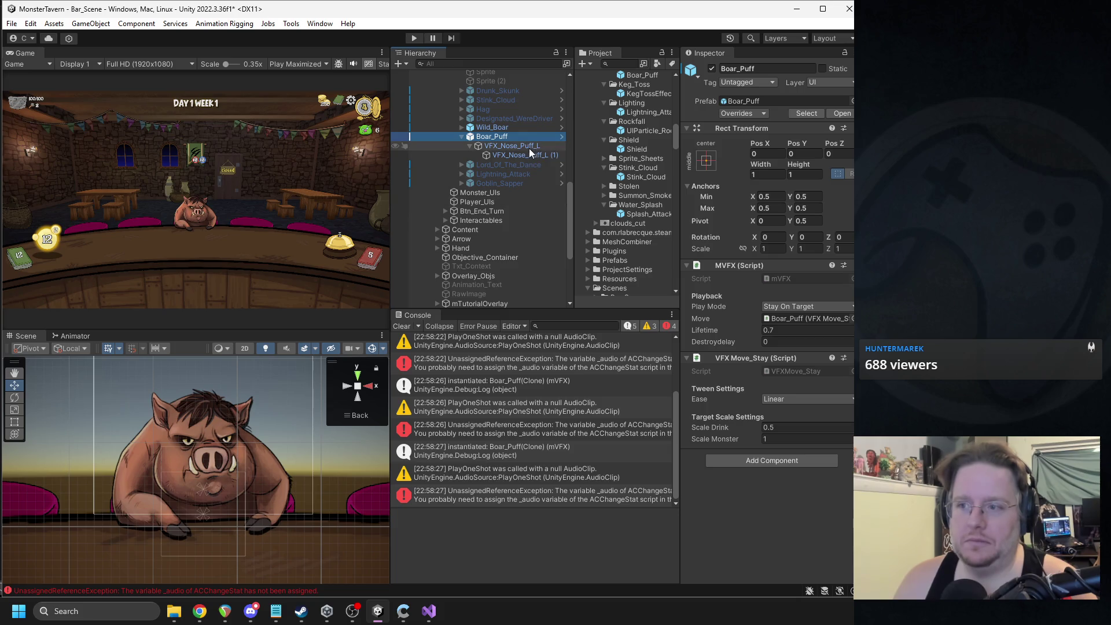
click(508, 147)
click(513, 156)
click(510, 151)
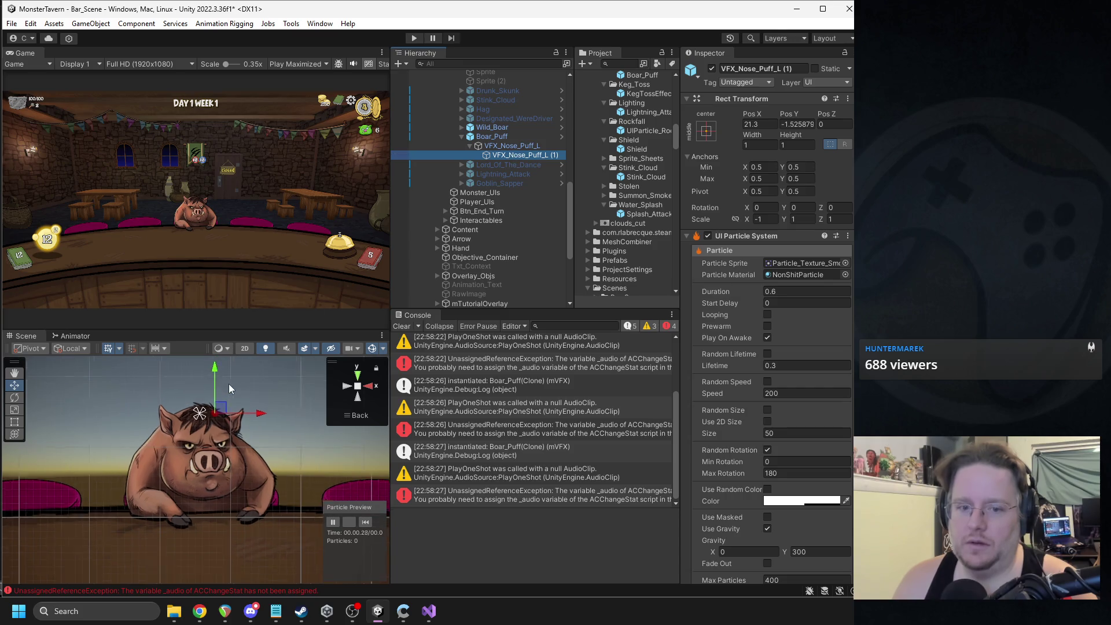
drag(217, 375, 210, 420)
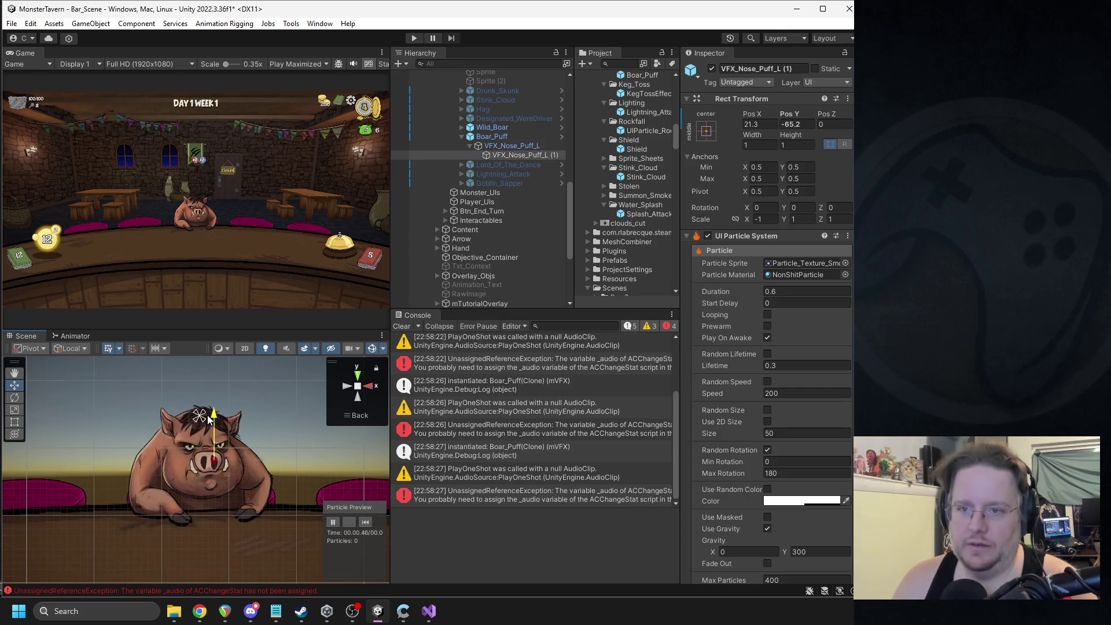
click(501, 145)
drag(201, 385, 184, 425)
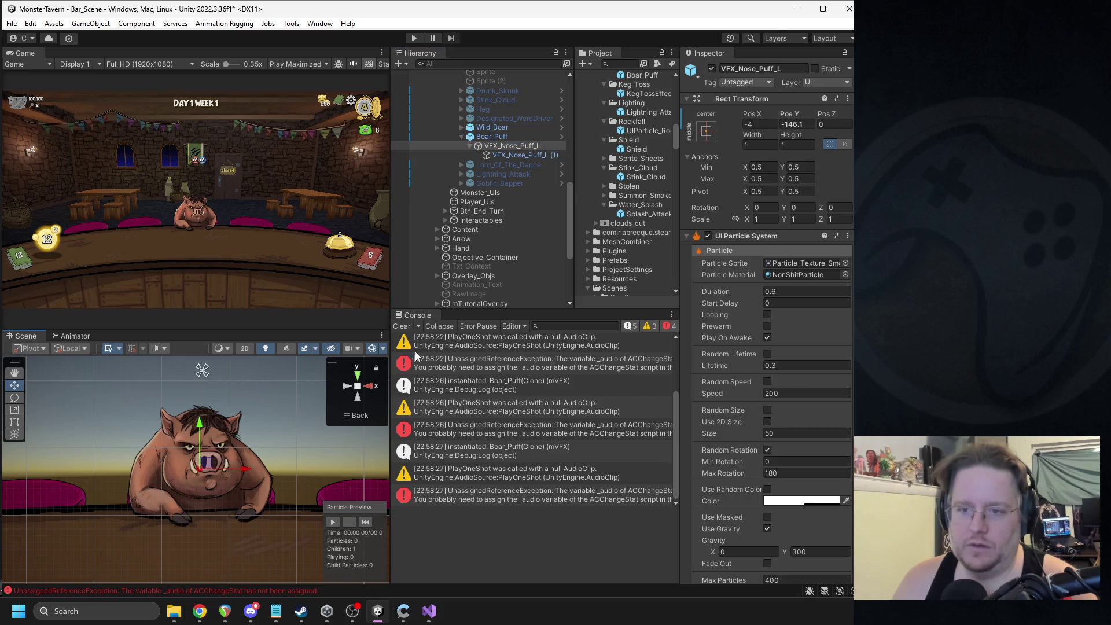
Step: Preview the puffs, review Boar_Puff's overrides, deactivate it, and start Play mode
click(335, 522)
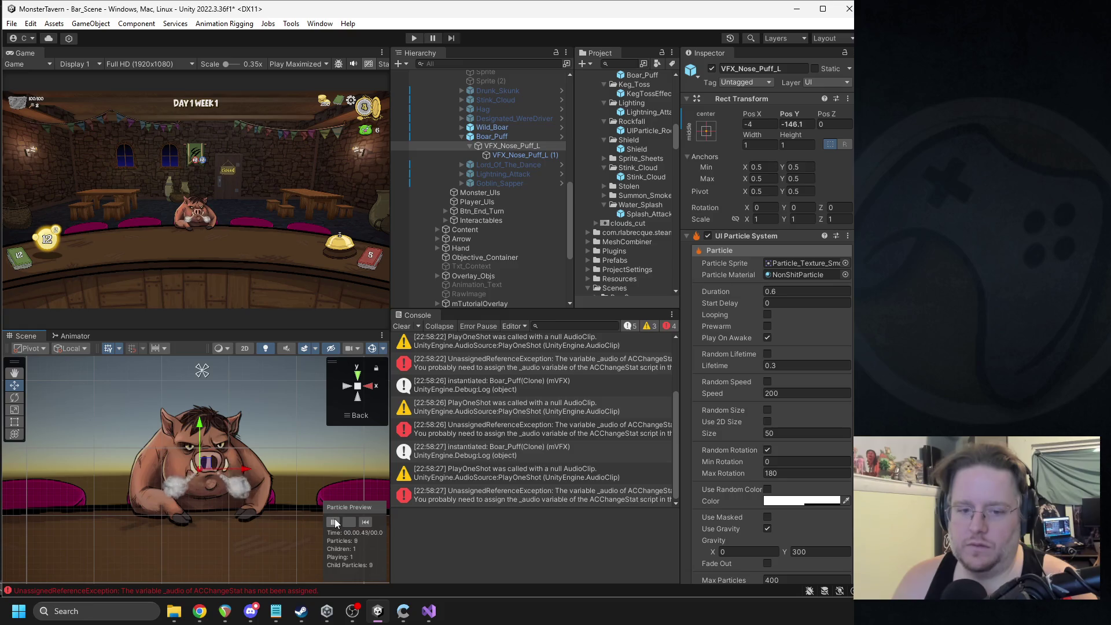
click(365, 522)
click(499, 138)
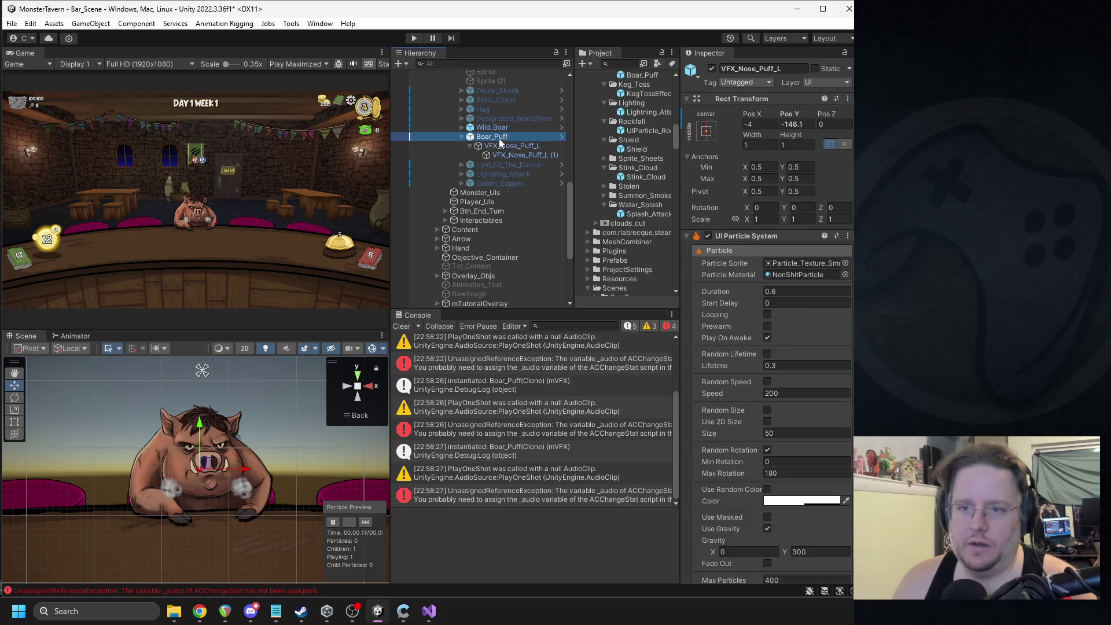
click(739, 112)
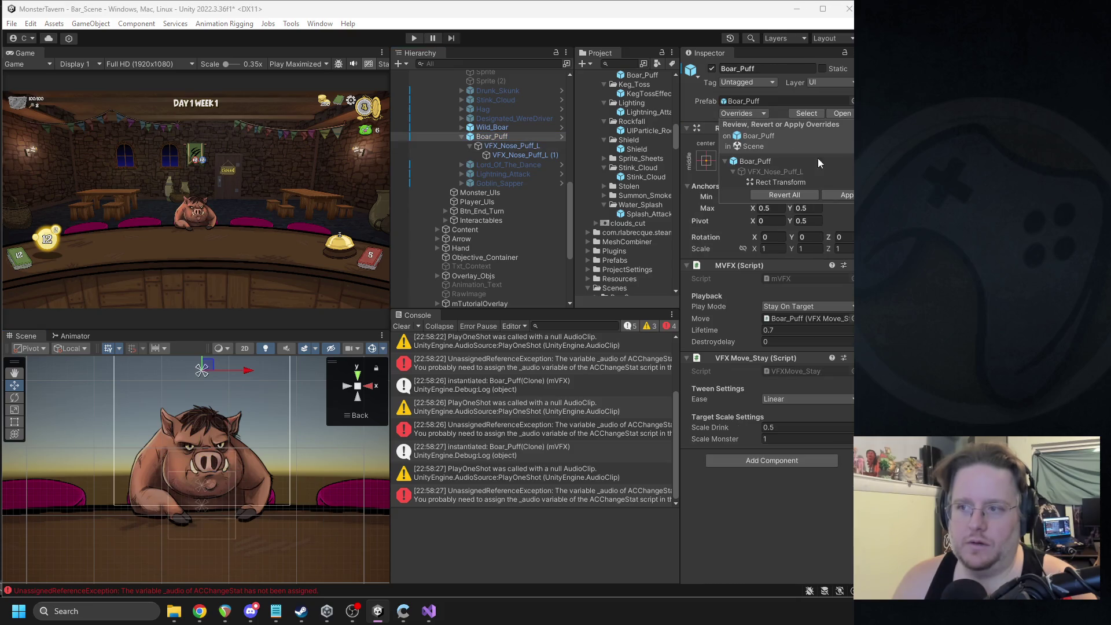
click(538, 128)
click(524, 137)
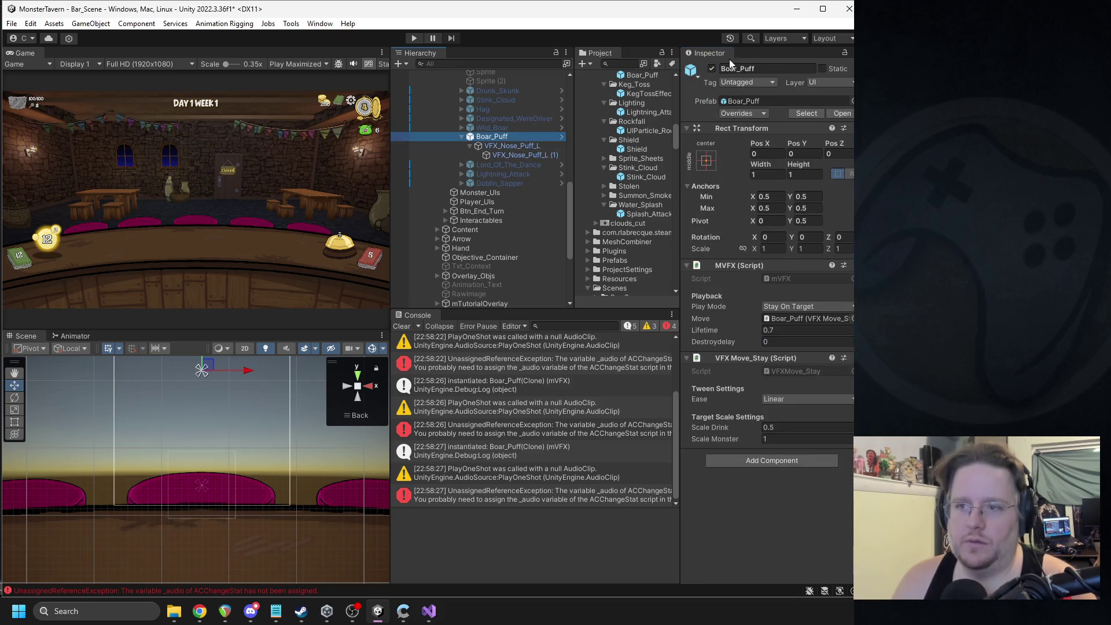
click(713, 69)
click(412, 39)
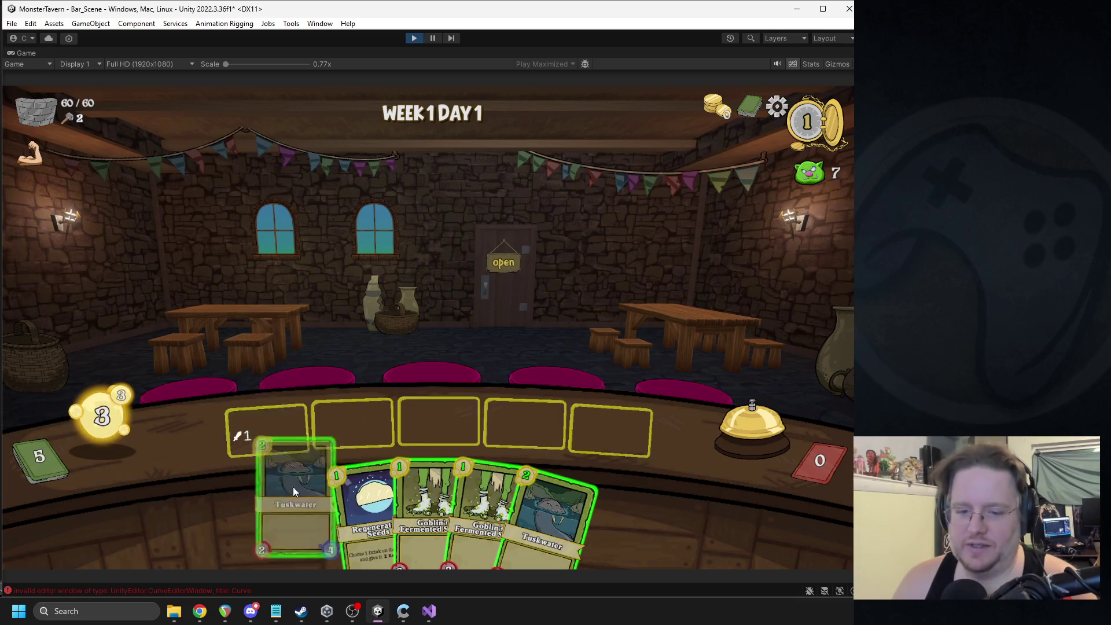
Step: Play the Tuskwater and Goblin's Fermented Socks cards on the bar, then ring the bell for two turns
drag(295, 499, 401, 422)
drag(416, 497, 353, 426)
click(761, 408)
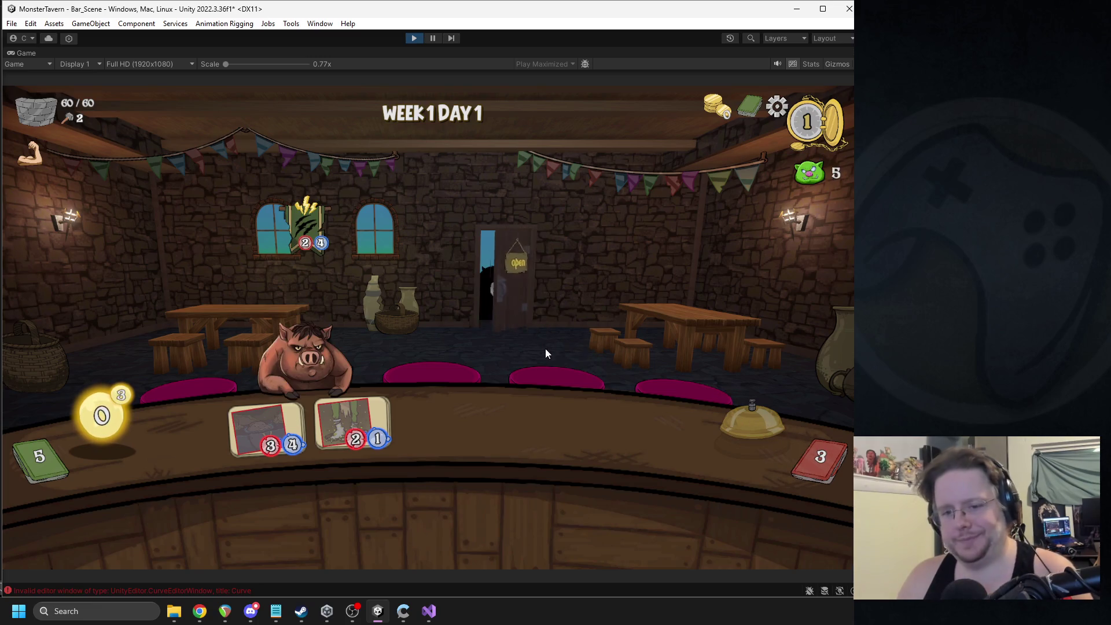
click(728, 428)
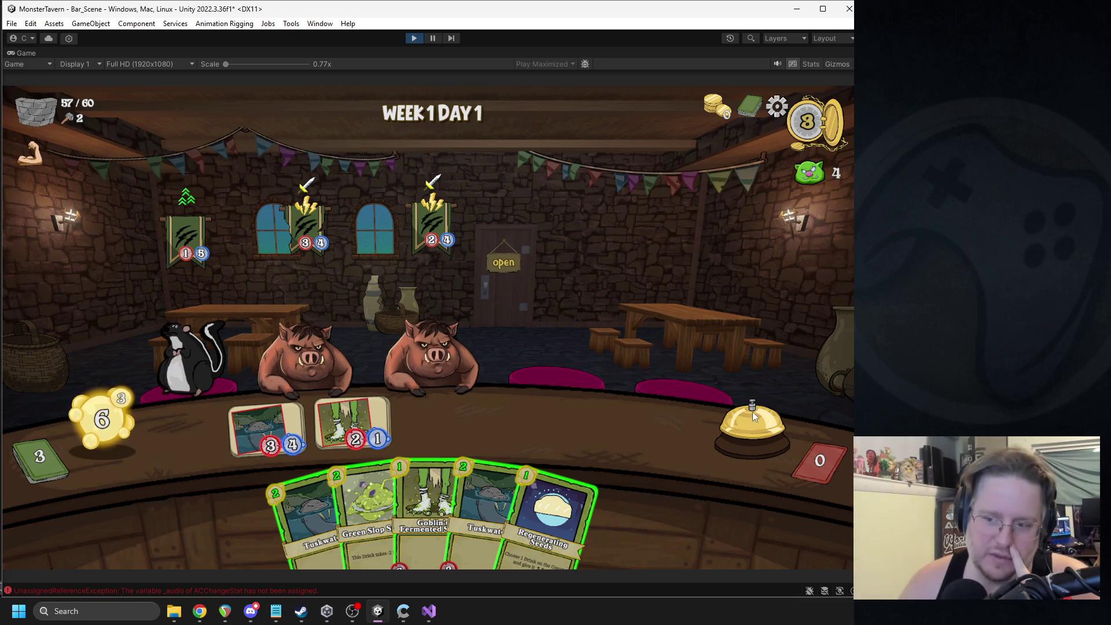
Step: Pause the game, inspect Boar_Puff(Clone) under Canvas_VFX > VFX, then stop Play mode
click(435, 39)
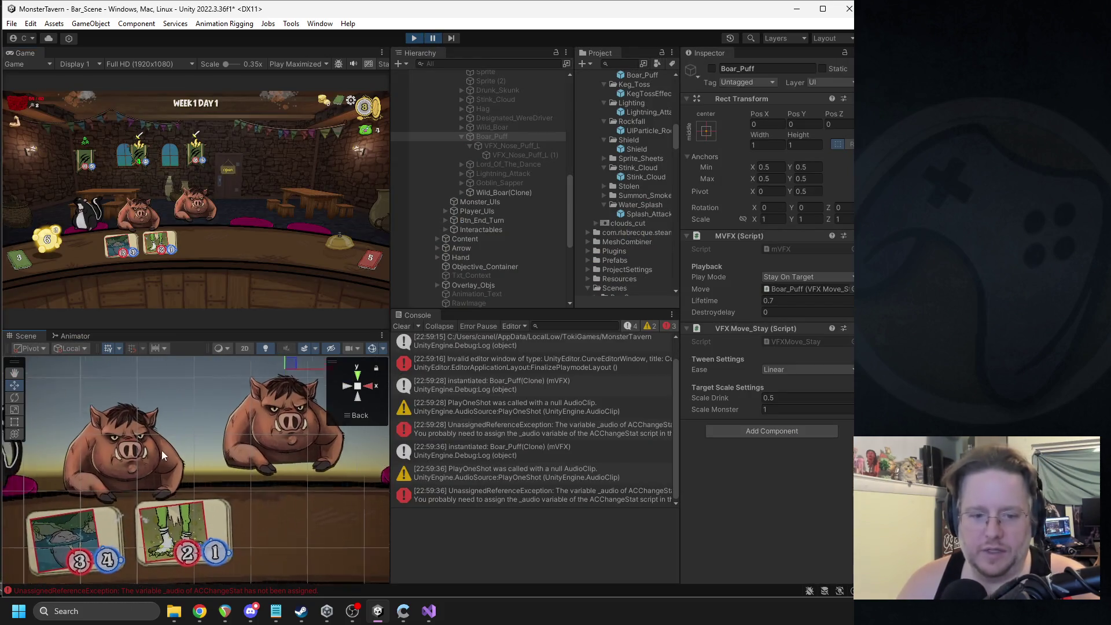
click(116, 442)
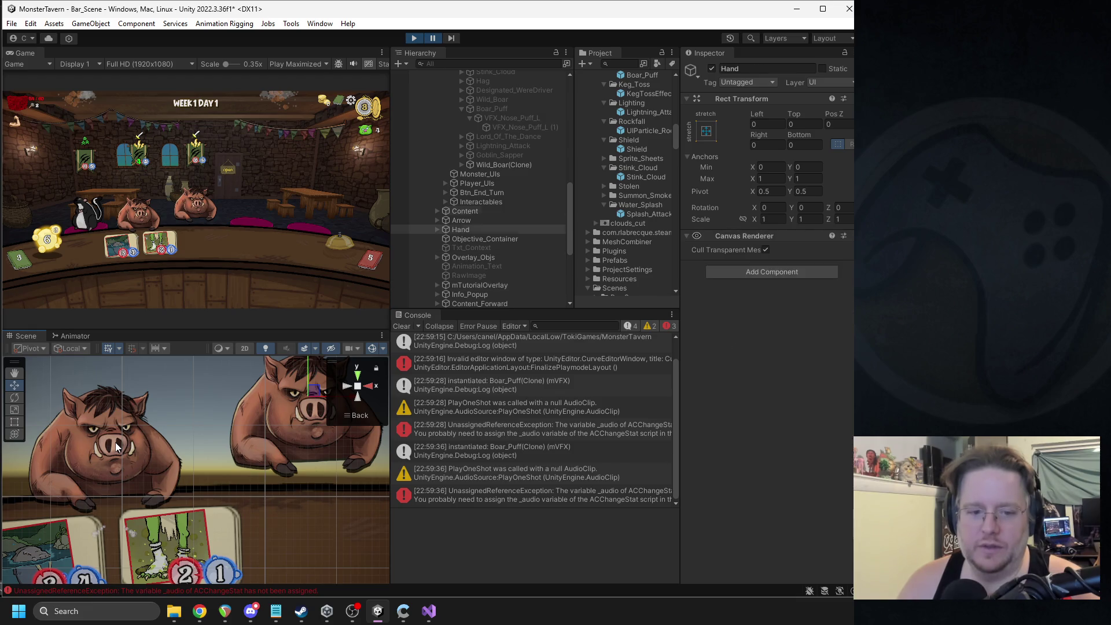
scroll(457, 271, down, 5)
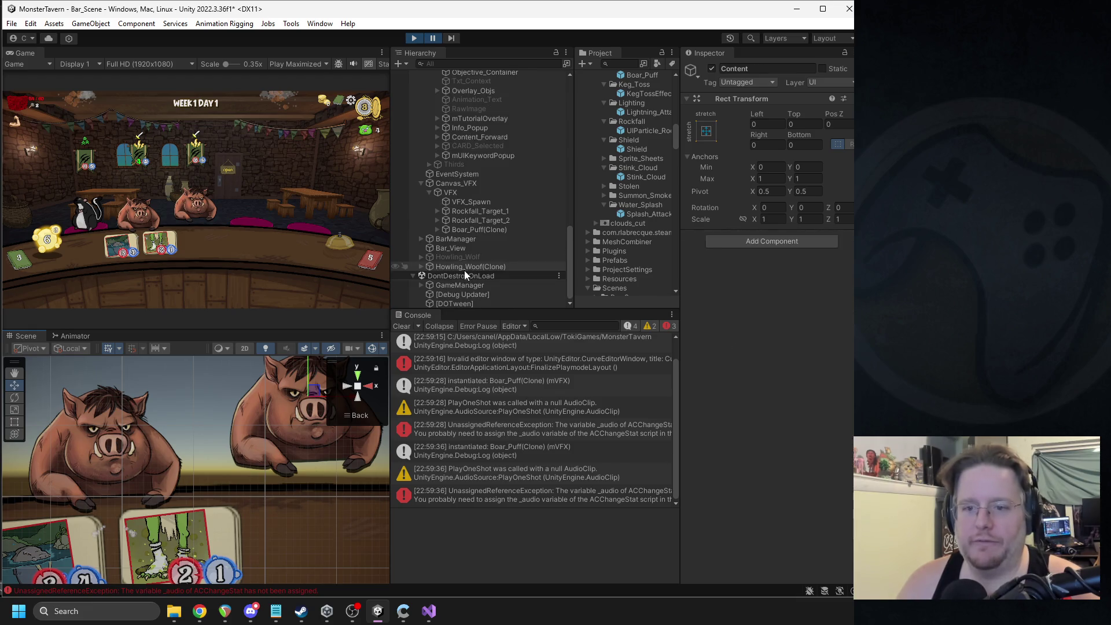
click(464, 230)
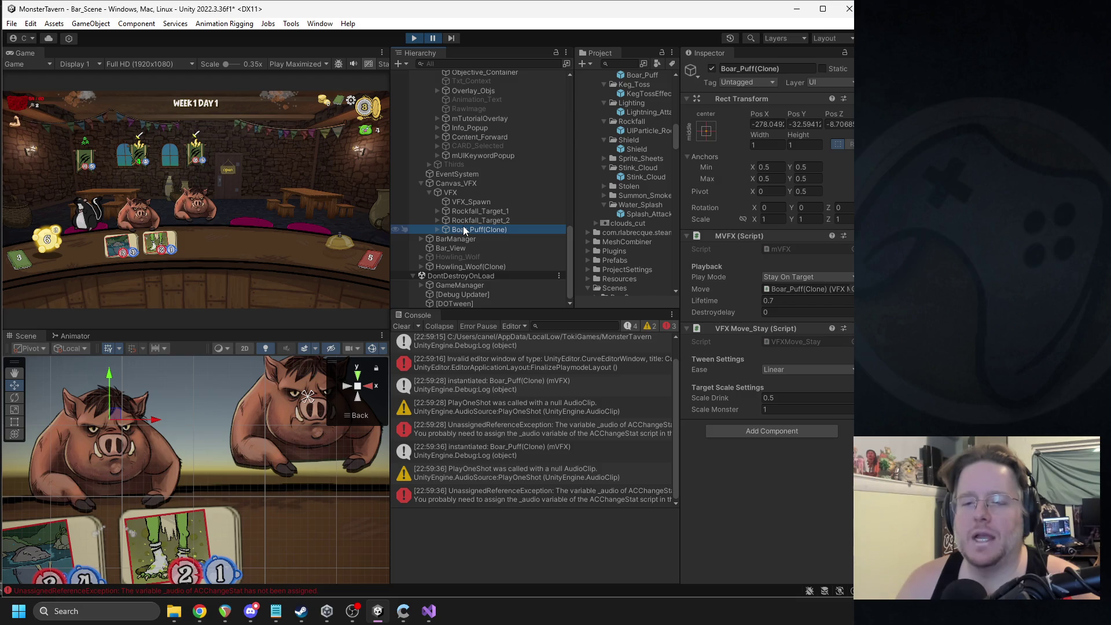
click(413, 39)
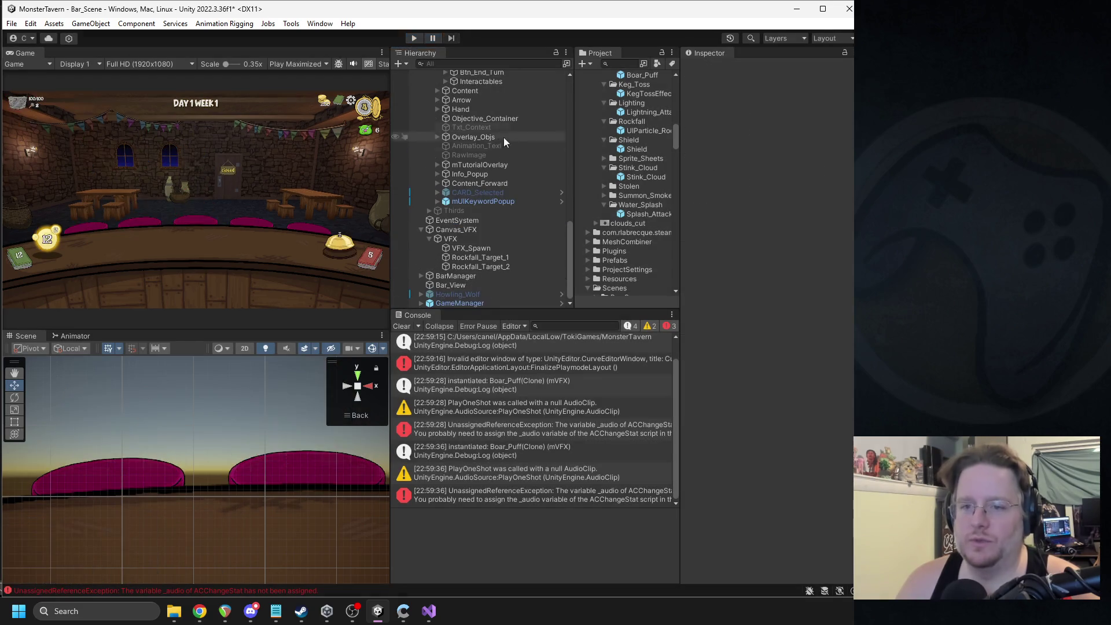
Step: Activate Boar_Puff and nest it under Wild_Boar's Target, centred on the Target position
scroll(489, 182, up, 5)
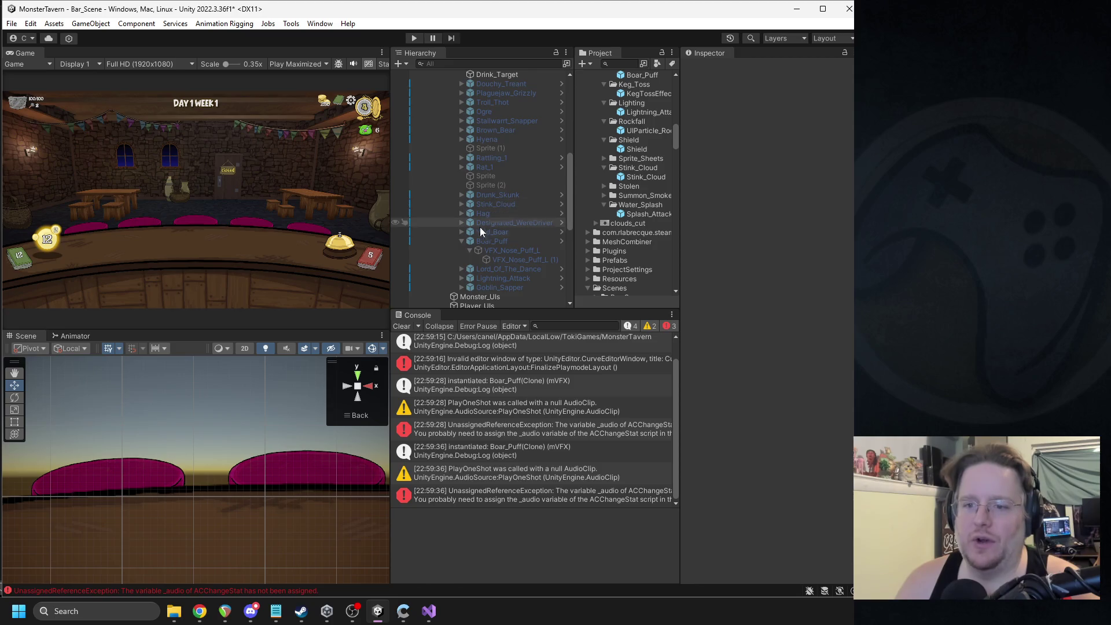
scroll(483, 229, down, 3)
click(491, 198)
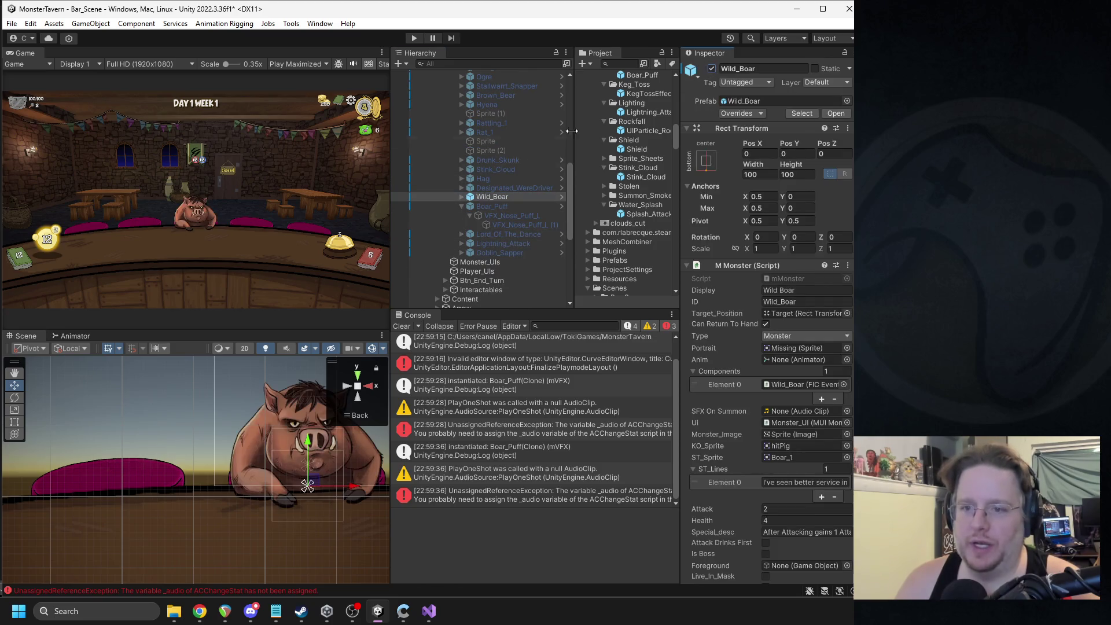
click(460, 197)
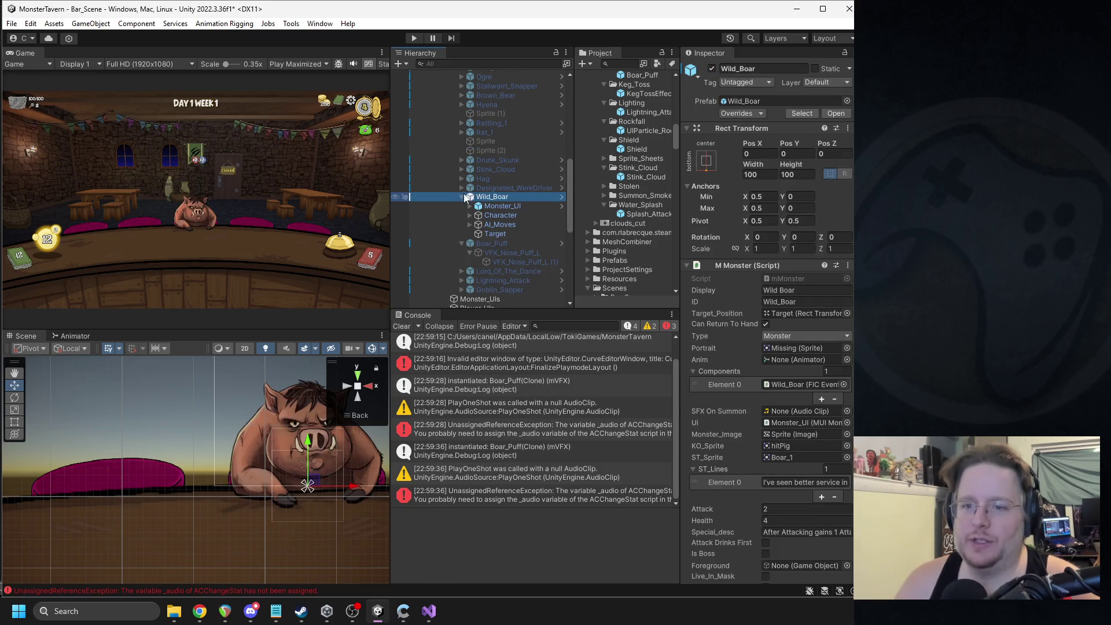
click(492, 243)
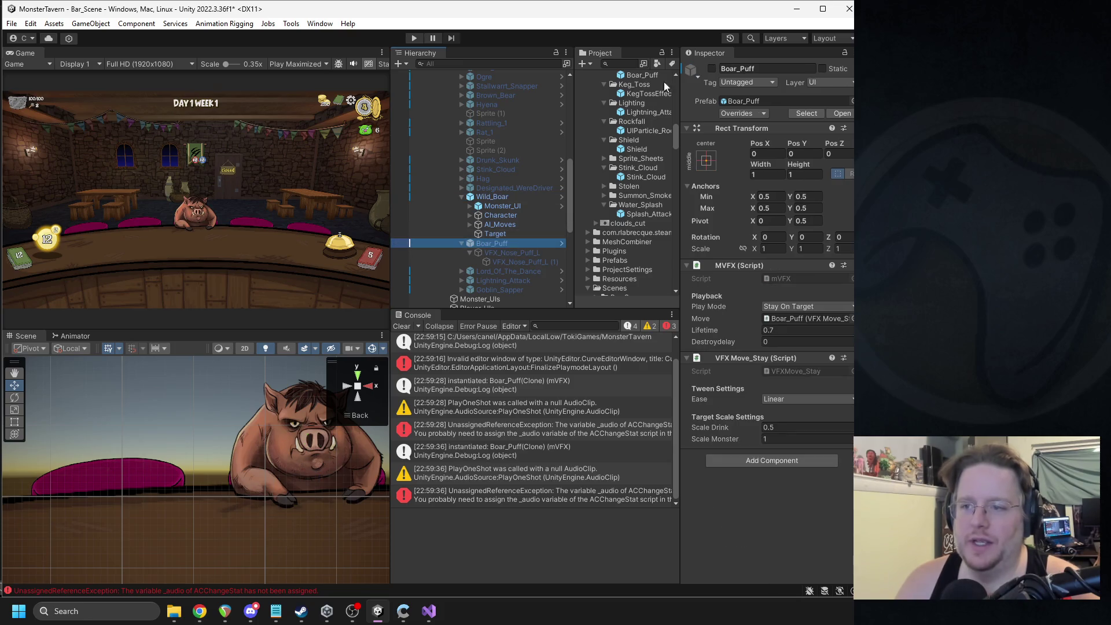
click(712, 68)
click(495, 234)
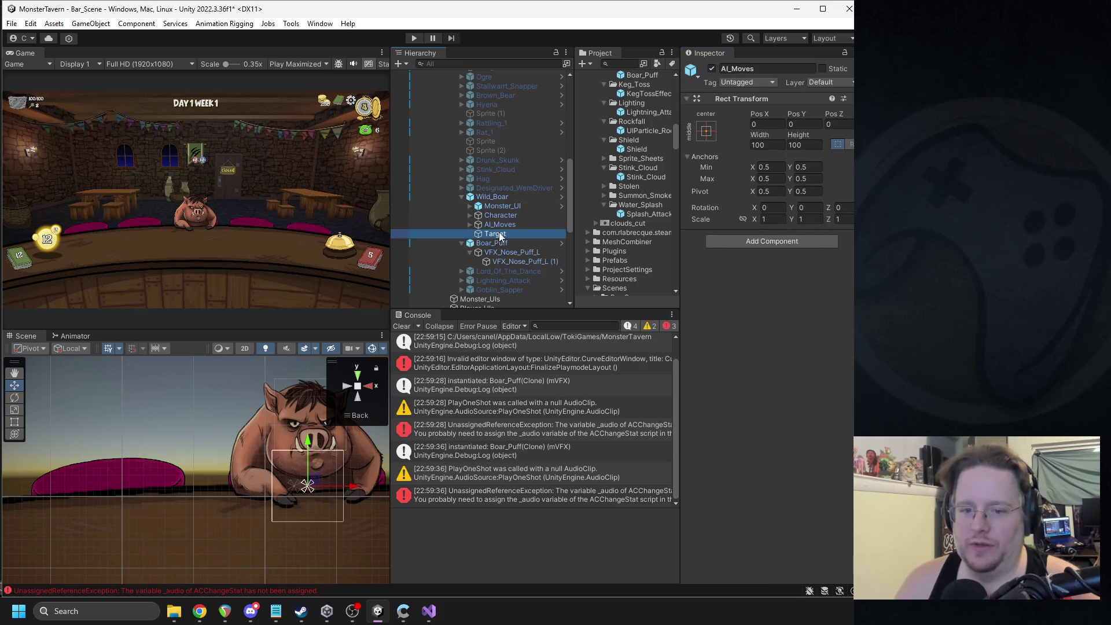
key(f)
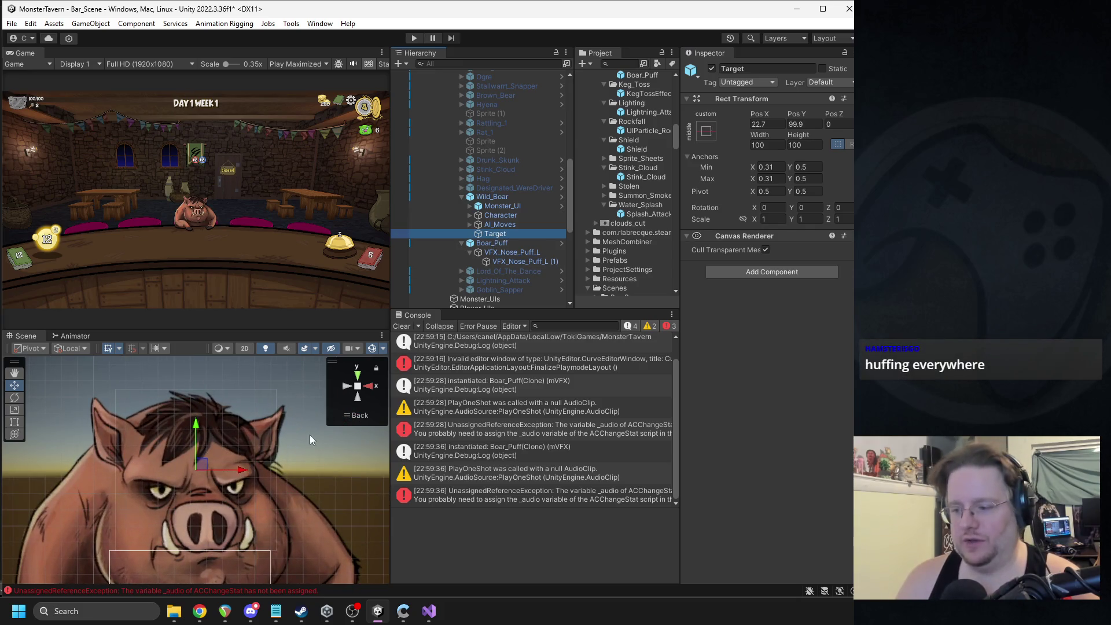
click(496, 244)
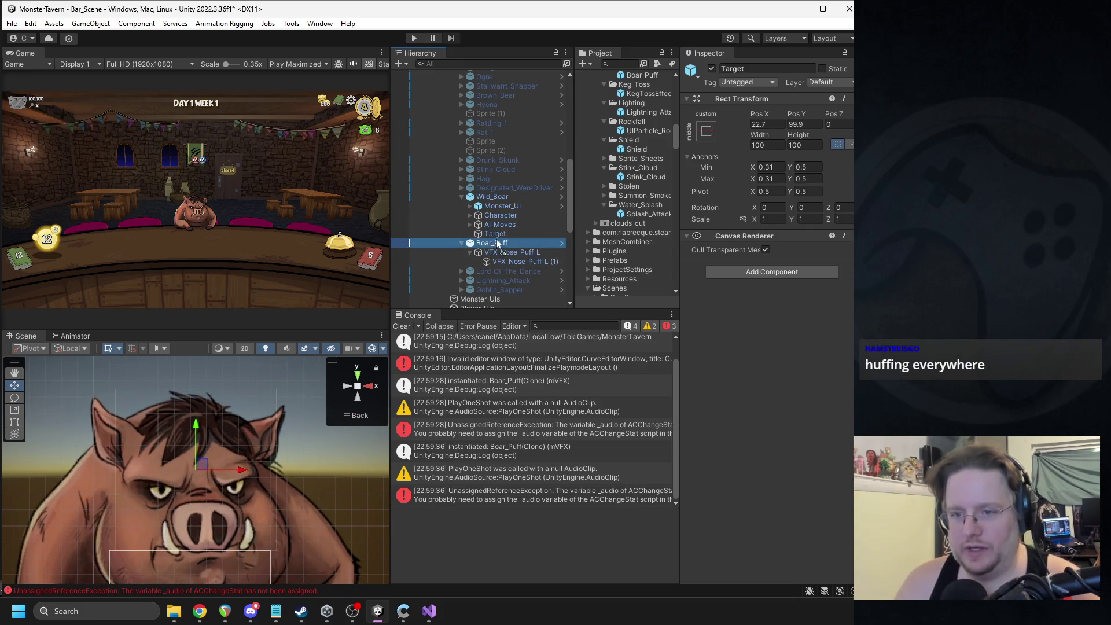
drag(501, 238, 504, 231)
click(784, 153)
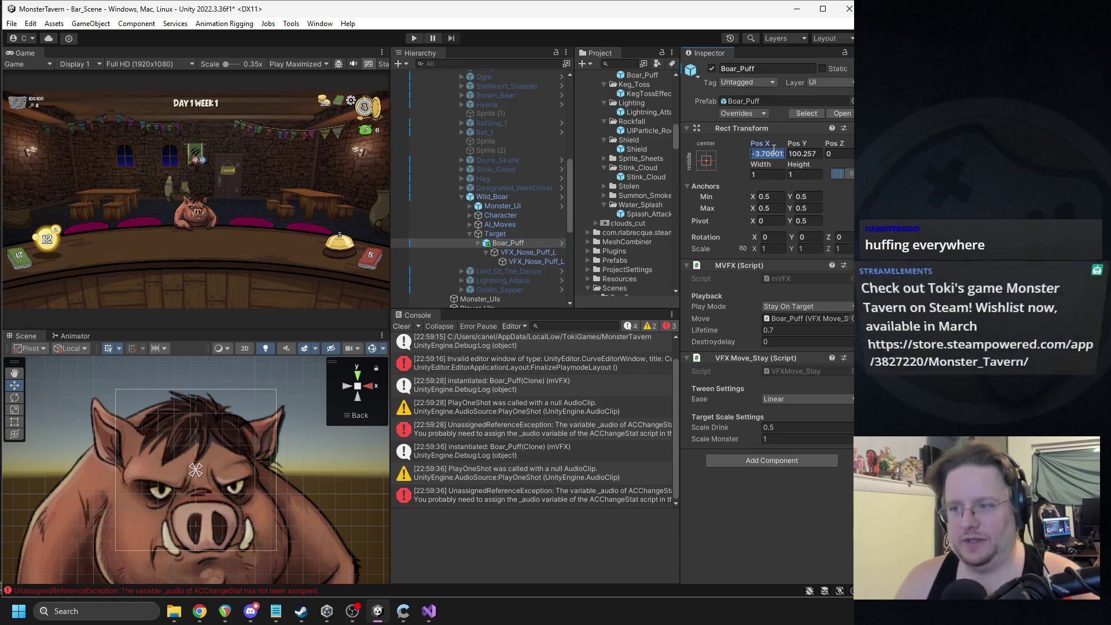
Step: Lower VFX_Nose_Puff_L to Pos Y -53.5, move Boar_Puff back out, and Apply All overrides to the prefab
click(509, 251)
scroll(241, 478, down, 5)
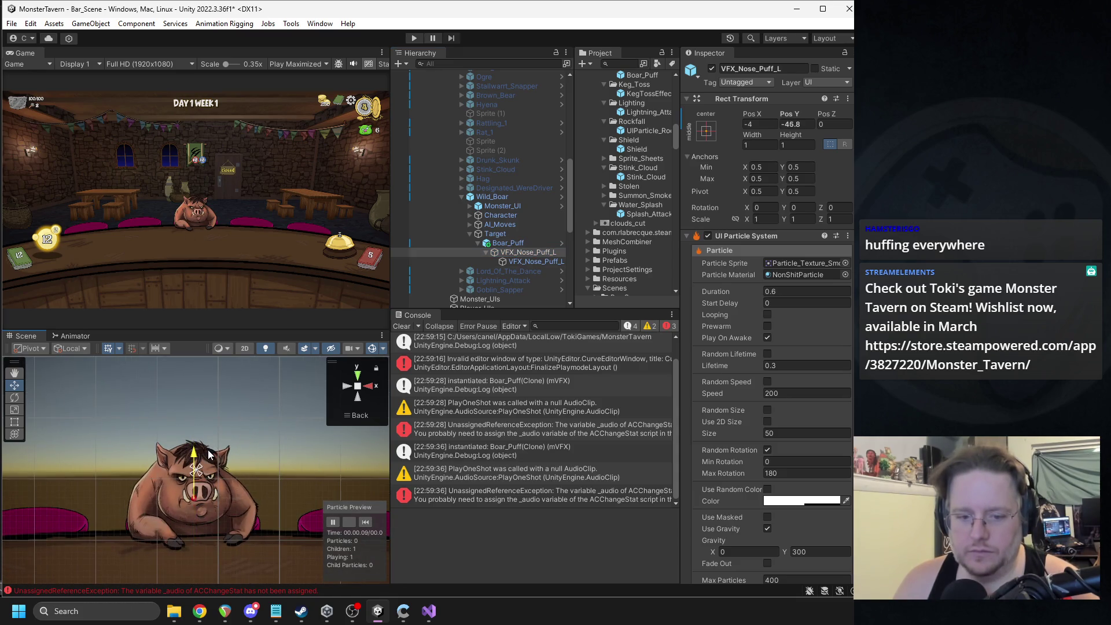
drag(209, 455, 207, 454)
drag(515, 244, 502, 197)
click(749, 114)
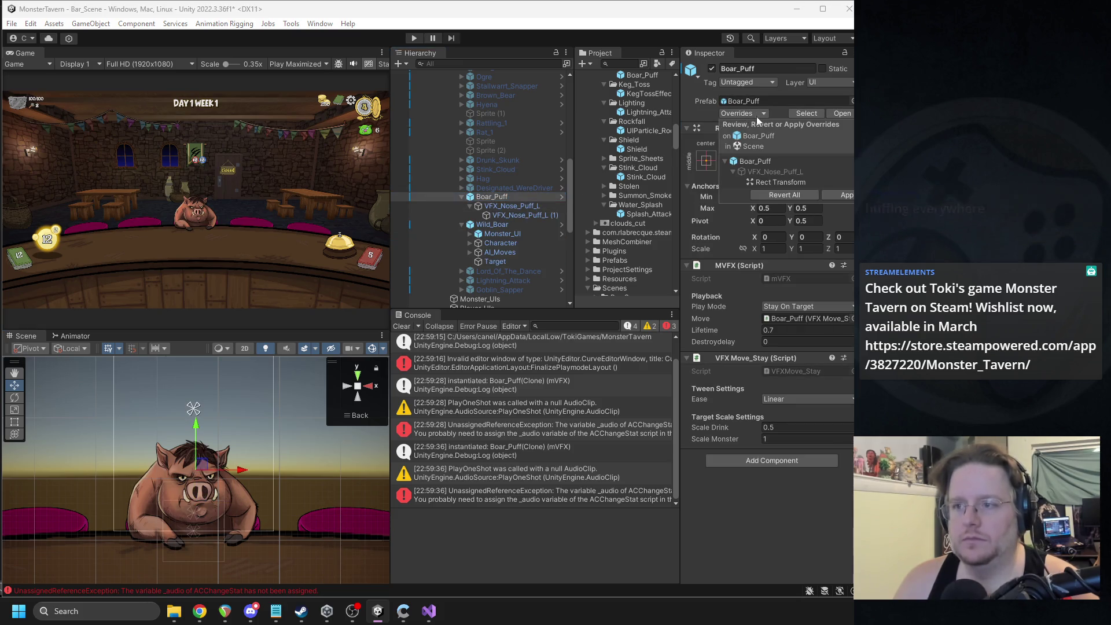
click(848, 196)
Step: Deactivate Boar_Puff and Wild_Boar, then start Play mode to test the puff
click(713, 69)
click(462, 224)
click(505, 225)
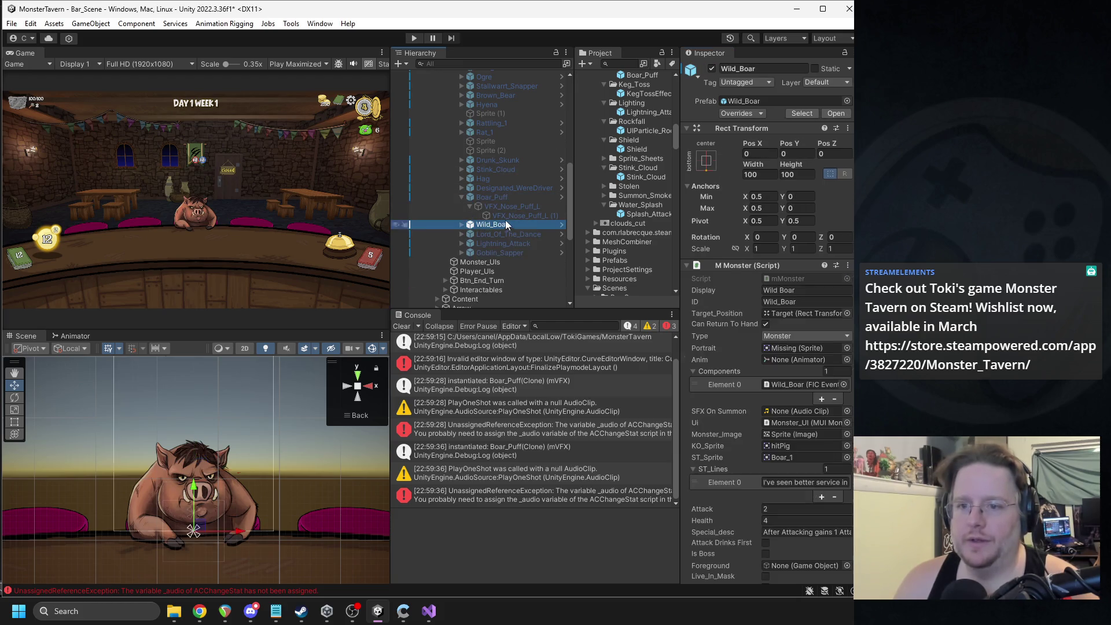
click(713, 69)
click(414, 38)
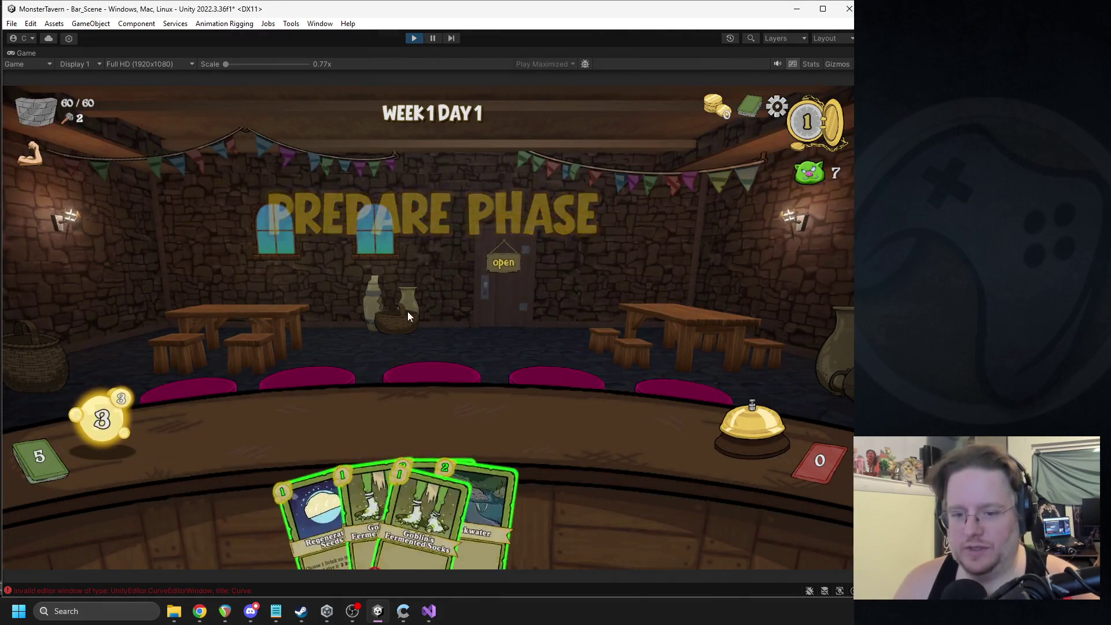
Step: Play two cards including Goblin's Fermented Socks, end the turn, stop Play mode and select Boar_Puff
mouse_move(410, 407)
mouse_down()
mouse_move(245, 411)
mouse_move(255, 423)
mouse_up()
drag(394, 470, 354, 425)
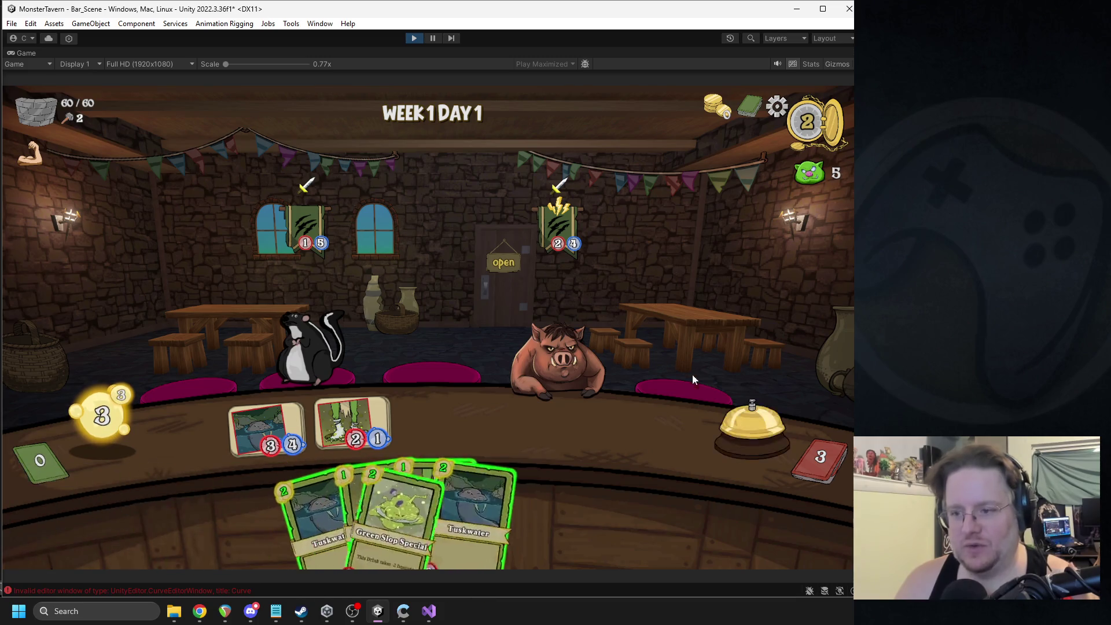
click(724, 377)
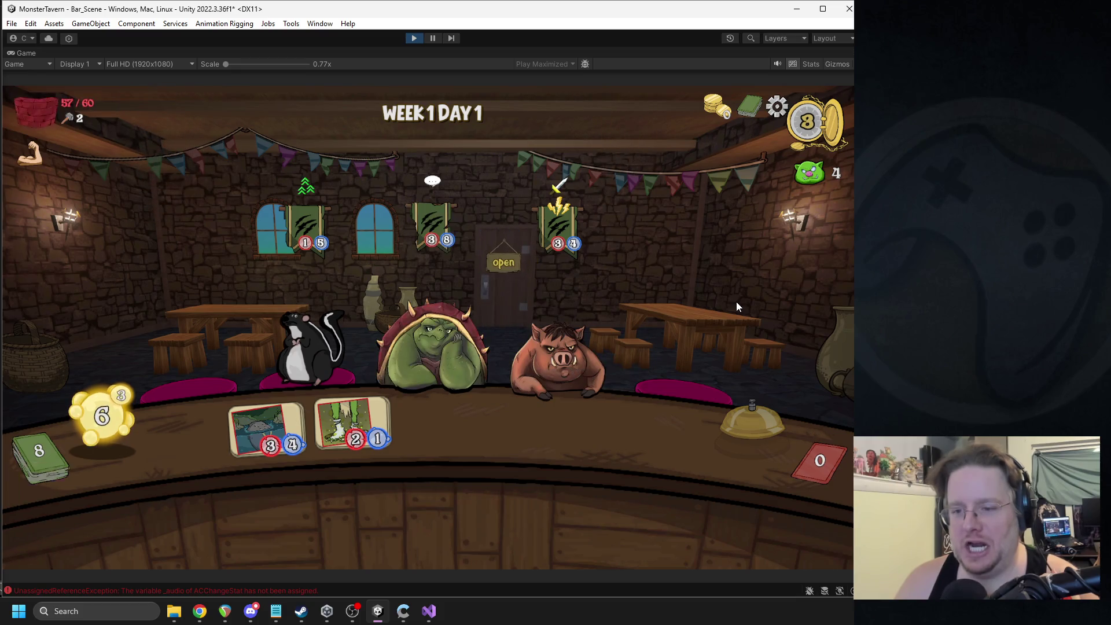
click(413, 39)
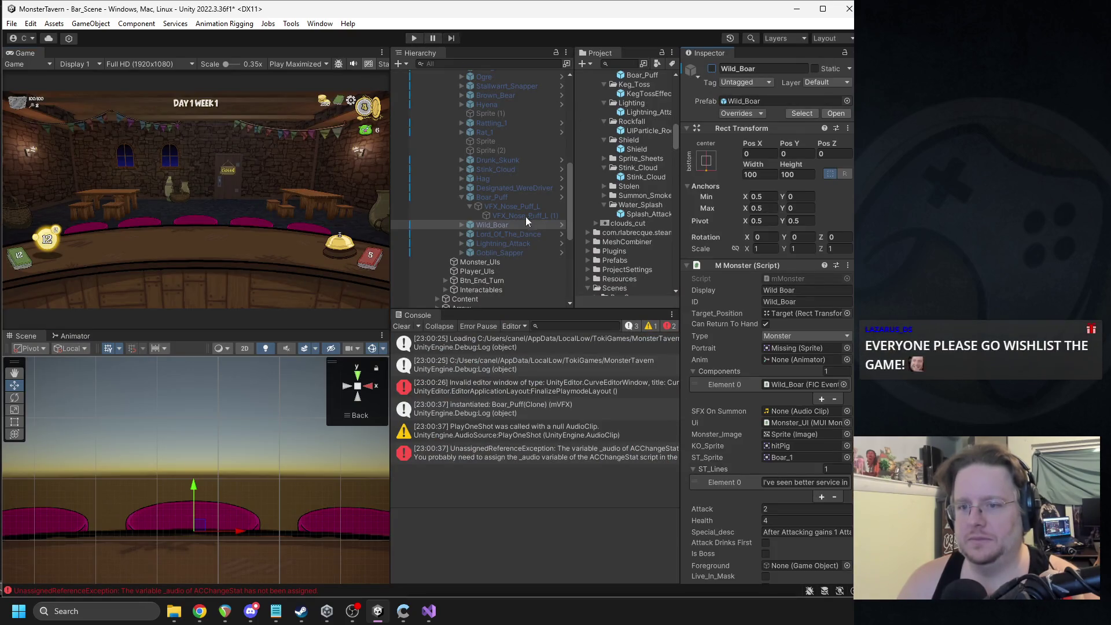
click(500, 198)
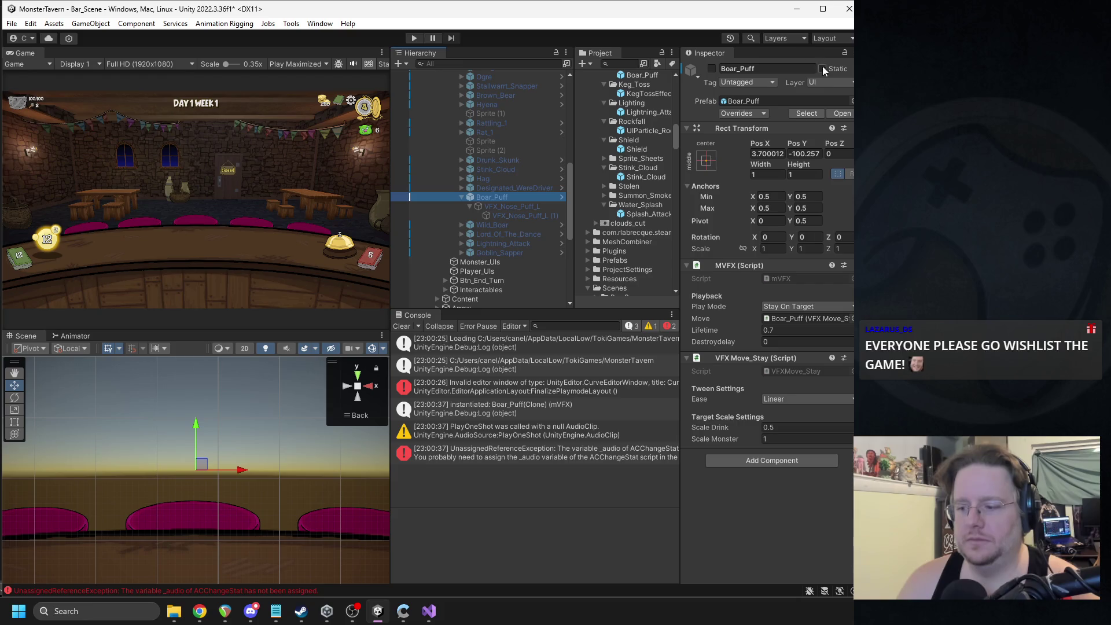
Step: Raise VFX_Nose_Puff_L to Pos Y -48.8 and re-enable Wild_Boar
click(510, 207)
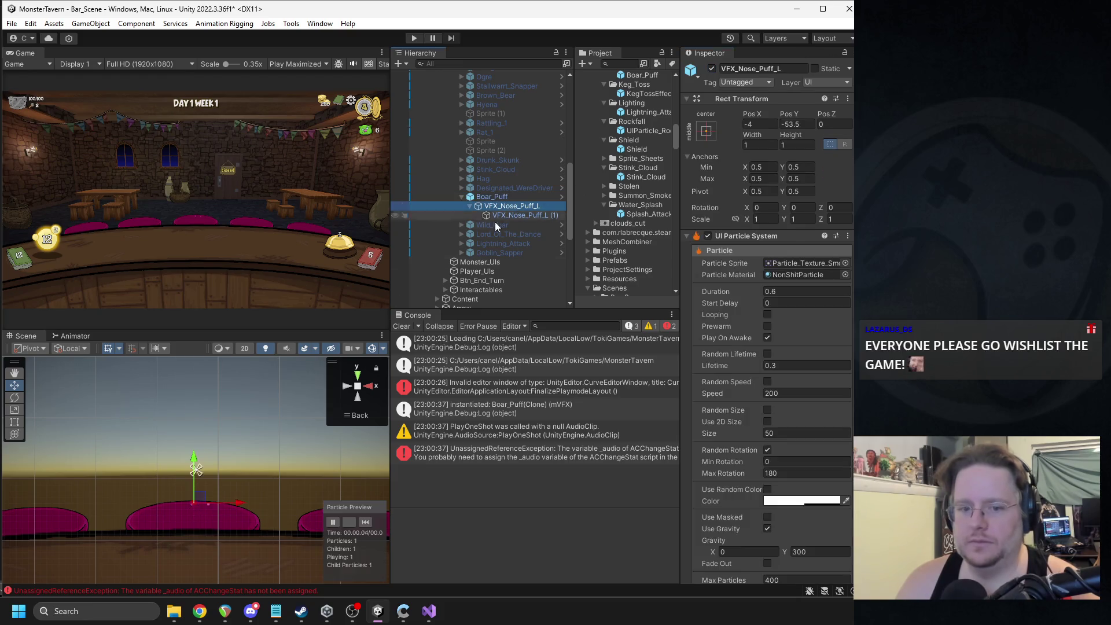
drag(194, 463, 195, 461)
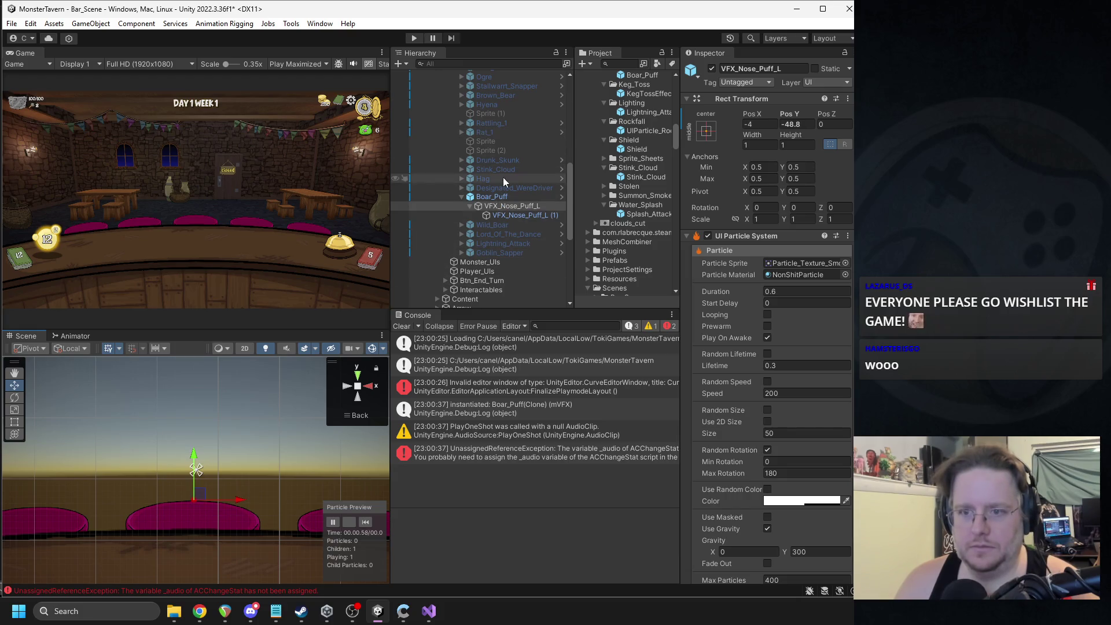
click(492, 225)
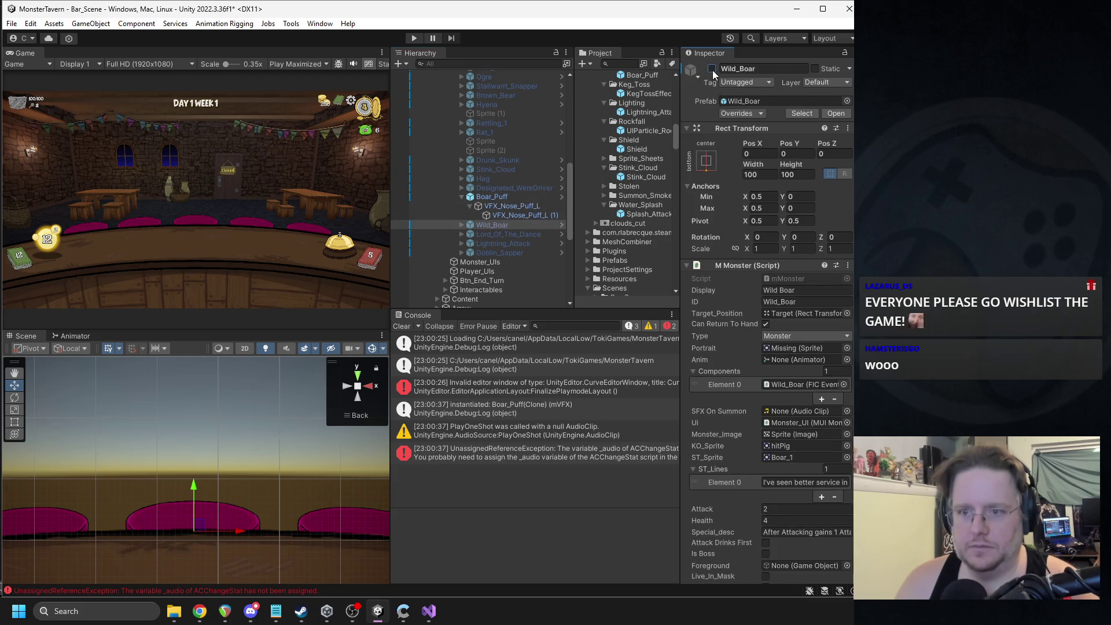
click(713, 69)
Step: Nest Boar_Puff under Wild_Boar's Target and frame the left nose puff in the Scene view
mouse_move(492, 197)
mouse_down()
mouse_move(509, 266)
mouse_move(497, 265)
mouse_up()
click(498, 251)
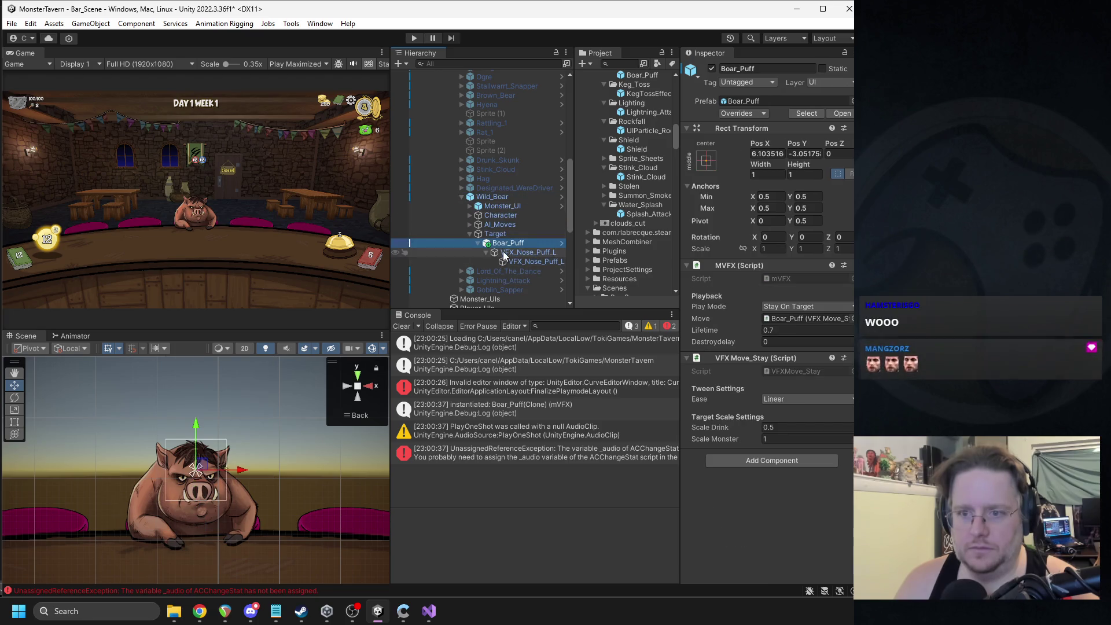
key(f)
scroll(255, 456, down, 5)
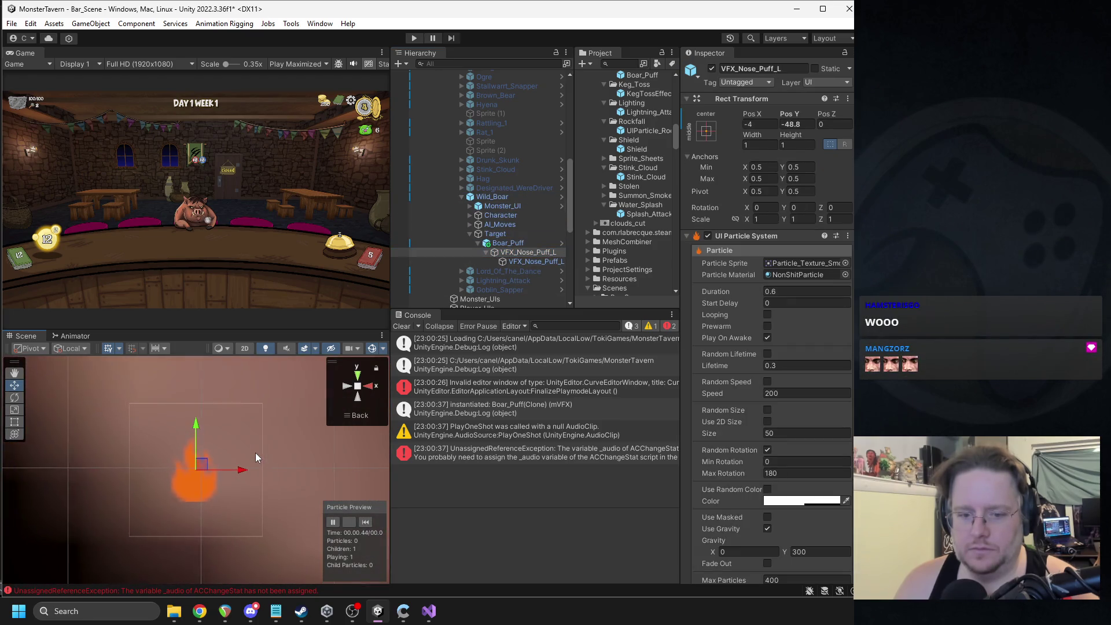
Step: Zoom onto the boar's nose and replay the Particle Preview with the left puff at Pos Y -39.3
scroll(237, 481, up, 5)
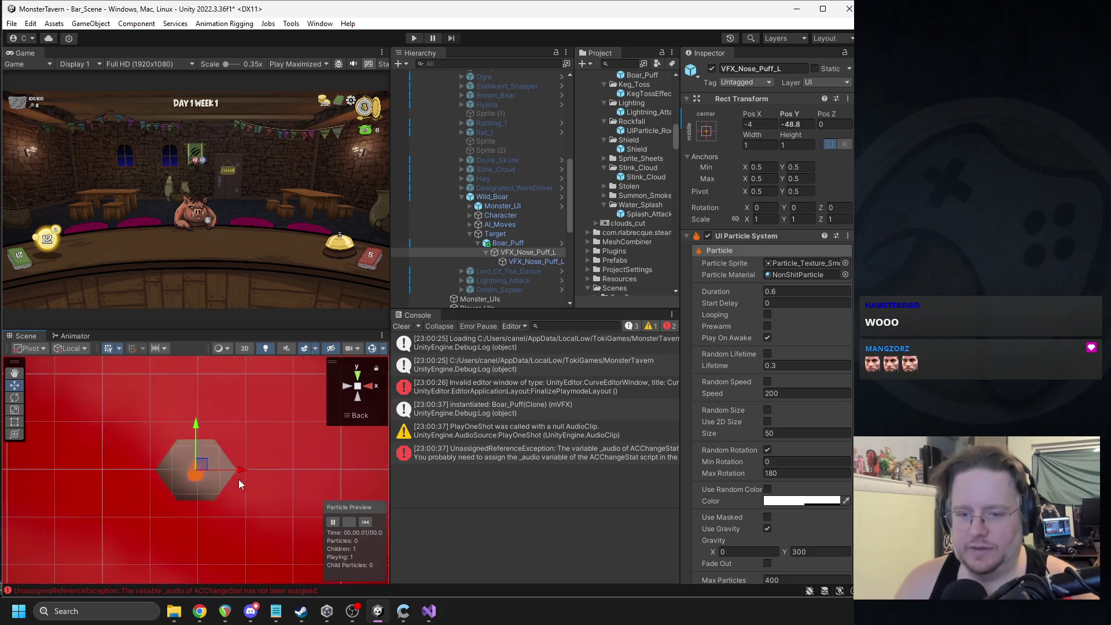
scroll(239, 477, down, 3)
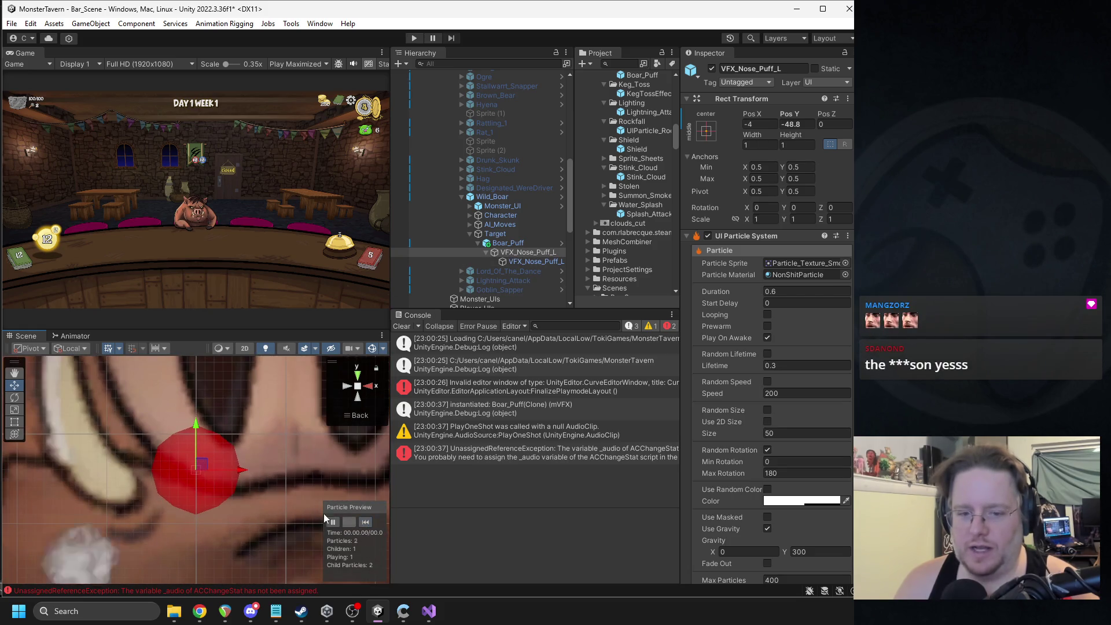
scroll(265, 501, down, 3)
click(366, 522)
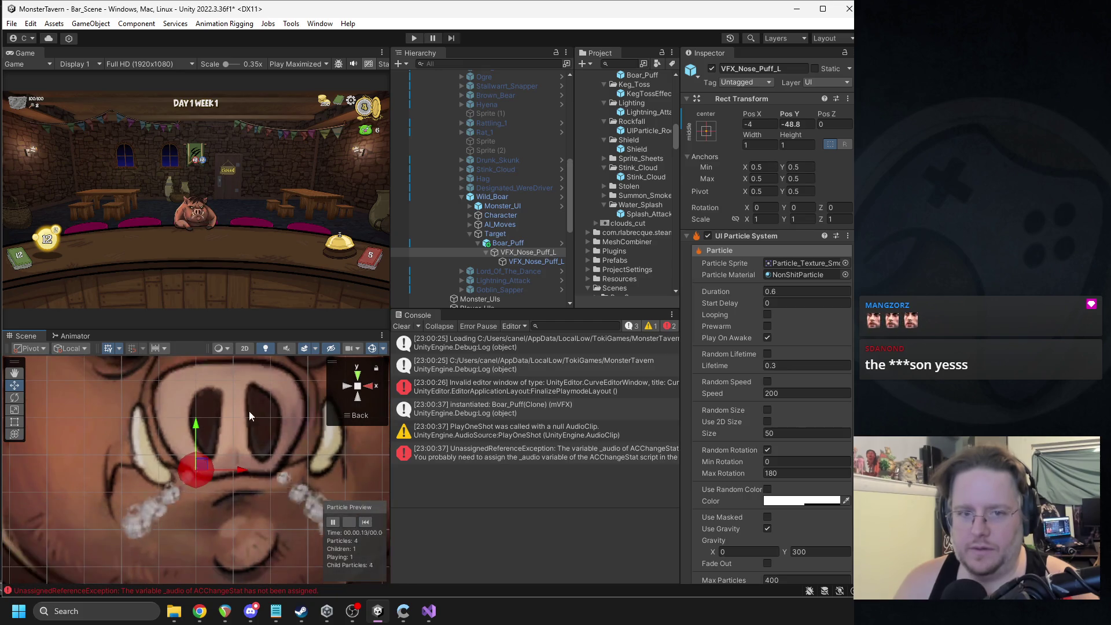
scroll(206, 232, up, 5)
scroll(206, 234, up, 1)
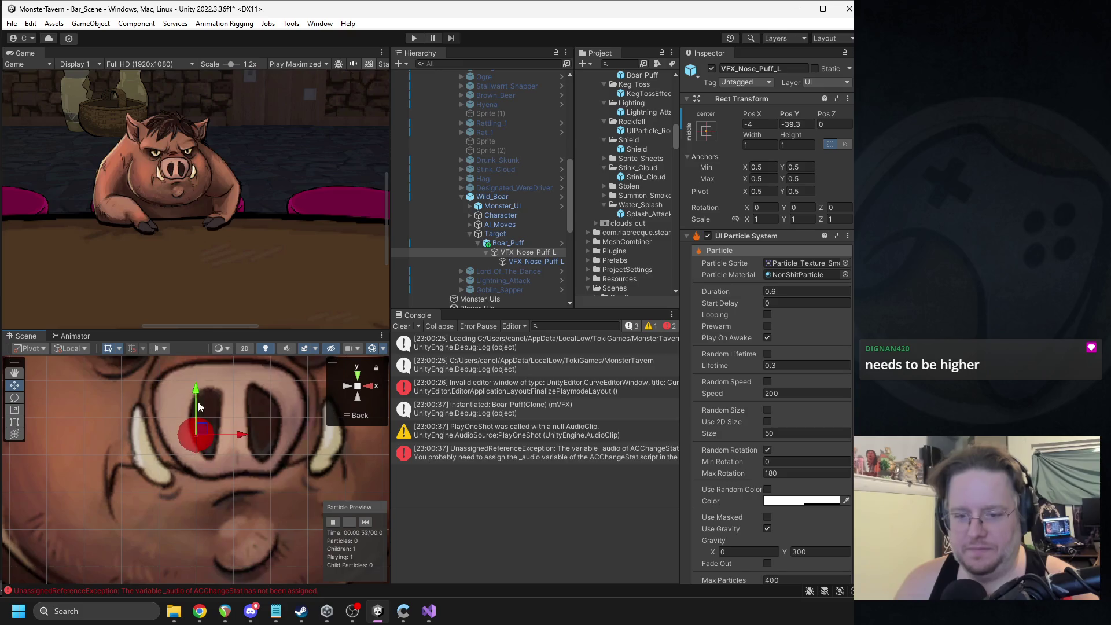
Step: Replay the Particle Preview repeatedly to check the left nose puff's raised height
click(366, 522)
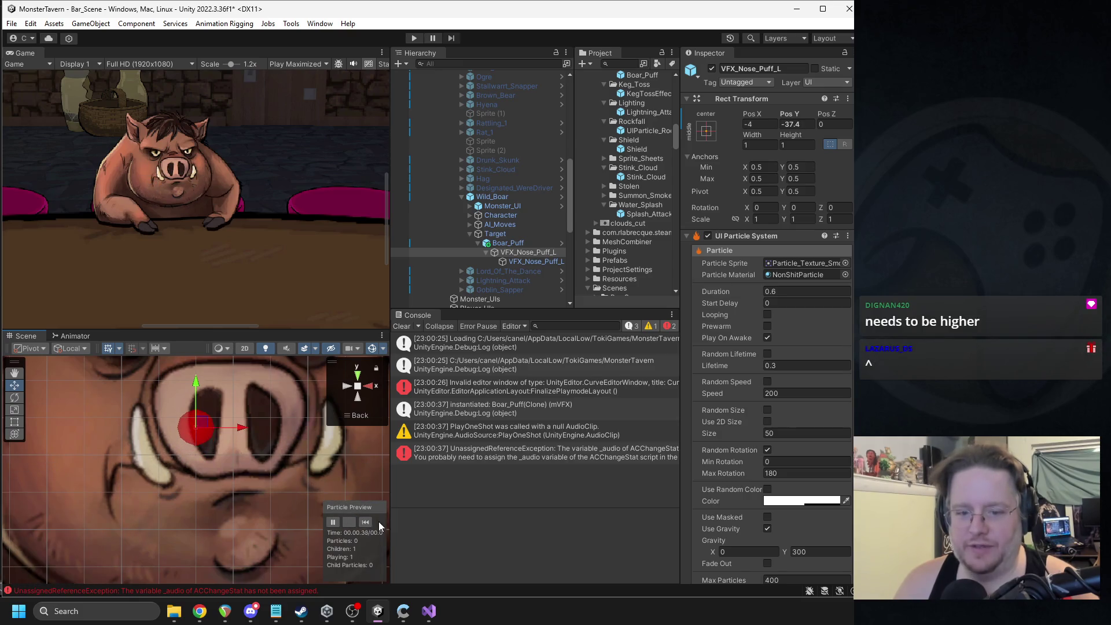
click(362, 523)
click(362, 520)
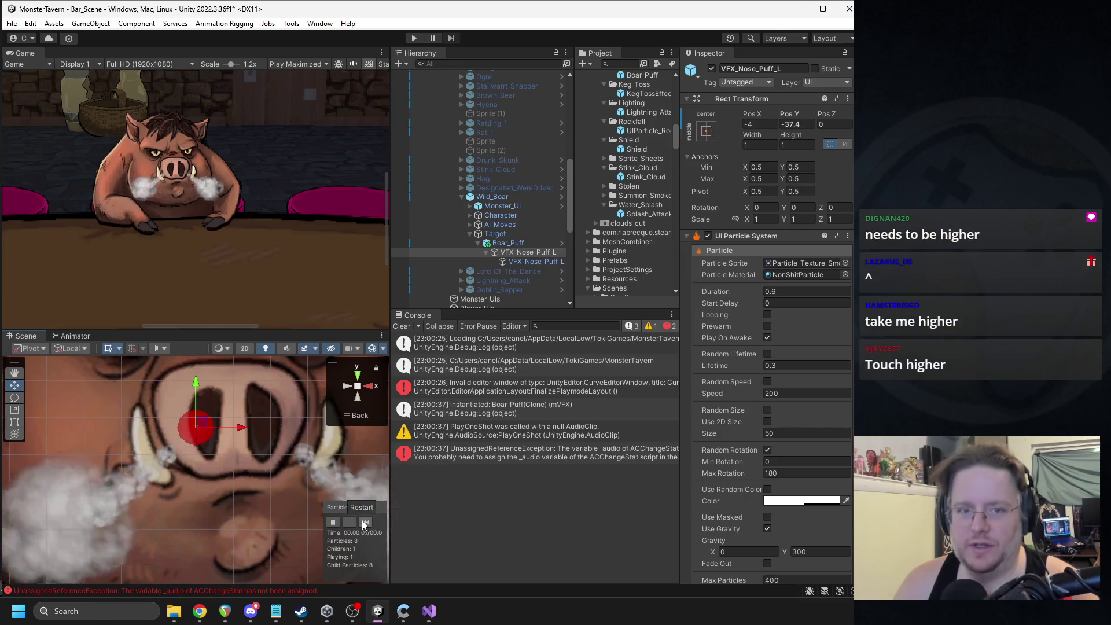
click(363, 520)
click(362, 520)
click(362, 519)
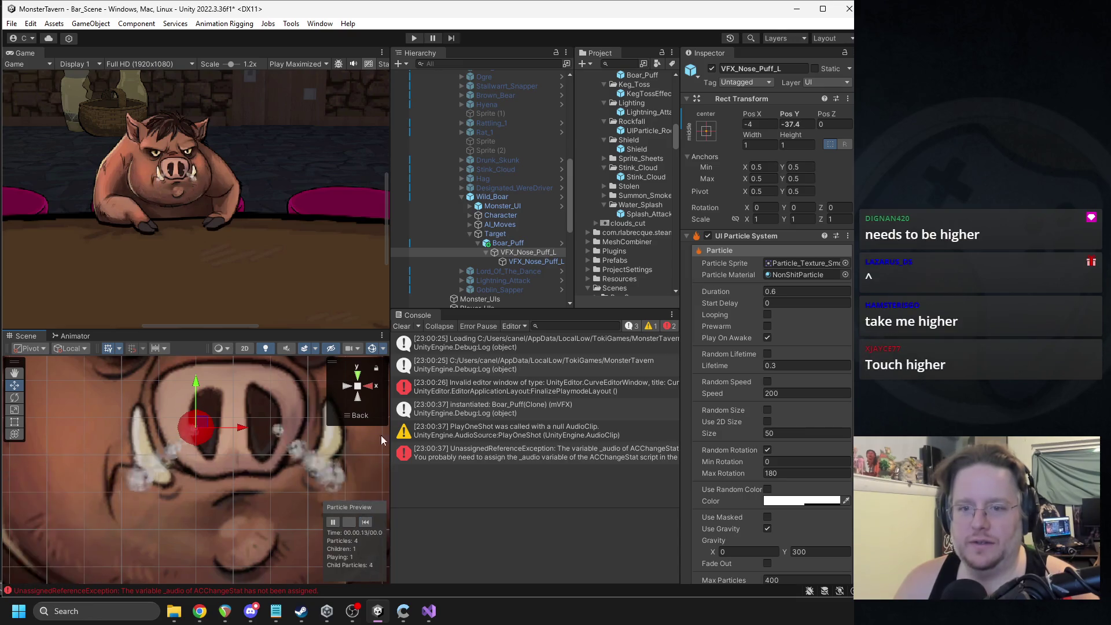
Step: Shift VFX_Nose_Puff_L (1) left to Pos X 16.5 and replay the smoke to confirm placement
click(519, 262)
drag(317, 432, 313, 431)
click(509, 253)
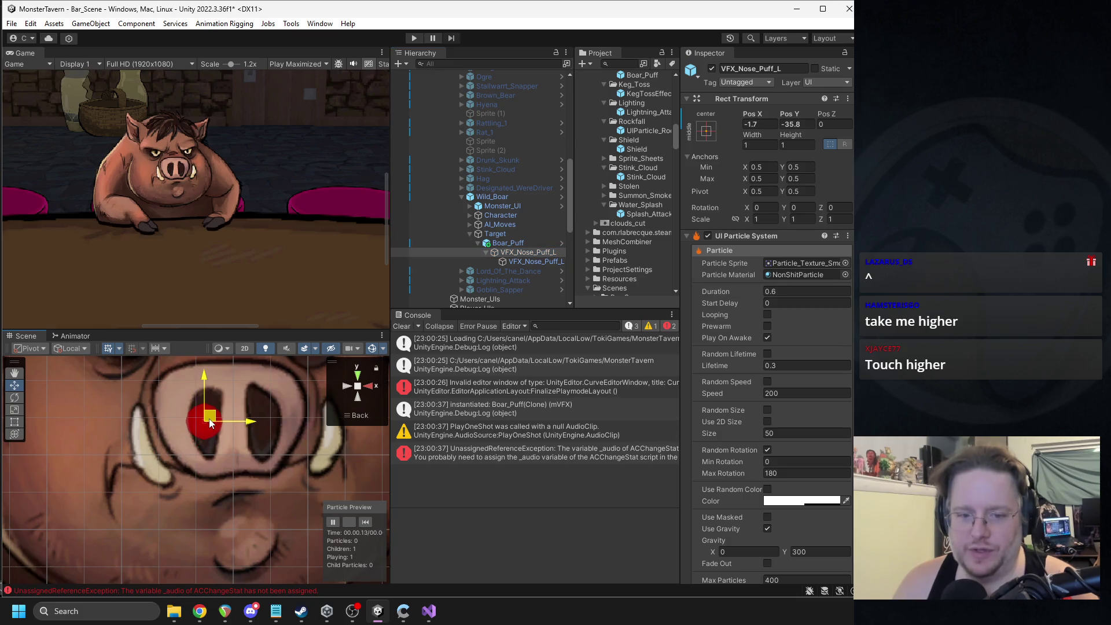
click(521, 261)
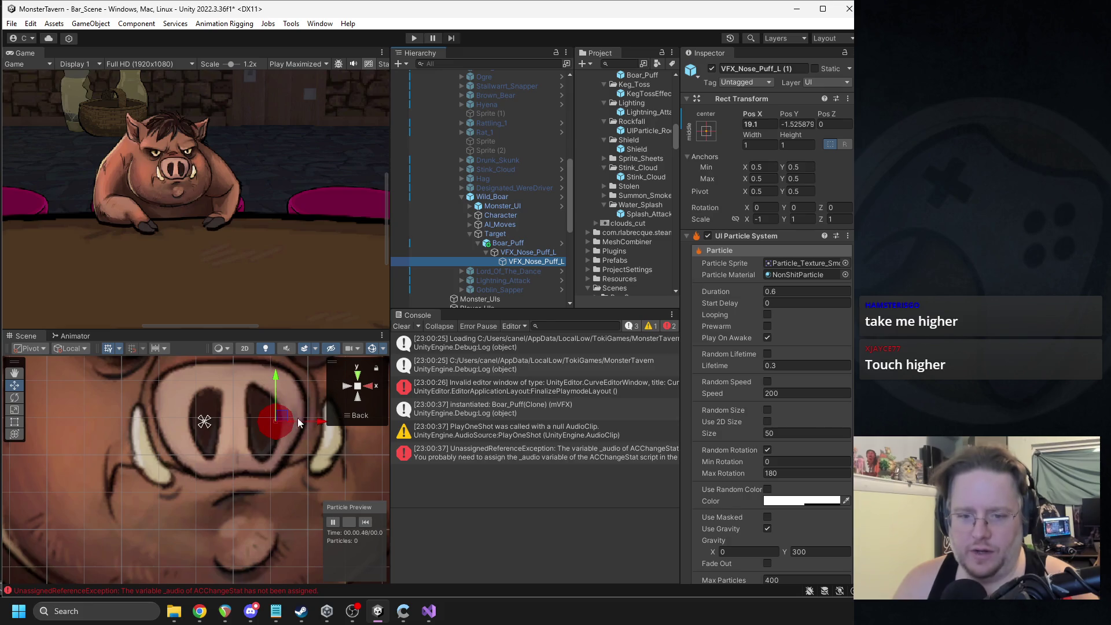
drag(312, 427, 312, 427)
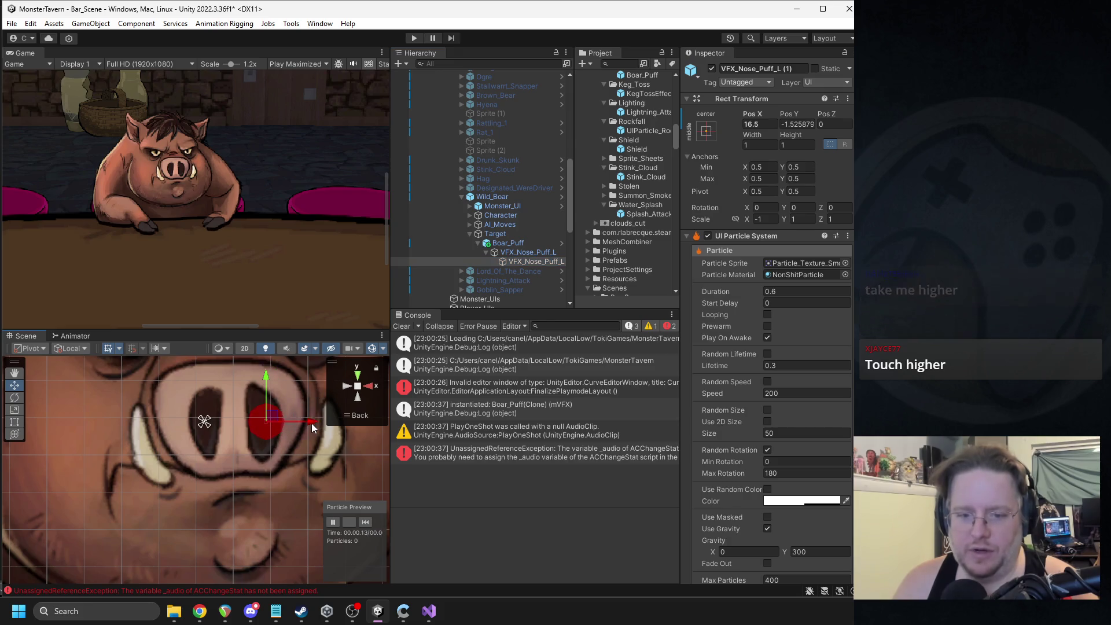
click(509, 252)
click(366, 522)
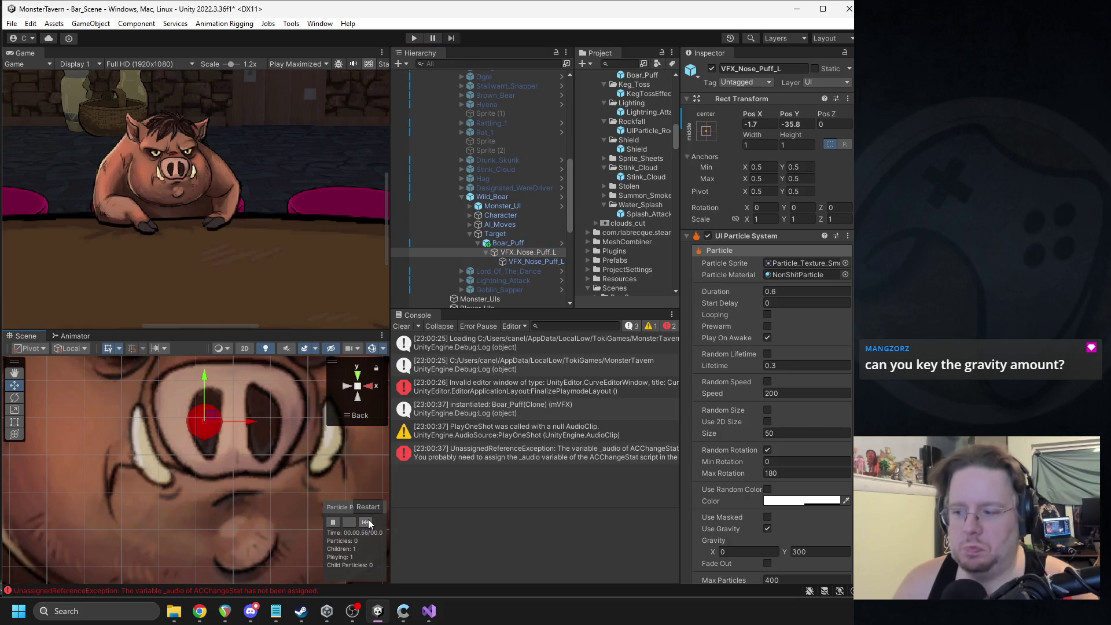
click(369, 519)
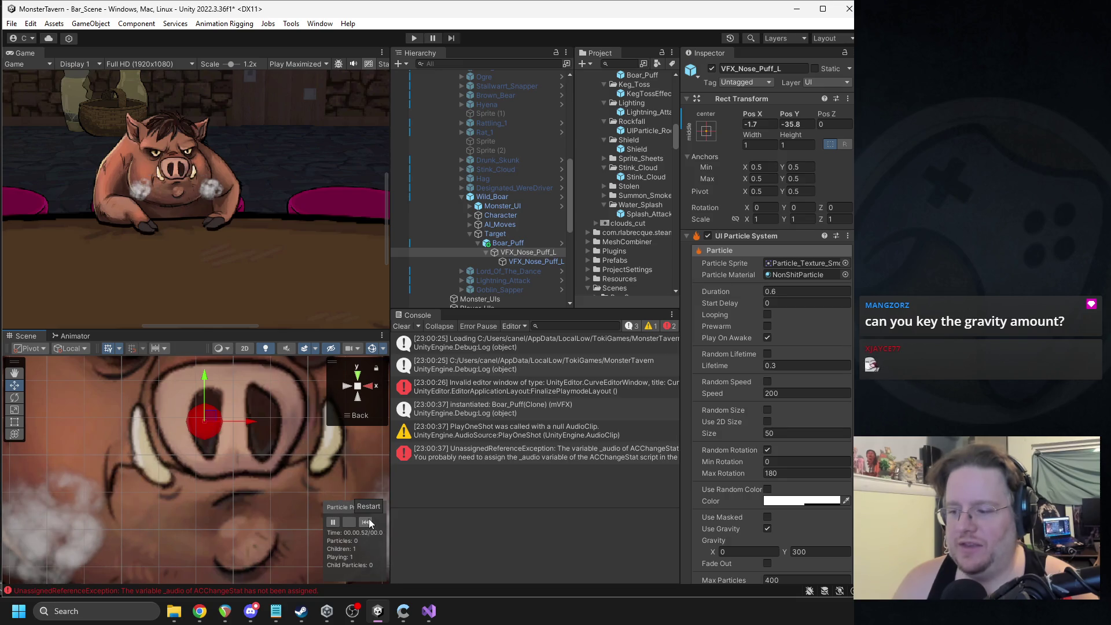
click(369, 521)
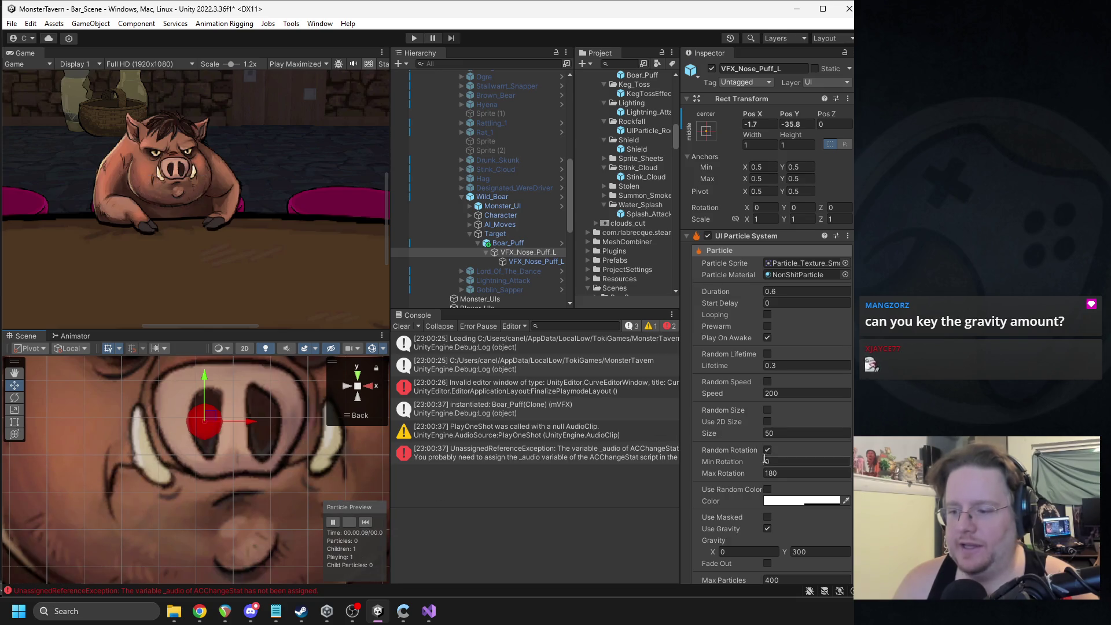
scroll(807, 489, down, 3)
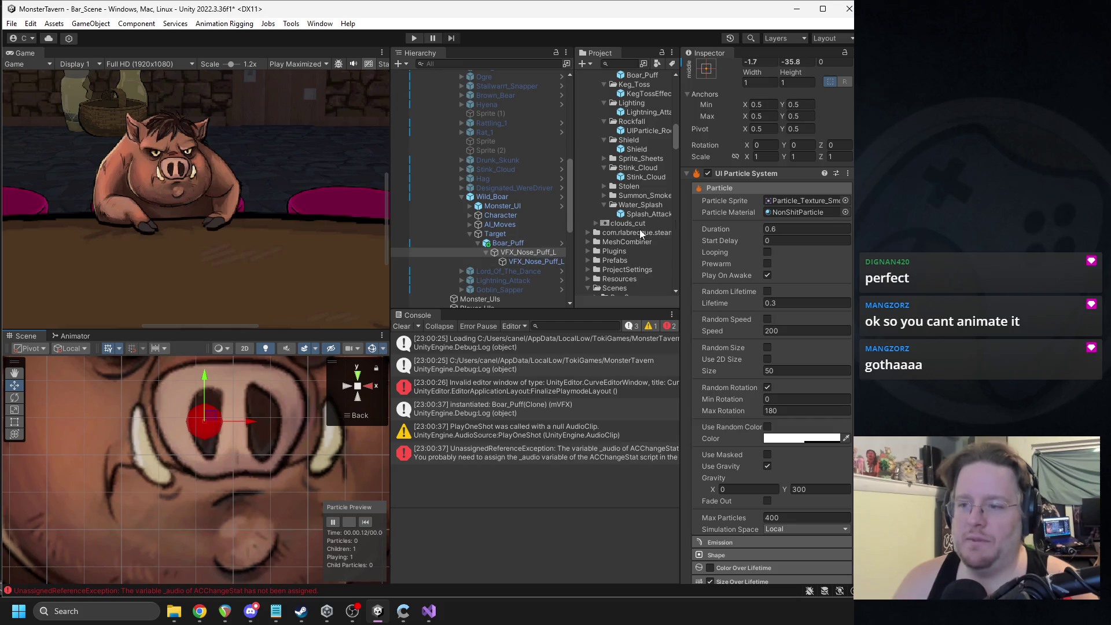
Step: Move Boar_Puff to the Hierarchy root, check its overrides, and deactivate it
drag(496, 245, 503, 192)
click(750, 114)
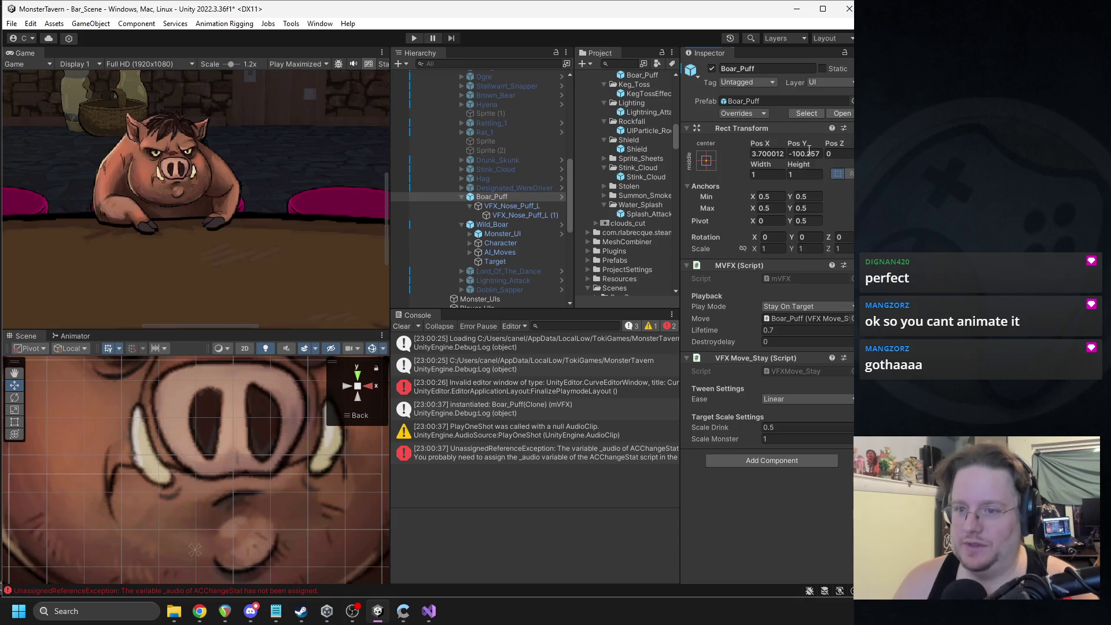
click(711, 68)
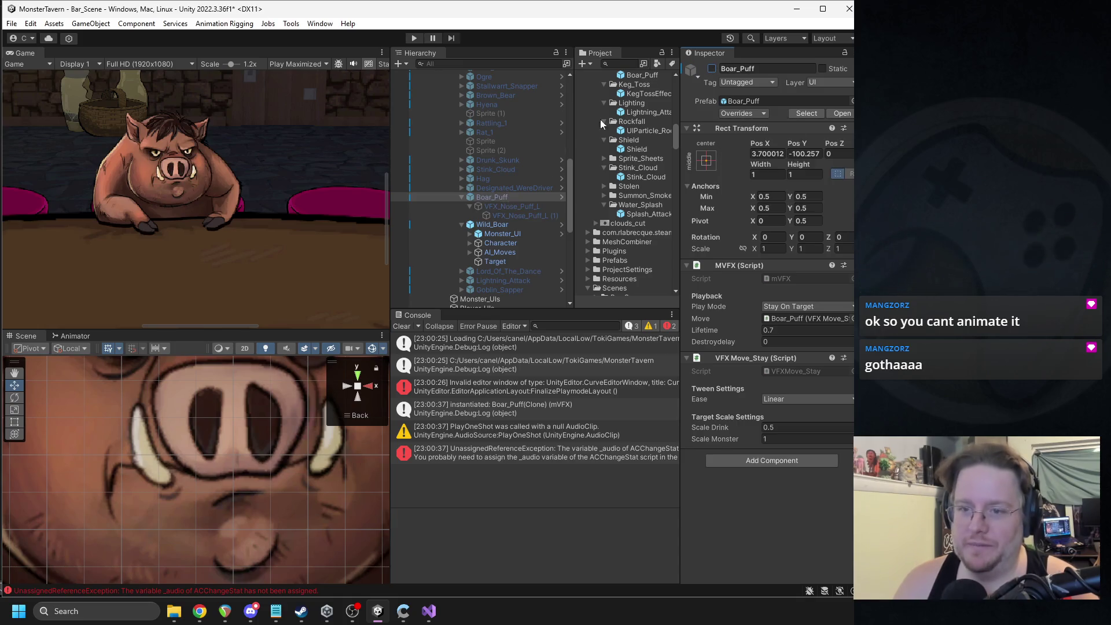
Step: Set the Game view scale to 0.35x, clear the console, and deactivate Wild_Boar
click(461, 224)
mouse_move(230, 65)
mouse_down()
mouse_move(212, 70)
mouse_move(225, 68)
mouse_up()
click(402, 326)
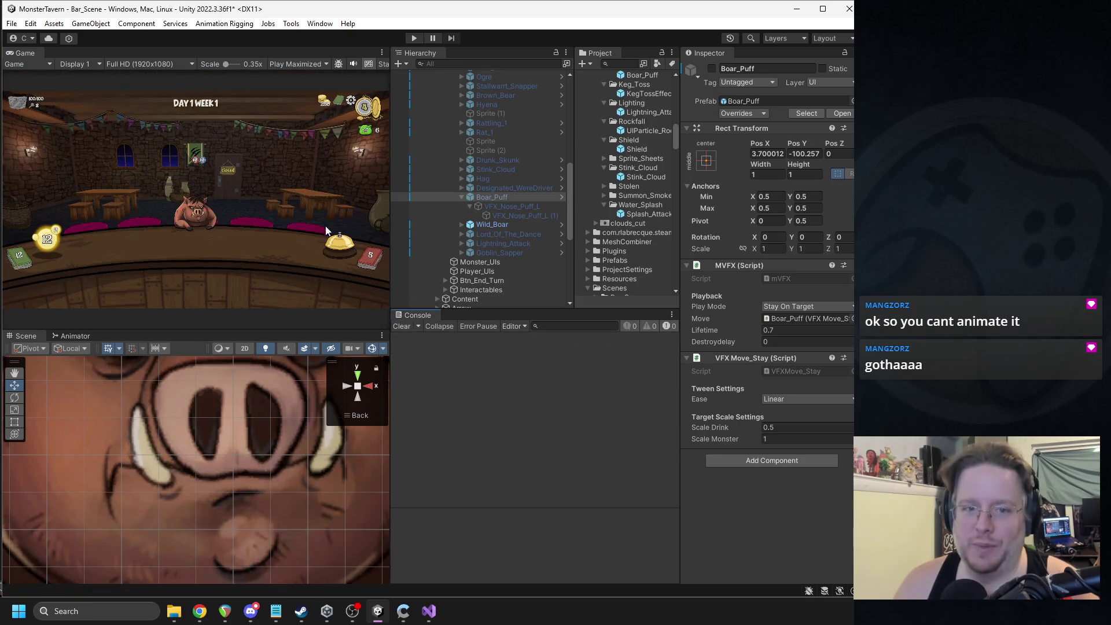
click(491, 224)
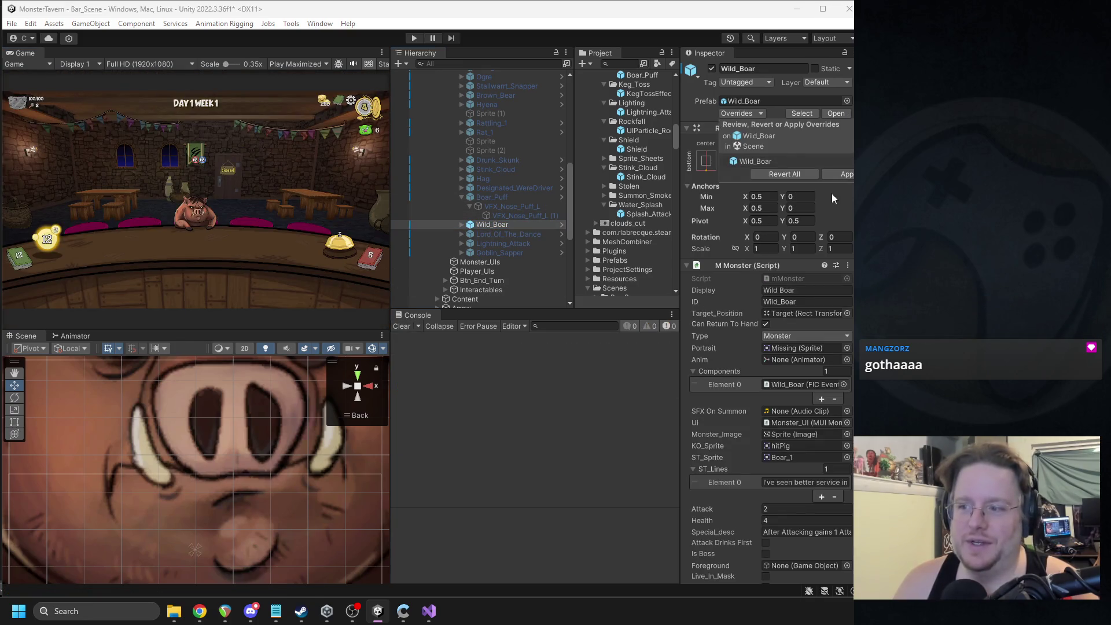
click(712, 69)
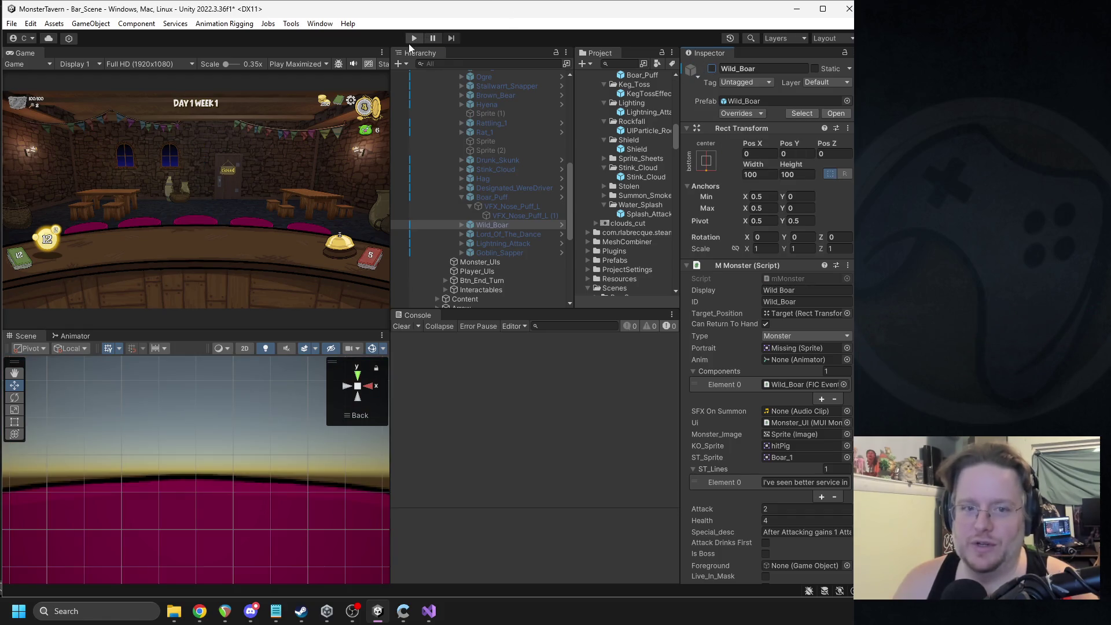
Step: Start Play mode, play two cards, and end five turns until the boar's taunt appears
click(411, 42)
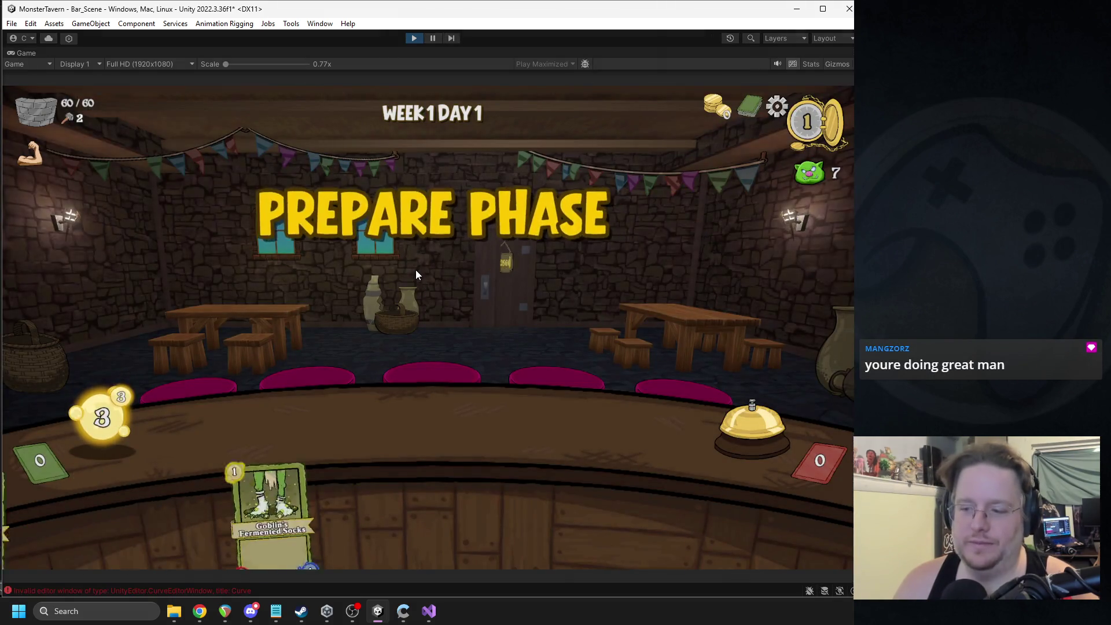
click(317, 499)
click(509, 497)
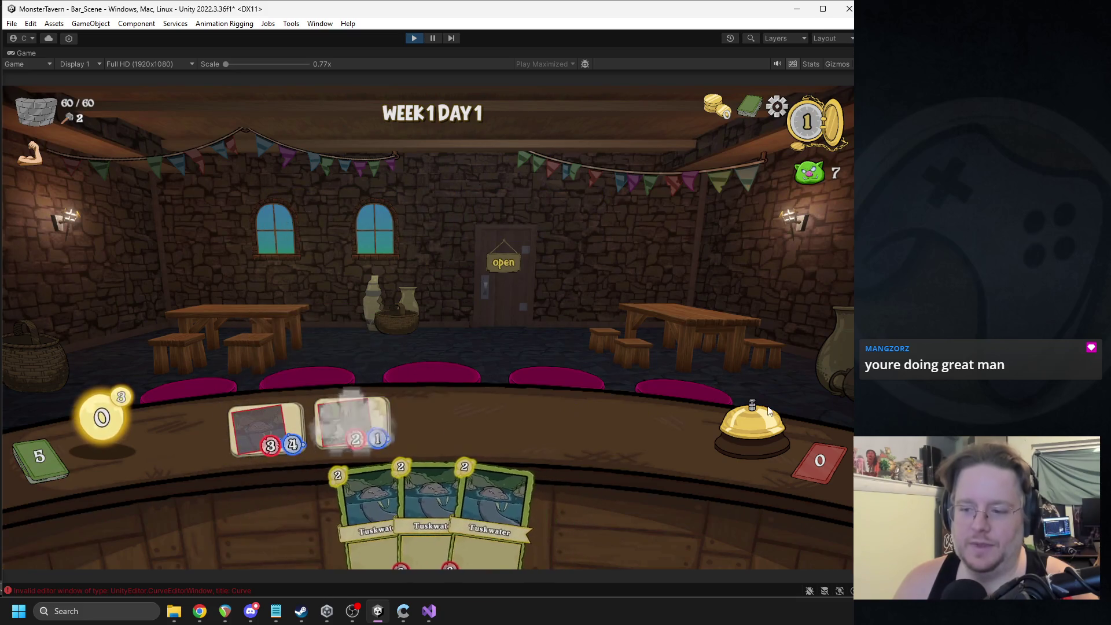
click(767, 401)
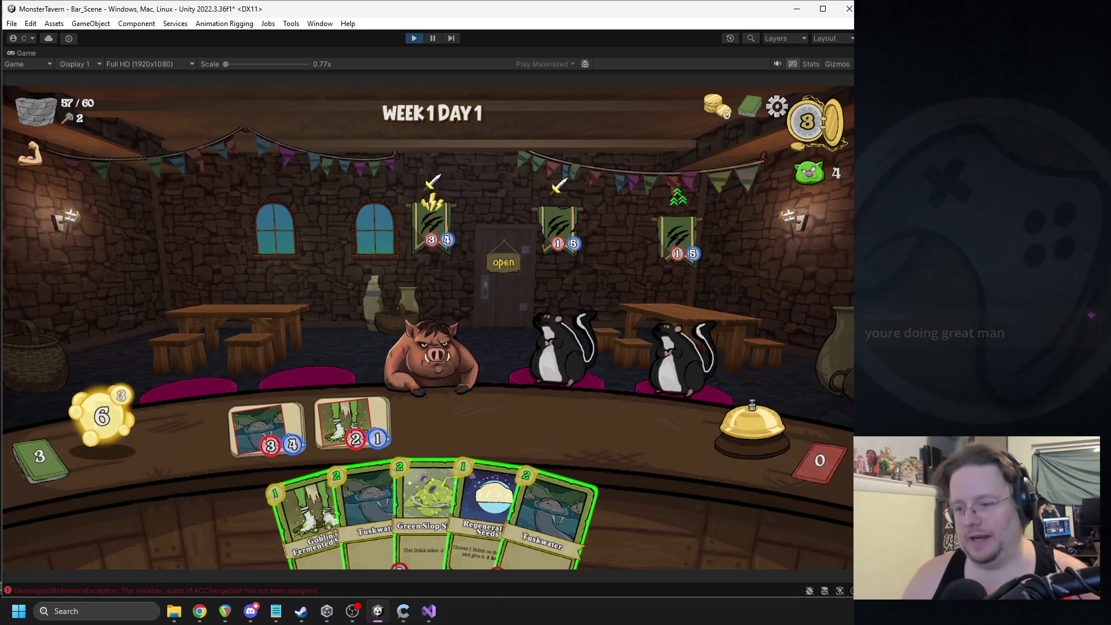
click(751, 423)
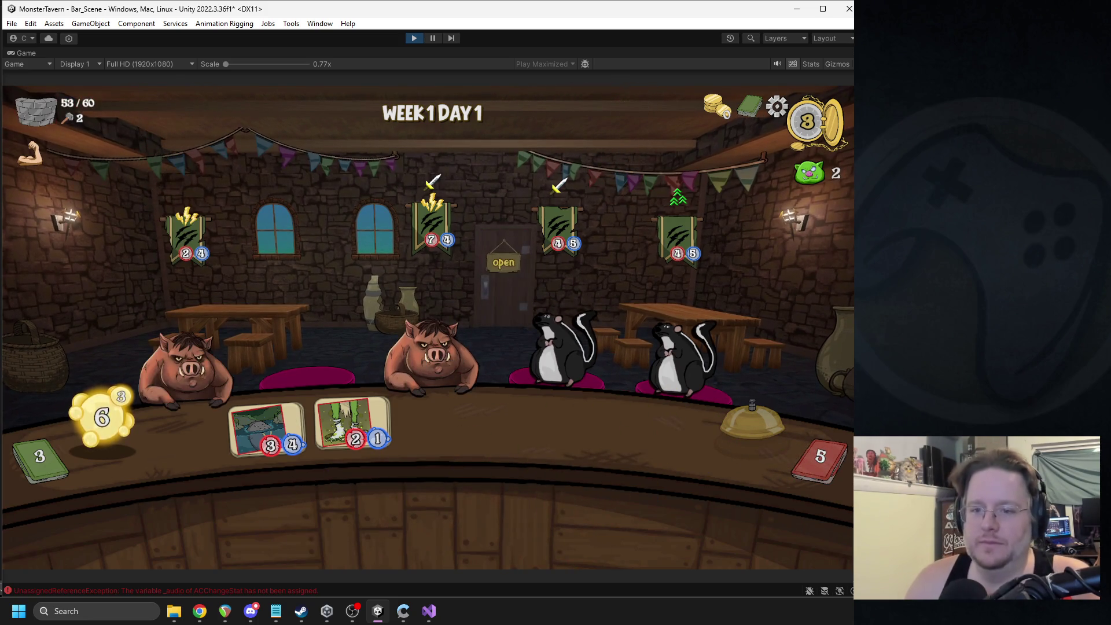
click(743, 437)
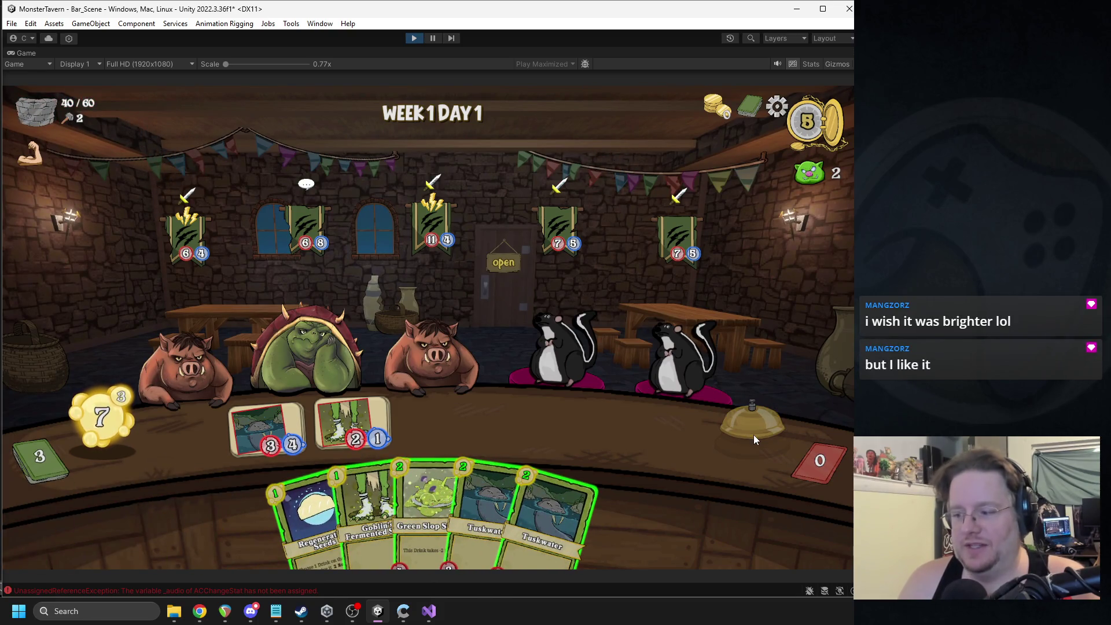
click(754, 435)
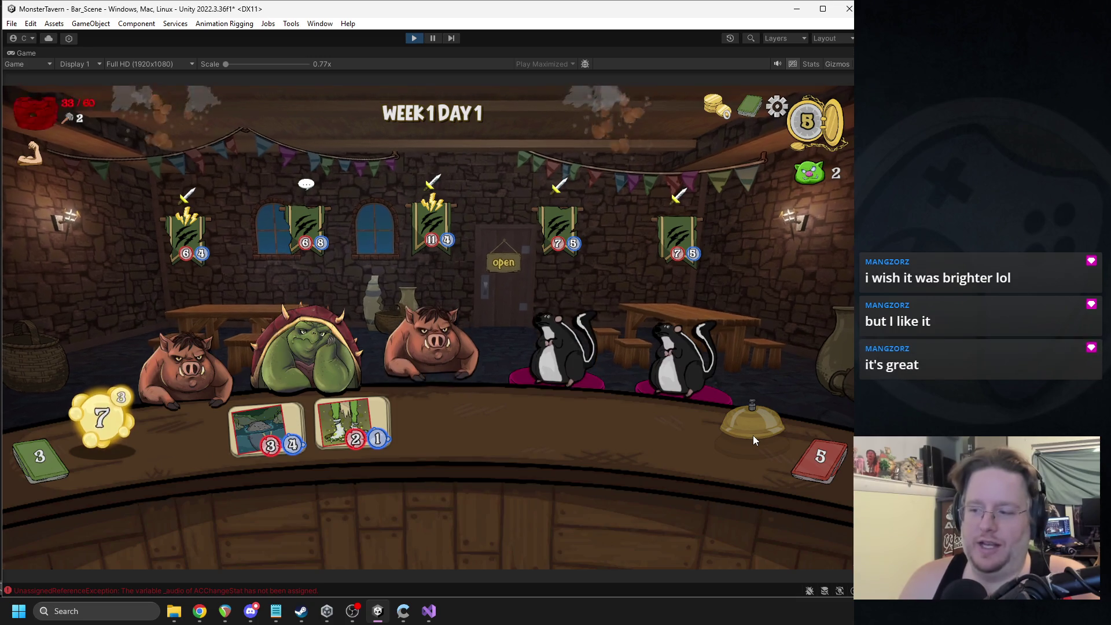
click(754, 439)
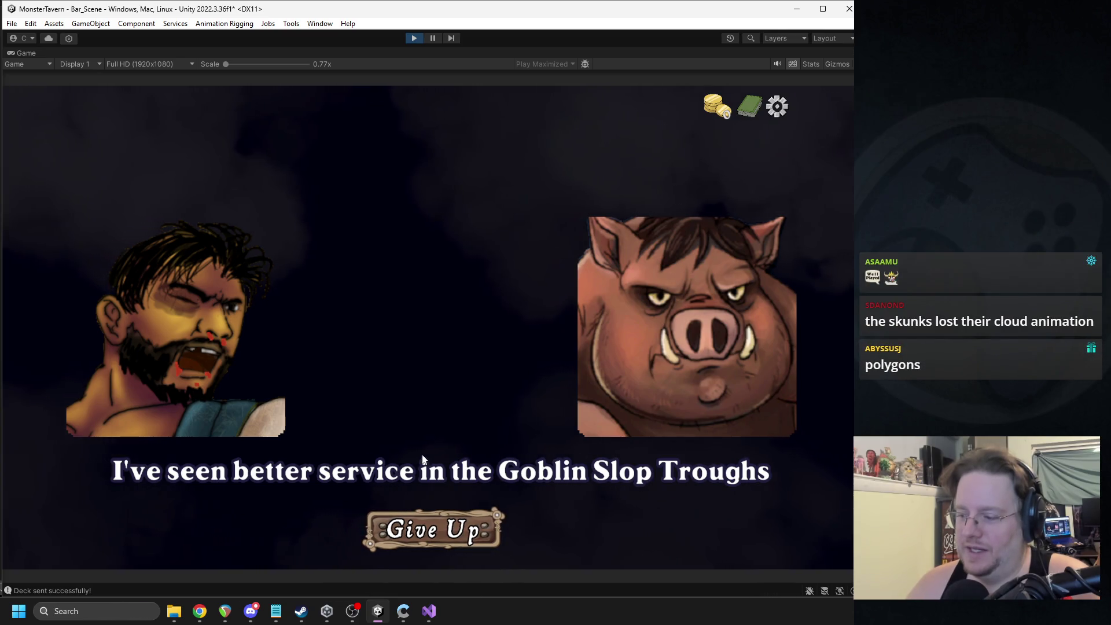
Step: Give Up the run, choose NEW RUN, and BEGIN the Backwoods run
click(457, 532)
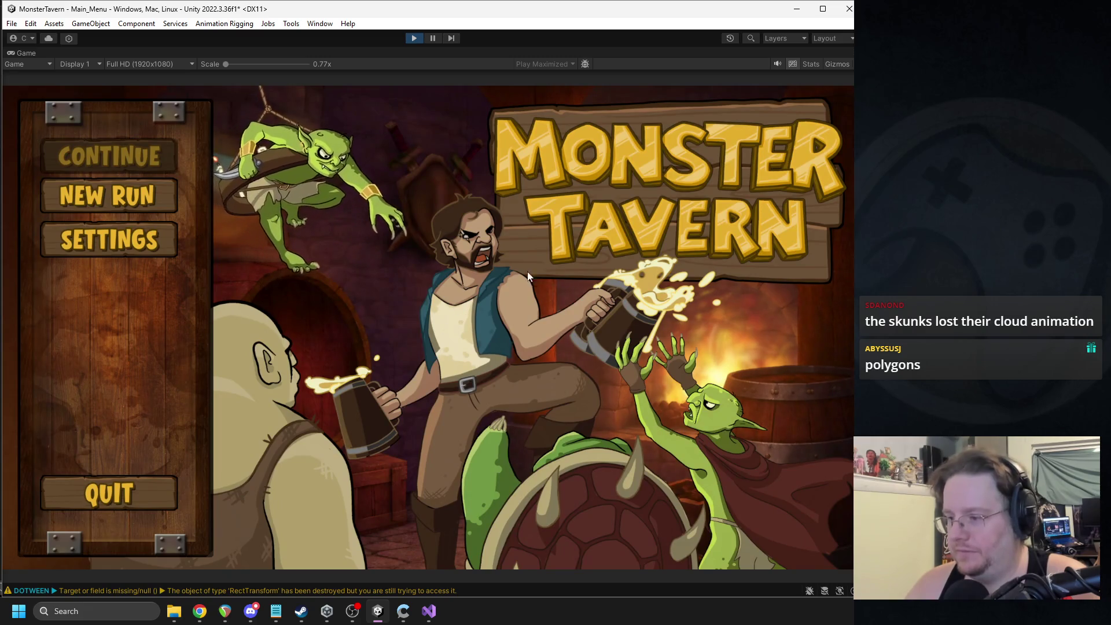
click(142, 203)
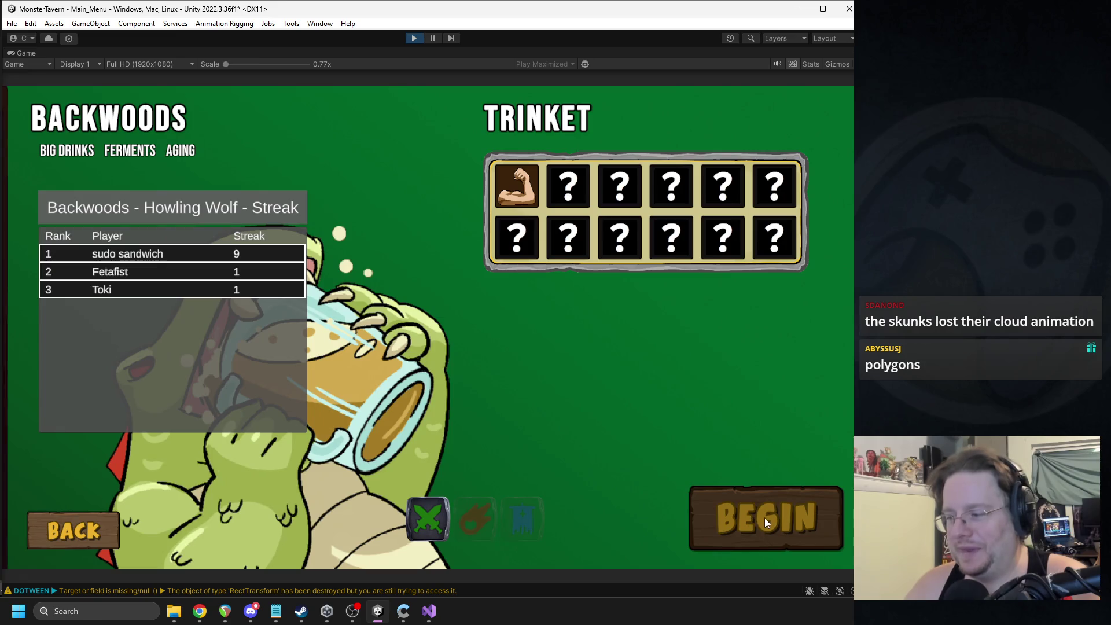
click(762, 519)
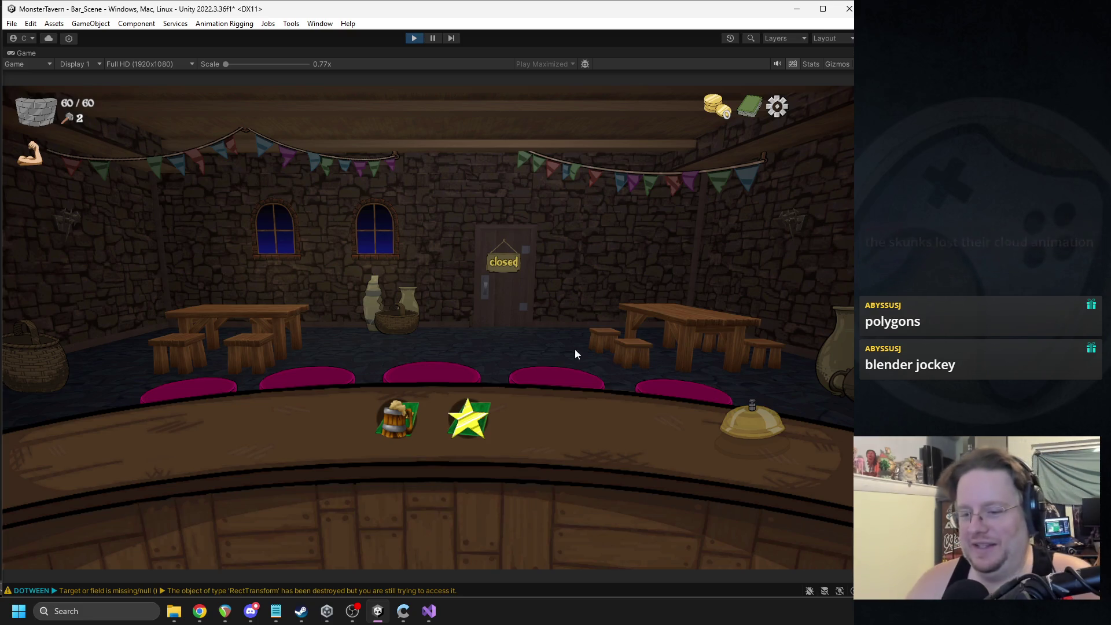
Step: Take Bottom Shelf Buzz as the drink card and Coffee Shot as the action card
mouse_move(416, 415)
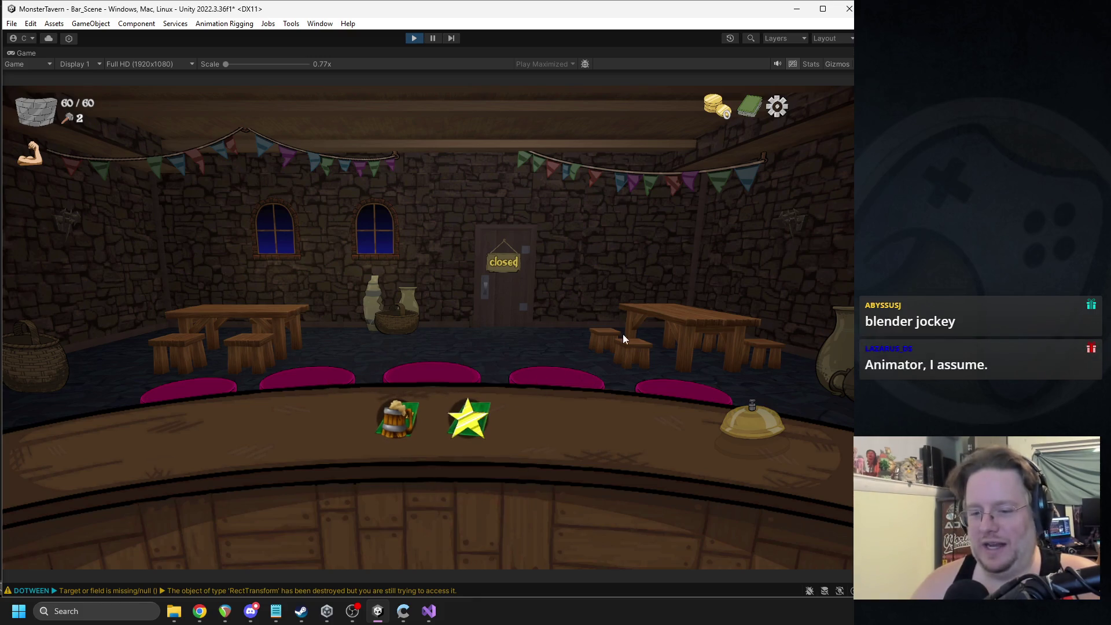
click(408, 422)
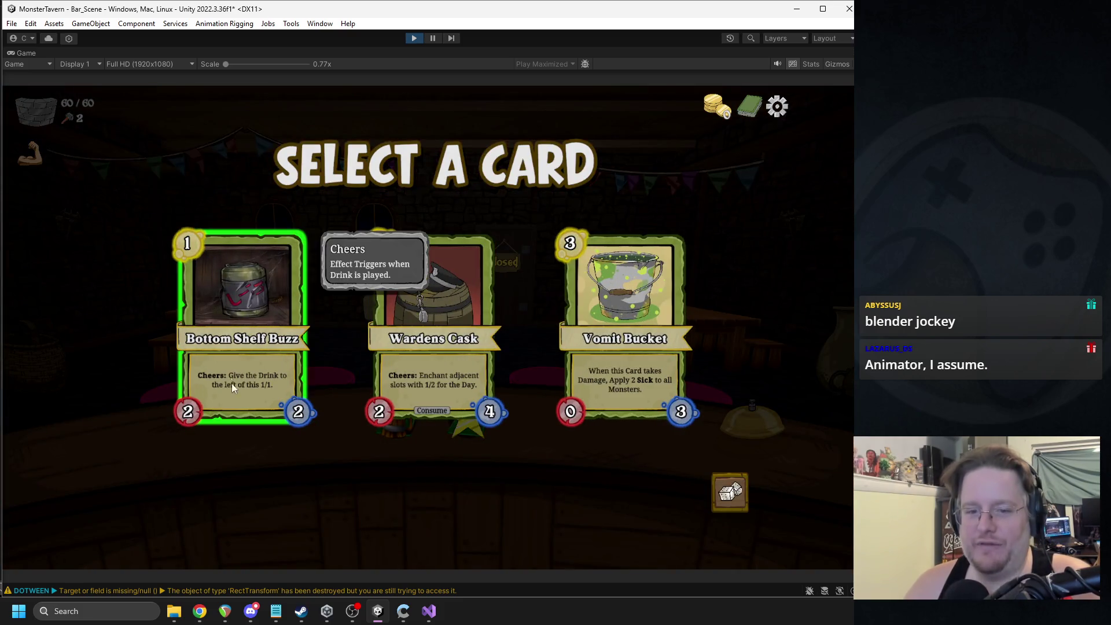
click(233, 389)
click(470, 432)
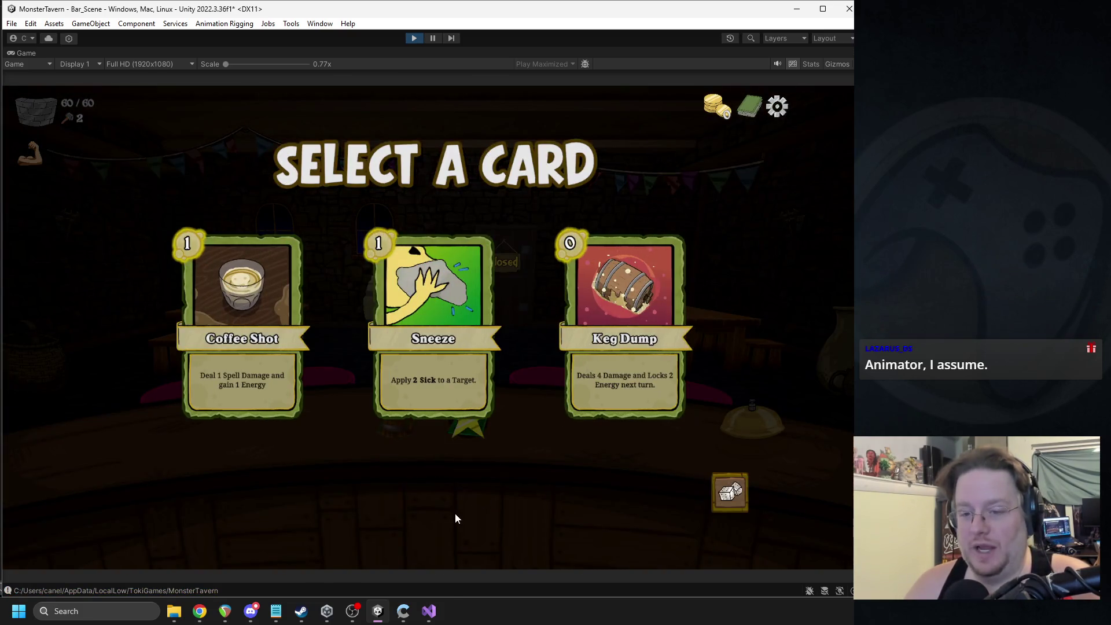
click(255, 330)
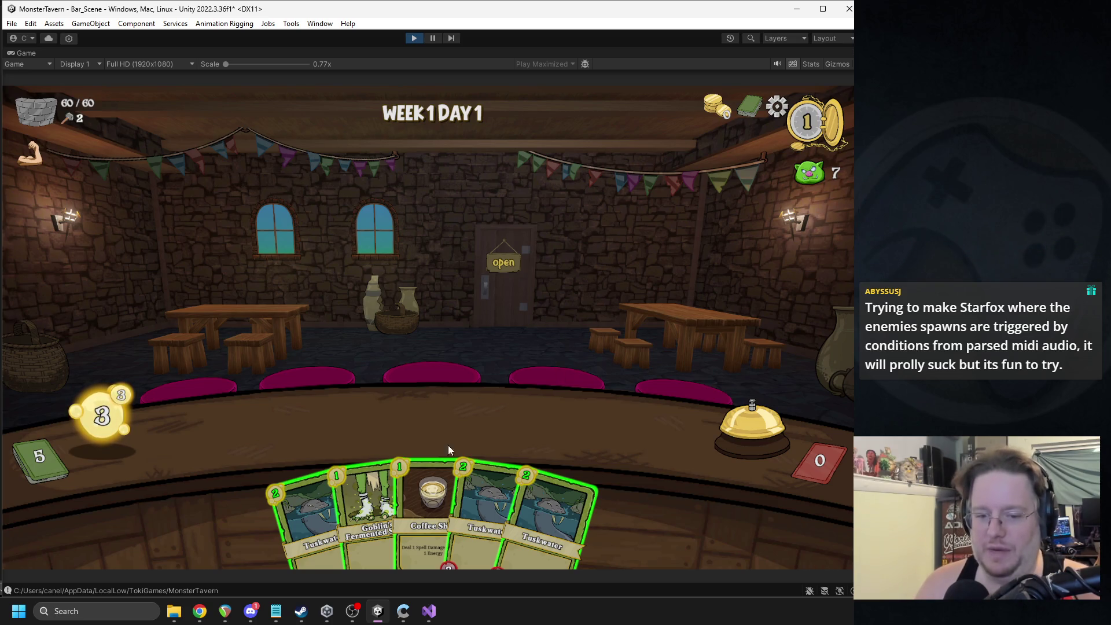
mouse_move(436, 499)
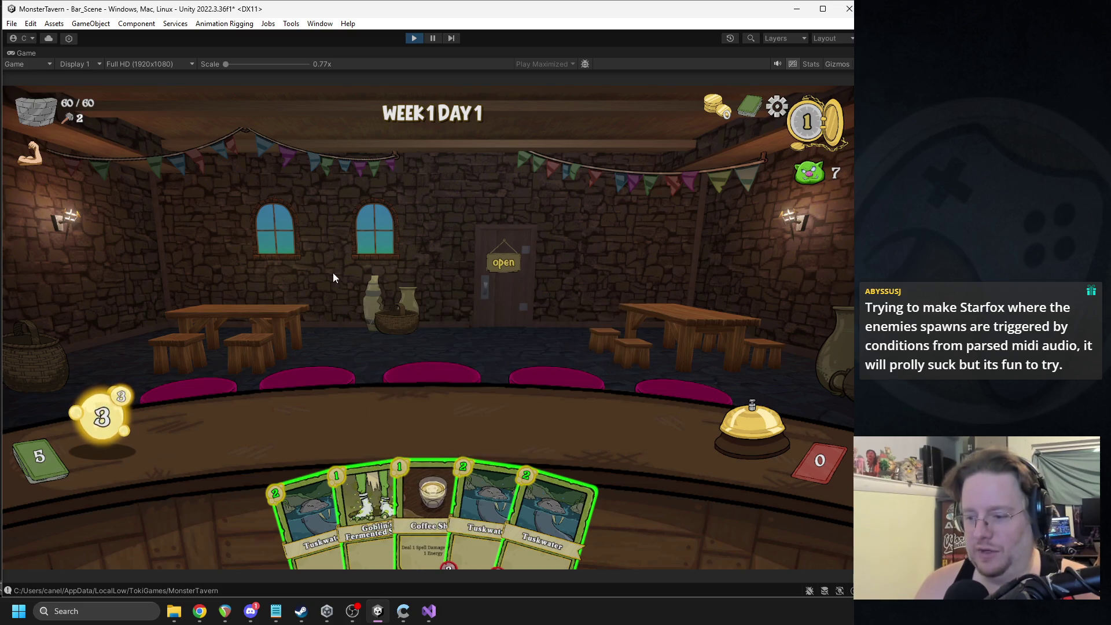
mouse_move(355, 617)
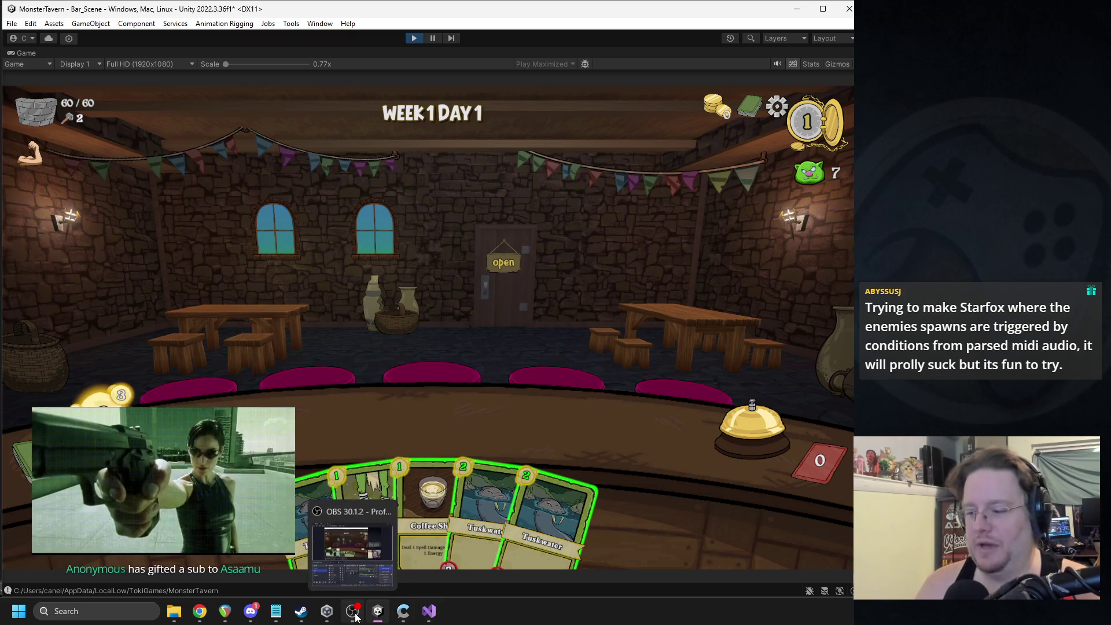
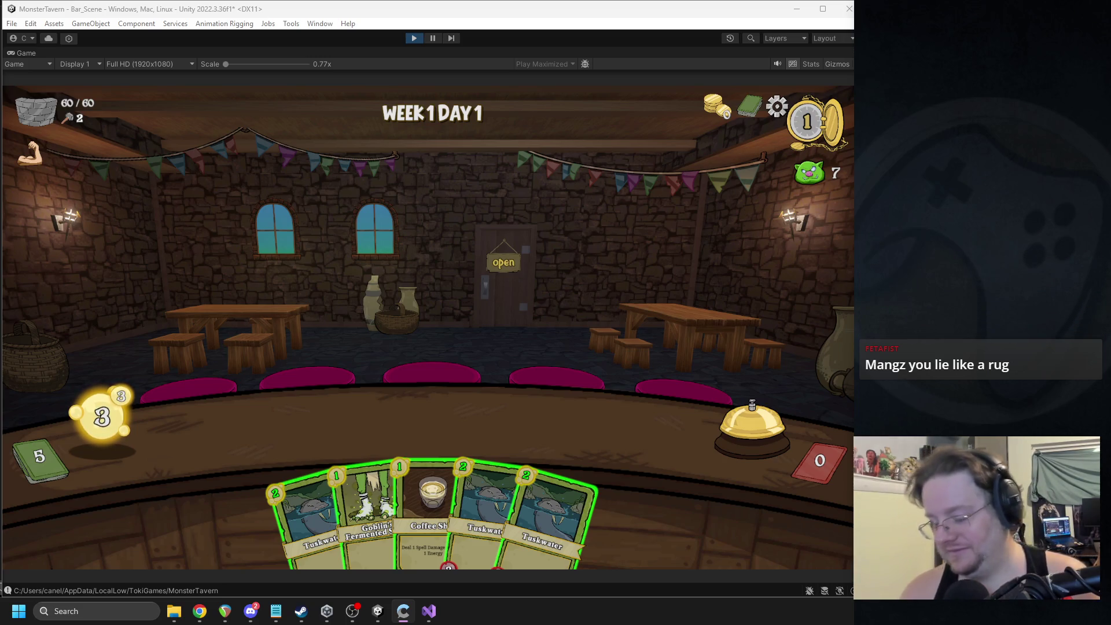
Step: End three turns with the service bell, then stop play mode
click(724, 411)
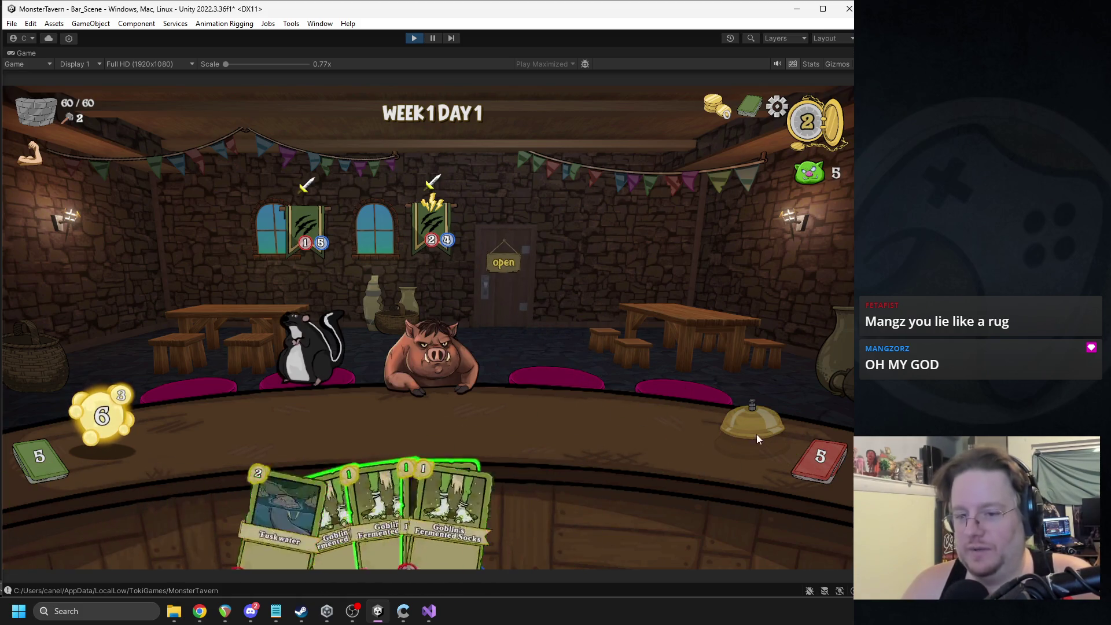
click(706, 401)
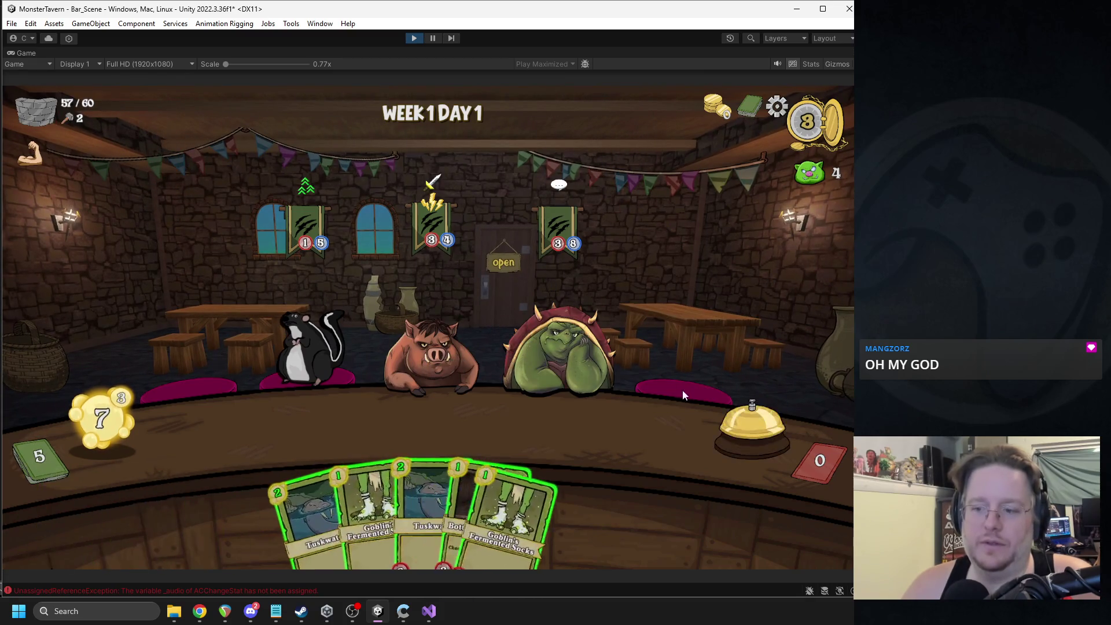
click(748, 426)
mouse_move(286, 230)
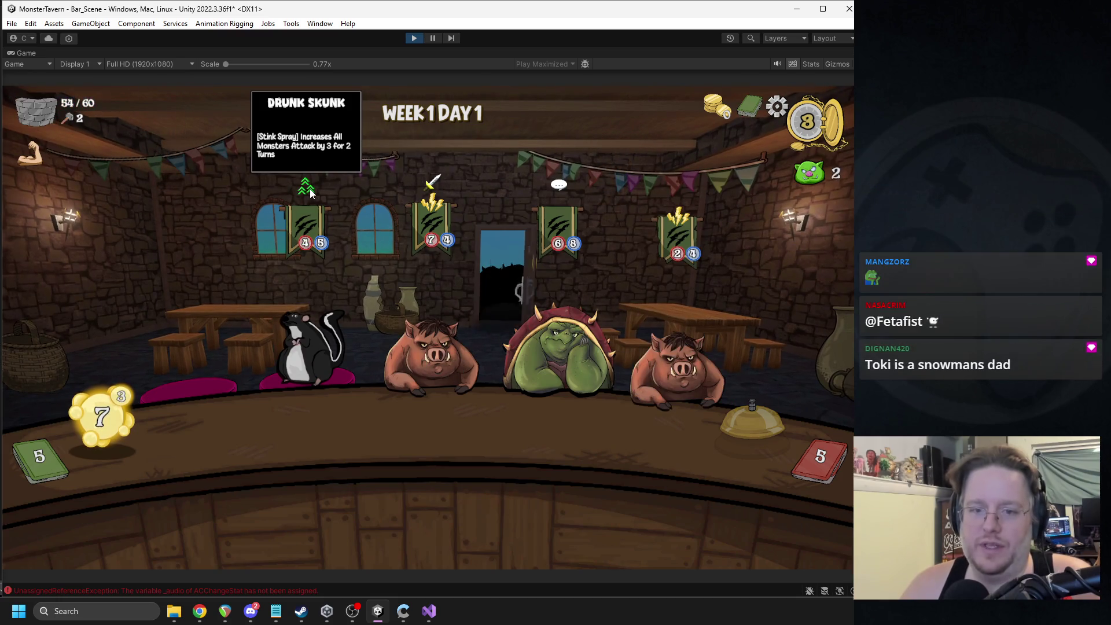
click(413, 39)
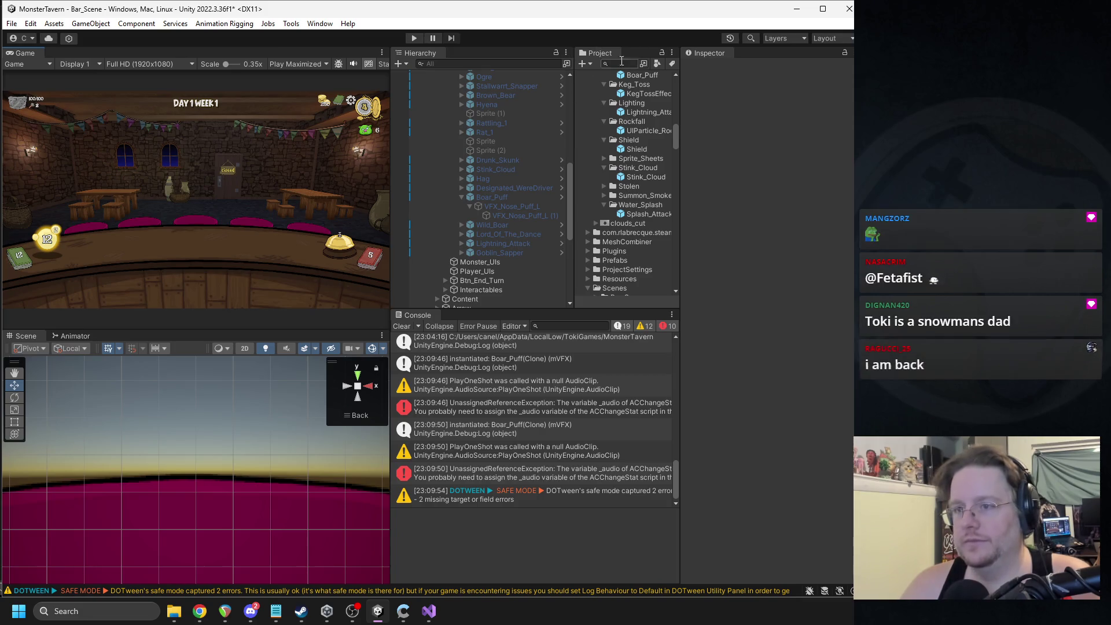
Step: Select the Stink_Cloud prefab in the Project window to inspect its settings
scroll(652, 189, up, 4)
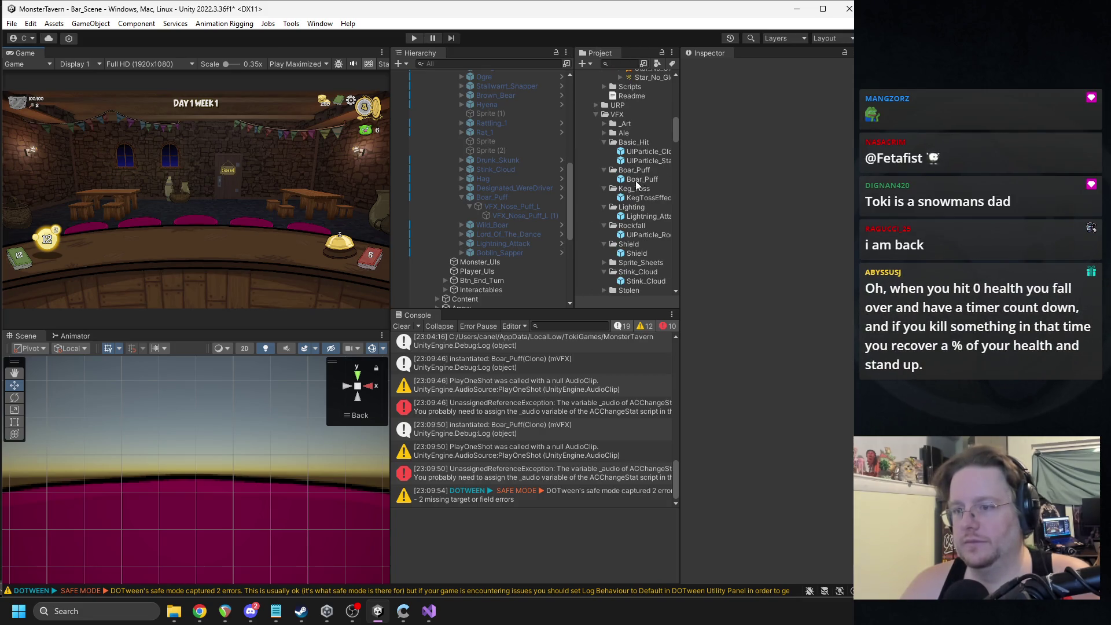
click(644, 281)
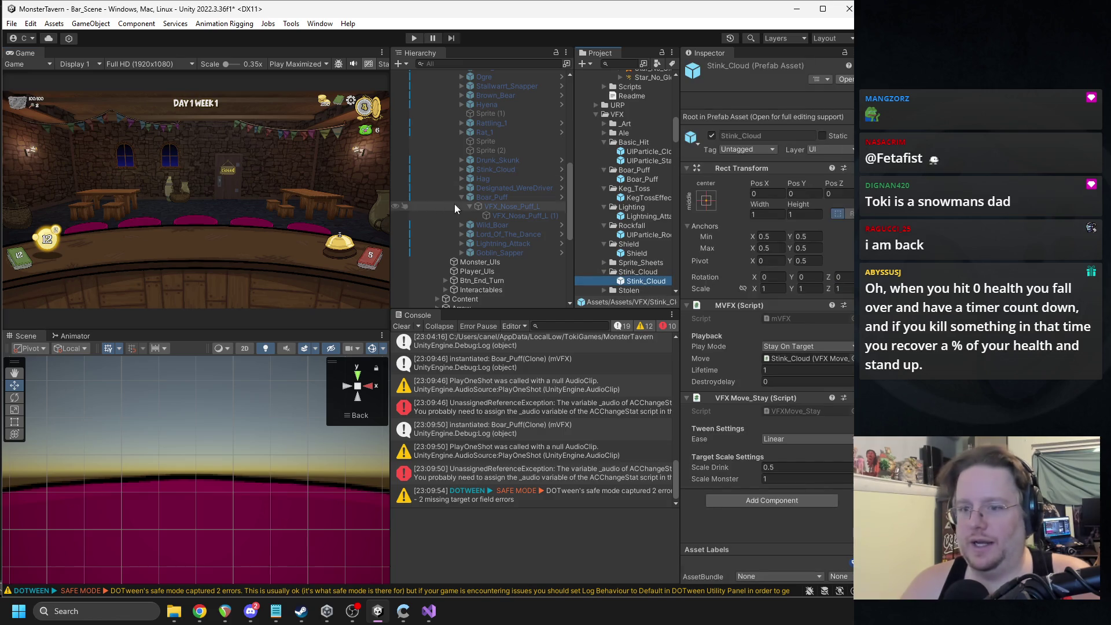
scroll(463, 194, up, 6)
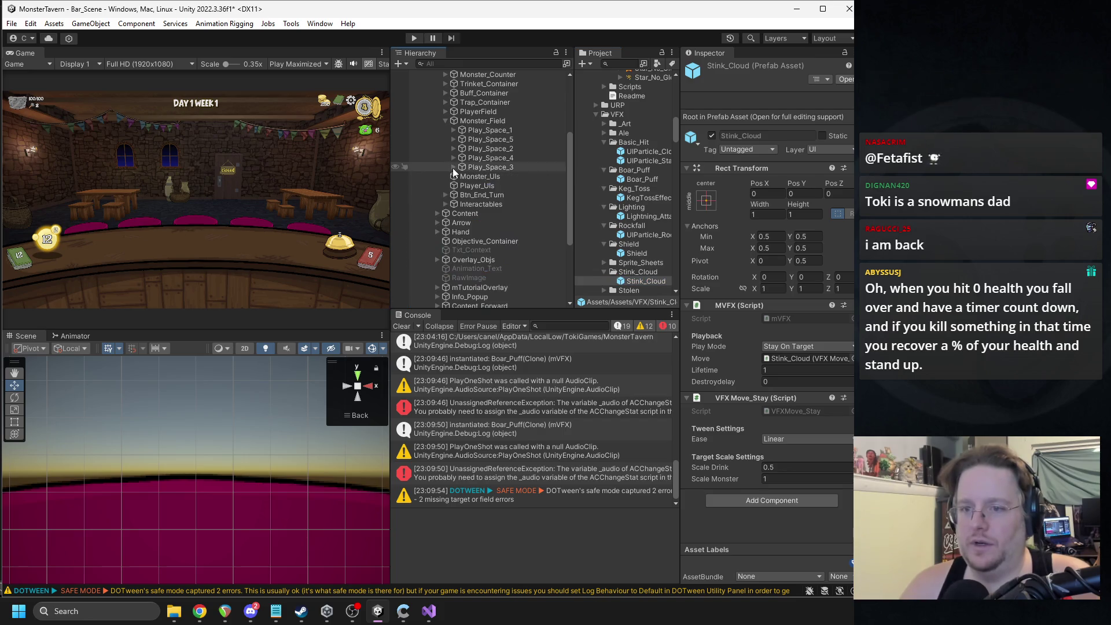
scroll(463, 177, down, 5)
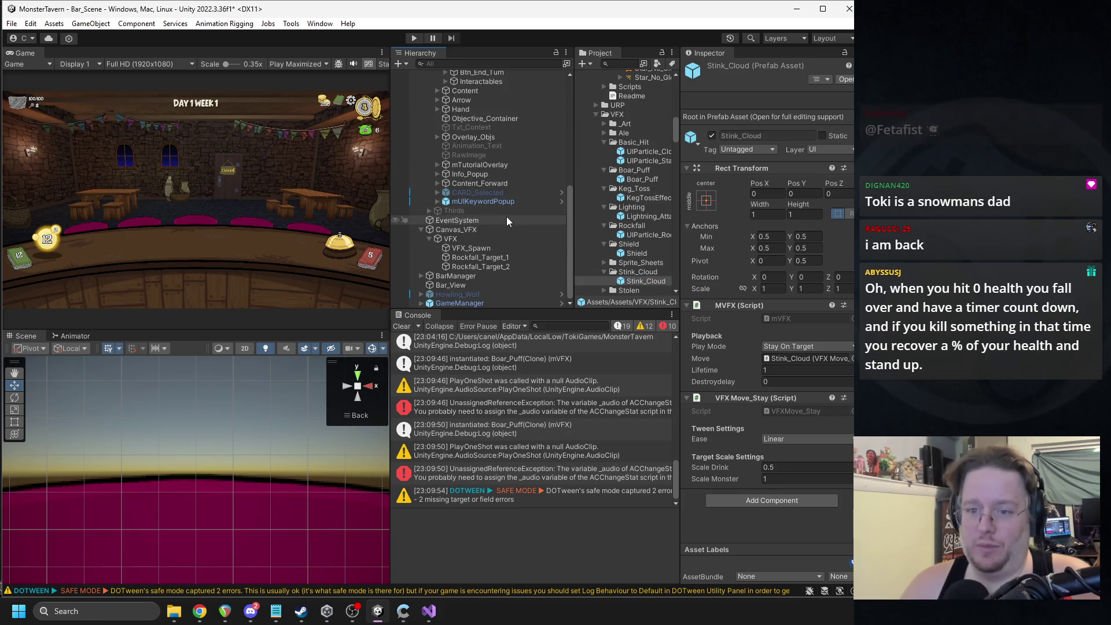
scroll(489, 209, up, 5)
scroll(474, 197, up, 2)
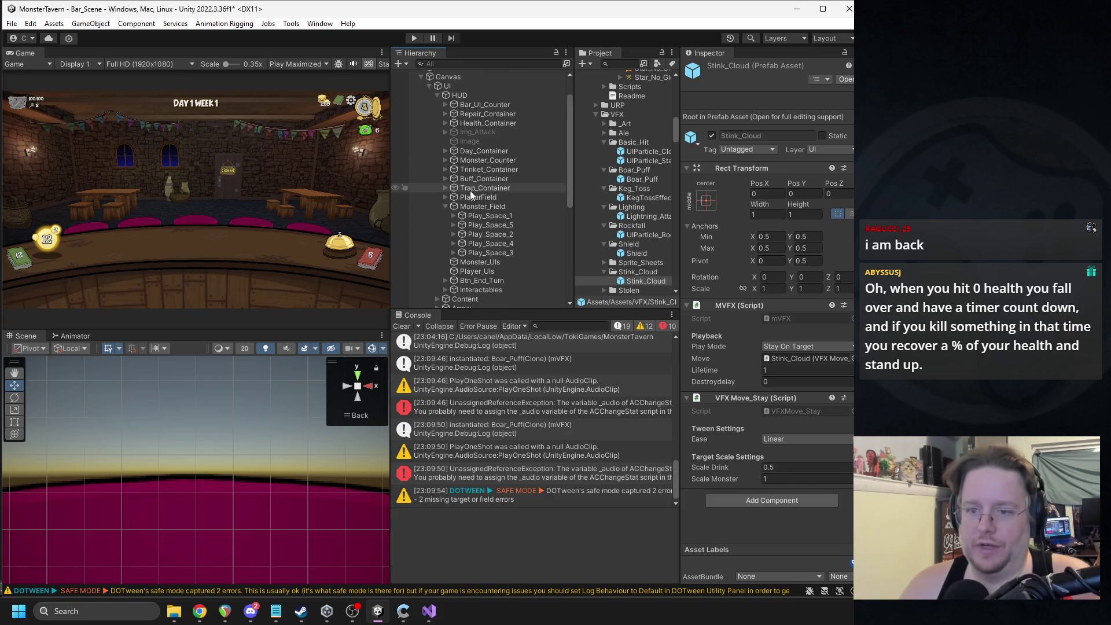
Step: Enable Drunk_Skunk in Play_Space_3 and place a Stink_Cloud instance under its Target
click(453, 218)
scroll(515, 227, down, 5)
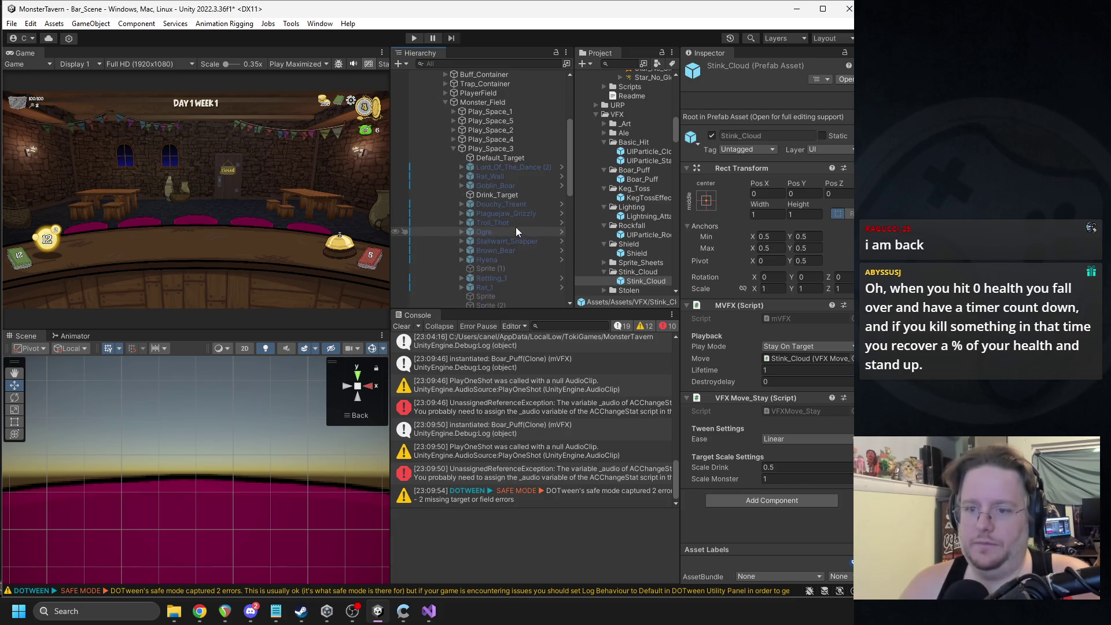
click(512, 244)
click(712, 68)
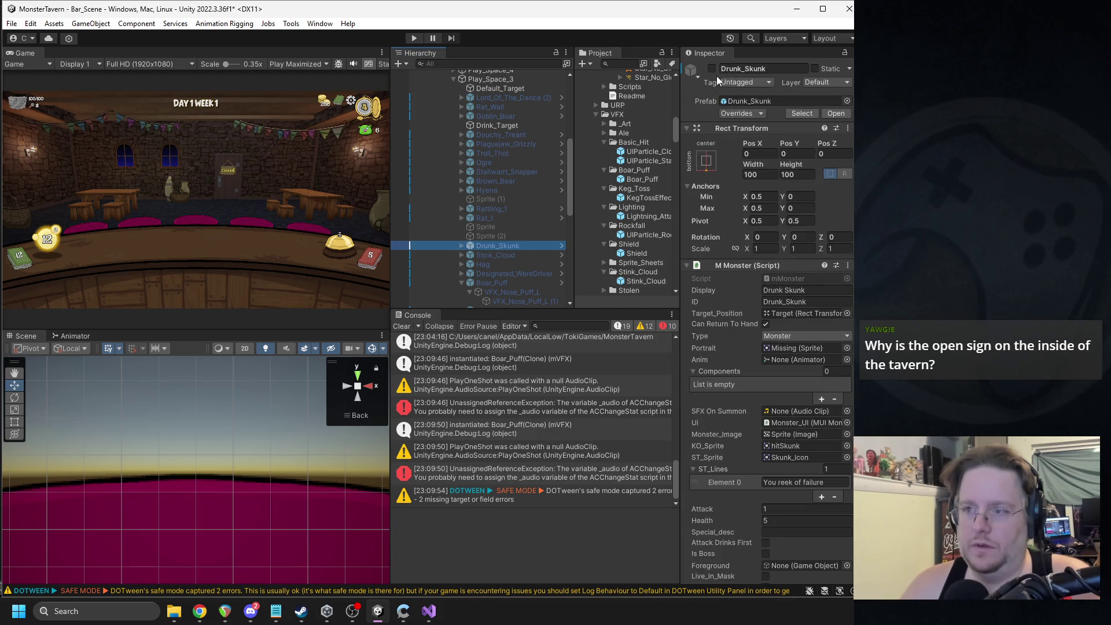
click(463, 247)
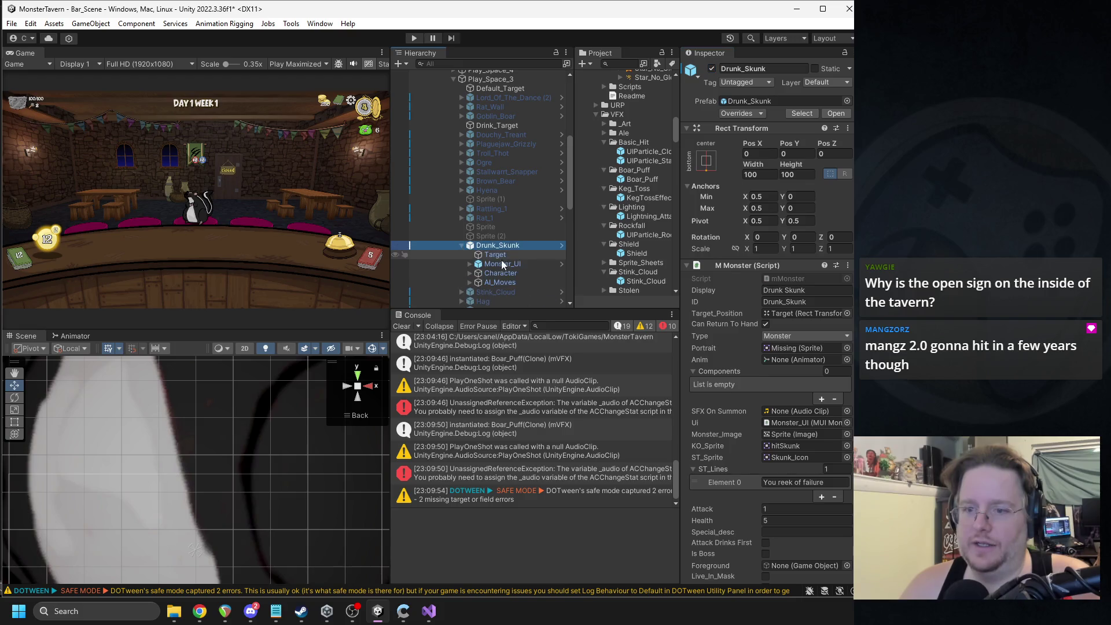
mouse_move(647, 279)
mouse_down()
mouse_move(509, 246)
mouse_move(509, 256)
mouse_up()
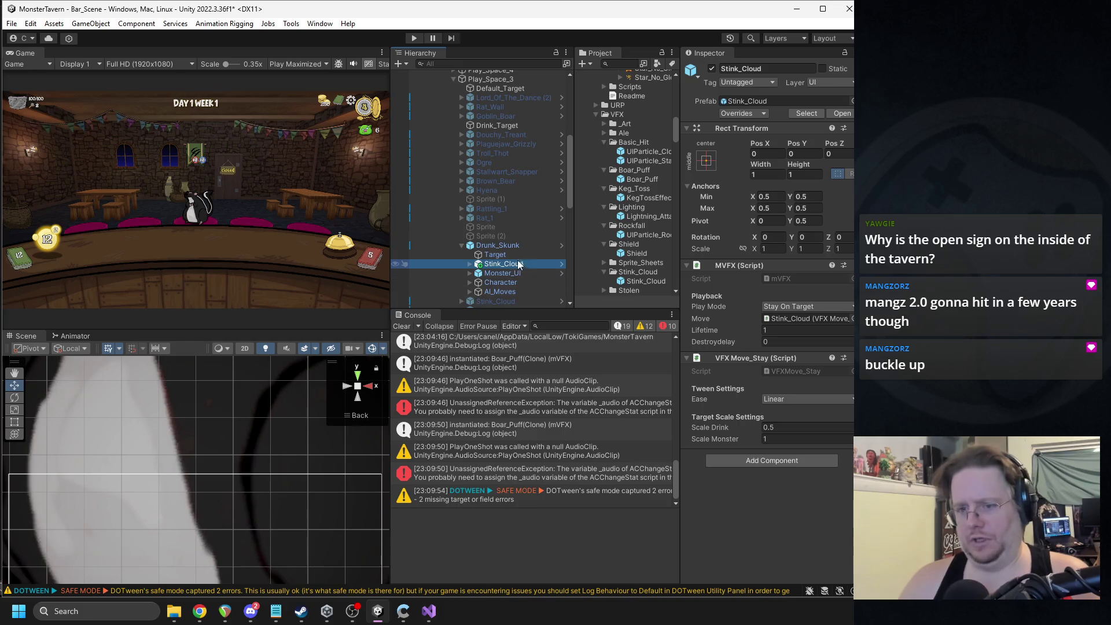
drag(501, 260, 496, 255)
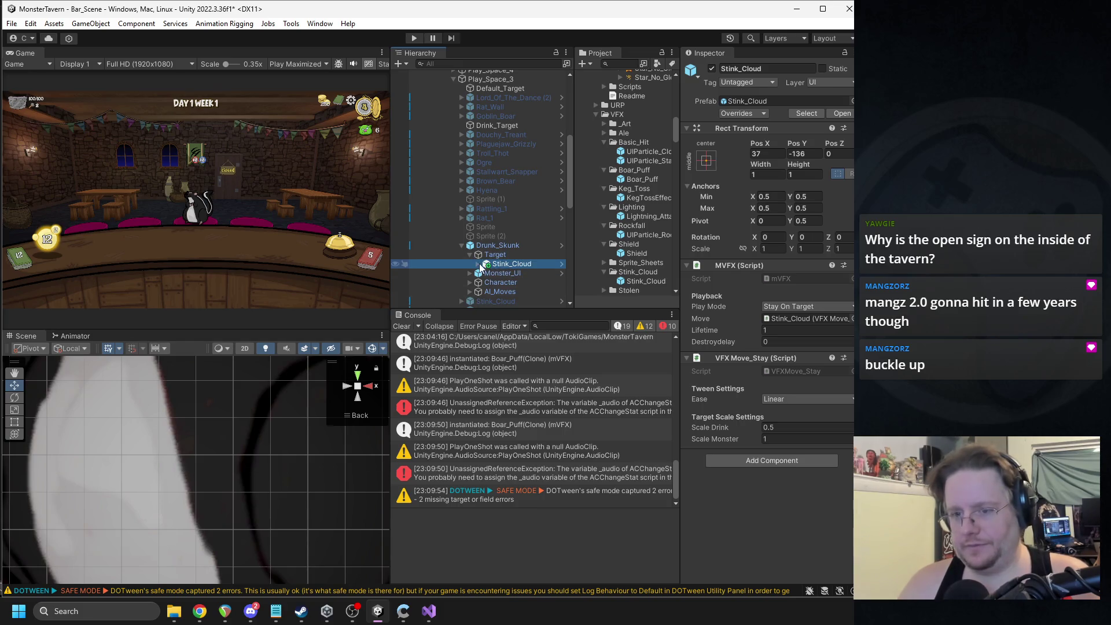
click(767, 153)
Step: Set the Stink_Cloud's Rect Transform Pos X and Pos Y to 0
text(0)
click(806, 153)
text(0)
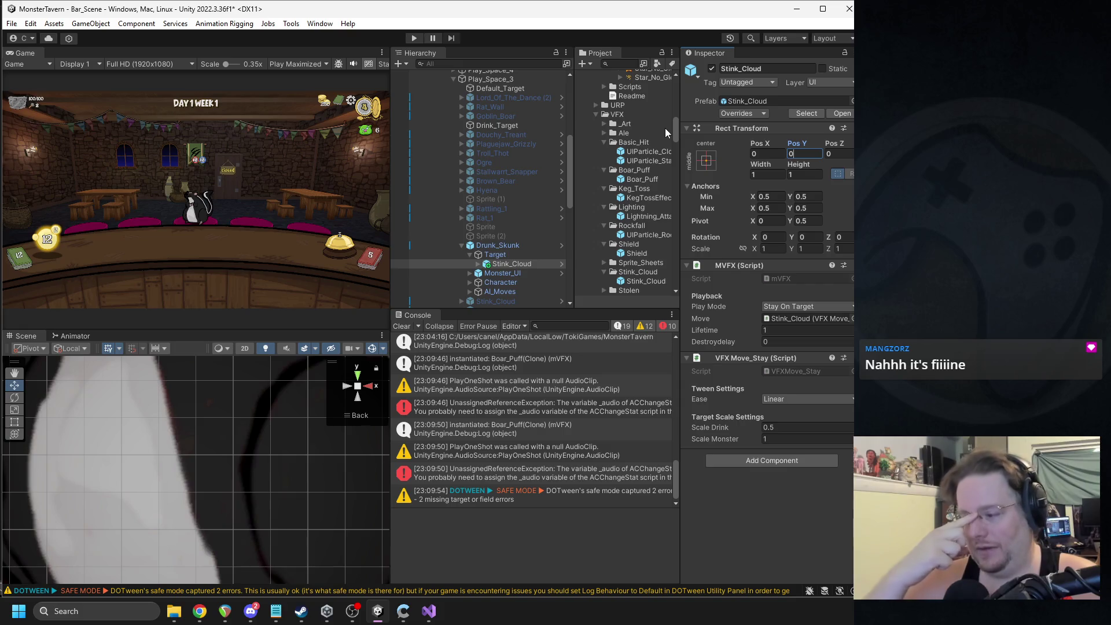
Step: Frame the skunk in the Scene view and move the Stink_Cloud to its tail base
scroll(253, 475, down, 2)
key(f)
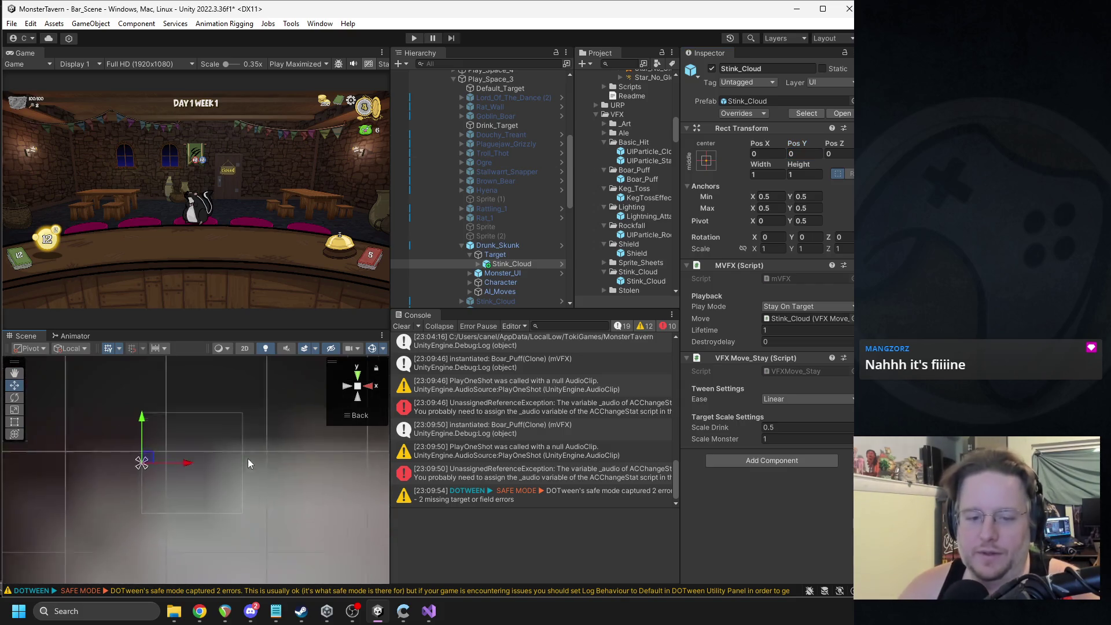
scroll(214, 480, down, 6)
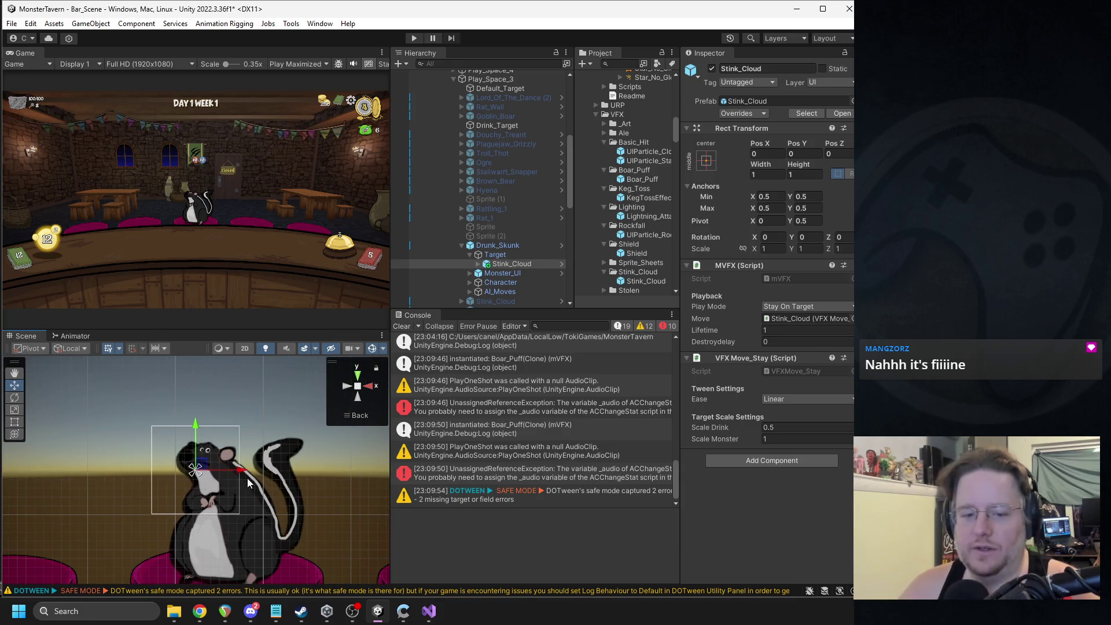
drag(234, 476, 213, 449)
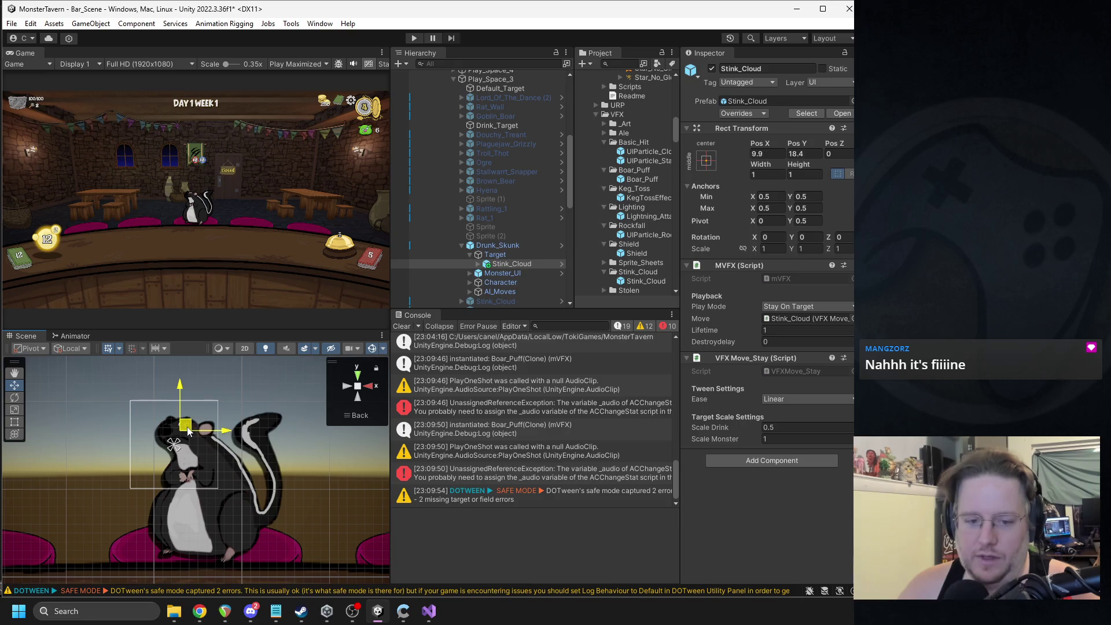
mouse_move(180, 441)
mouse_down()
mouse_move(287, 517)
mouse_move(267, 531)
mouse_up()
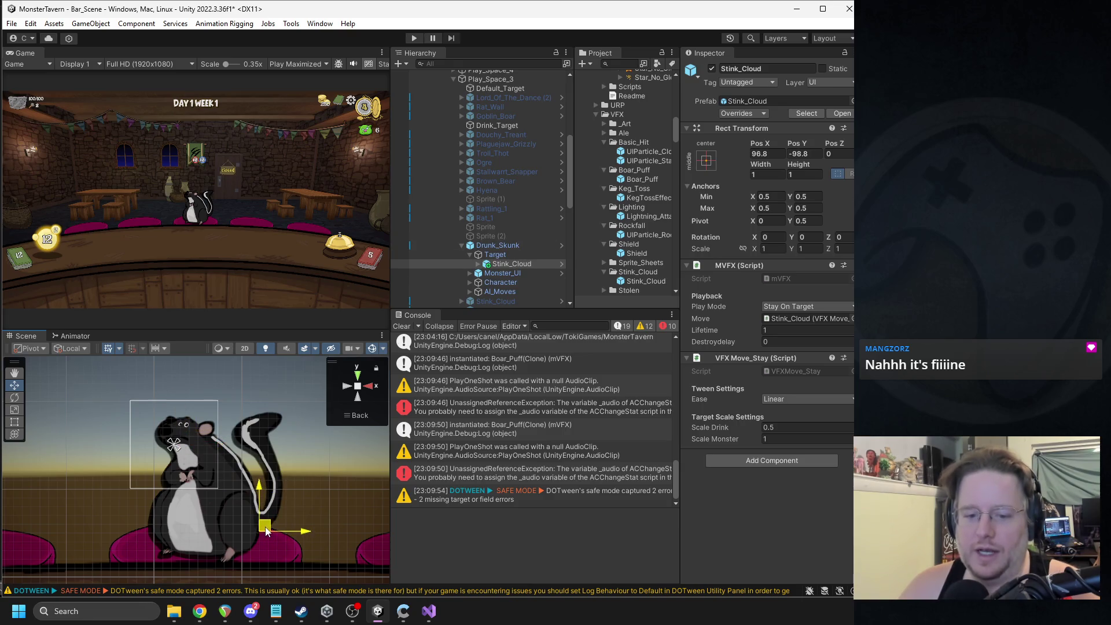
click(478, 266)
Step: Select the Stink_Cloud's VFX_1 particle child and restart its preview a few times
click(478, 264)
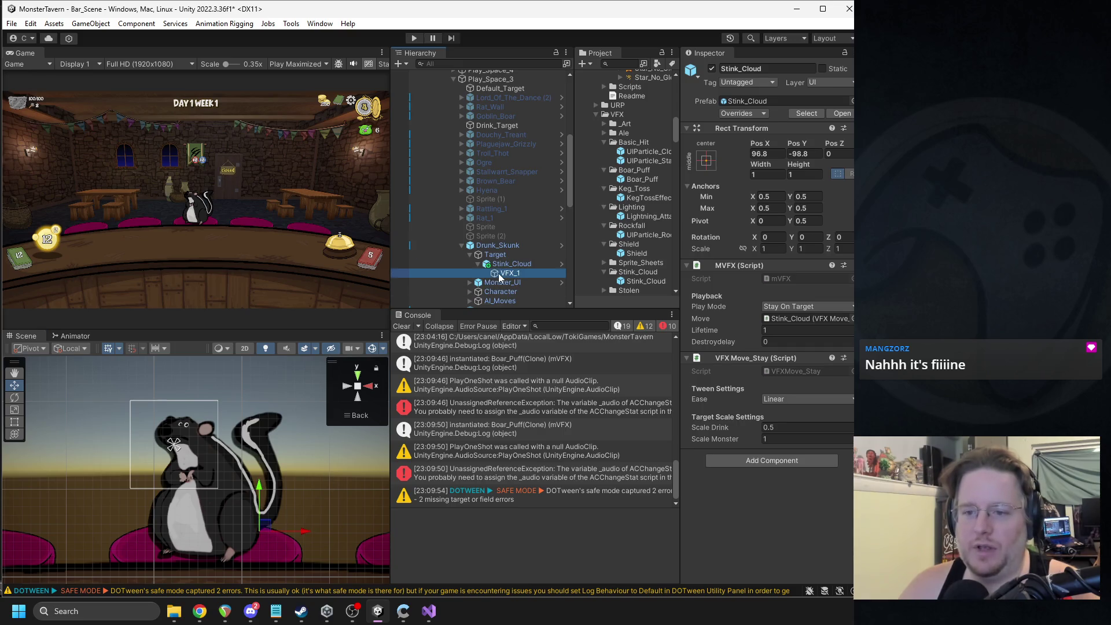
click(498, 273)
click(365, 523)
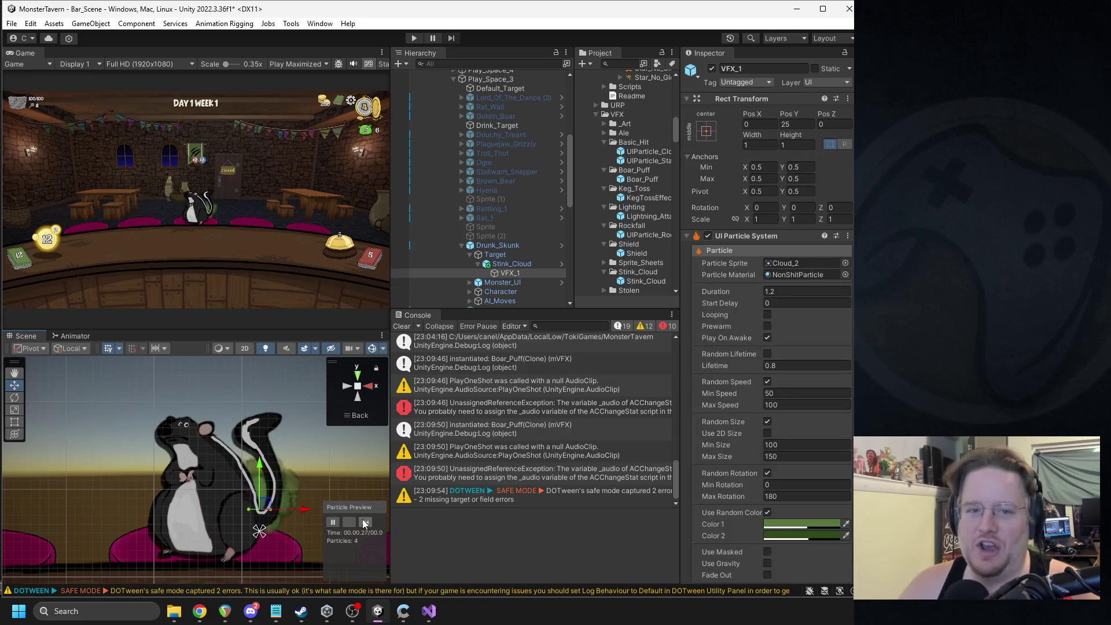
click(360, 518)
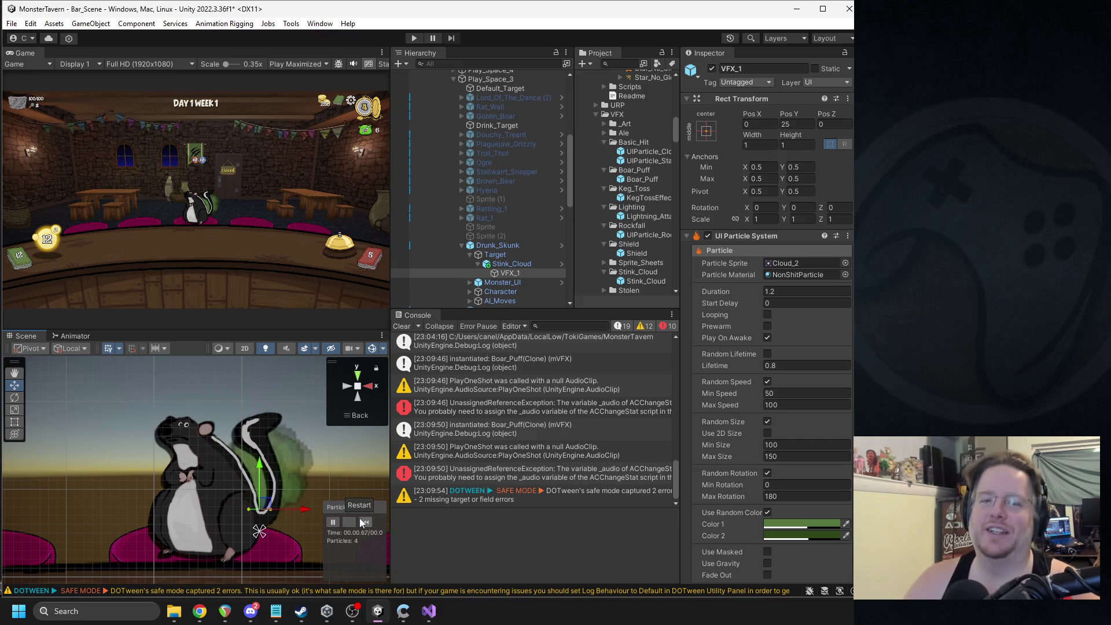
click(358, 522)
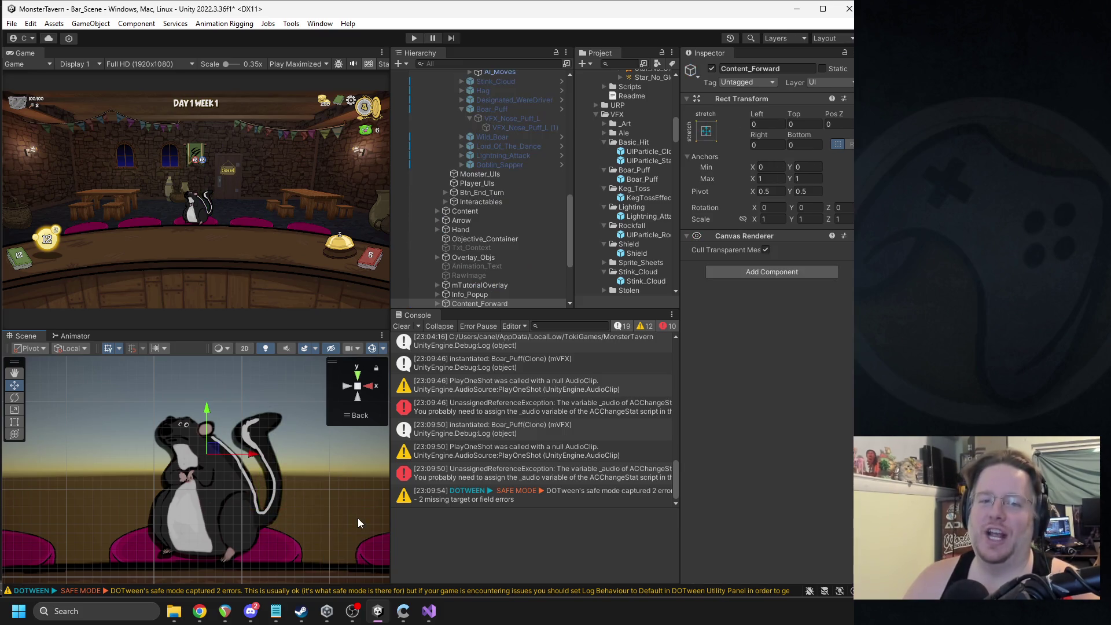
scroll(495, 174, up, 4)
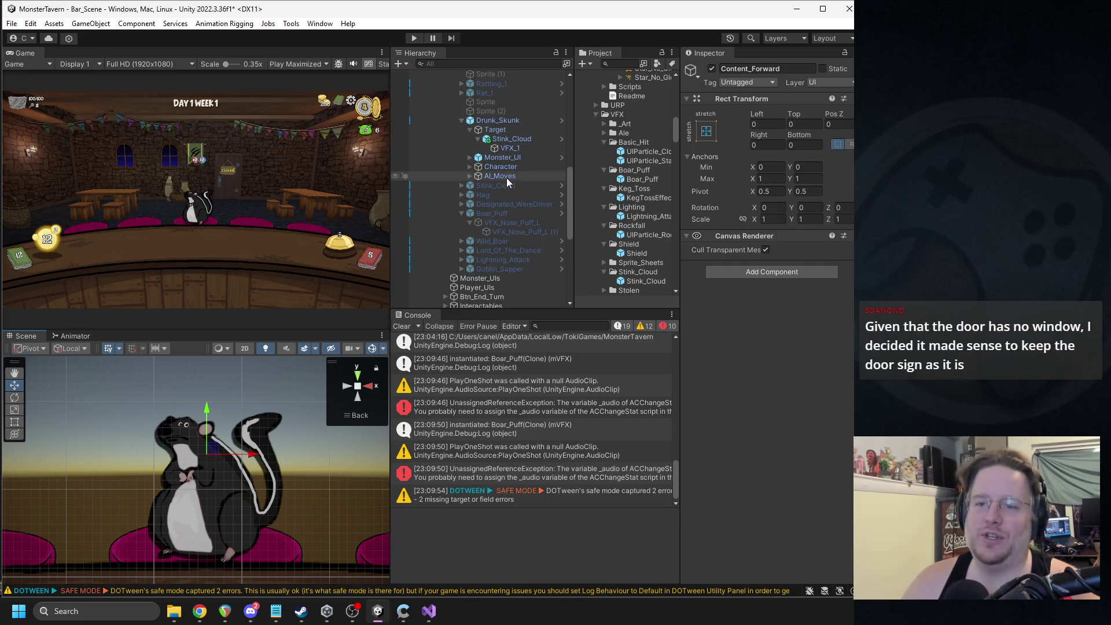
Step: Reselect VFX_1 and replay the stink cloud preview repeatedly around the skunk
click(508, 148)
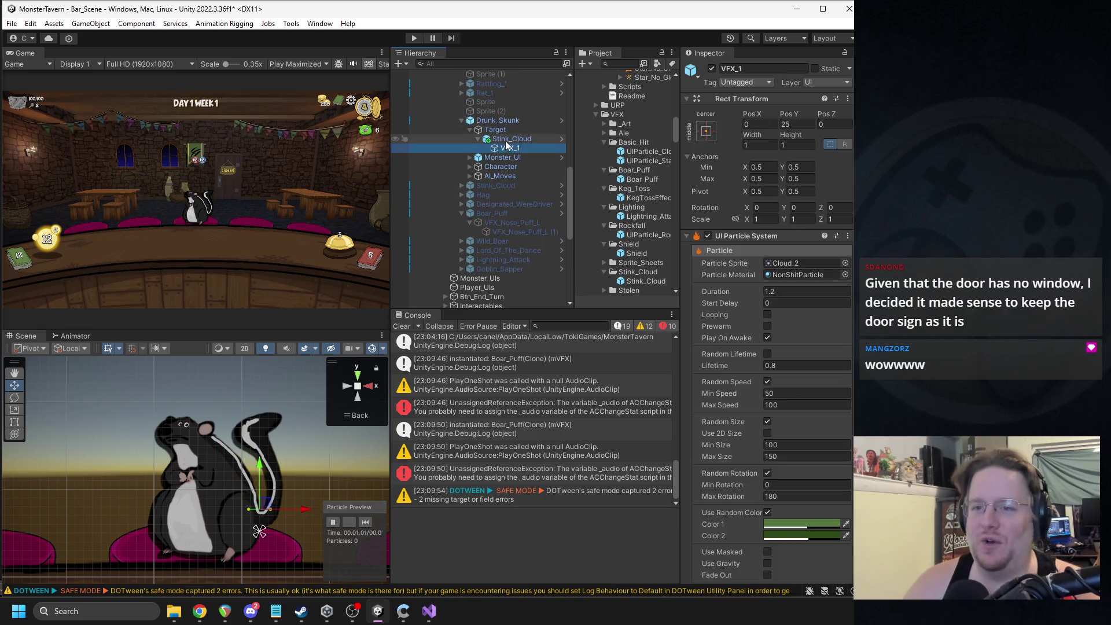
click(364, 522)
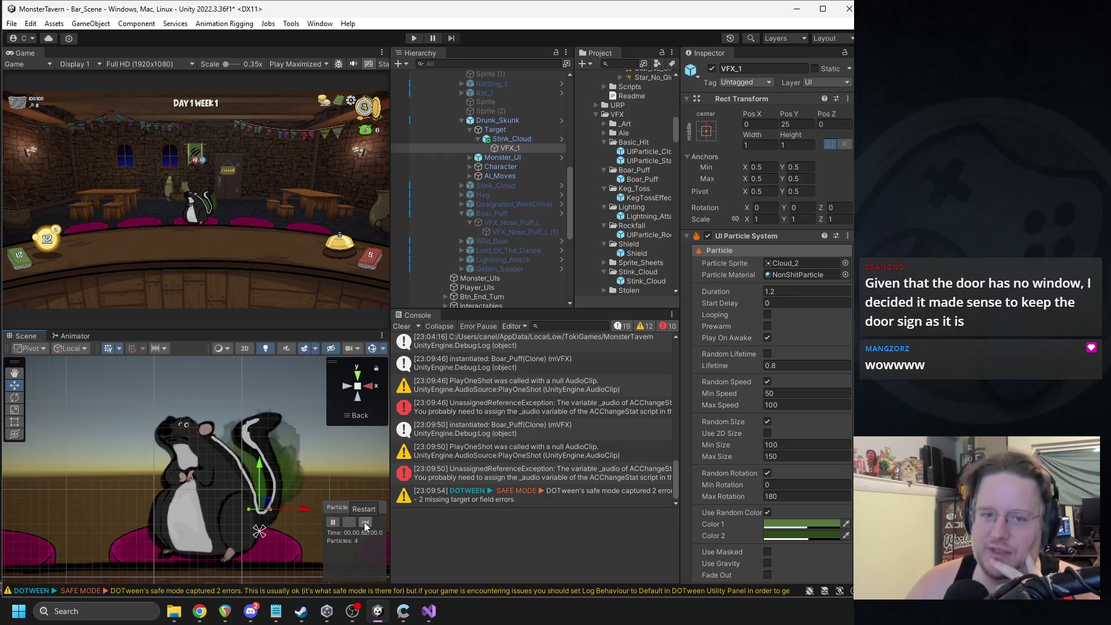
click(363, 522)
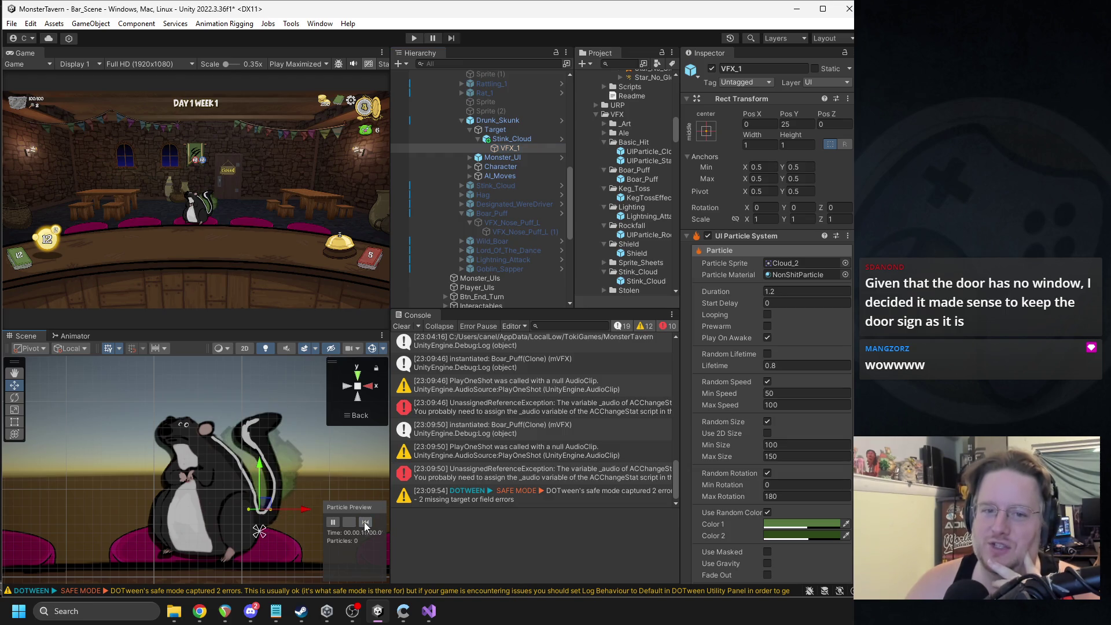
click(364, 523)
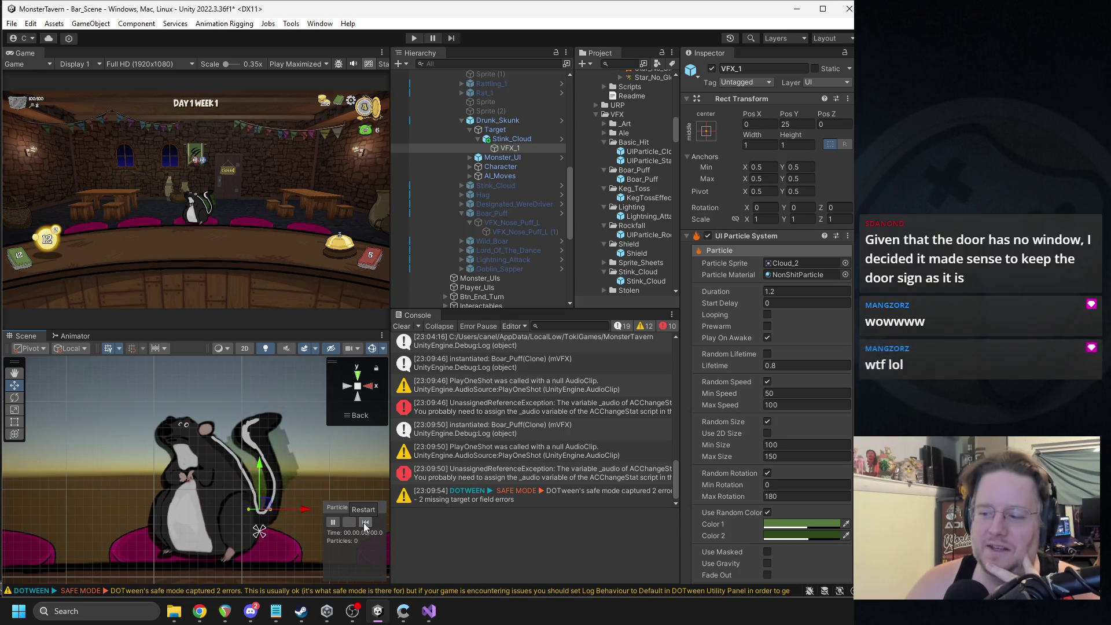
click(363, 522)
scroll(193, 228, up, 3)
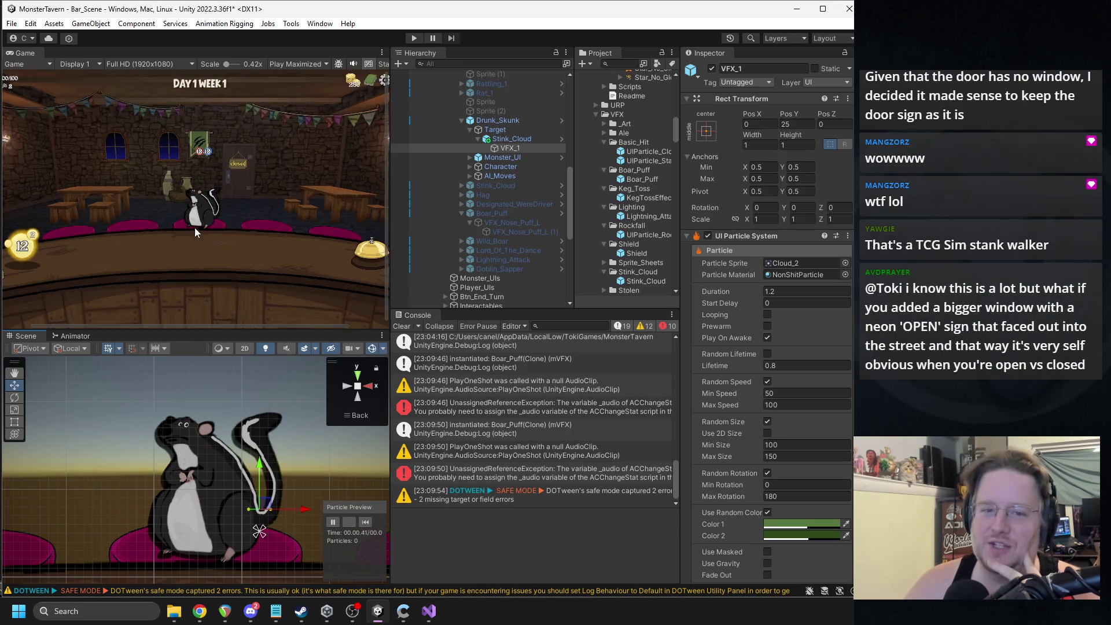
click(363, 523)
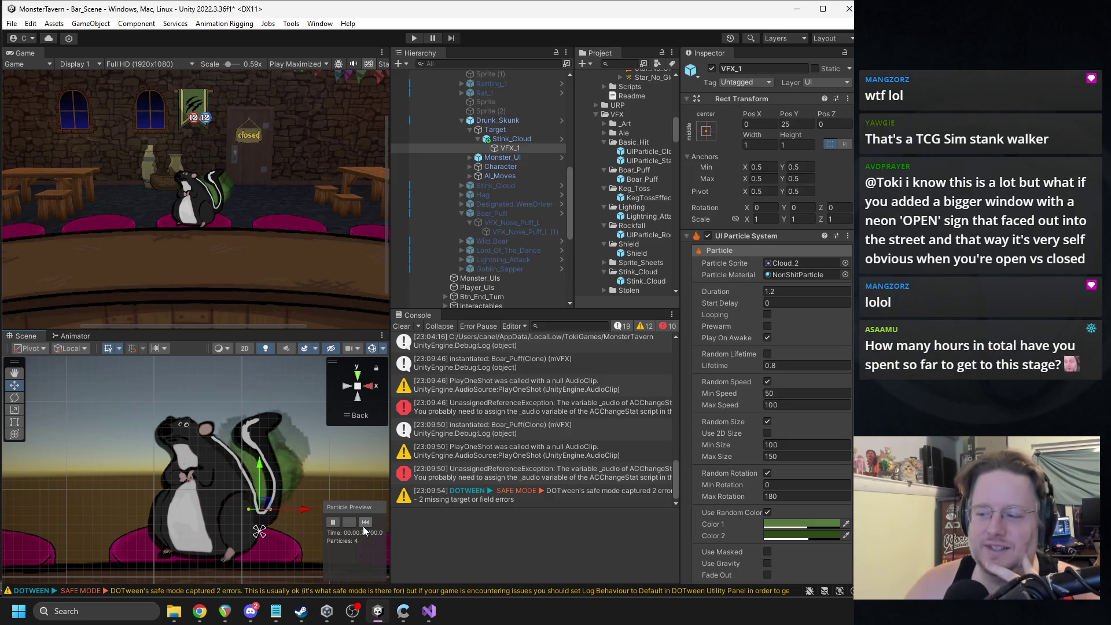
click(364, 526)
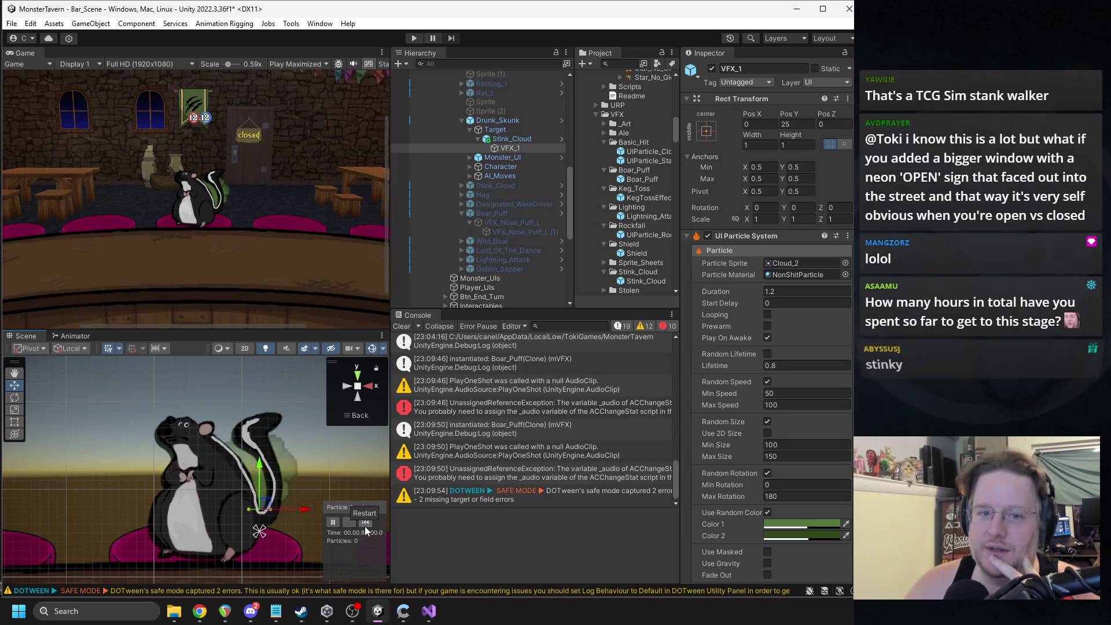
click(364, 526)
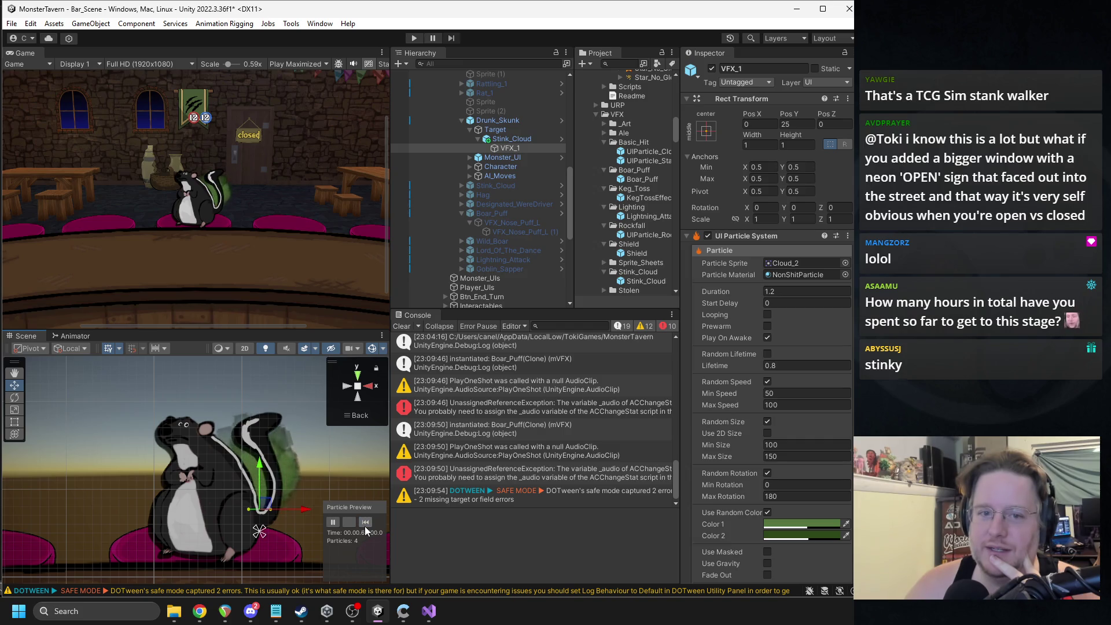
click(364, 526)
click(365, 526)
click(366, 524)
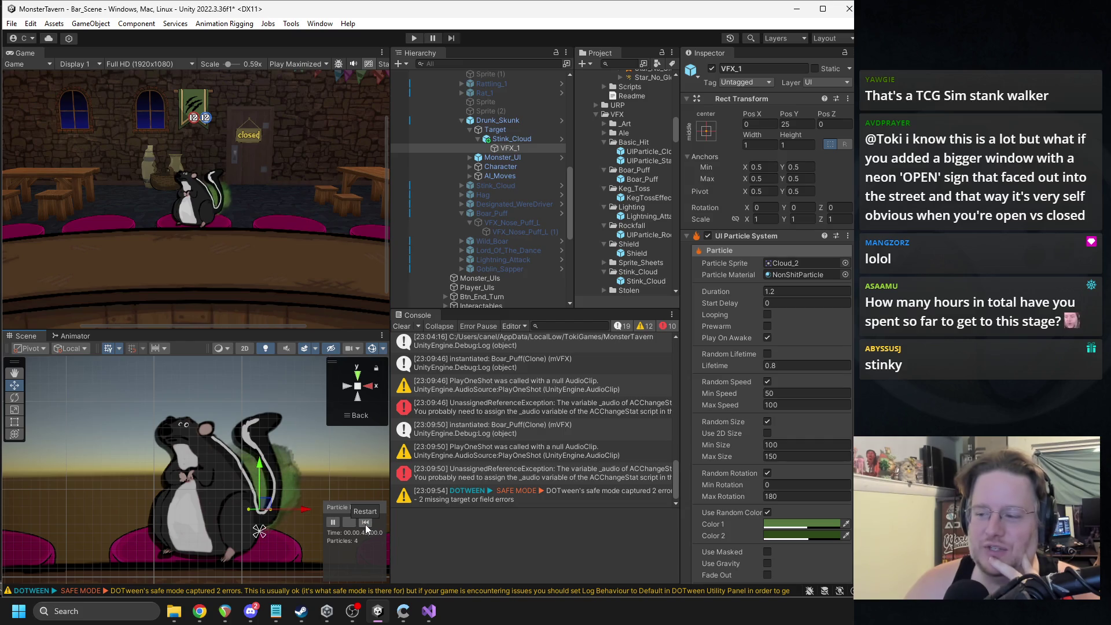
click(365, 522)
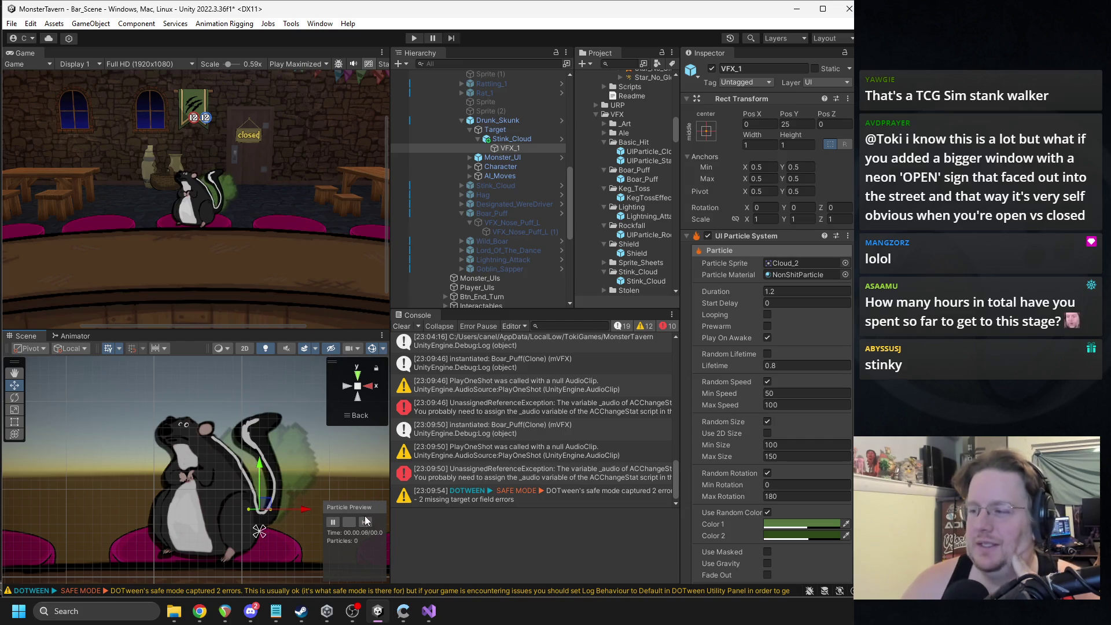
click(365, 522)
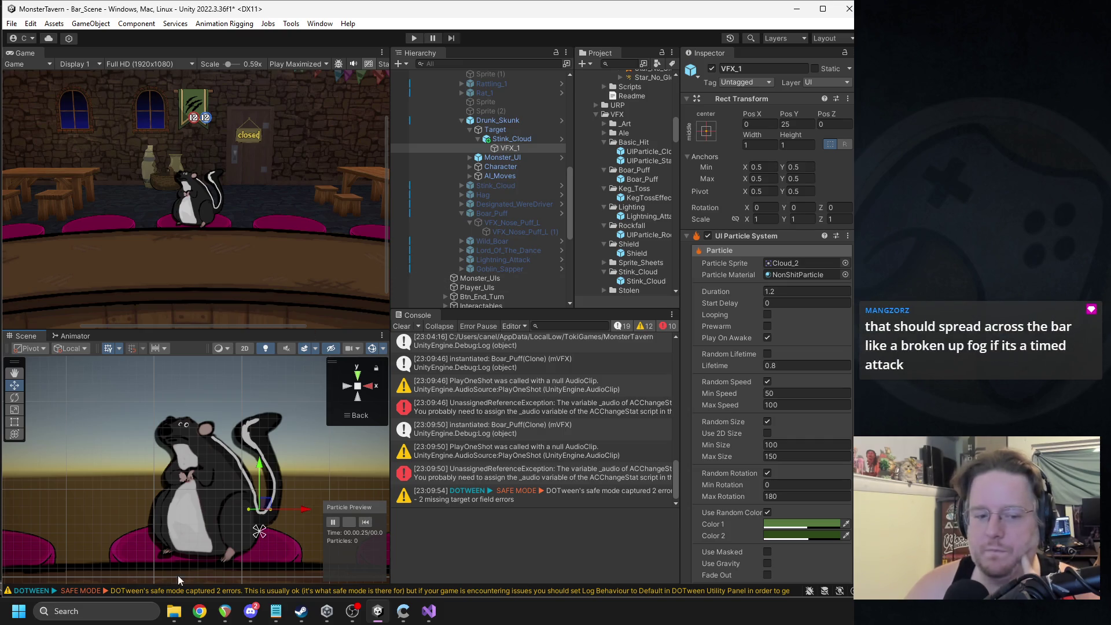
click(110, 602)
Step: Launch the Calculator app by searching 'calc' from the Start menu
text(calc)
key(Return)
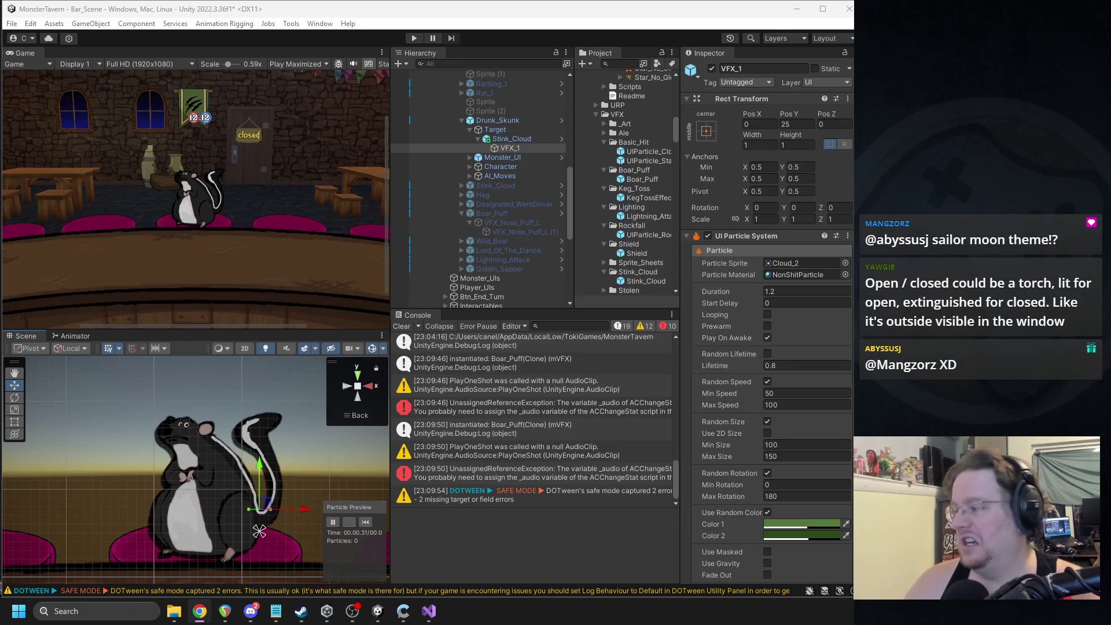
key(alt+Tab)
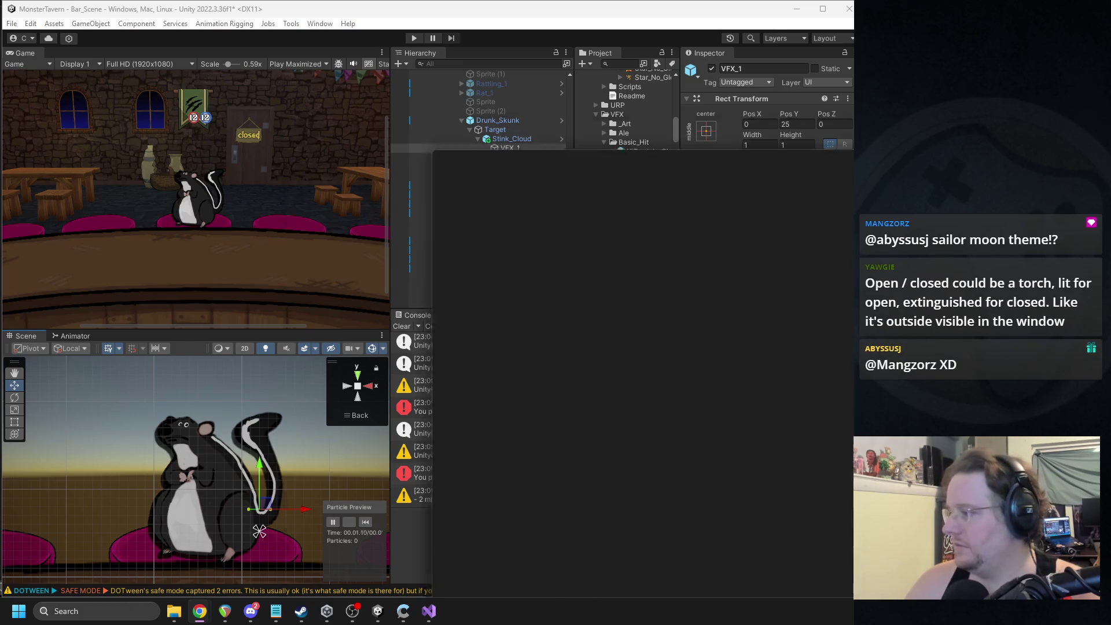
Step: Open the Monster Tavern Serving Test video's details from the next page of Studio content
scroll(444, 344, down, 5)
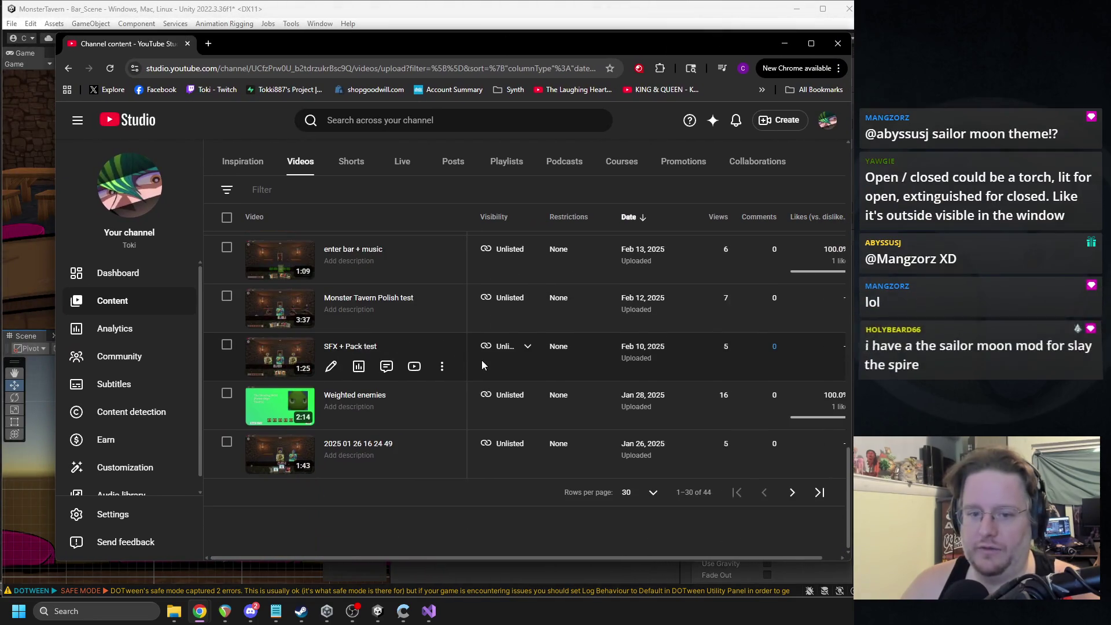
click(788, 498)
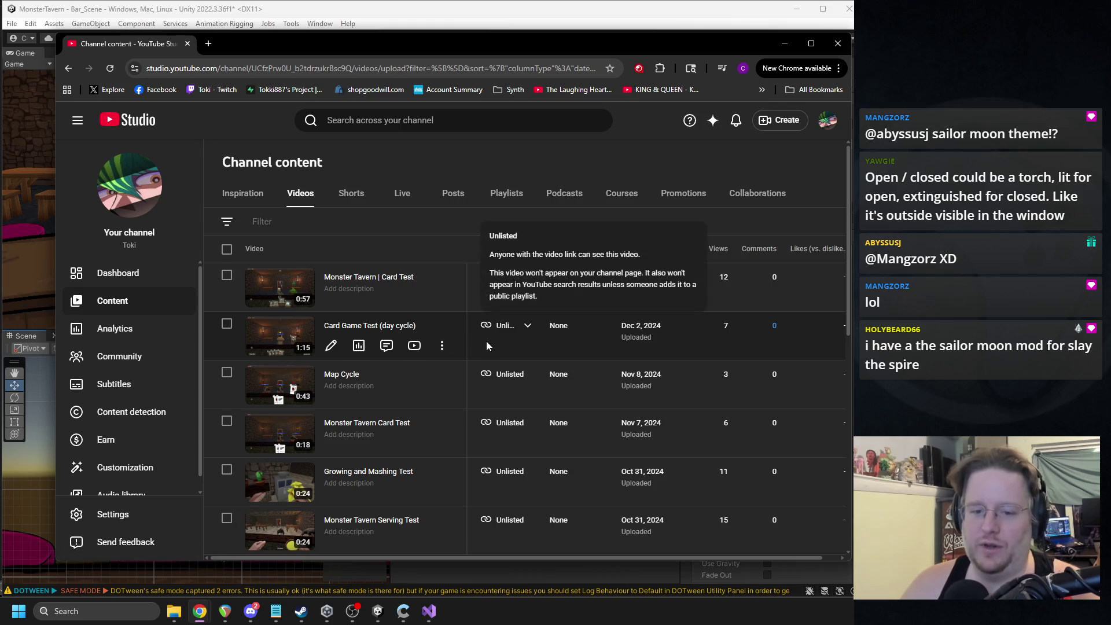
scroll(481, 339, down, 3)
scroll(405, 405, up, 1)
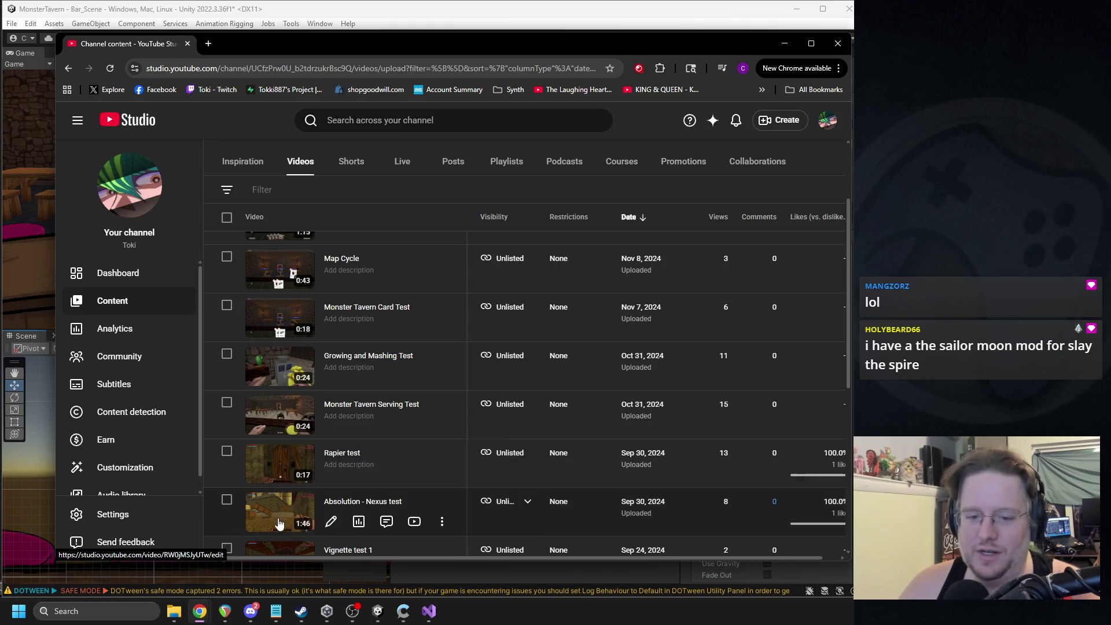
click(352, 411)
key(alt+Tab)
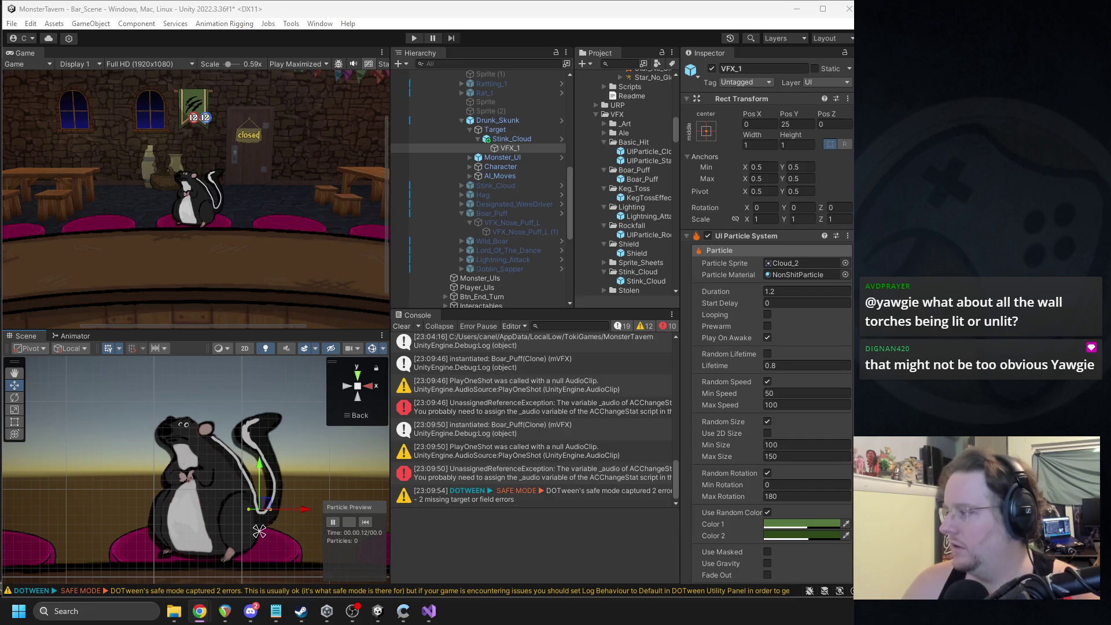
Step: Bring the Serving Test video over the editor to watch it, then move it off-screen
key(alt+Tab)
mouse_move(570, 104)
mouse_down()
mouse_move(529, 141)
mouse_move(458, 75)
mouse_up()
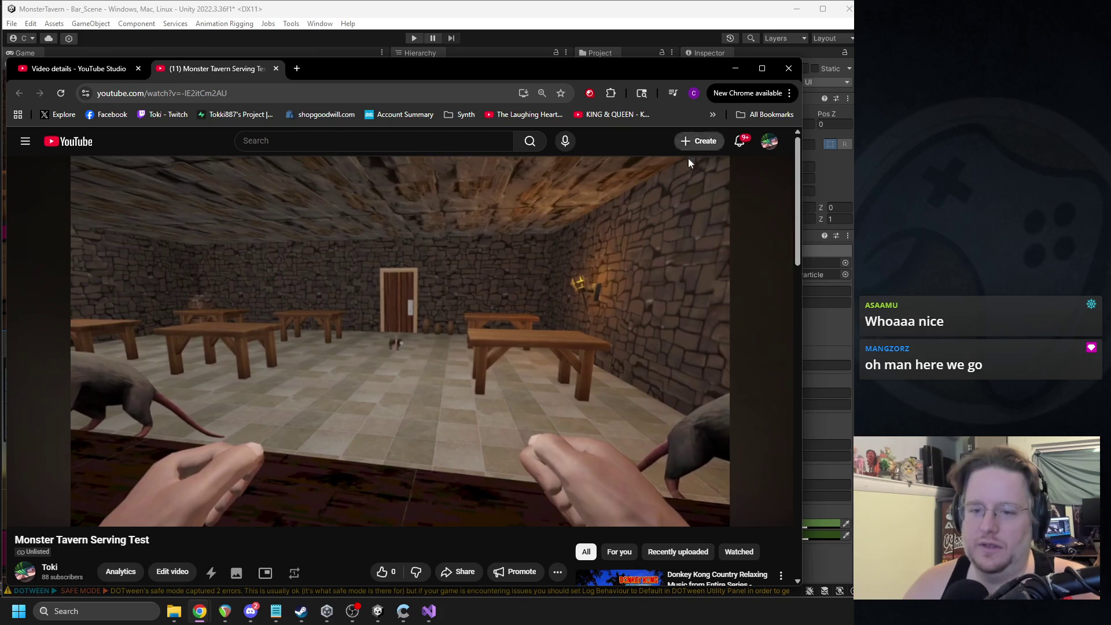
mouse_move(595, 229)
drag(547, 75, 853, 75)
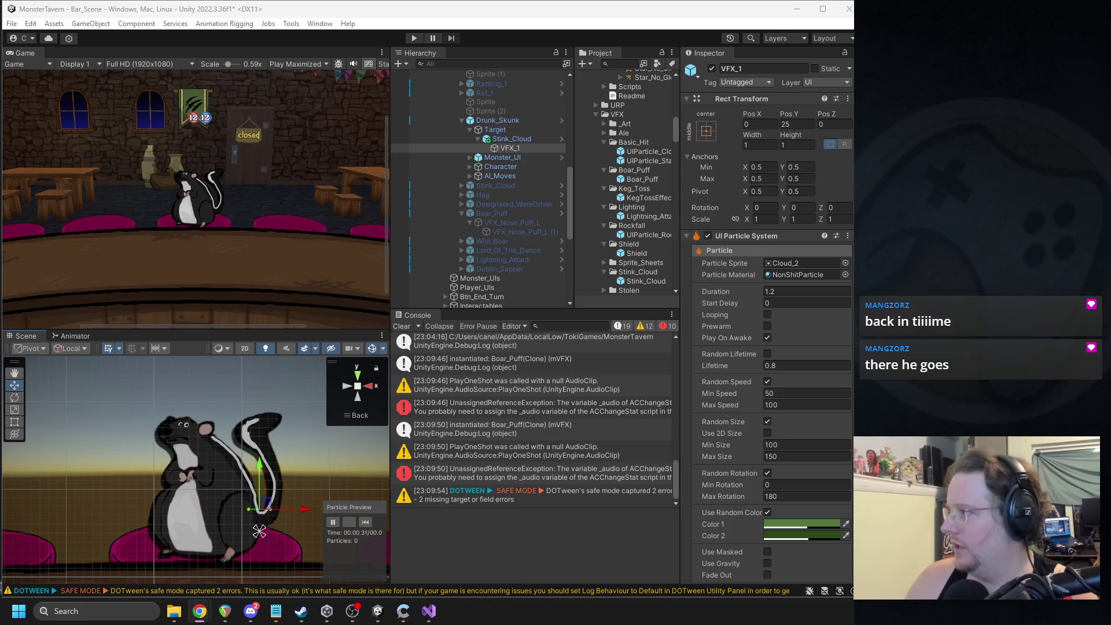
Step: Bring the Chrome window playing the Card Test video over the Unity editor
key(alt+Tab)
drag(384, 95, 275, 48)
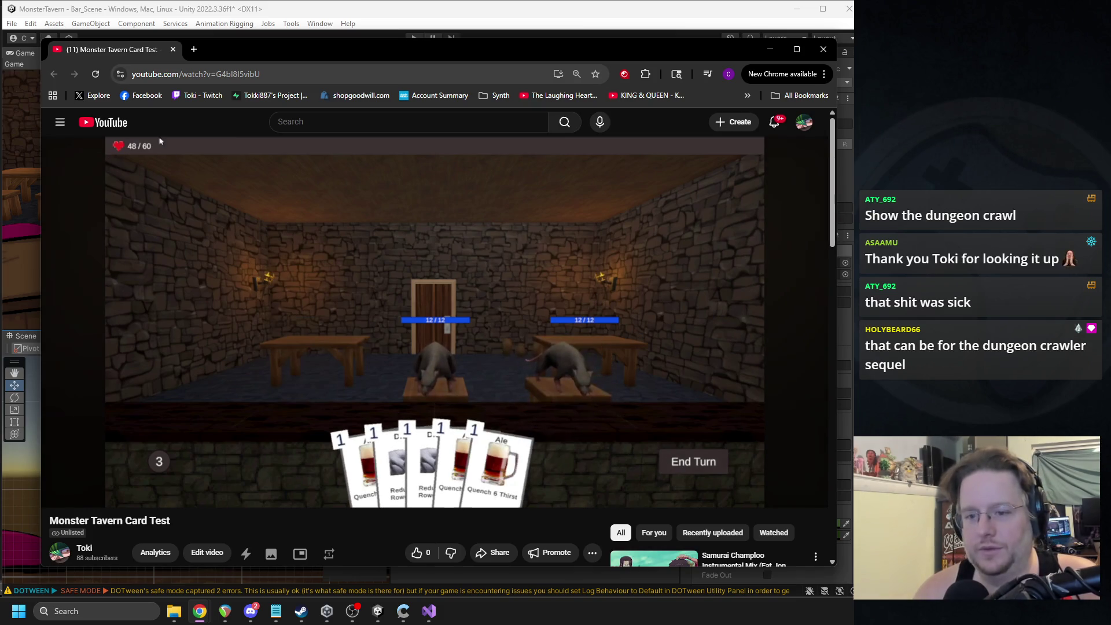
Step: Finish the Card Test clip and drag the browser off-screen to reveal Unity
click(353, 614)
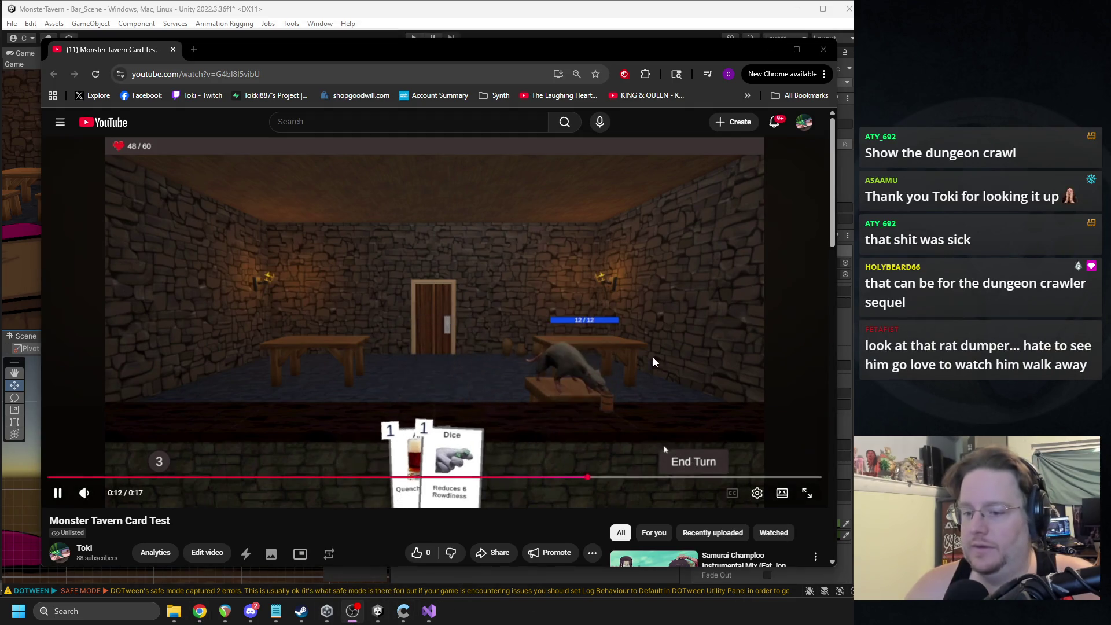
drag(312, 53, 1100, 58)
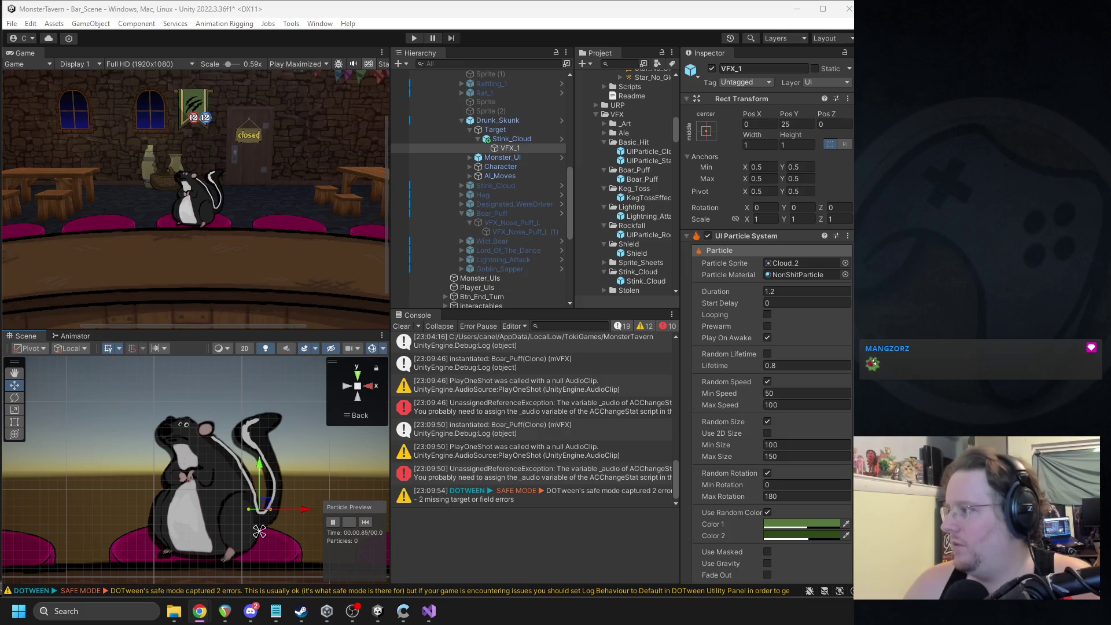
Step: Drag the Chrome window with the Absolution - Nexus video back over the editor
mouse_move(854, 116)
mouse_down()
mouse_move(120, 82)
mouse_move(202, 46)
mouse_move(244, 46)
mouse_up()
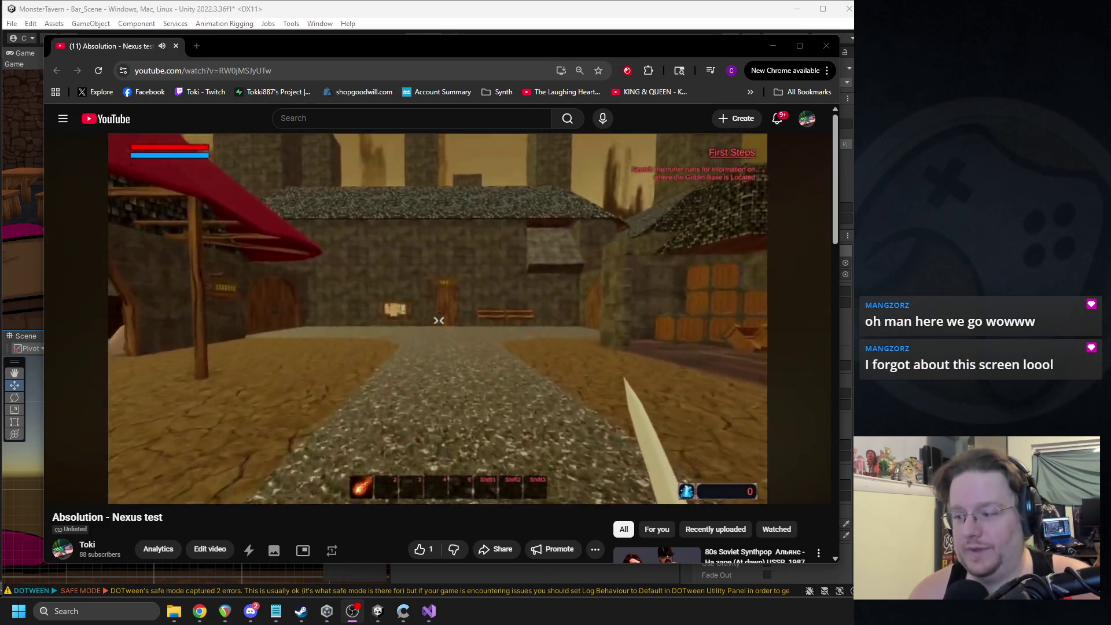
Step: Raise the Absolution – Nexus video's volume to maximum and watch to the stats screen
mouse_move(114, 499)
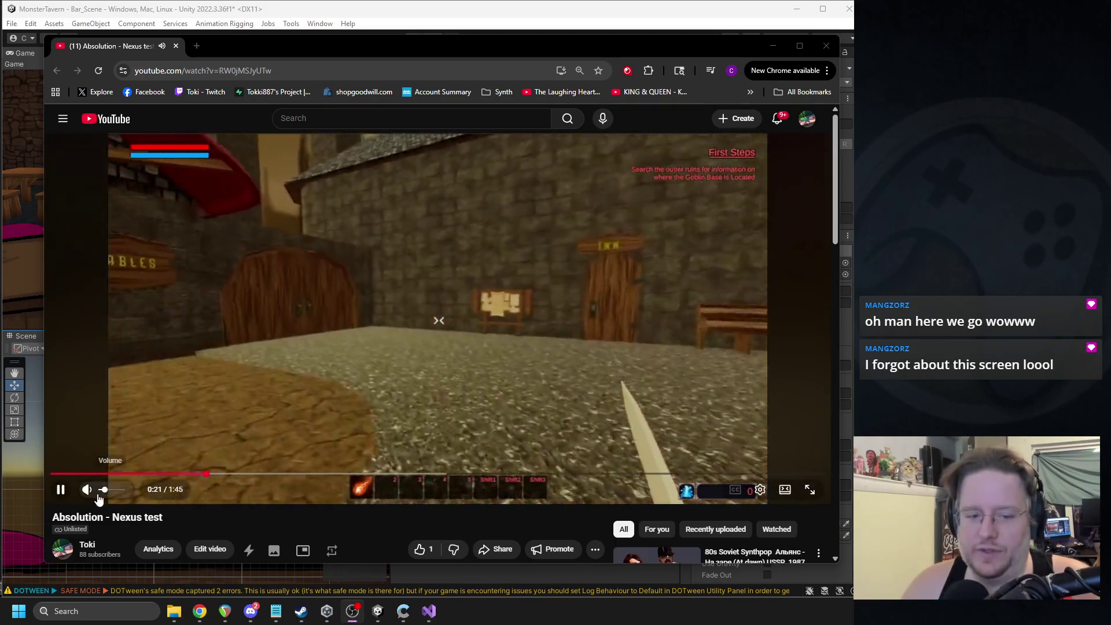
drag(114, 499, 124, 491)
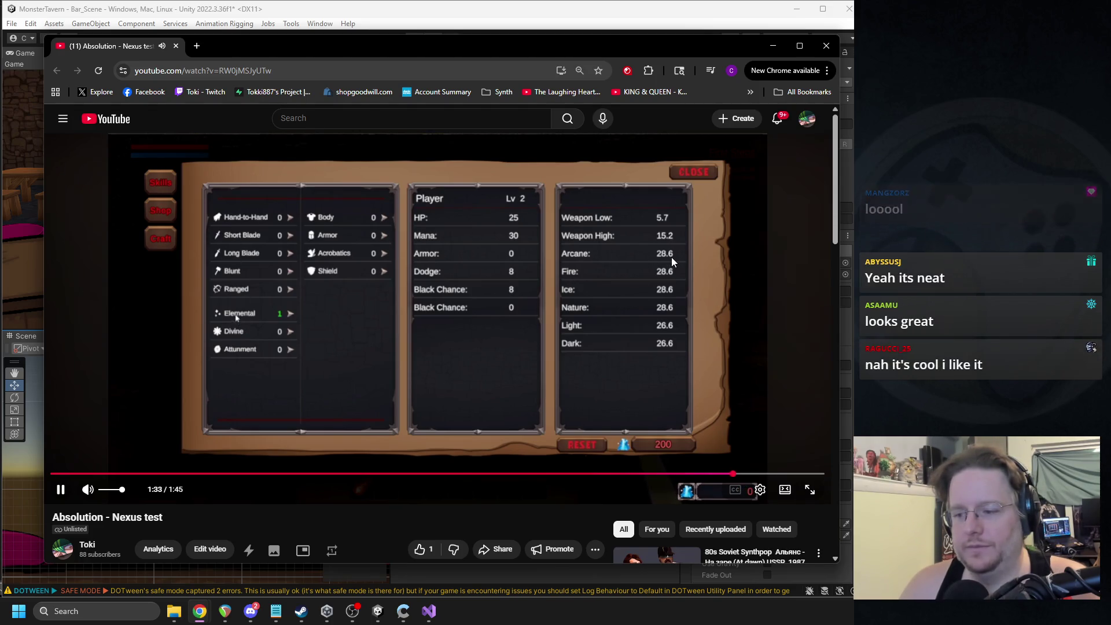
Step: Close the video's browser window and move the YouTube Studio video details page over the editor
click(828, 54)
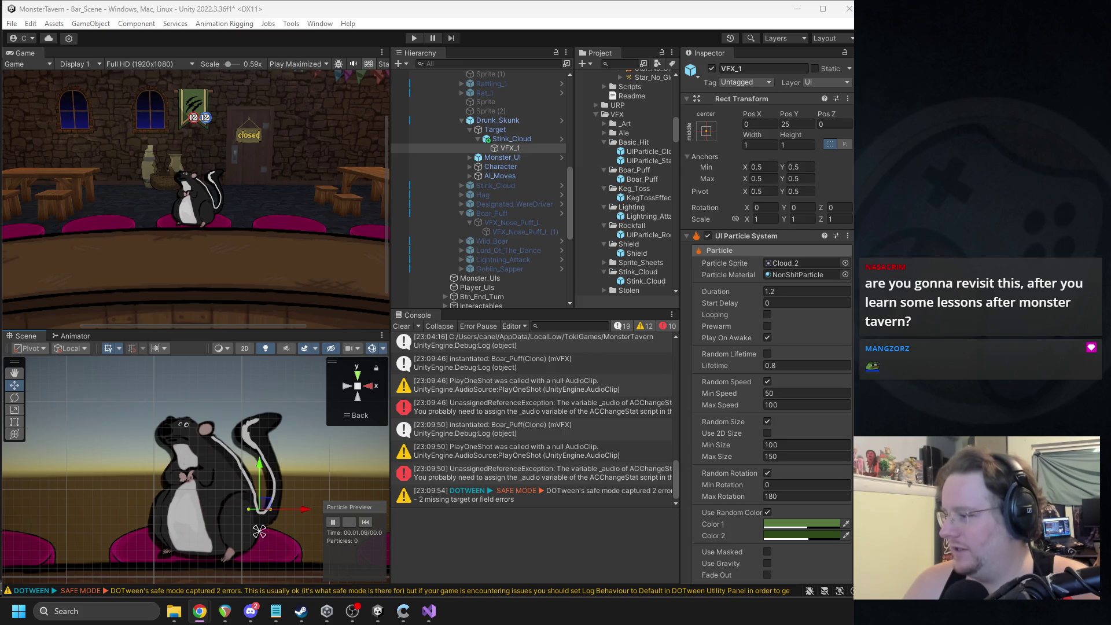
mouse_move(851, 116)
mouse_down()
mouse_move(612, 117)
mouse_move(237, 89)
mouse_move(324, 63)
mouse_up()
Step: Play the Tokki Online 3rd Person Camera video in a new tab and close the YouTube Studio tab
click(639, 335)
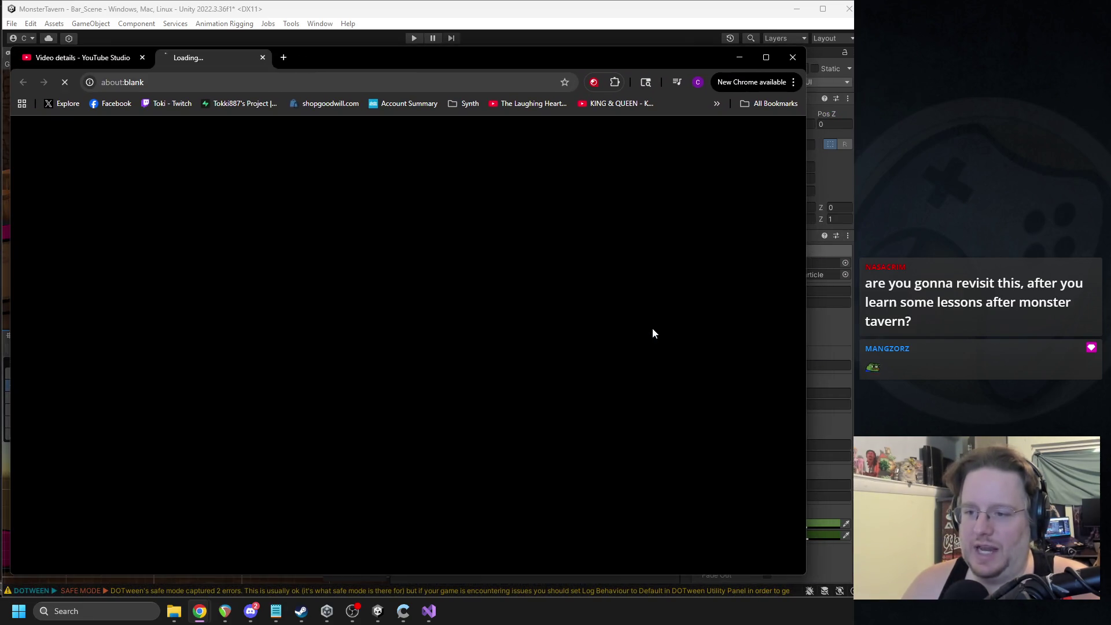
click(142, 57)
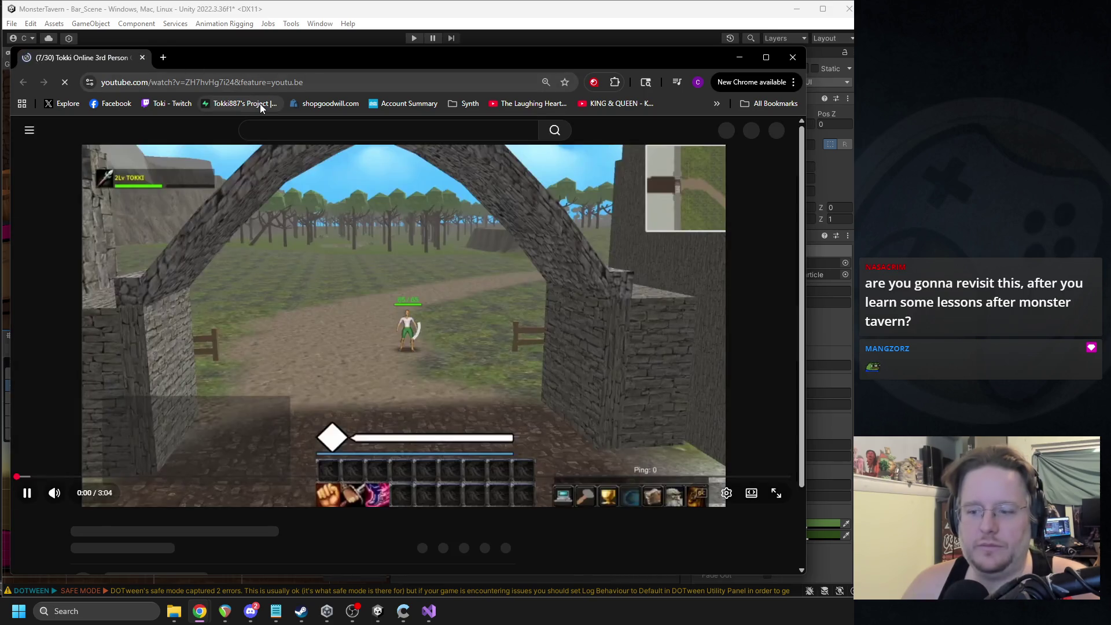
mouse_move(404, 61)
mouse_down()
mouse_move(429, 64)
mouse_move(452, 96)
mouse_up()
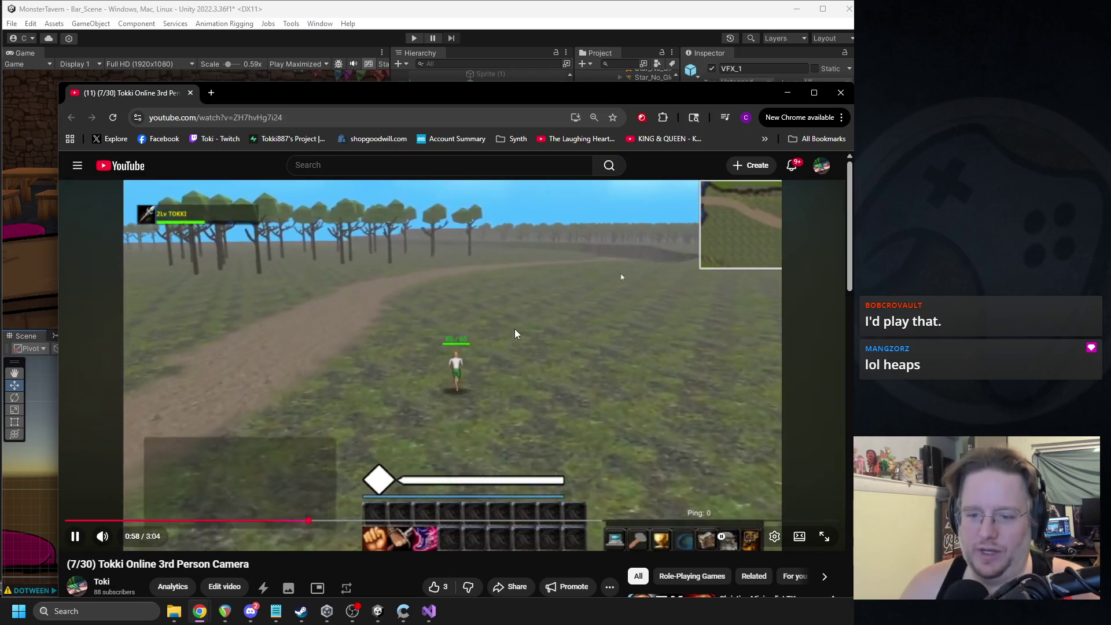
Step: Close the browser to reveal the Drunk_Skunk bar scene with VFX_1 in the Inspector
click(841, 93)
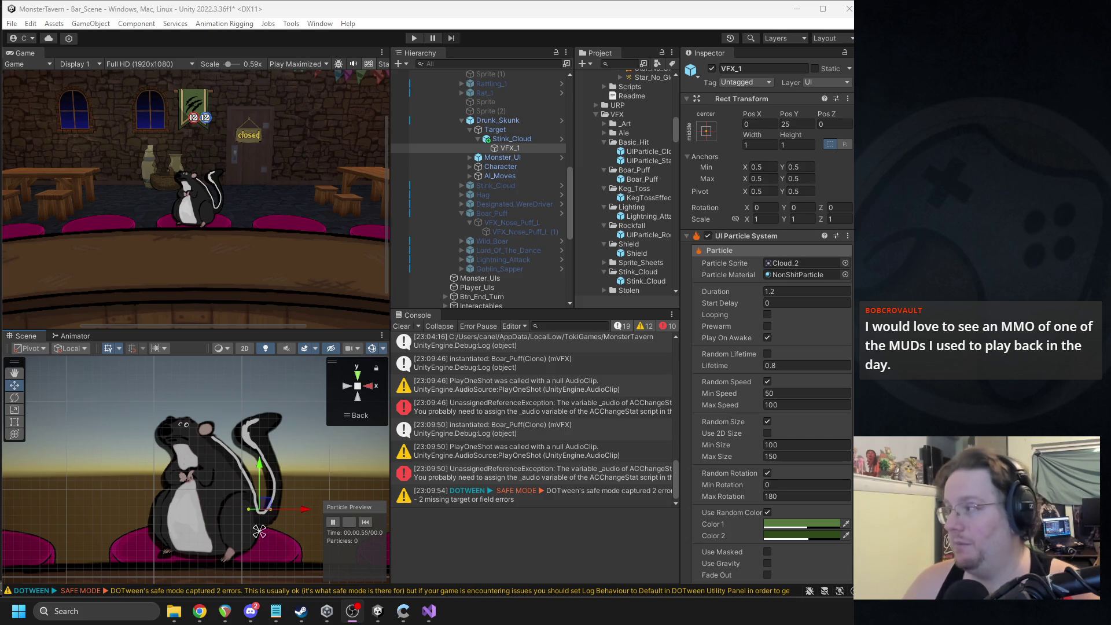
Step: Replay the stink cloud particle effect twice, then select Stink_Cloud under Drunk_Skunk > Target
click(141, 262)
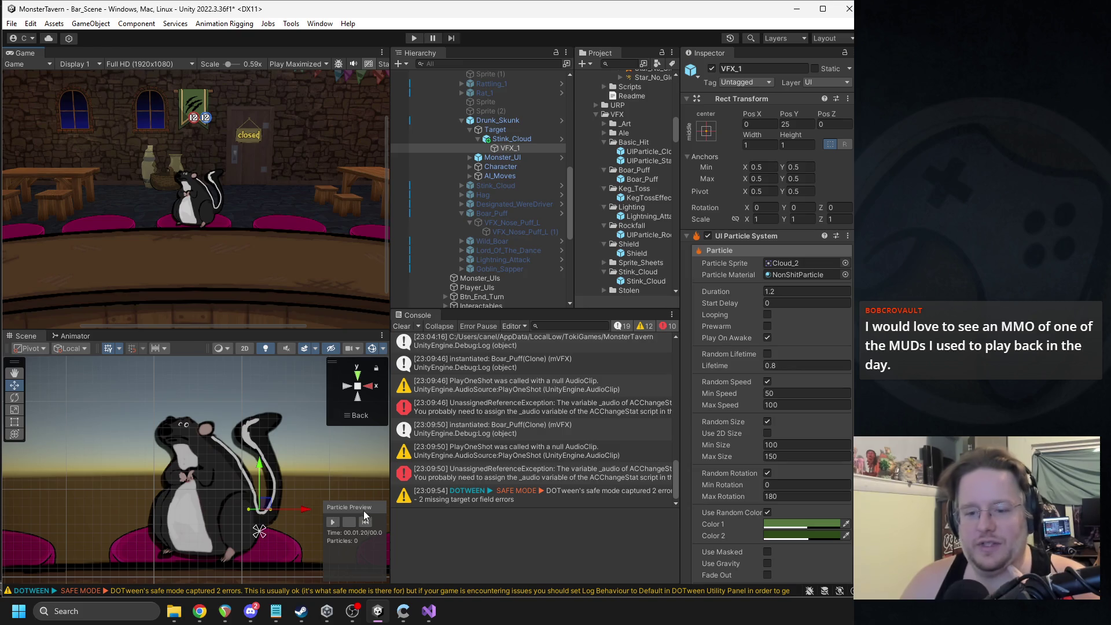
click(366, 521)
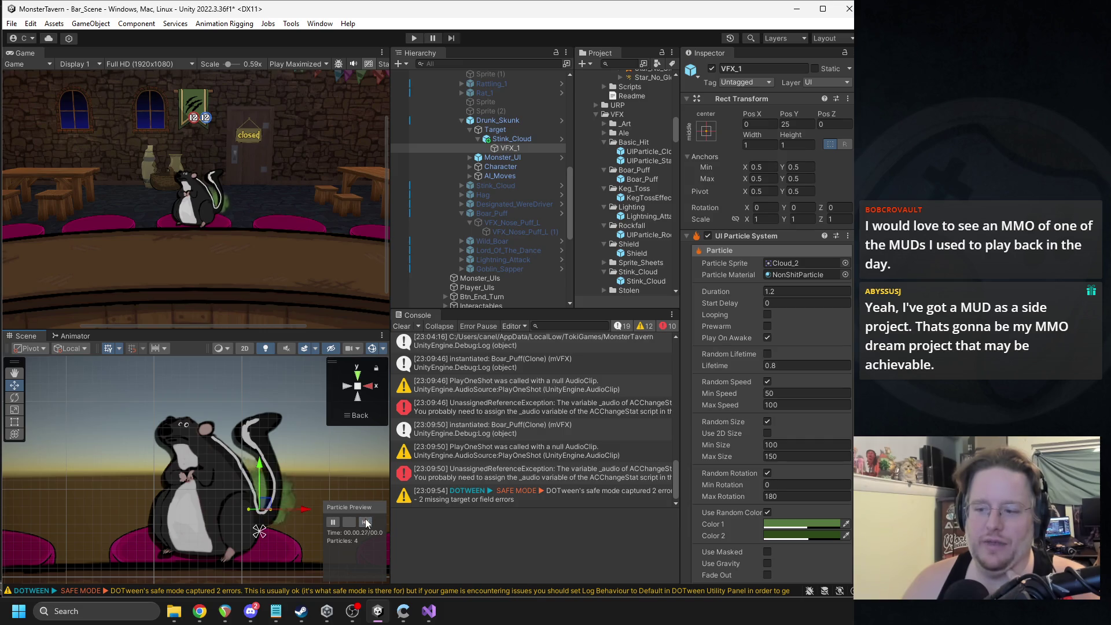
click(366, 519)
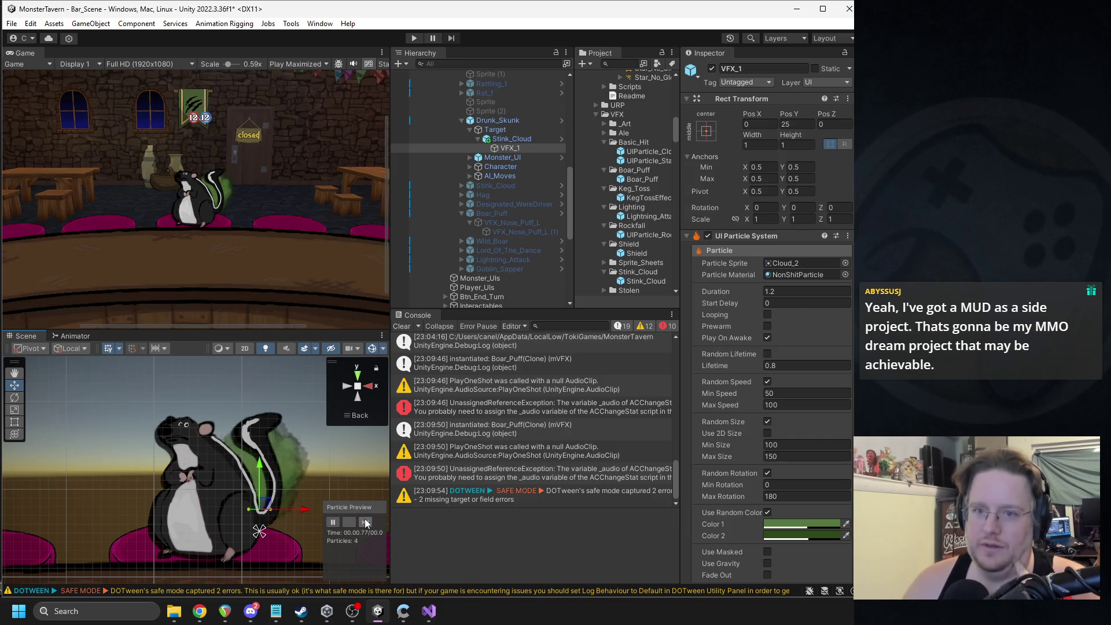
click(513, 139)
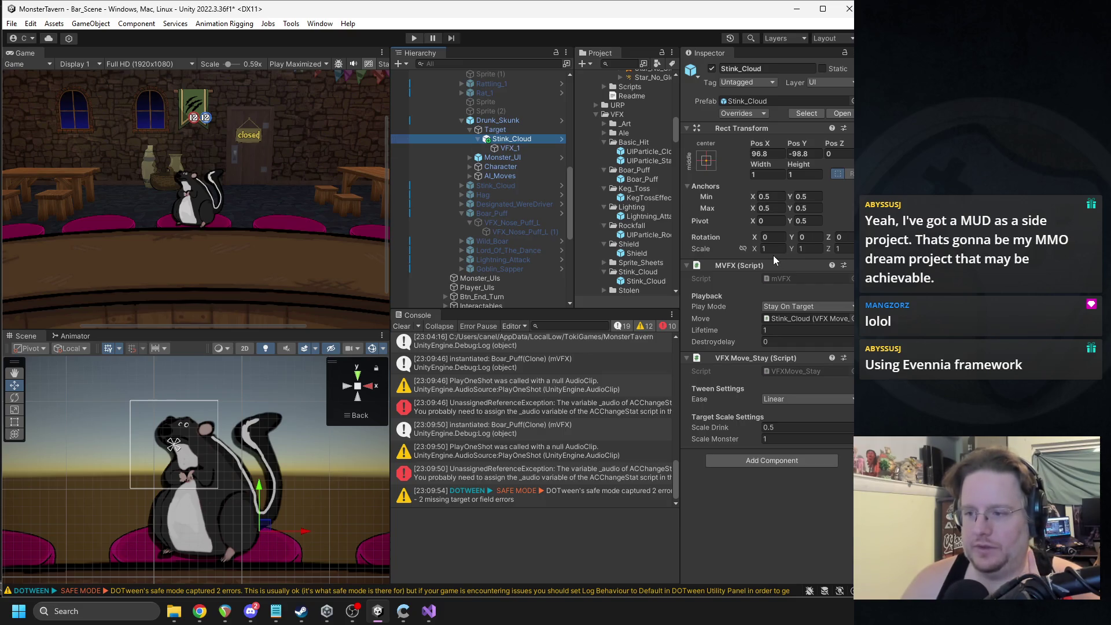
Step: Compare the Boar_Puff and Stink_Cloud VFX prefabs, then deactivate Drunk_Skunk in the scene
click(758, 100)
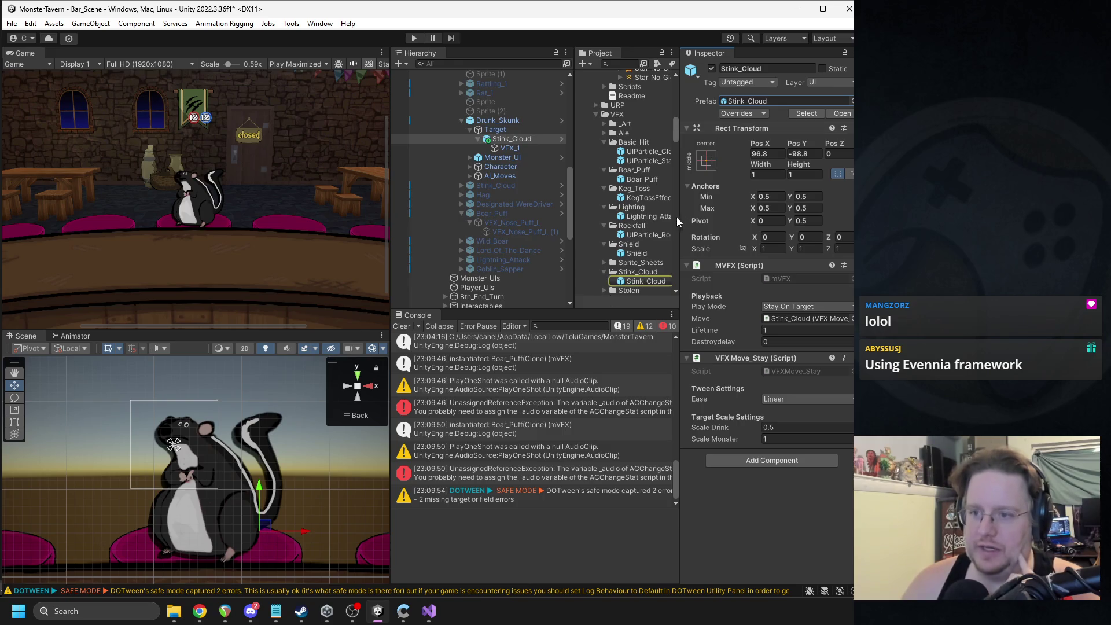
drag(681, 222, 692, 223)
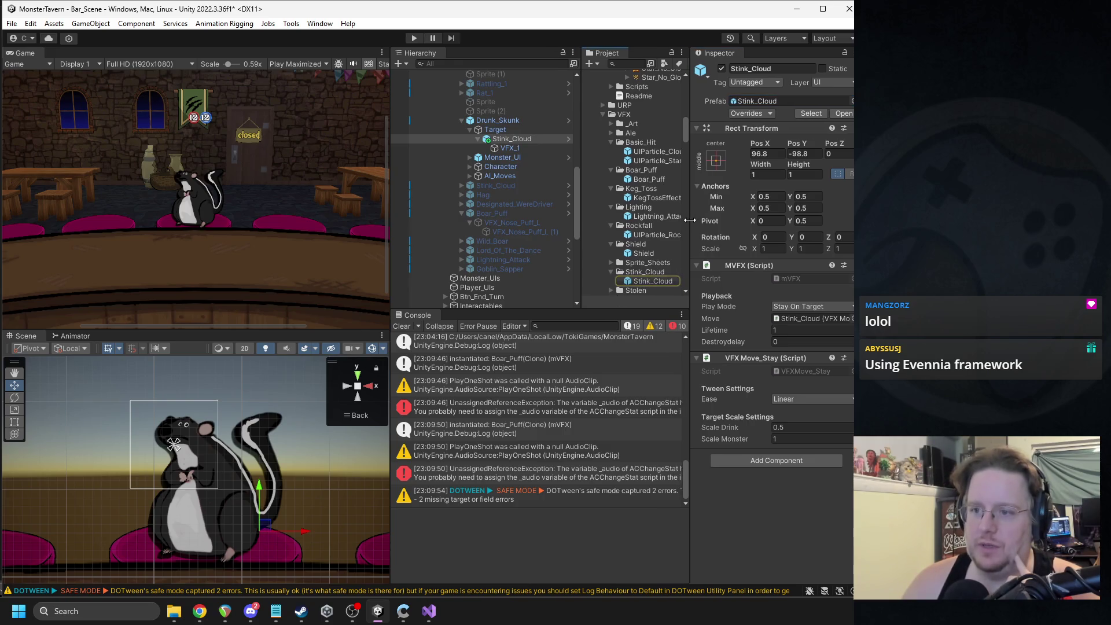
click(658, 181)
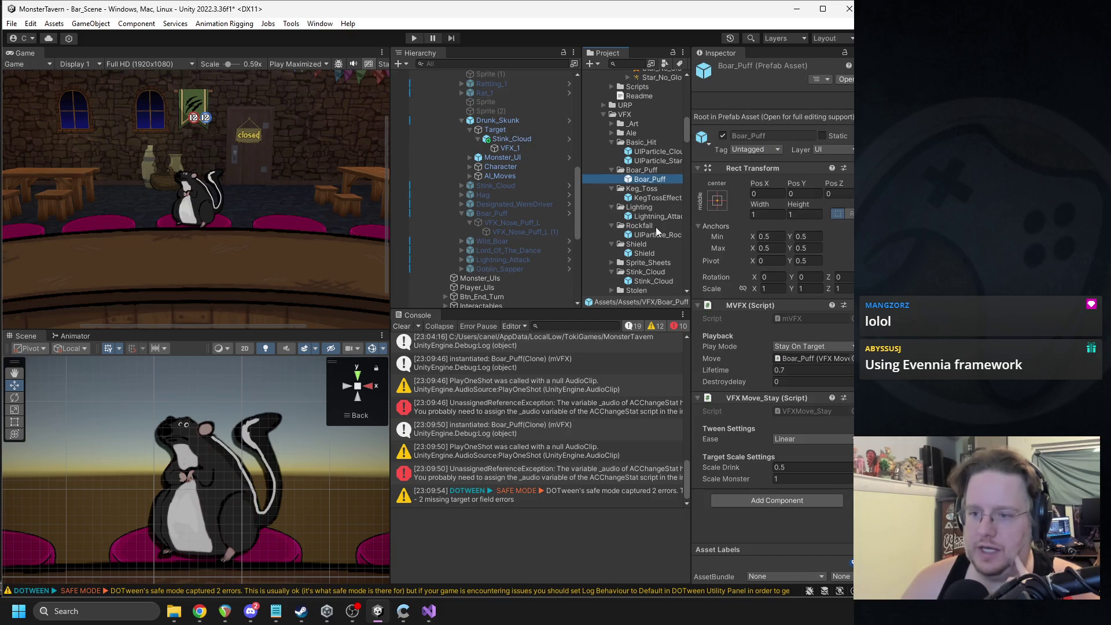
click(647, 281)
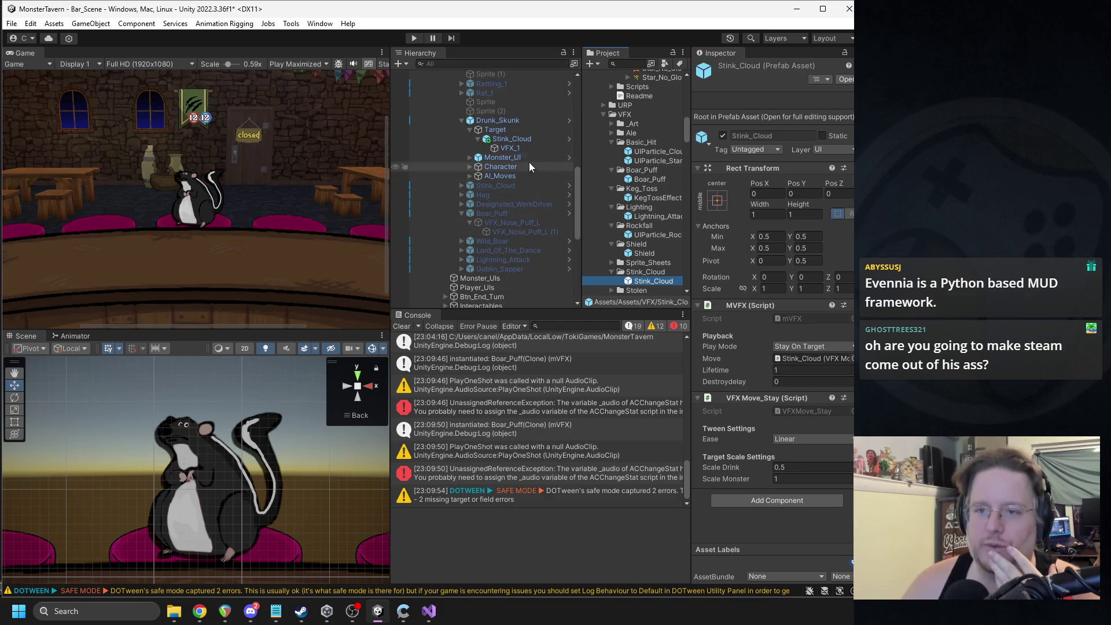
click(498, 121)
click(722, 69)
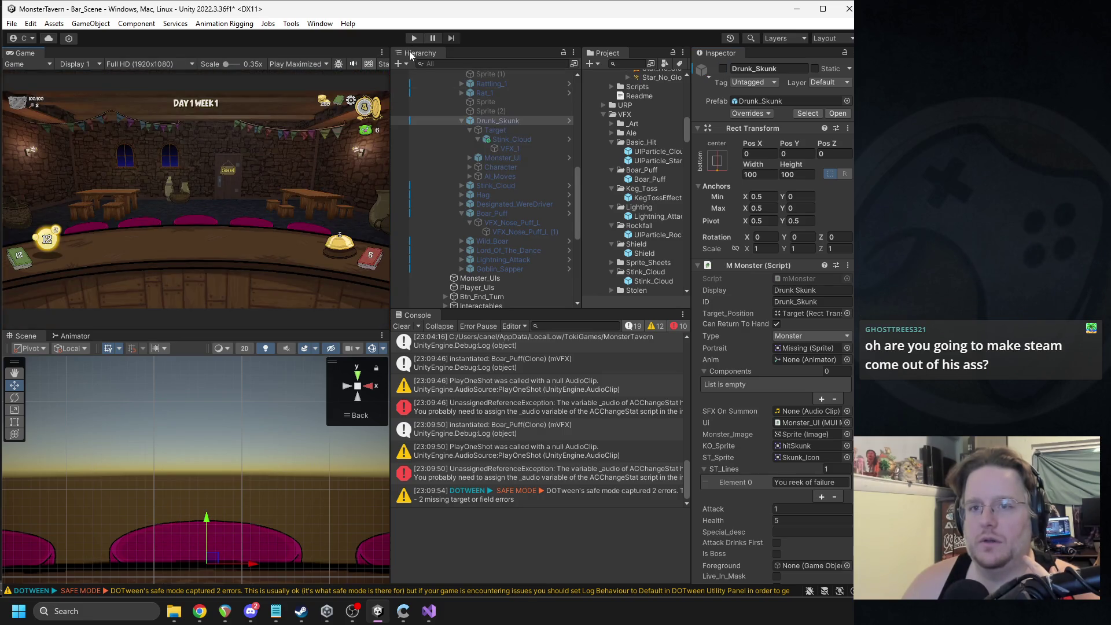
Step: Playtest three bell-rung turns, pause and stop Play mode, then save the Bar_Scene changes
click(413, 38)
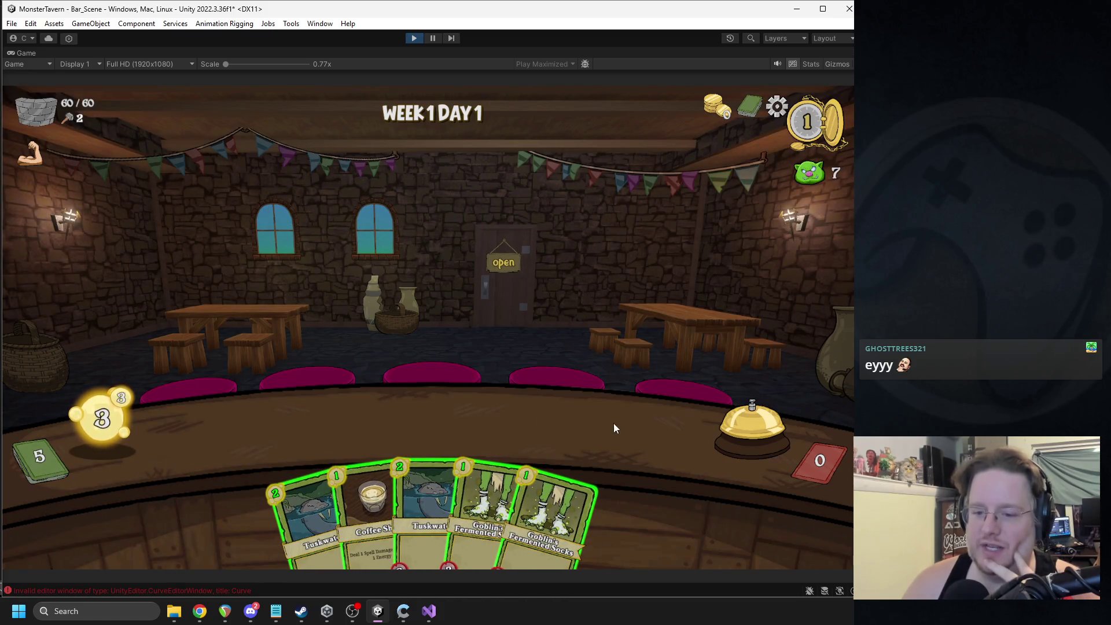
click(747, 426)
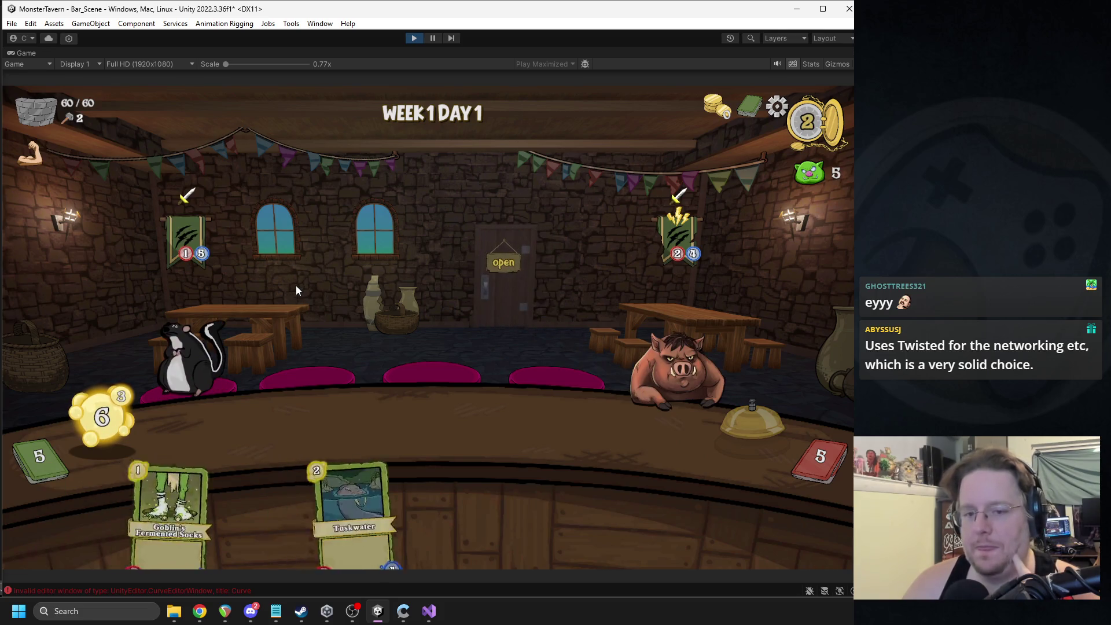
click(724, 417)
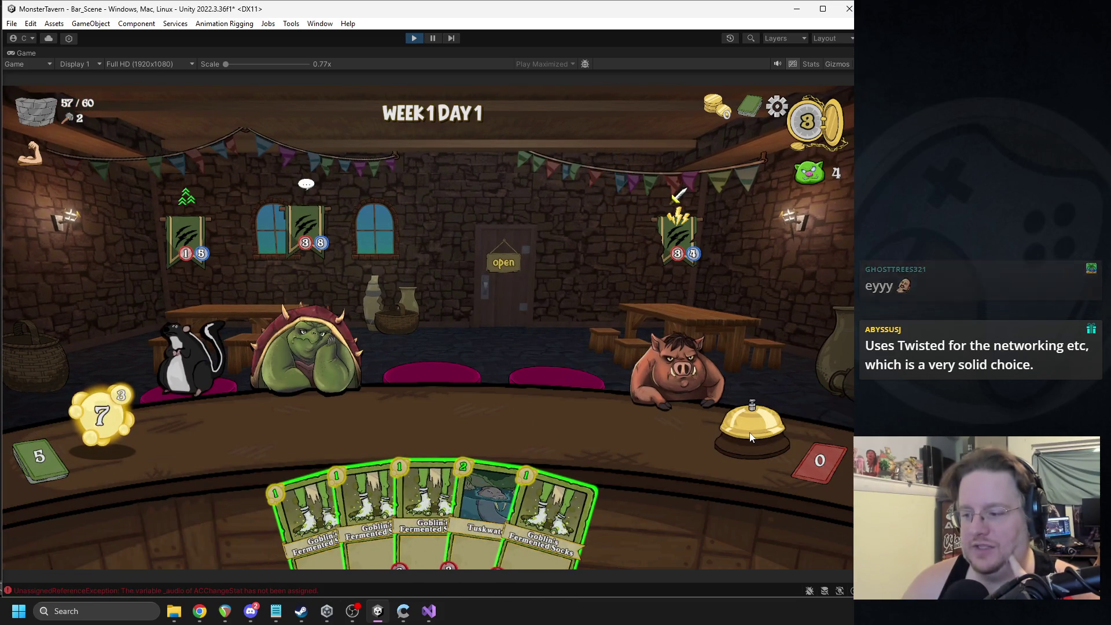
click(750, 437)
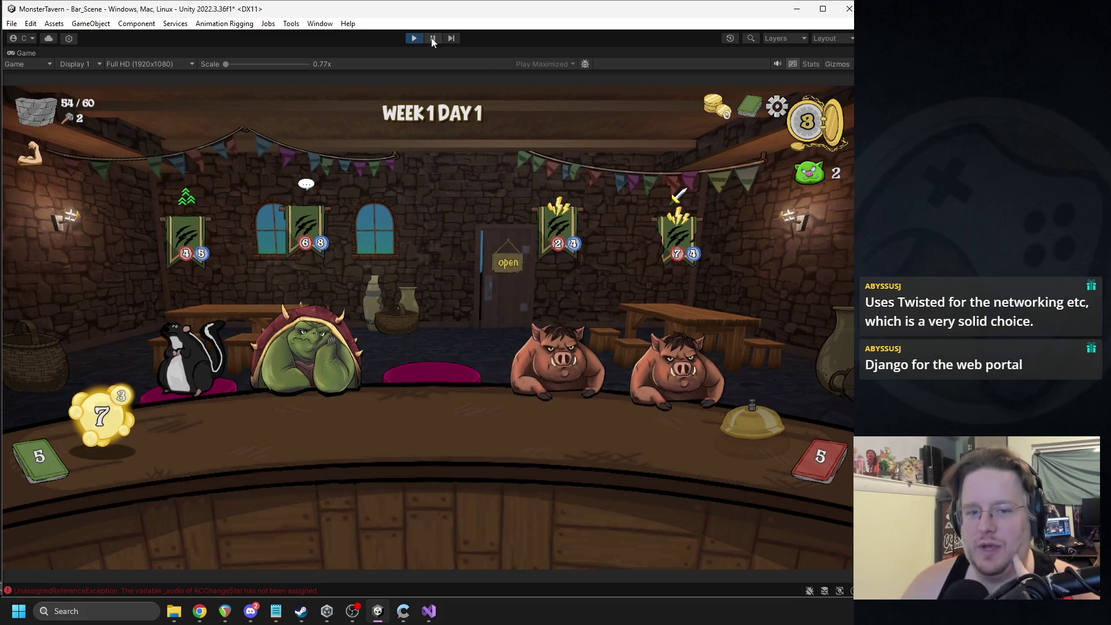
click(433, 39)
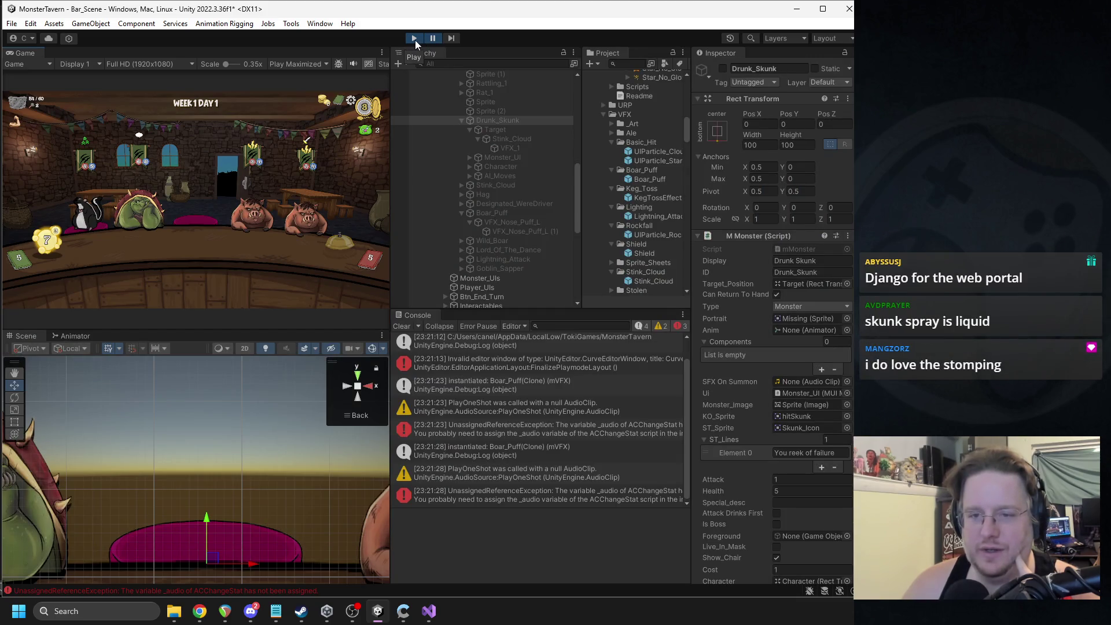
click(415, 40)
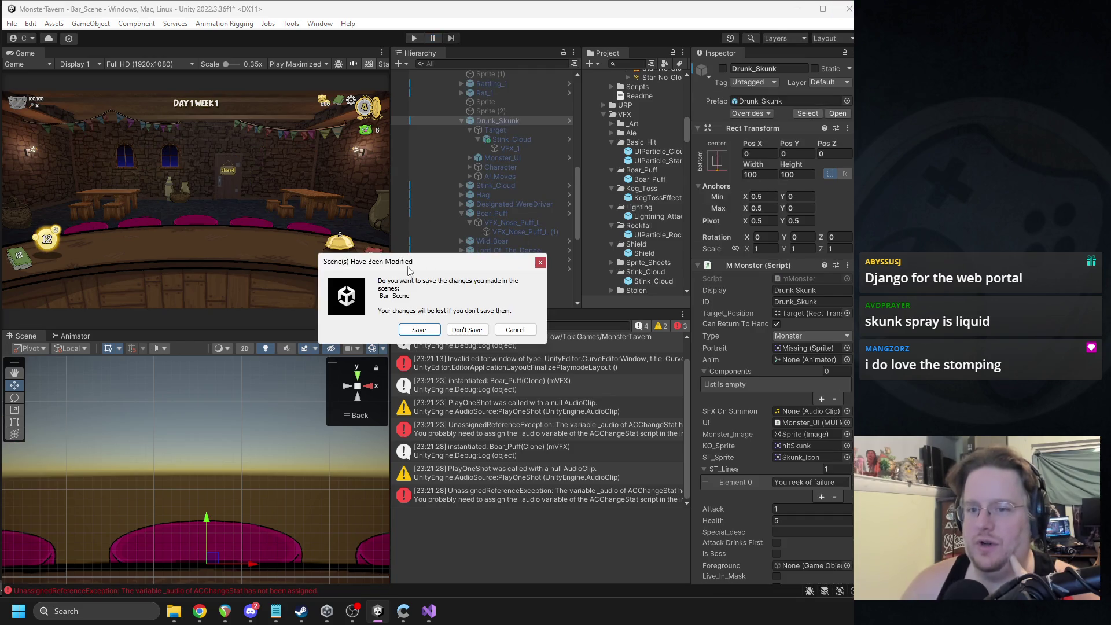
click(426, 336)
Step: Save Bar_Scene and relaunch the MonsterTavern project from Unity Hub, then hide the Hub
key(alt+Tab)
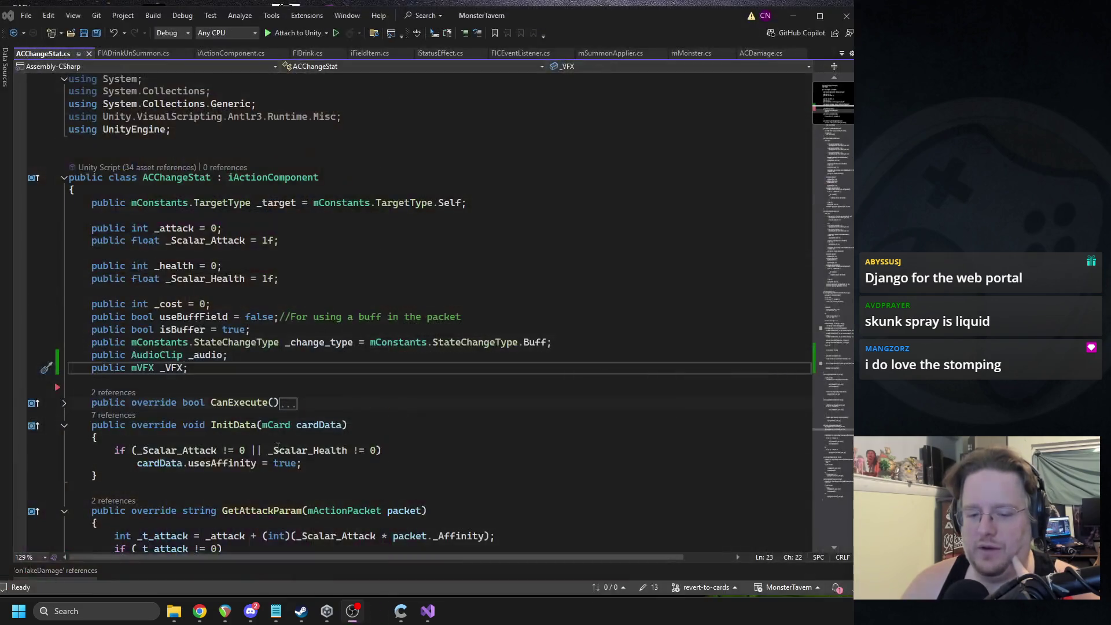
click(326, 611)
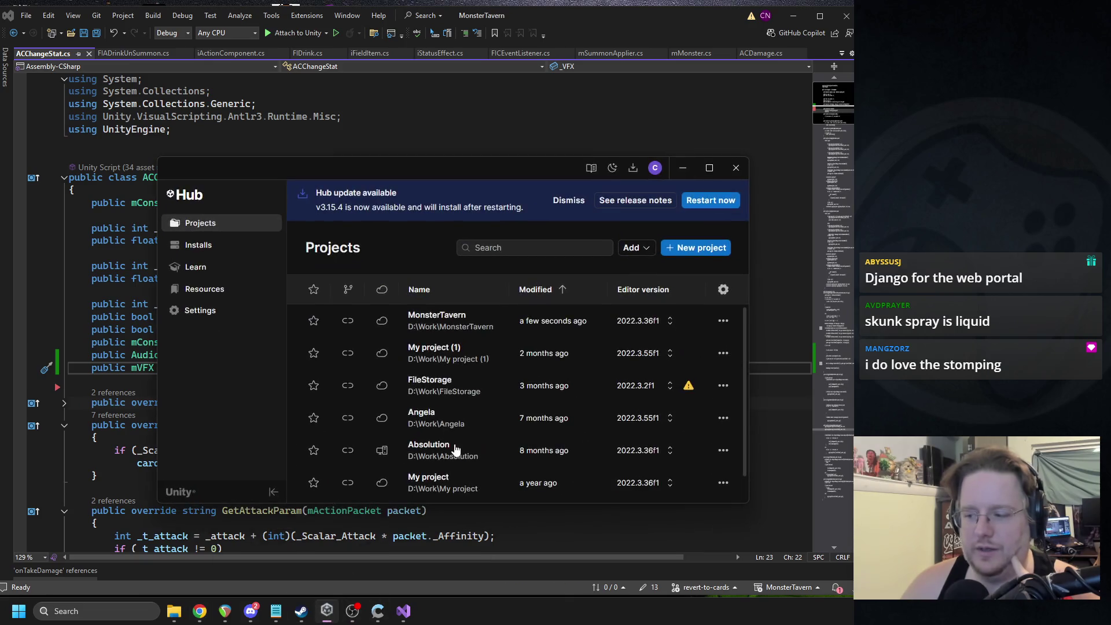
click(683, 168)
click(454, 227)
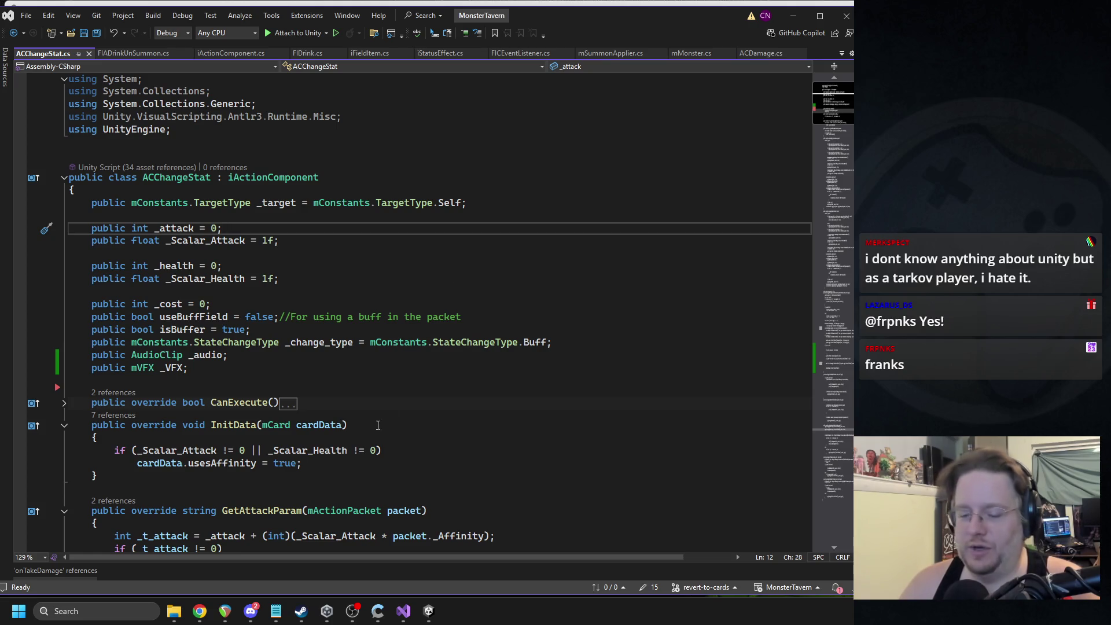
Step: Start Play mode and place the Tuskwater and Goblin's Fermented Socks cards on the counter
click(429, 611)
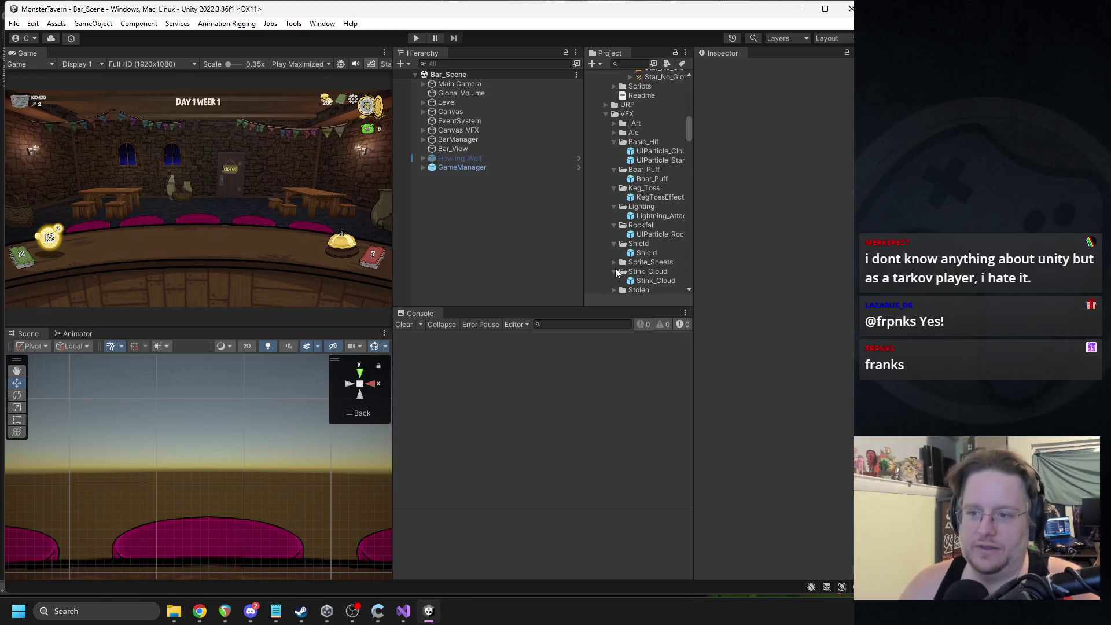
click(416, 38)
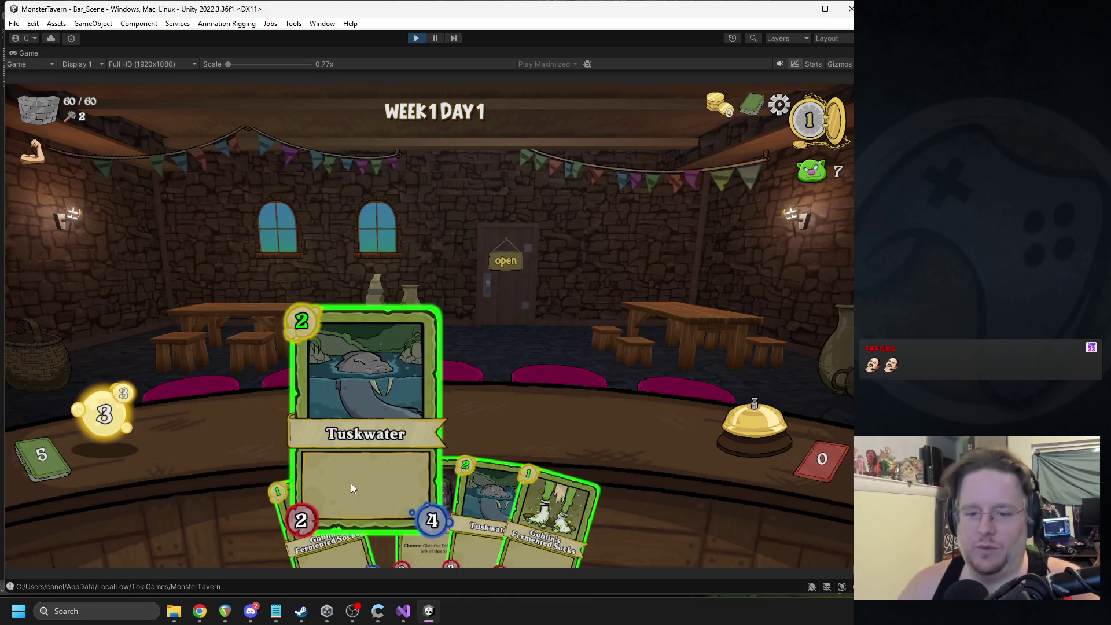
mouse_move(104, 424)
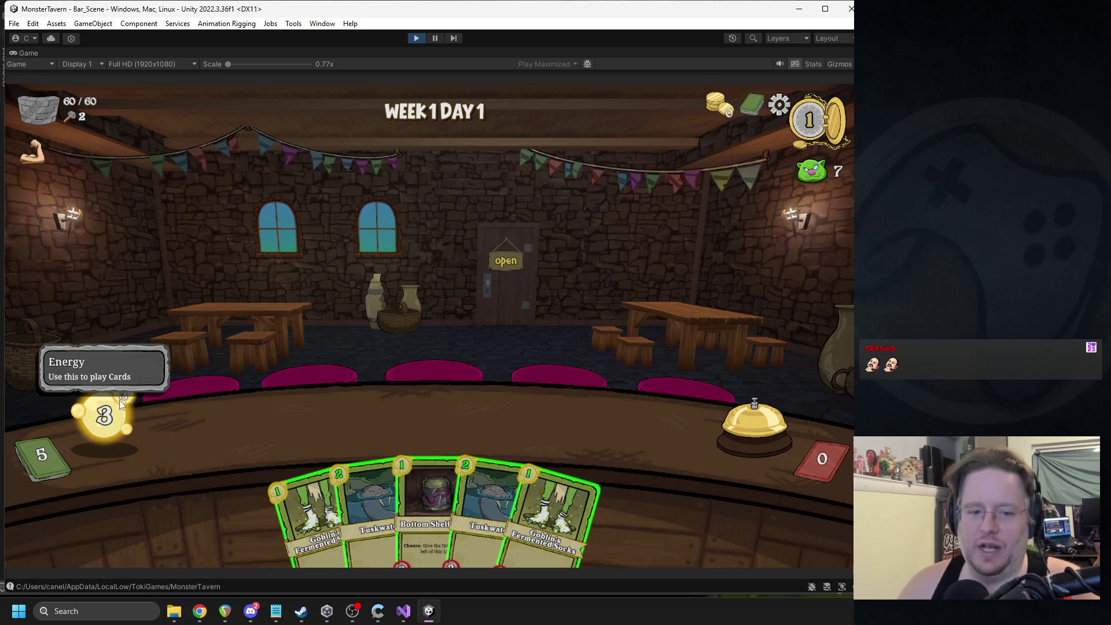
drag(373, 503, 258, 431)
drag(321, 515, 355, 427)
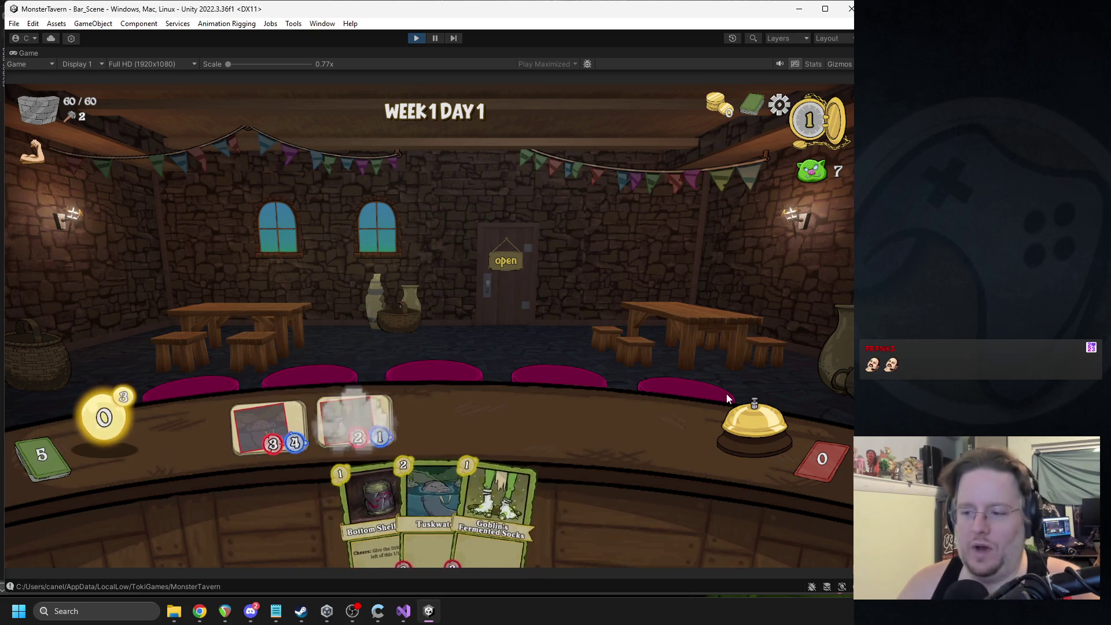
Step: Ring the bell to end two turns, then stop the playtest
click(741, 422)
mouse_move(135, 391)
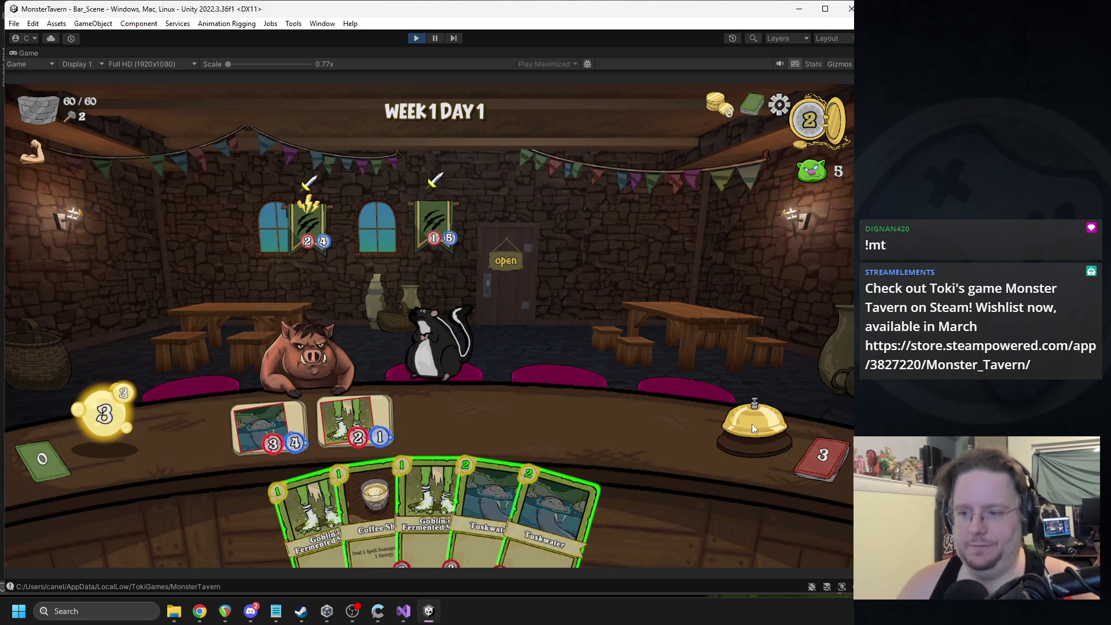
click(717, 423)
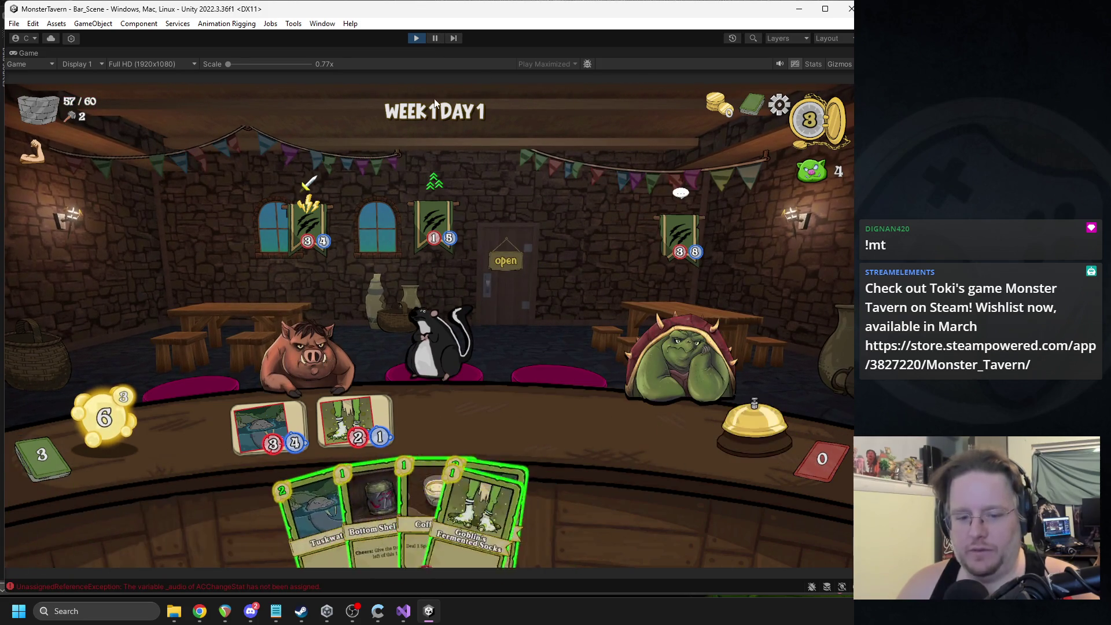
click(408, 38)
Step: In ACChangeStat.cs, replace the 'packet.target_slot != null' condition with '_audio' and save
click(556, 424)
double_click(556, 425)
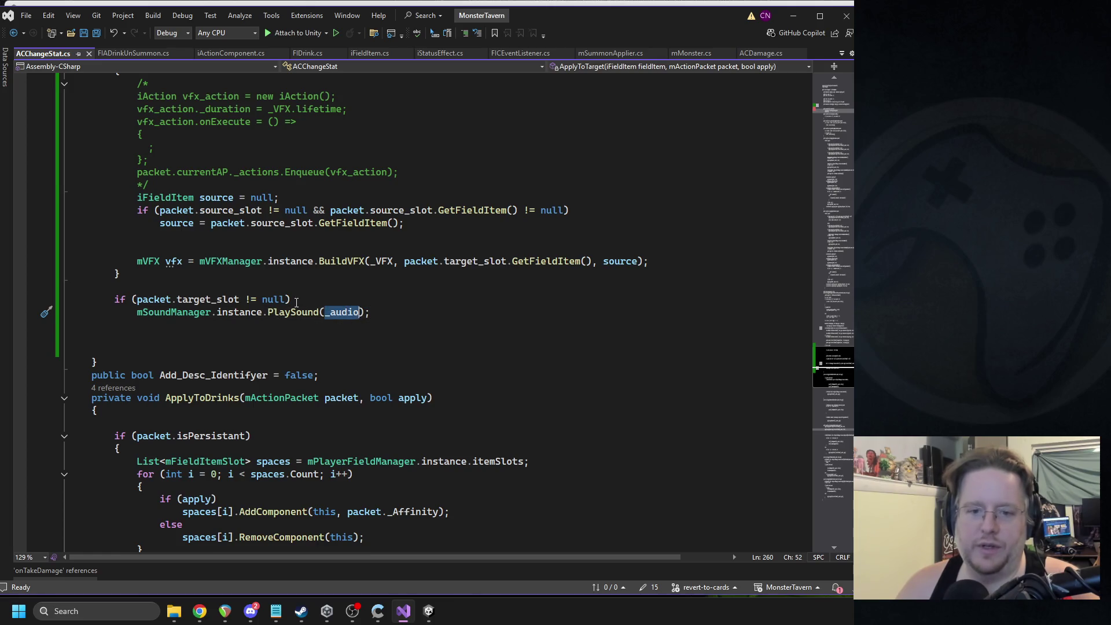
drag(285, 299, 138, 301)
text(_audio)
click(343, 287)
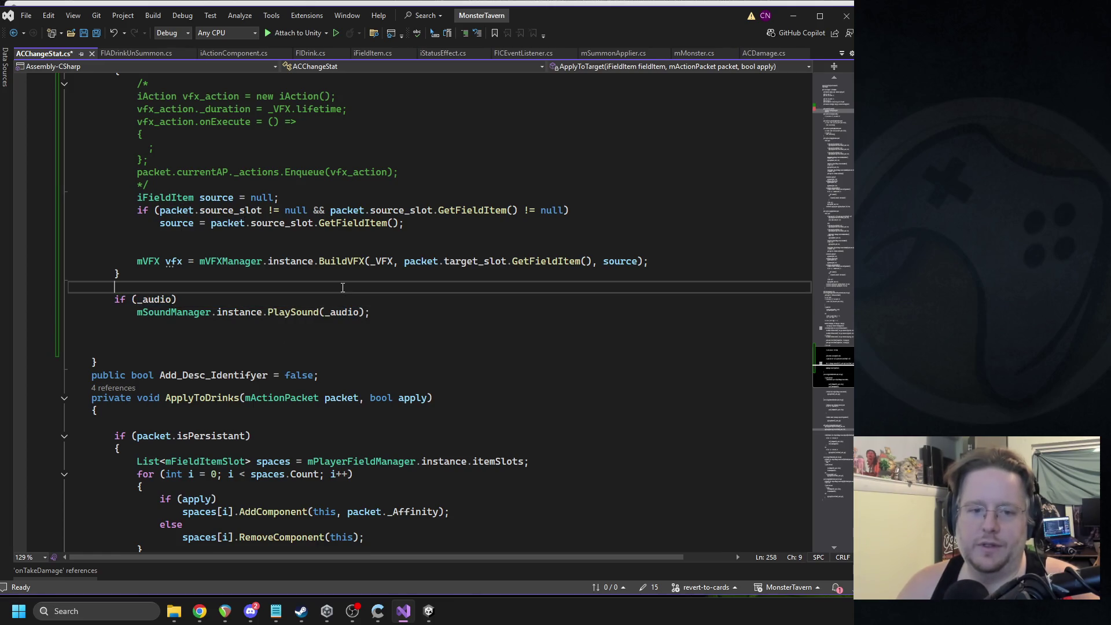
key(ctrl+s)
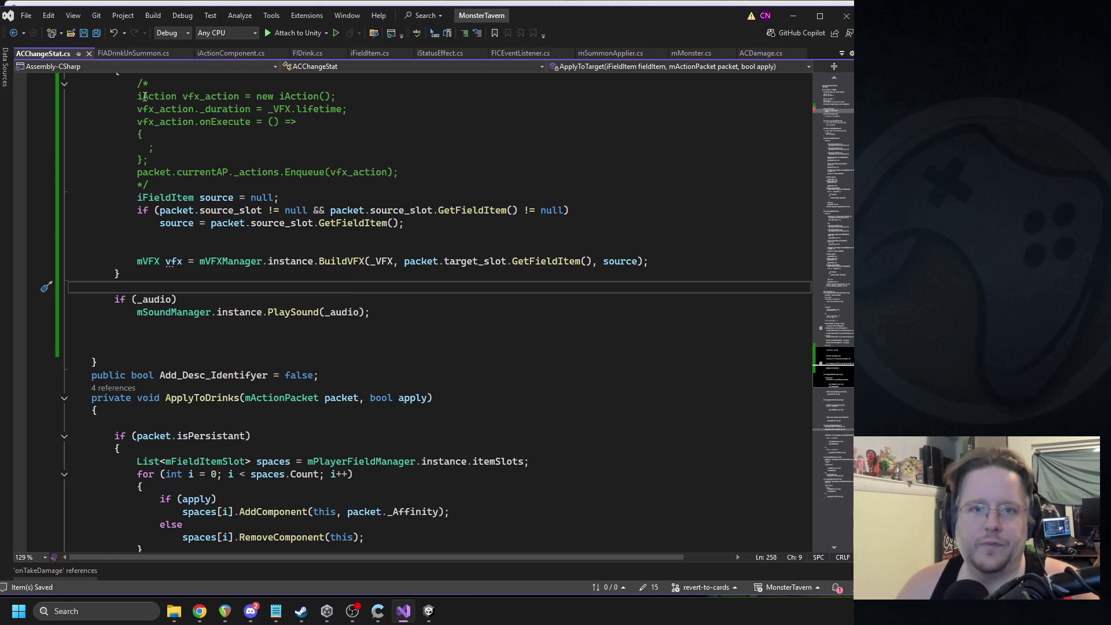
Step: Review the _VFX field and _audio check in ACDamage.cs, then return to Unity to recompile
click(761, 53)
scroll(225, 233, down, 3)
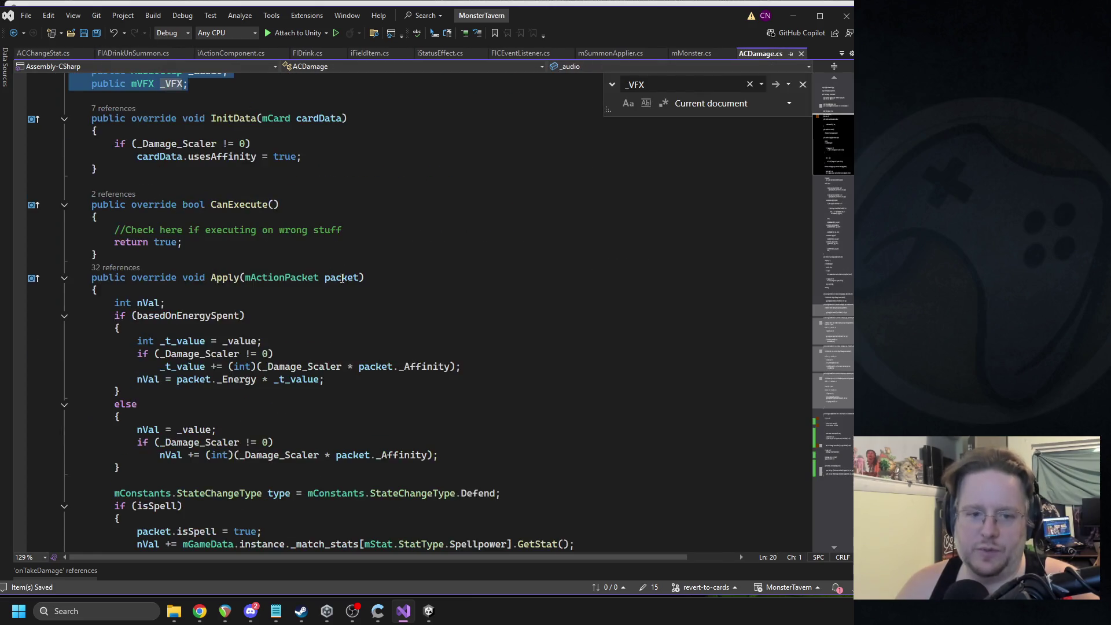
click(176, 199)
click(836, 442)
scroll(835, 446, down, 1)
drag(212, 336, 373, 363)
click(222, 349)
click(393, 311)
click(428, 613)
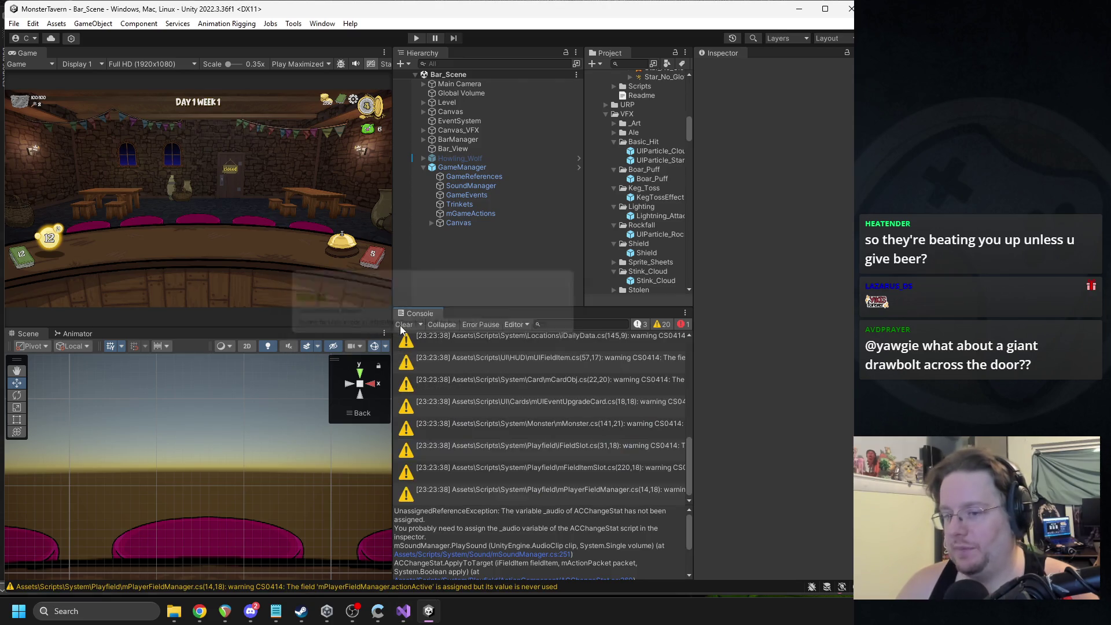
Step: Clear the console, enter Play mode, play Tuskwater and Bottom Shelf Buzz, then ring the bell
click(401, 325)
click(414, 38)
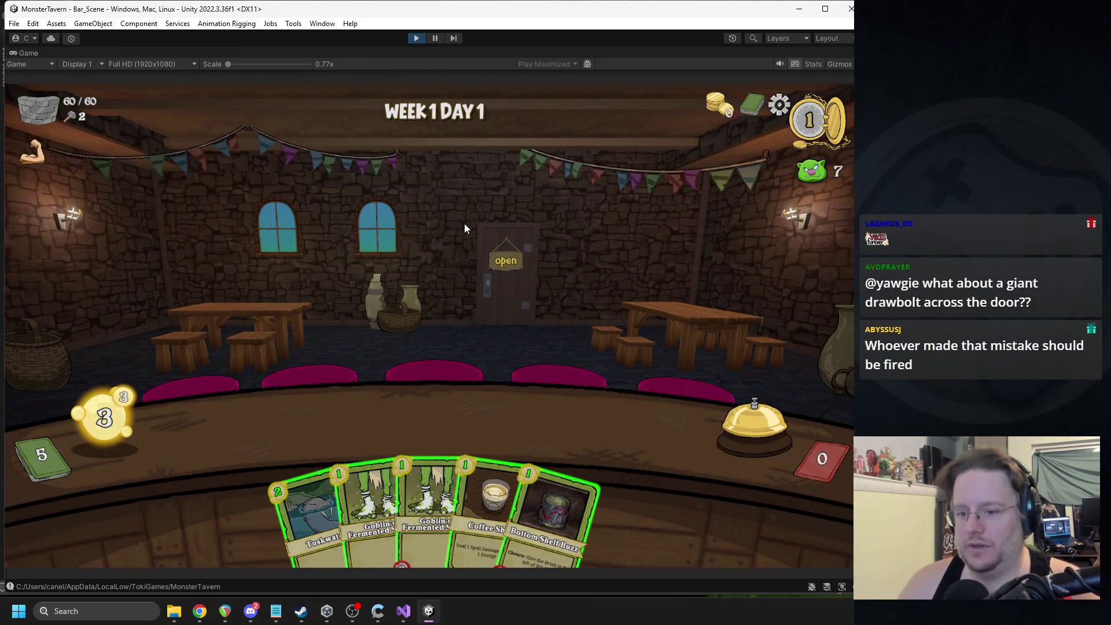
drag(313, 515, 277, 431)
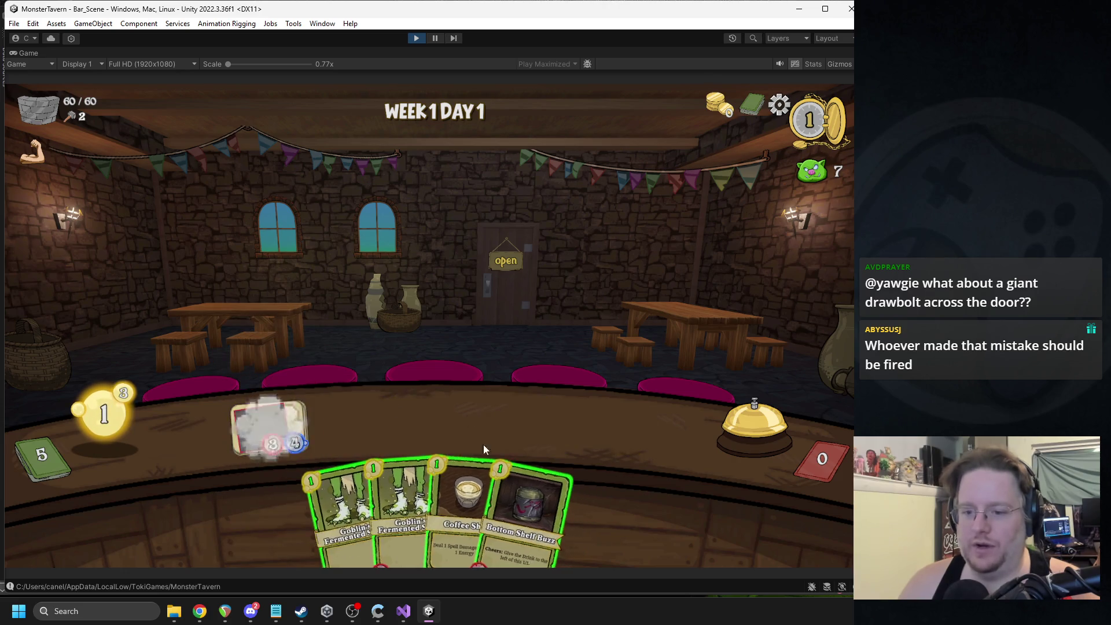
drag(482, 466, 356, 425)
click(717, 415)
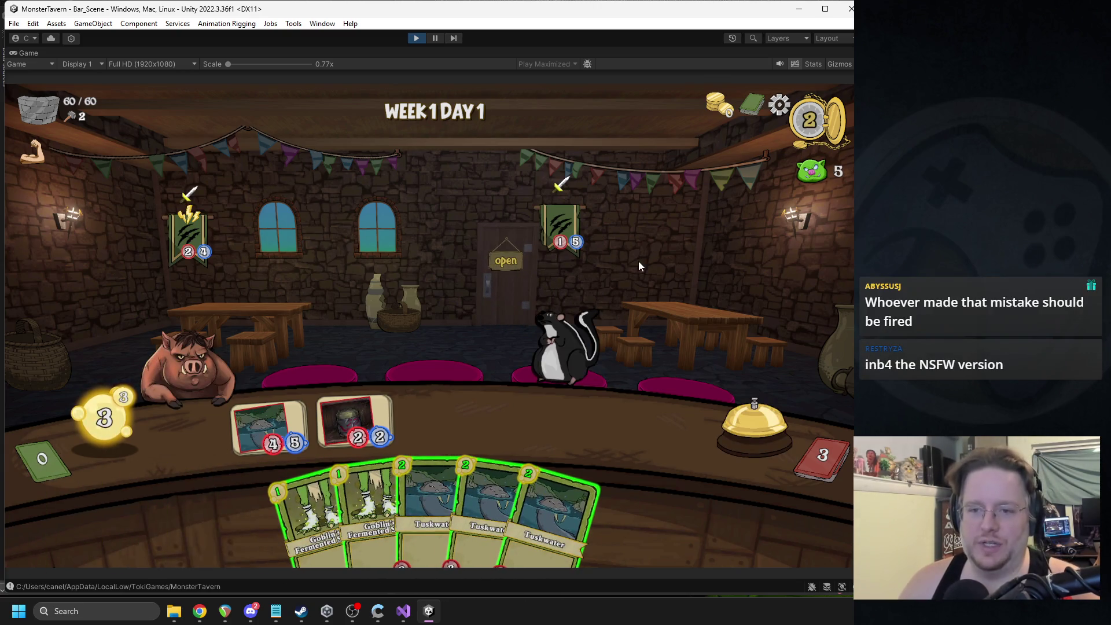
Step: End two more turns with the bell, discarding the hand each time
mouse_move(578, 264)
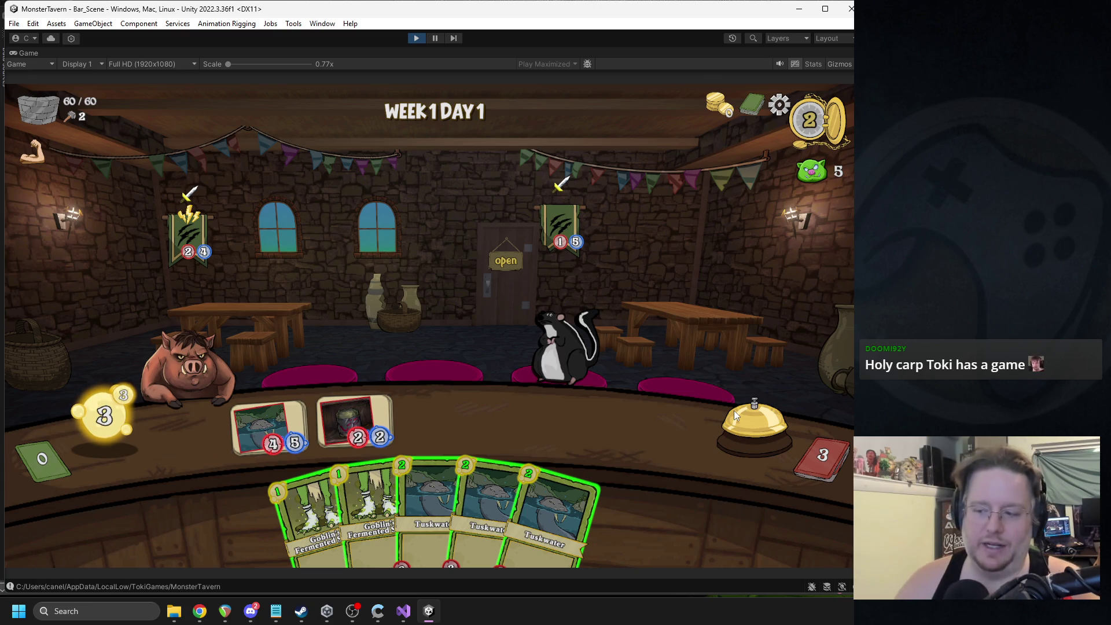
mouse_move(789, 430)
click(752, 442)
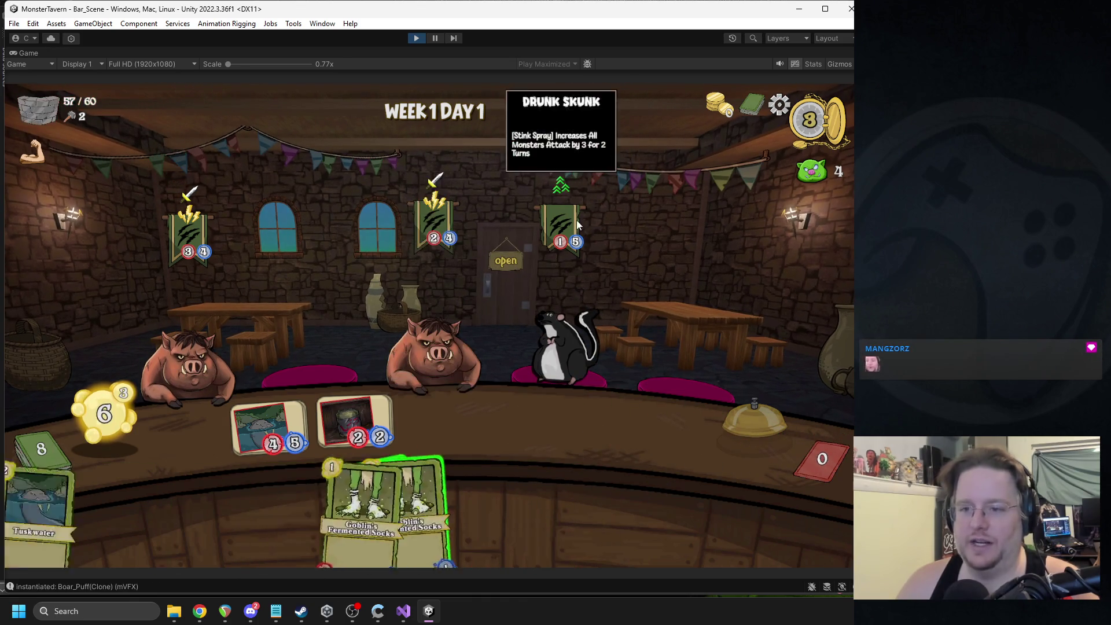
click(747, 418)
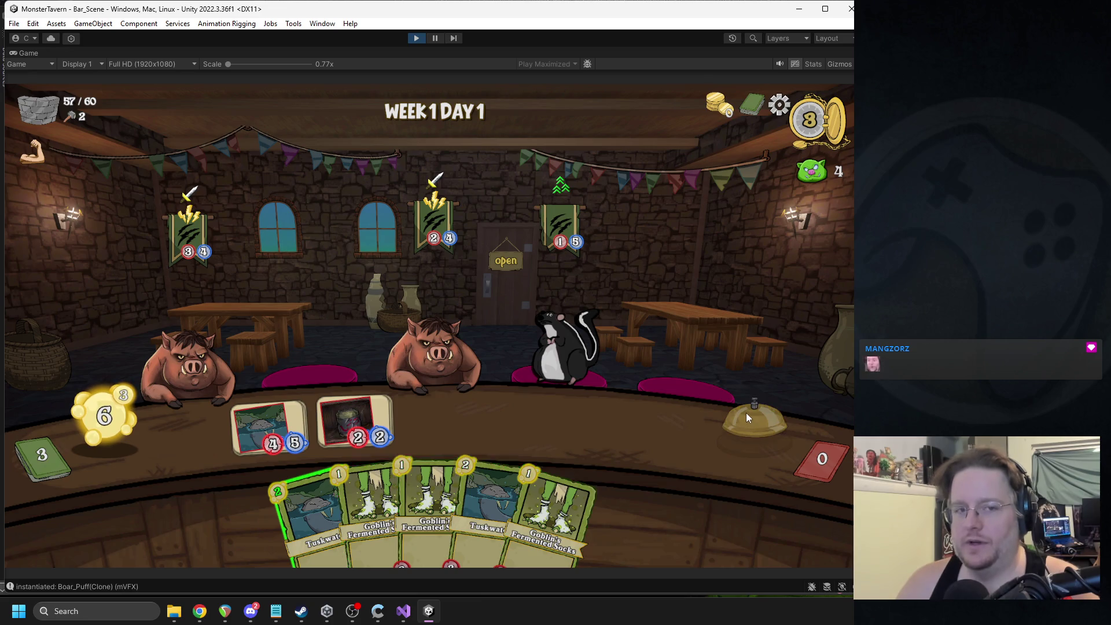
key(alt+Tab)
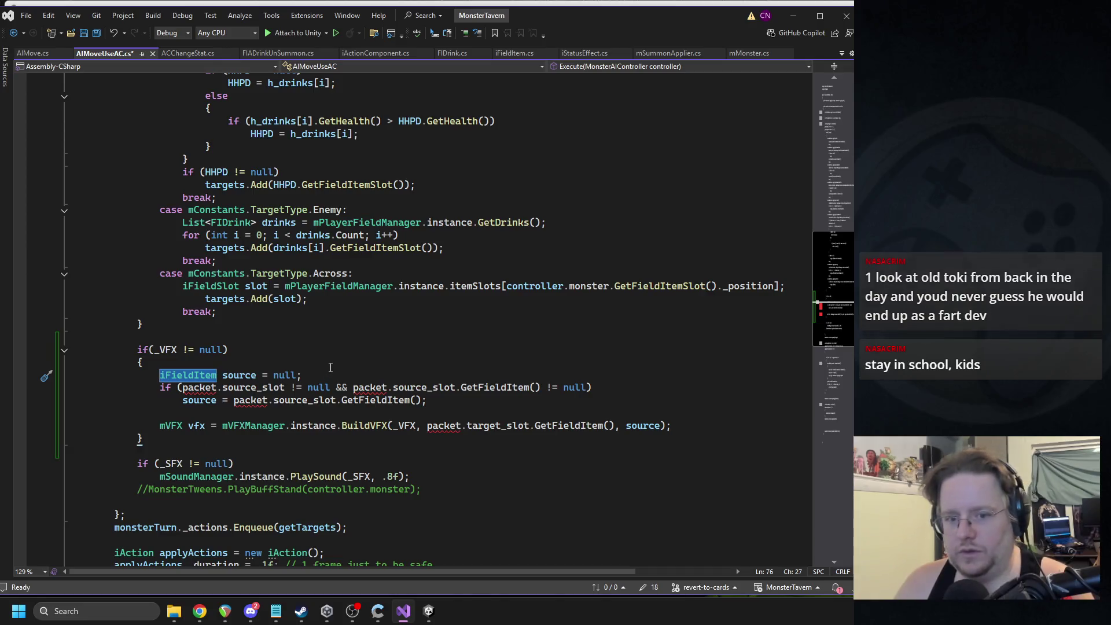
Step: Inspect the source variable declaration and the _target field at the top of AIMoveUseAC.cs
triple_click(276, 379)
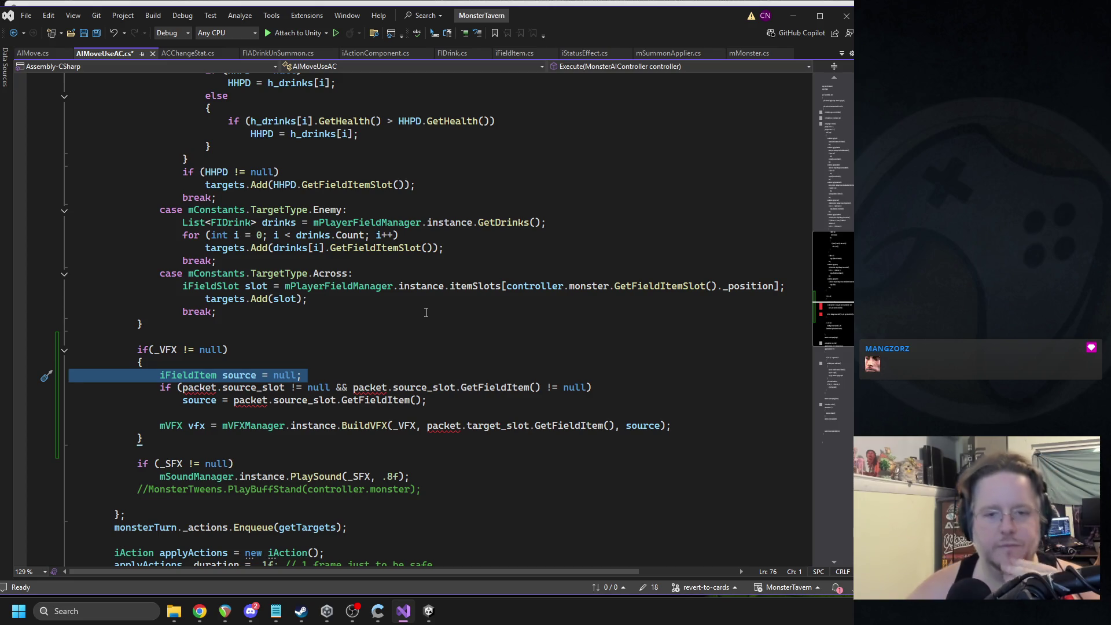
click(822, 99)
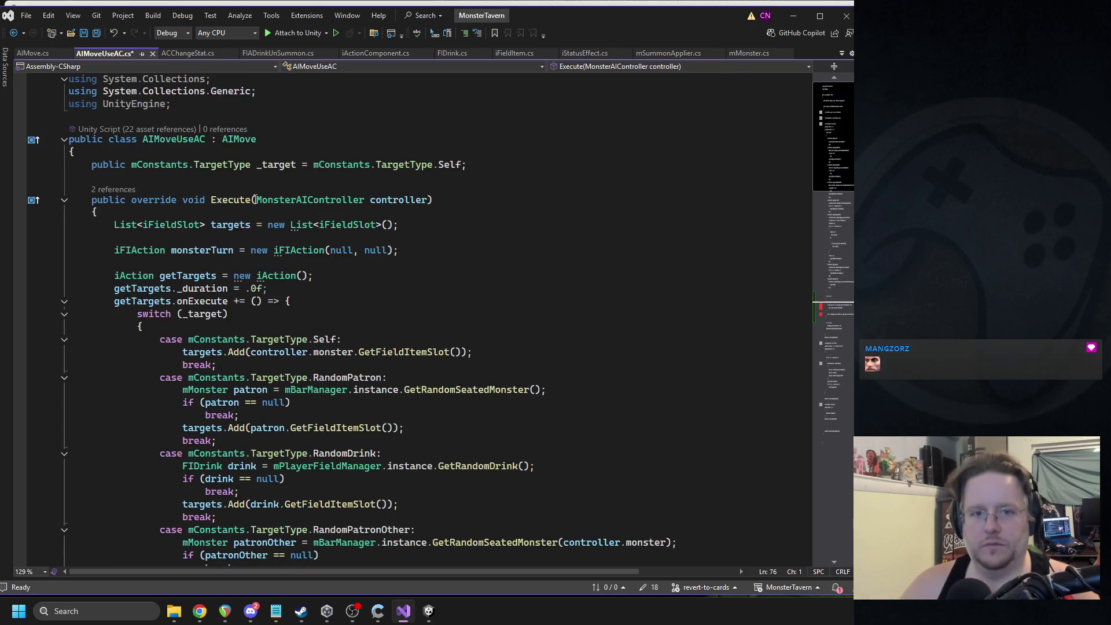
double_click(278, 165)
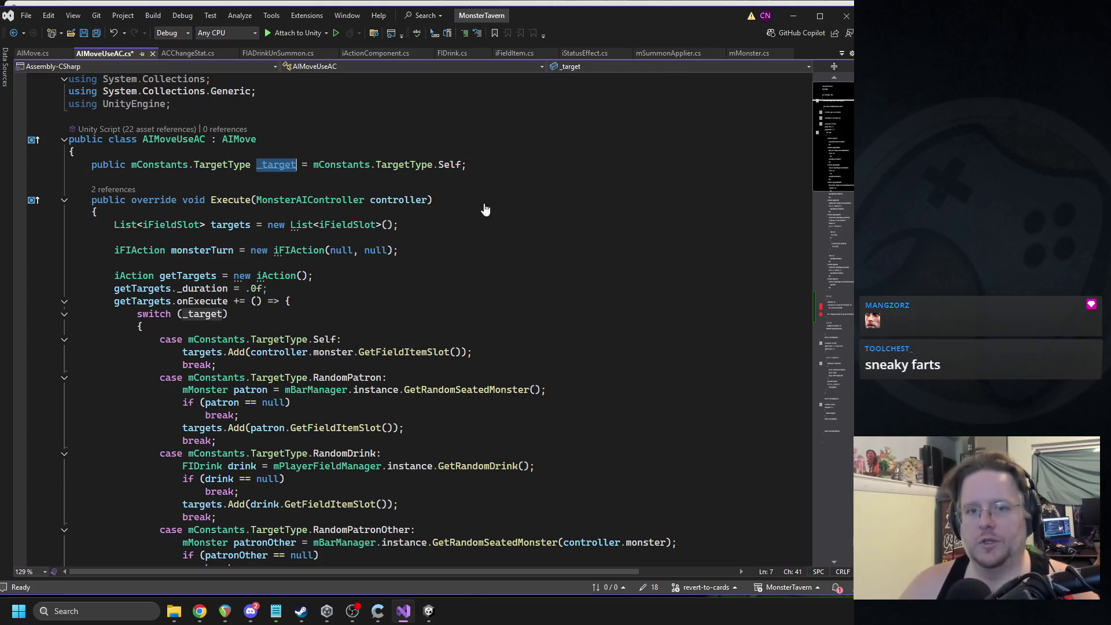
mouse_move(846, 321)
mouse_down()
mouse_move(839, 370)
mouse_move(843, 338)
mouse_up()
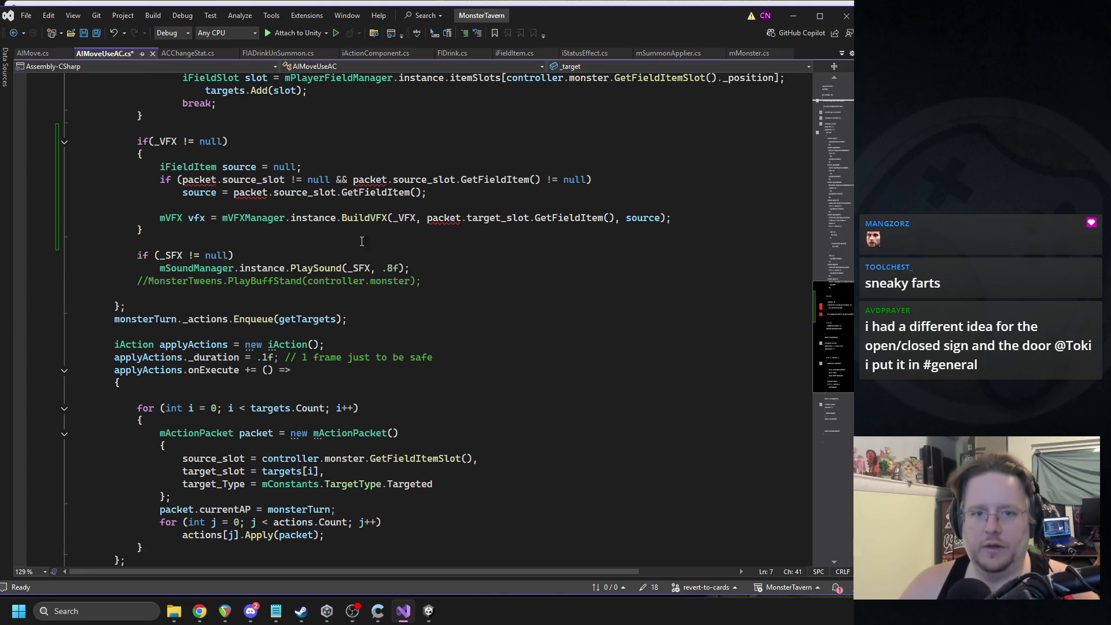
Step: Replace BuildVFX's last argument source with controller.monster using IntelliSense
double_click(643, 217)
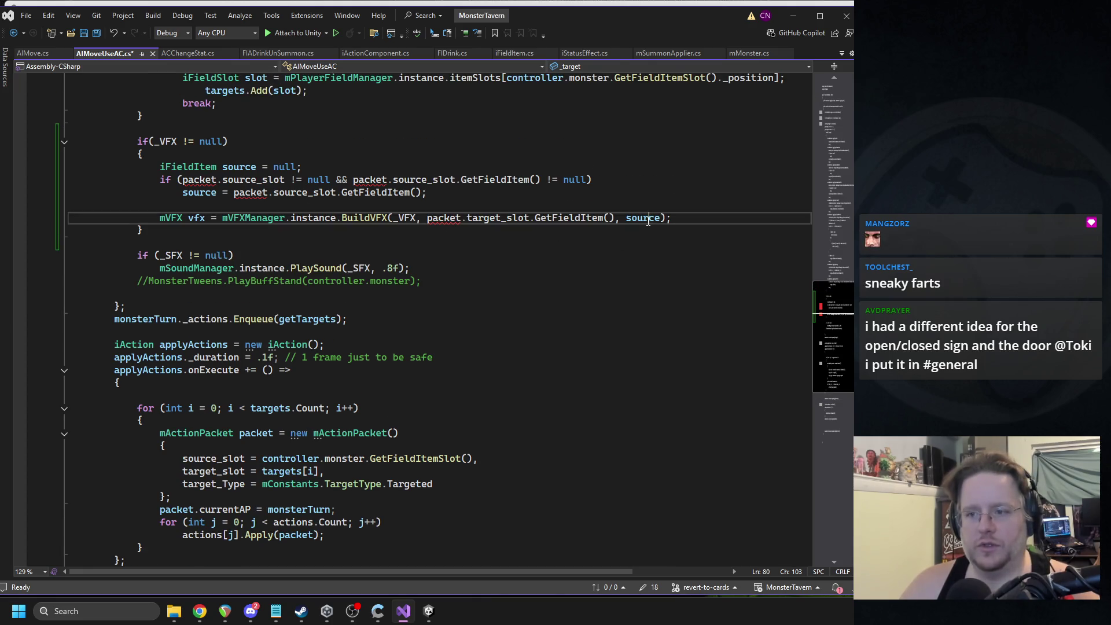
scroll(622, 191, up, 4)
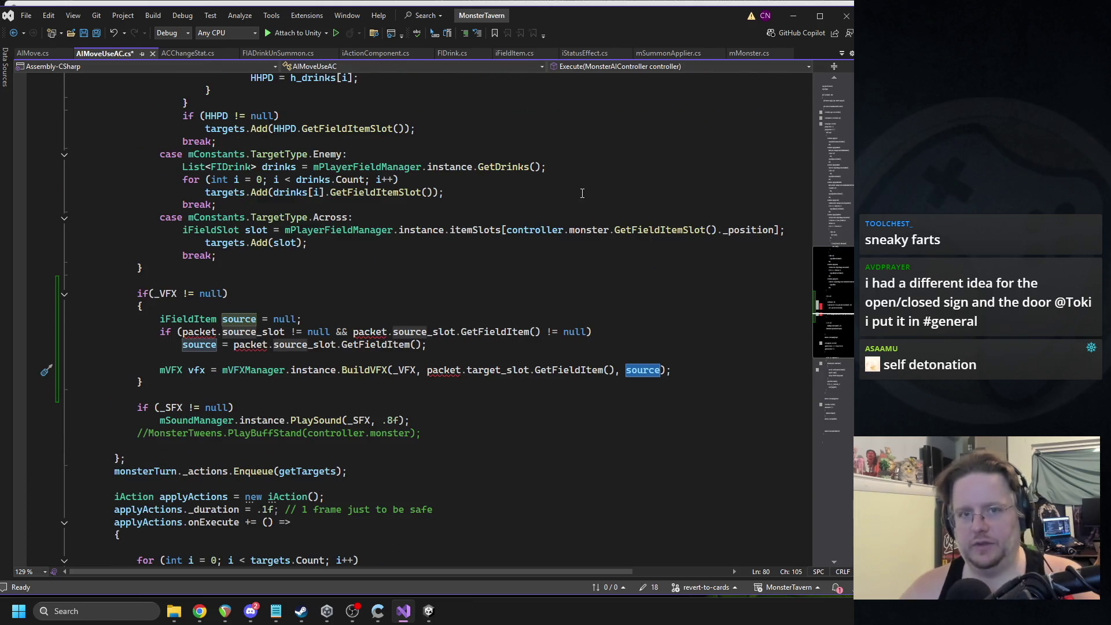
text(mo)
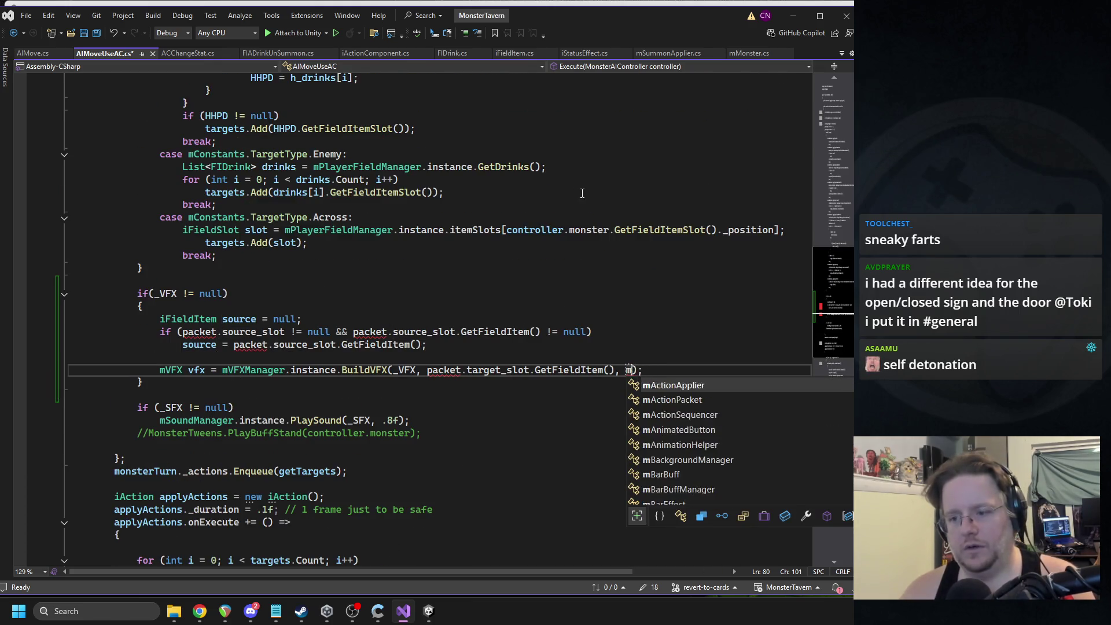
text(nster)
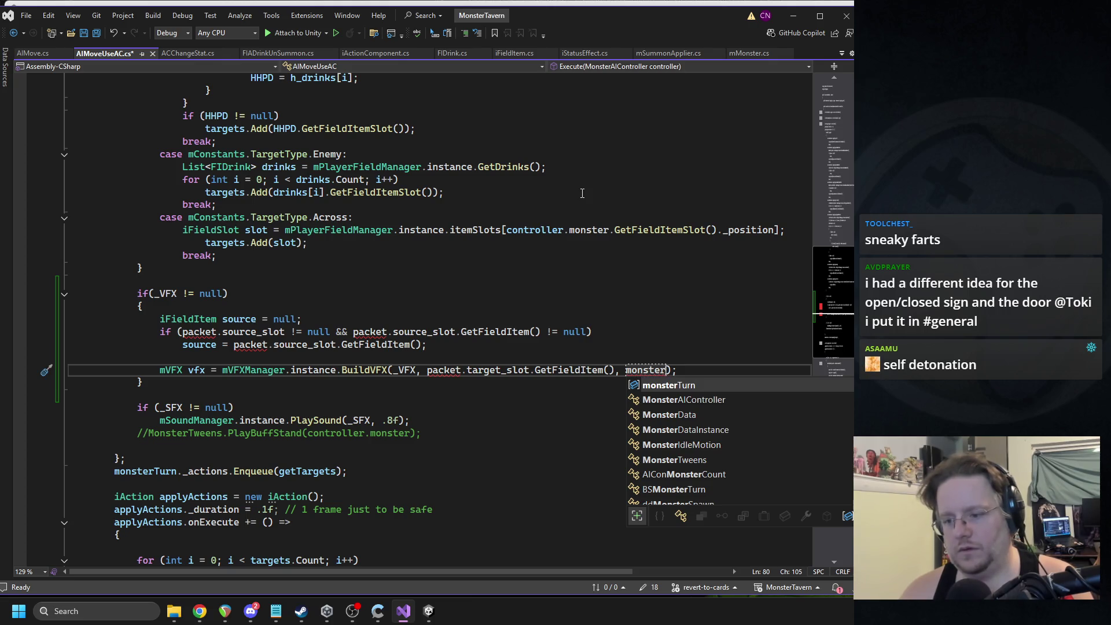
key(BackSpace)
key(BackSpace)
key(BackSpace)
key(BackSpace)
text(controller.mon)
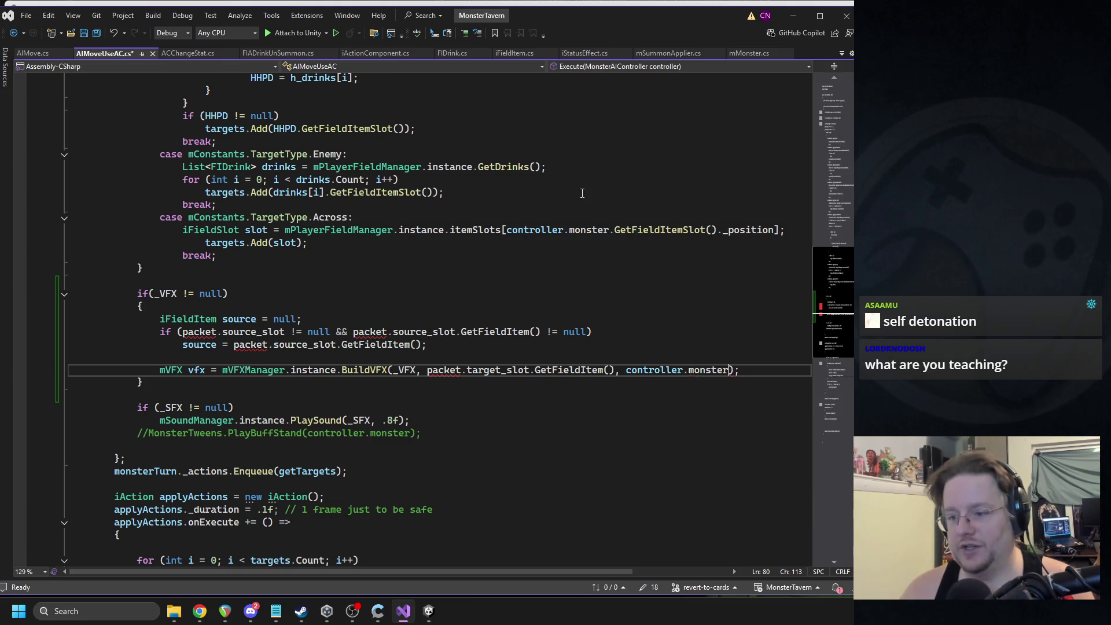
key(Tab)
drag(428, 371, 615, 371)
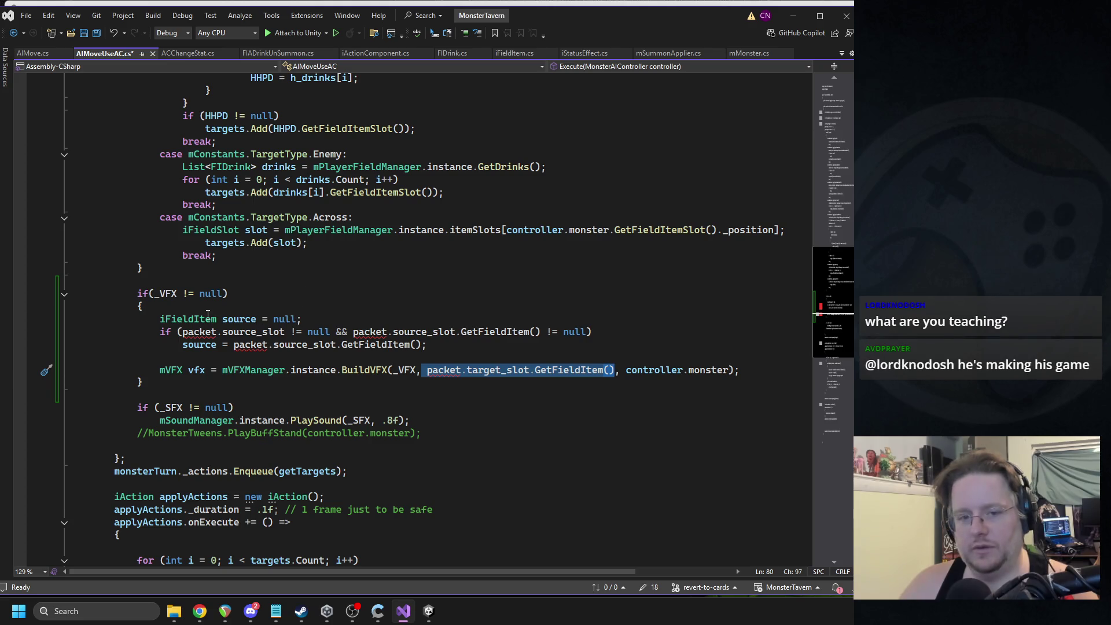
click(190, 319)
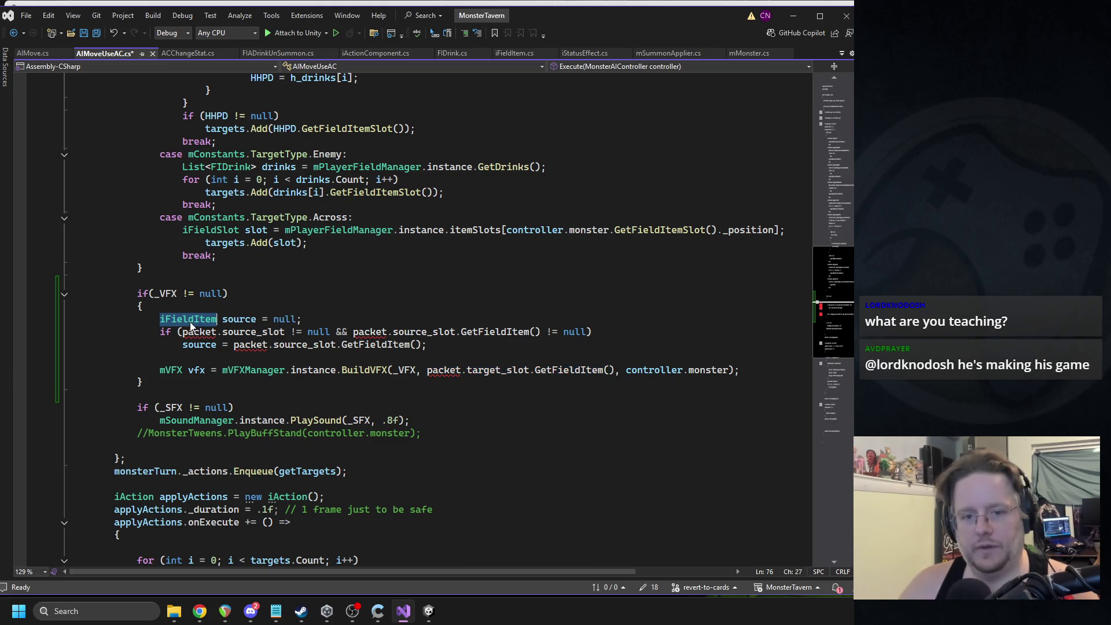
Step: Rename the source variable in its declaration to target
double_click(239, 319)
text(target)
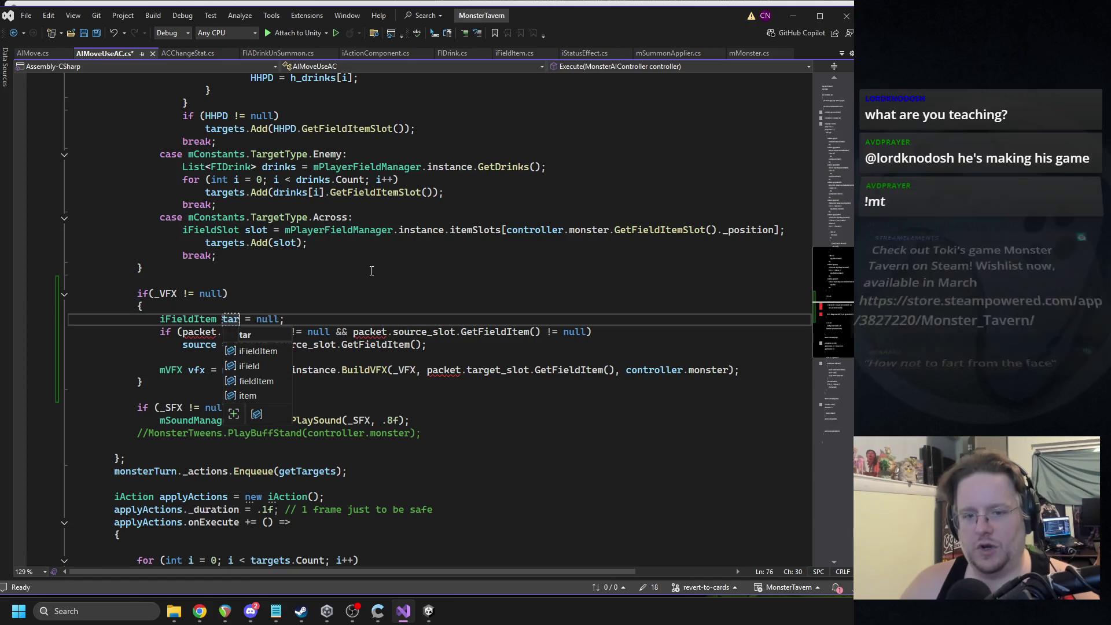
key(Escape)
key(Up)
key(Up)
key(Up)
click(372, 319)
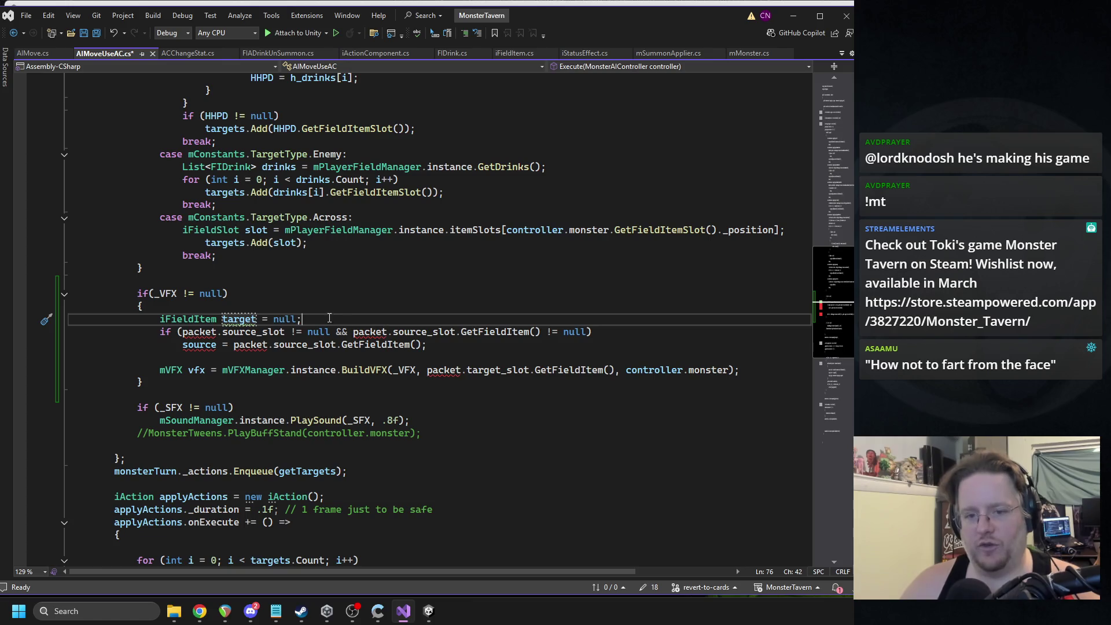
Step: Add if (_target == mConstants.TargetType.Self) assigning target = controller.monster, followed by an else
key(Return)
text(if(_target)
text( == mConstants)
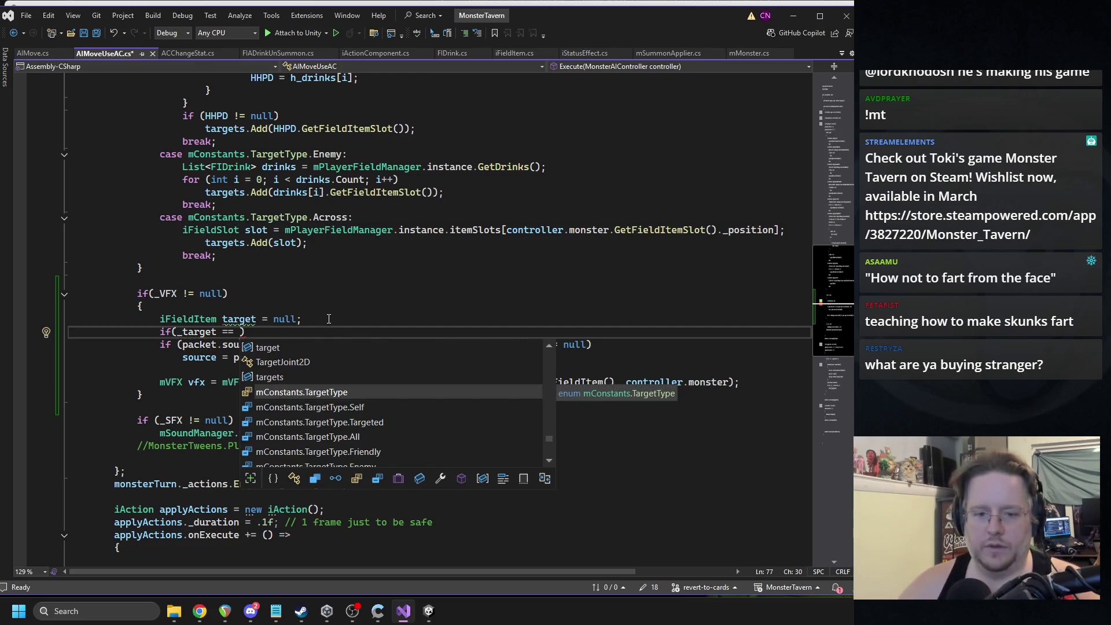
text(.TargetType.)
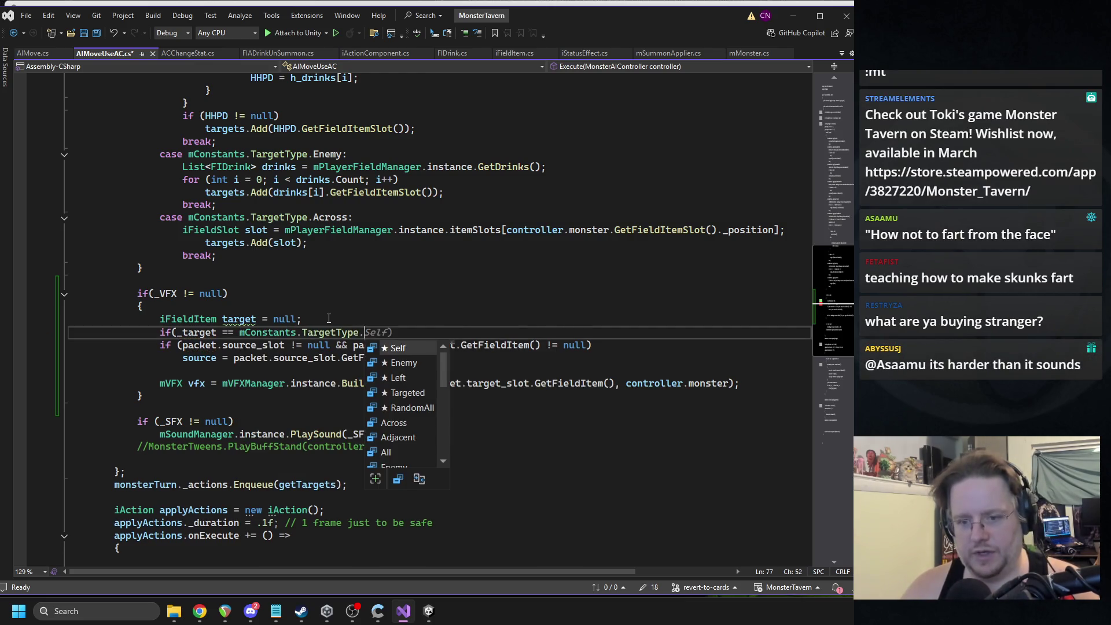
key(Tab)
key(End)
key(Return)
text(tar)
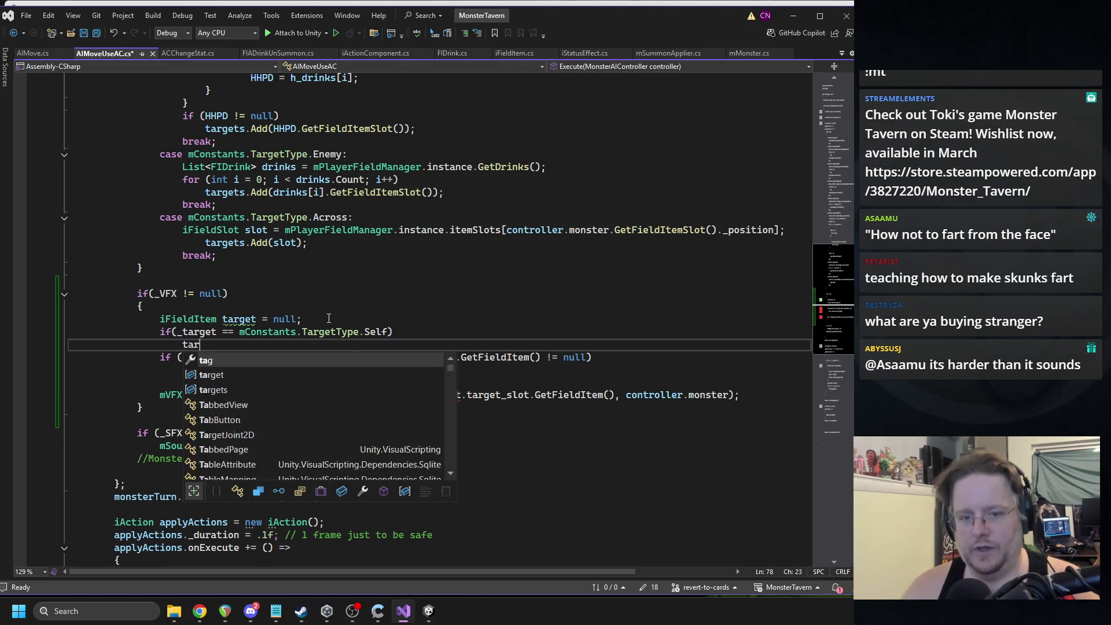
text(get = co)
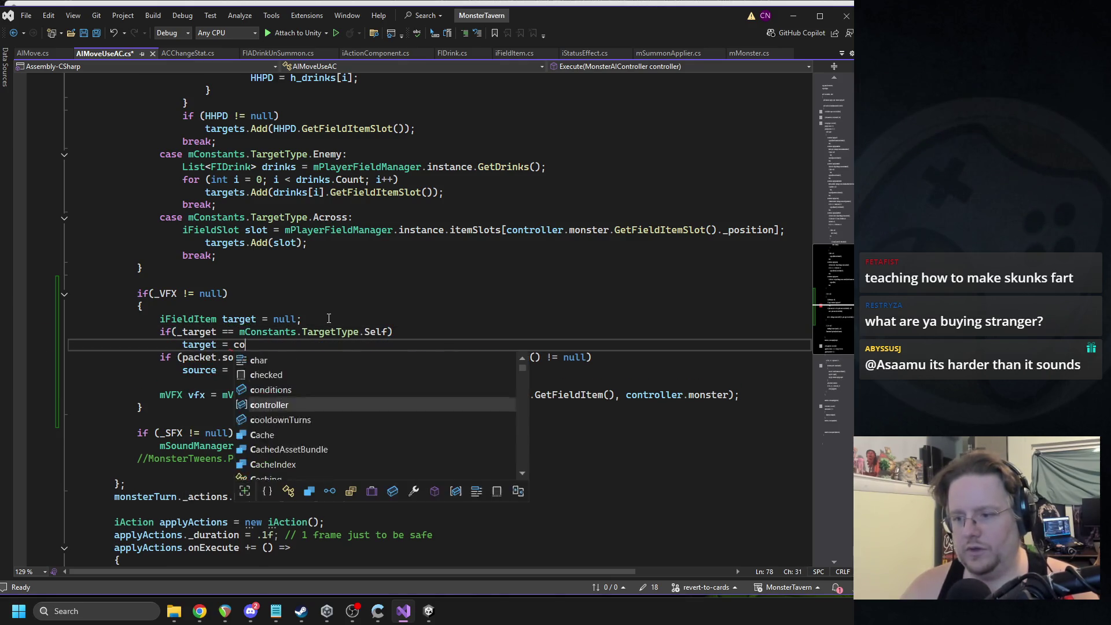
text(ntroller.m)
key(Tab)
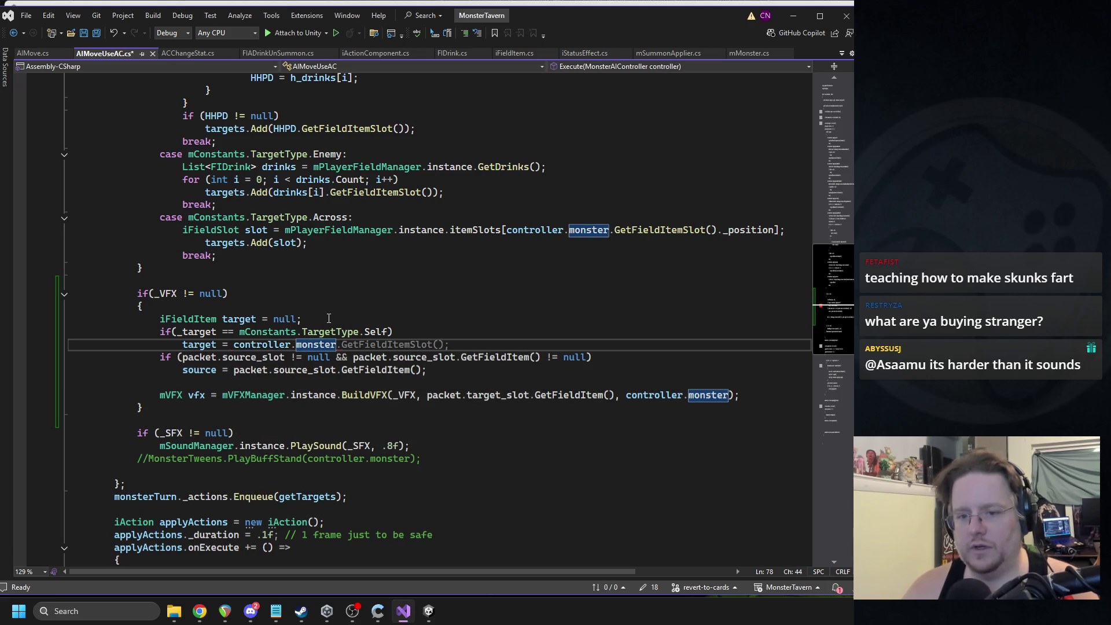
text(;)
key(Return)
text(else)
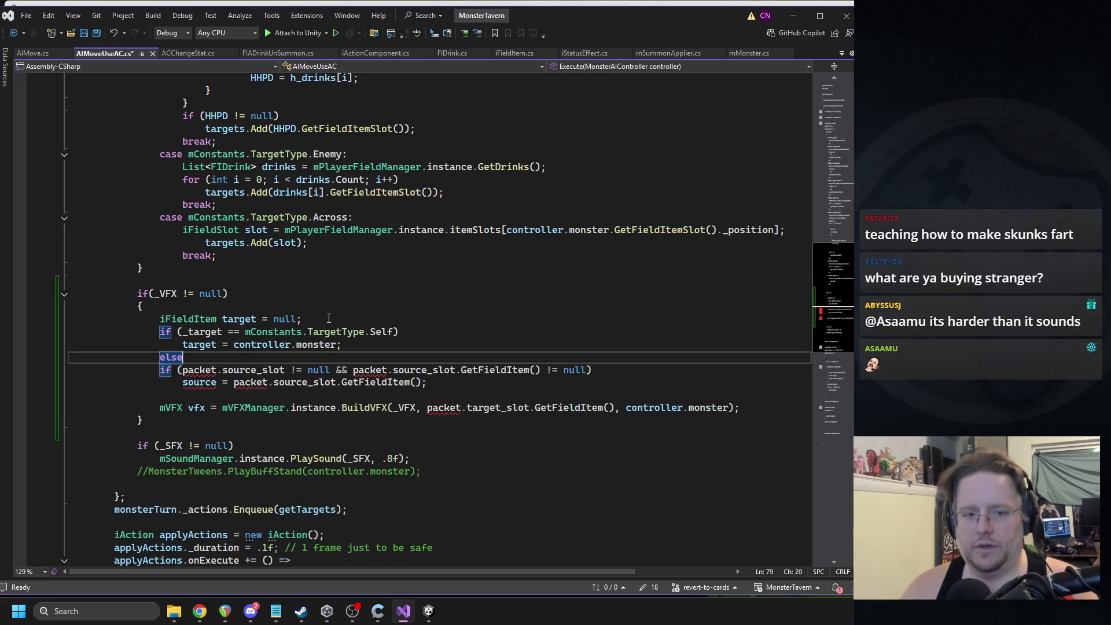
key(Return)
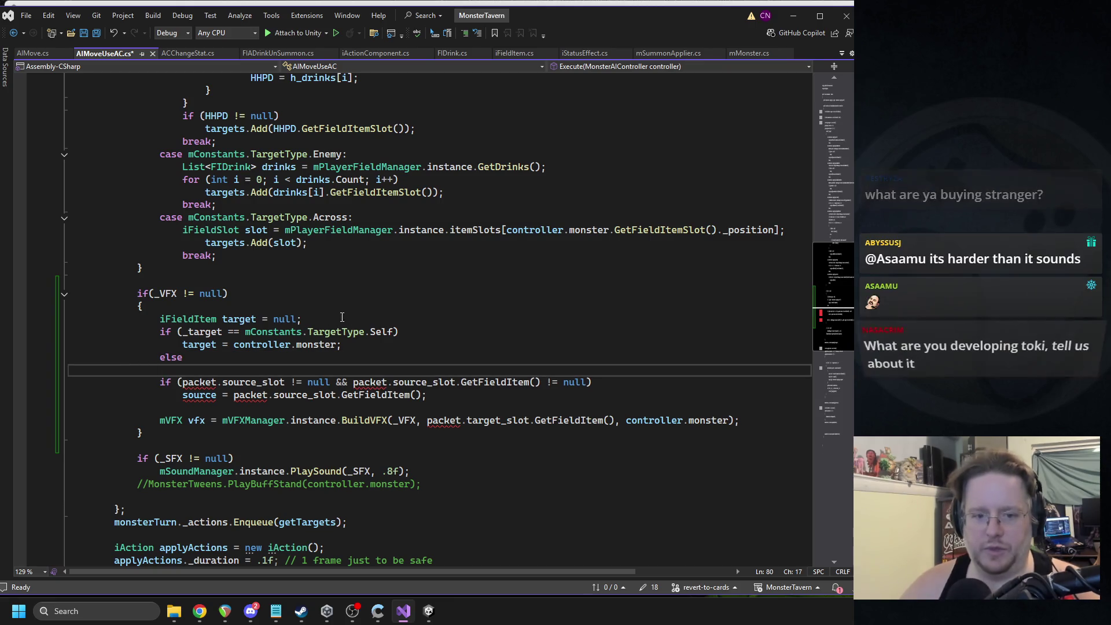
Step: Delete the source_slot null-check, change the assignment to target = packet.target_sour, and open braces under Self
triple_click(262, 382)
key(Delete)
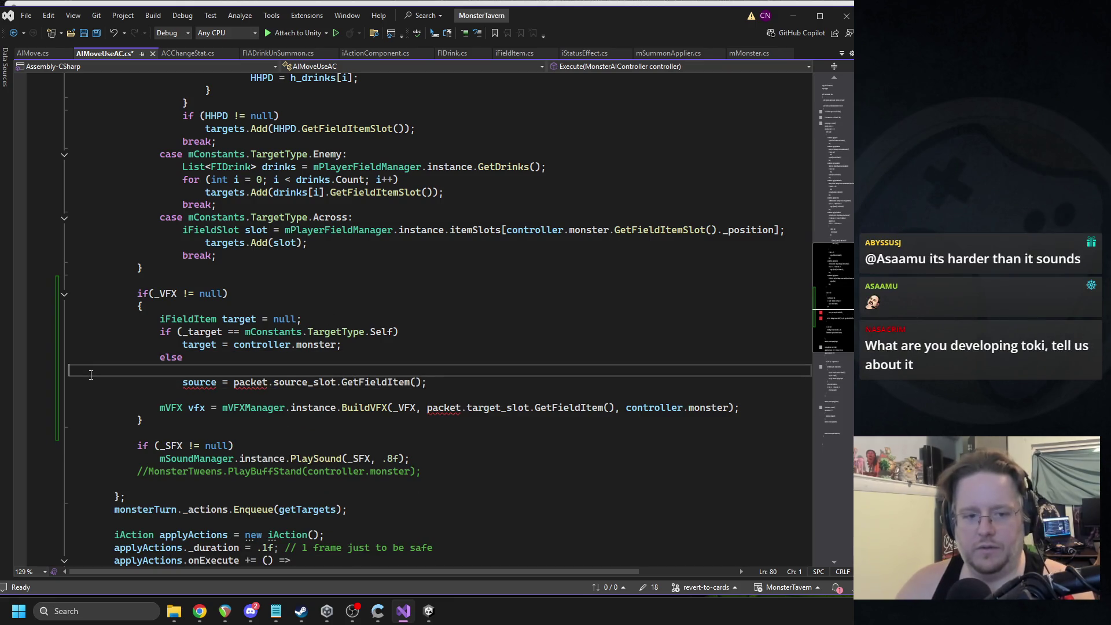
key(BackSpace)
double_click(199, 370)
text(target)
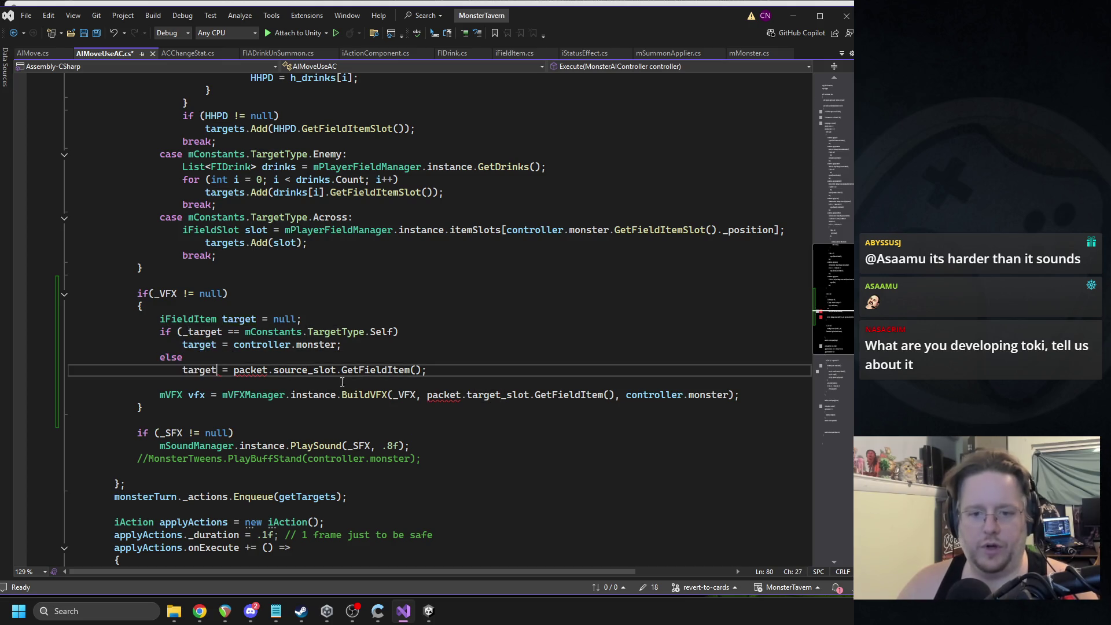
double_click(304, 370)
text(target_so)
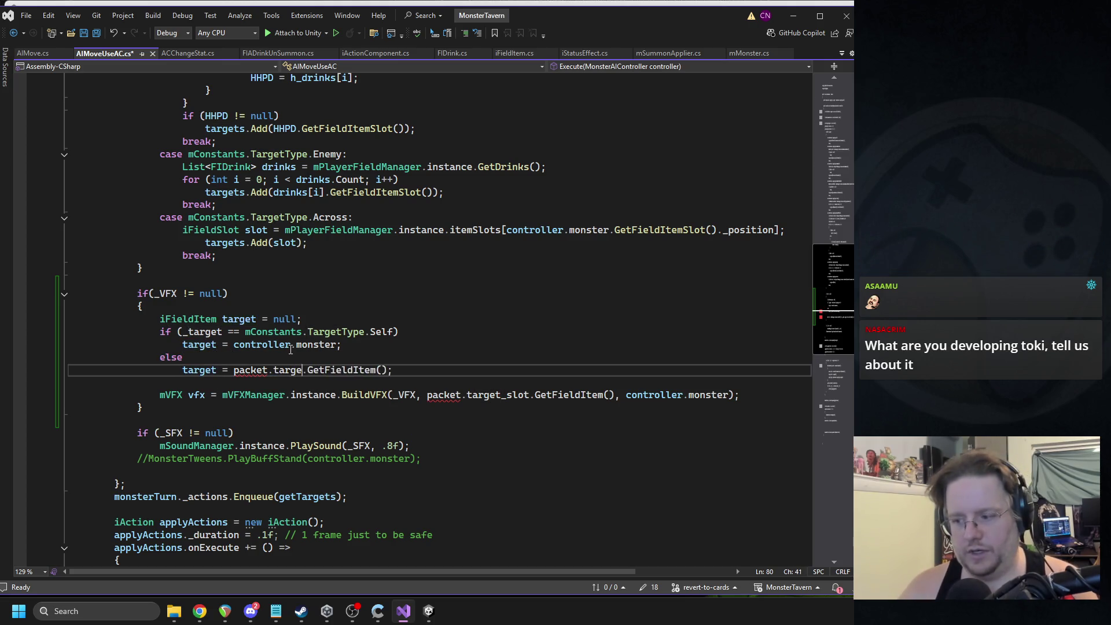
text(ur)
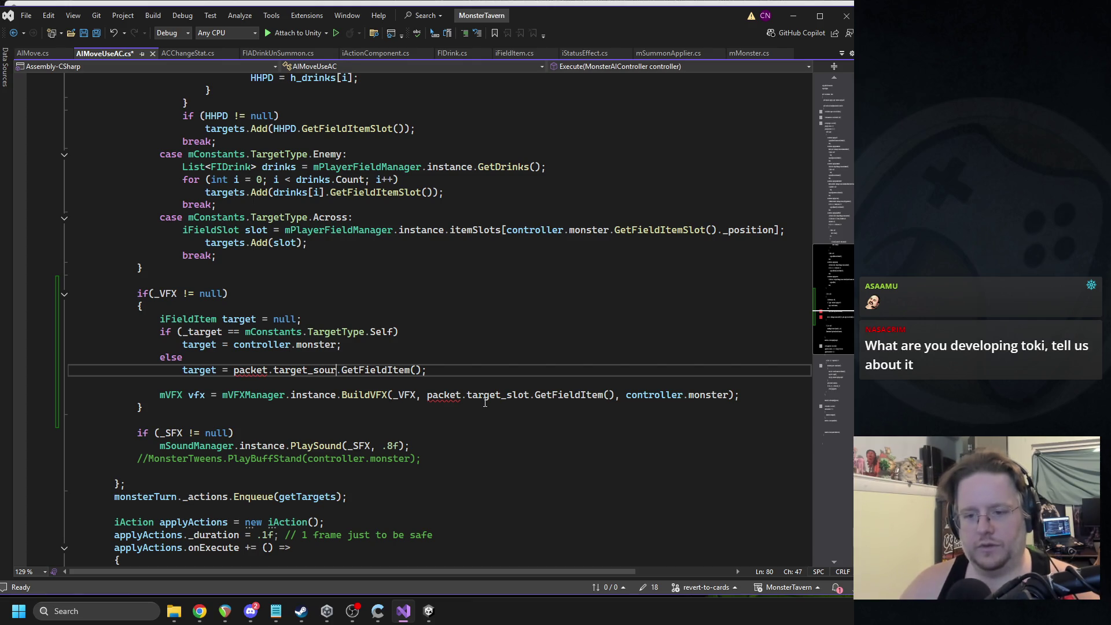
double_click(225, 243)
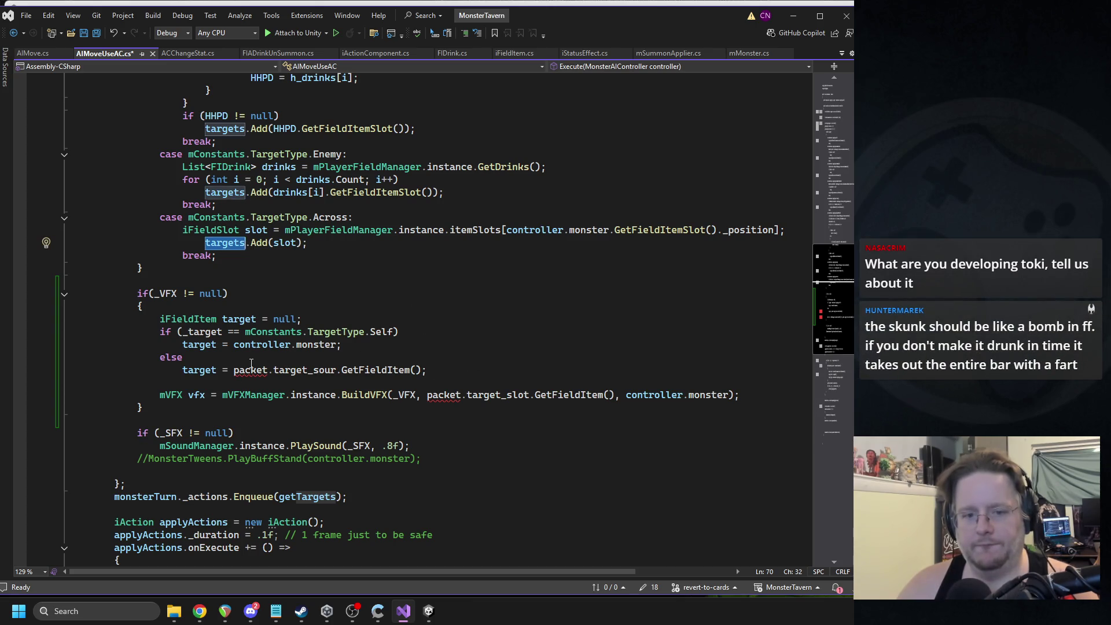
click(413, 330)
text({)
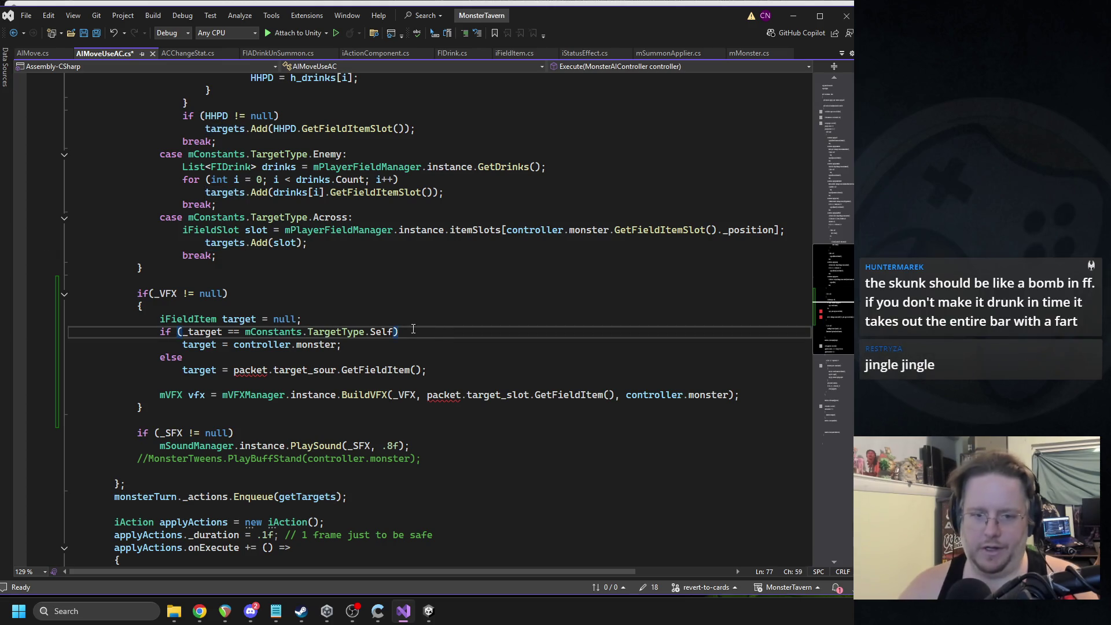
key(Return)
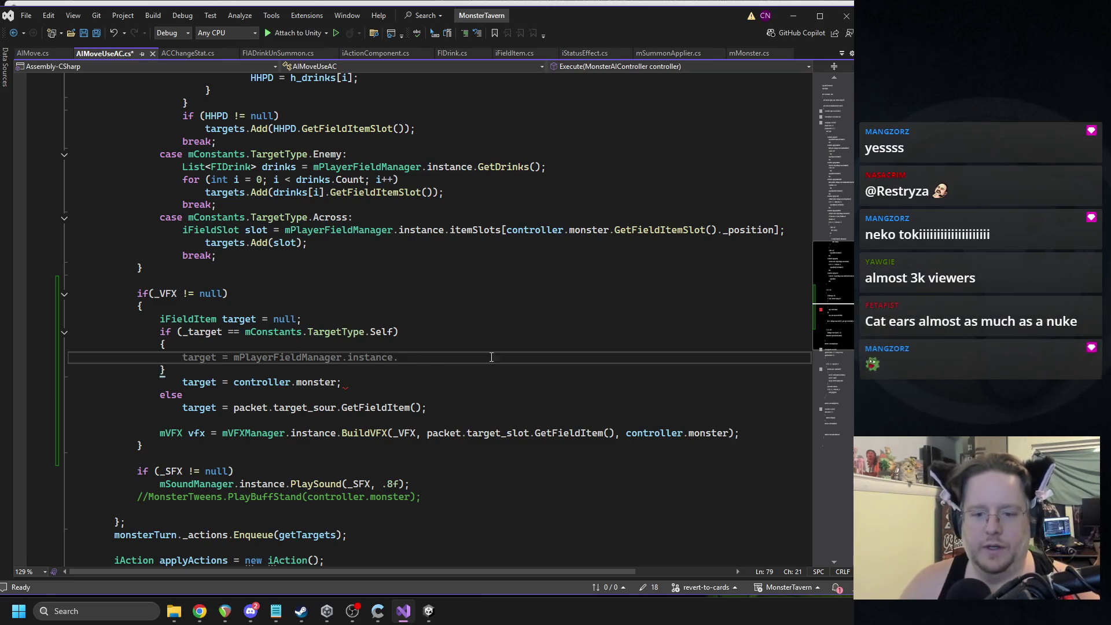
Step: Move the VFX build line and the target = controller.monster assignment into the Self block
click(276, 425)
triple_click(246, 433)
key(ctrl+x)
click(213, 357)
key(Return)
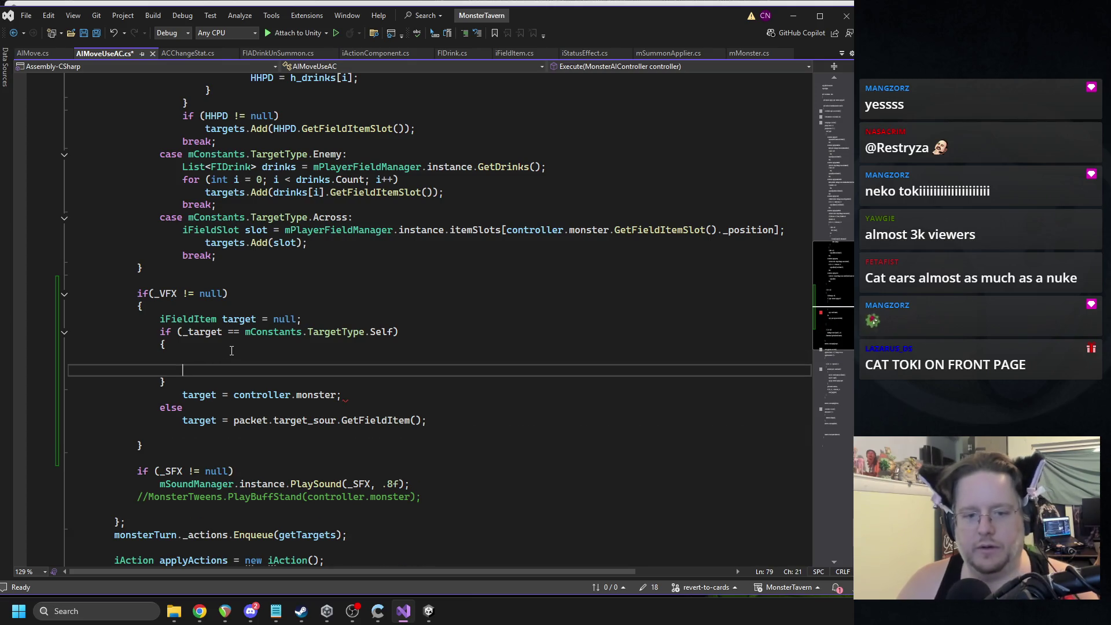
key(ctrl+v)
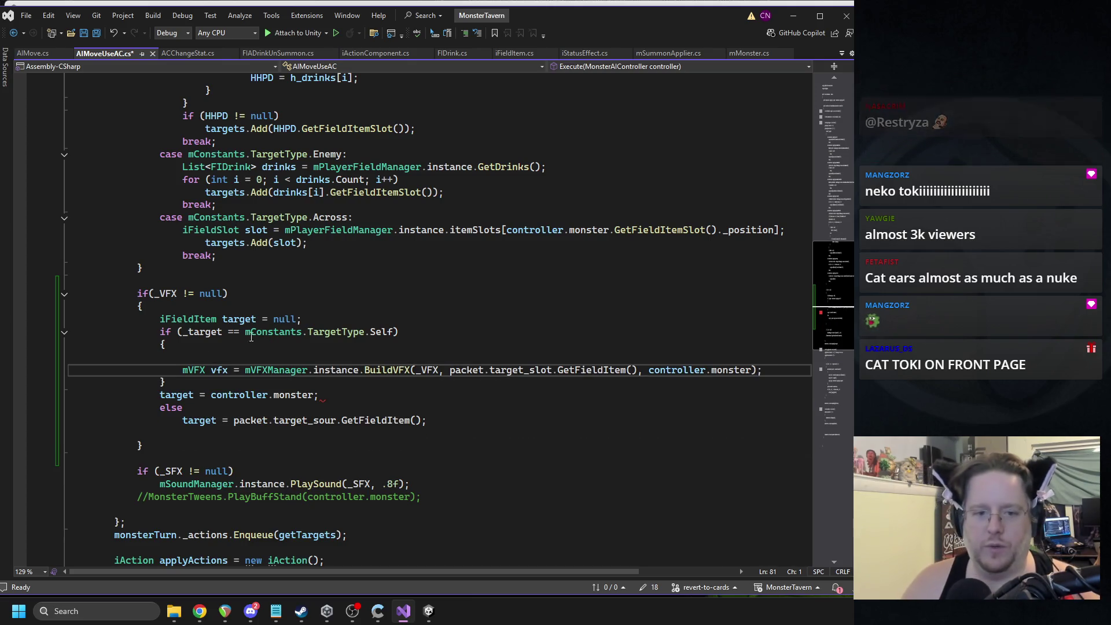
click(247, 394)
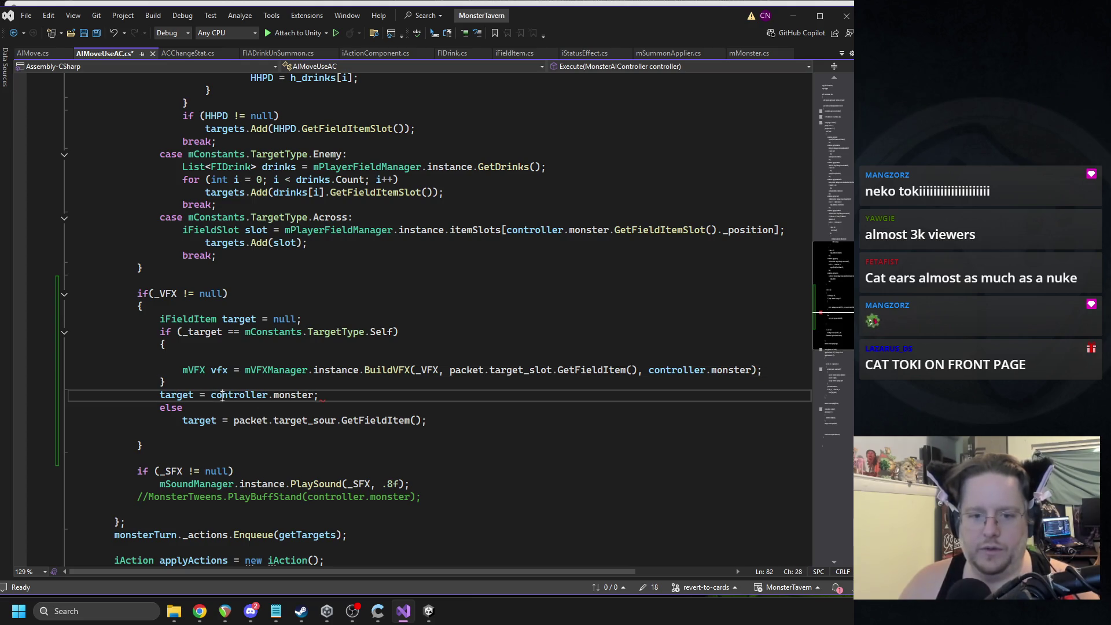
triple_click(223, 394)
key(ctrl+x)
click(371, 357)
key(ctrl+v)
key(BackSpace)
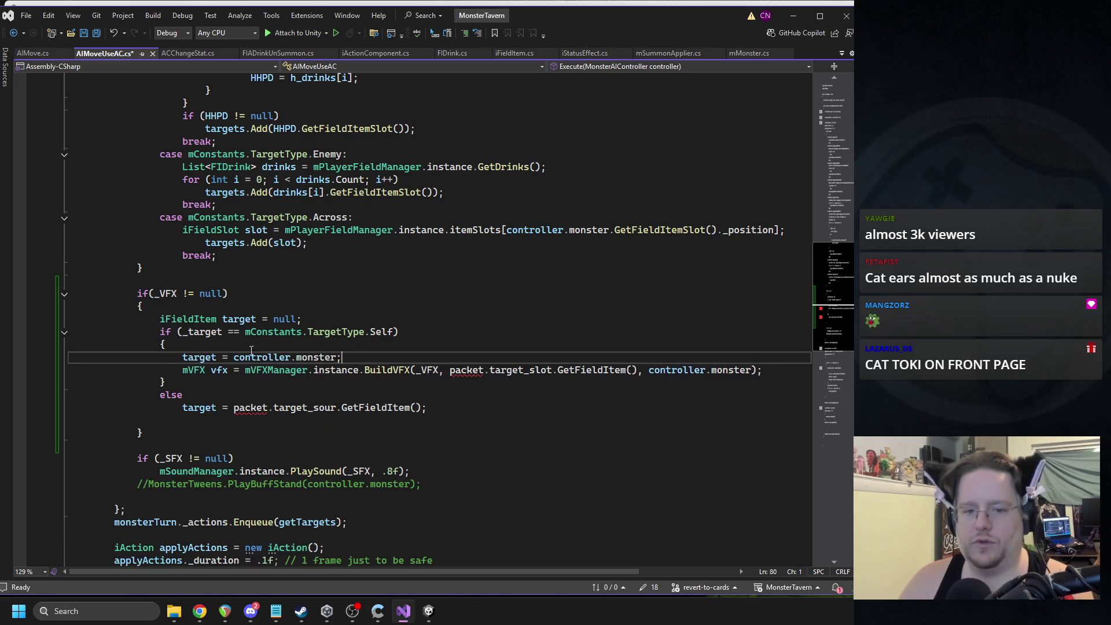
Step: Remove the iFieldItem target declaration and pass controller.monster instead of packet.target_slot.GetFieldItem()
triple_click(194, 357)
key(Delete)
double_click(191, 319)
key(Delete)
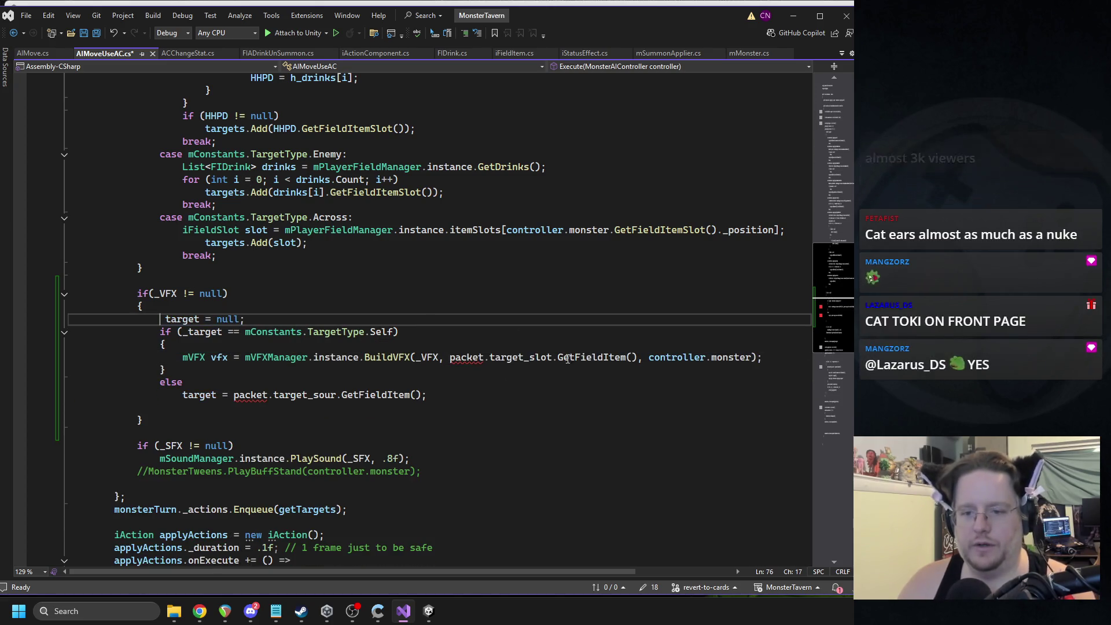
click(450, 357)
key(shift+Up)
key(shift+Down)
key(ctrl+shift+Right)
key(ctrl+shift+Right)
key(ctrl+shift+Right)
key(Right)
key(ctrl+shift+Right)
key(ctrl+shift+Right)
key(ctrl+shift+Right)
key(ctrl+c)
drag(446, 357, 639, 357)
key(ctrl+v)
Step: Delete the target = null line and open a braced block under else
click(475, 334)
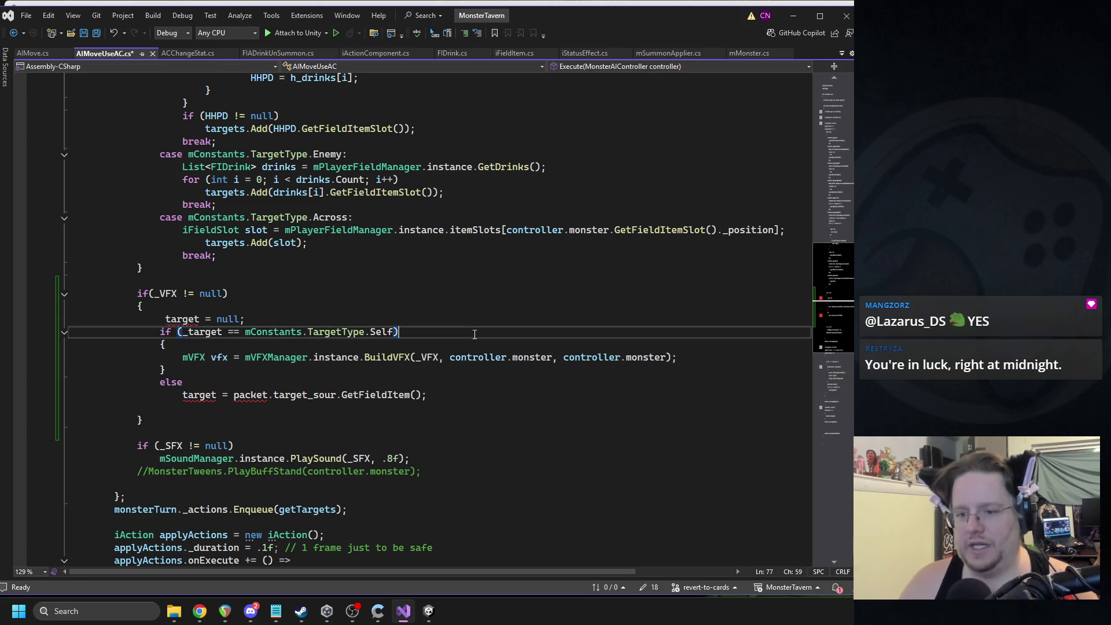
triple_click(205, 325)
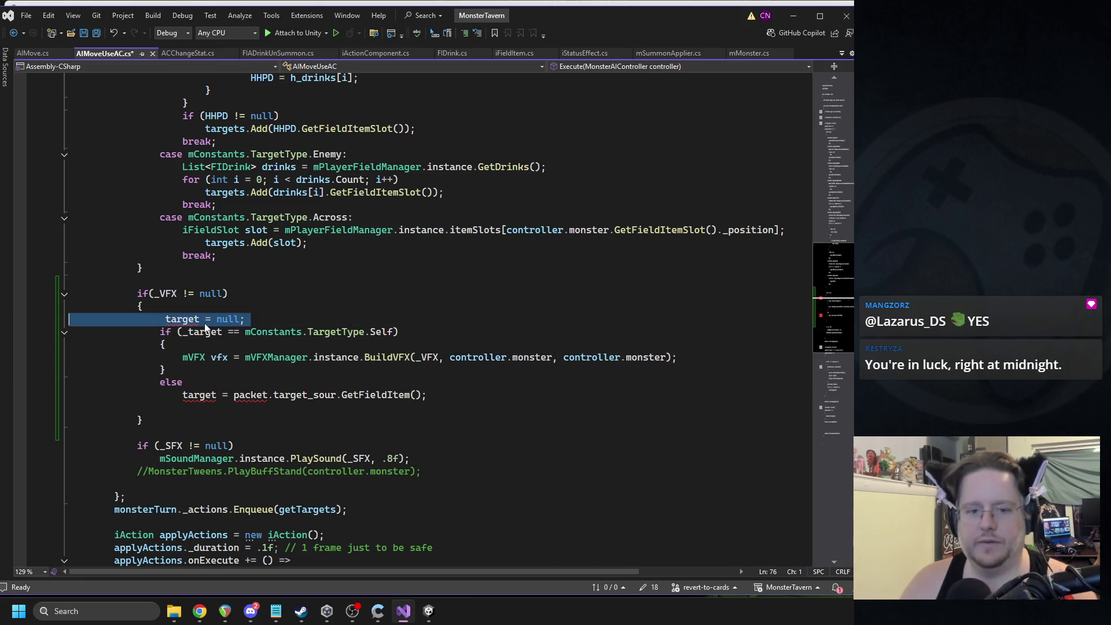
key(Delete)
key(Down)
key(Down)
key(Down)
key(End)
key(Return)
text({)
key(Return)
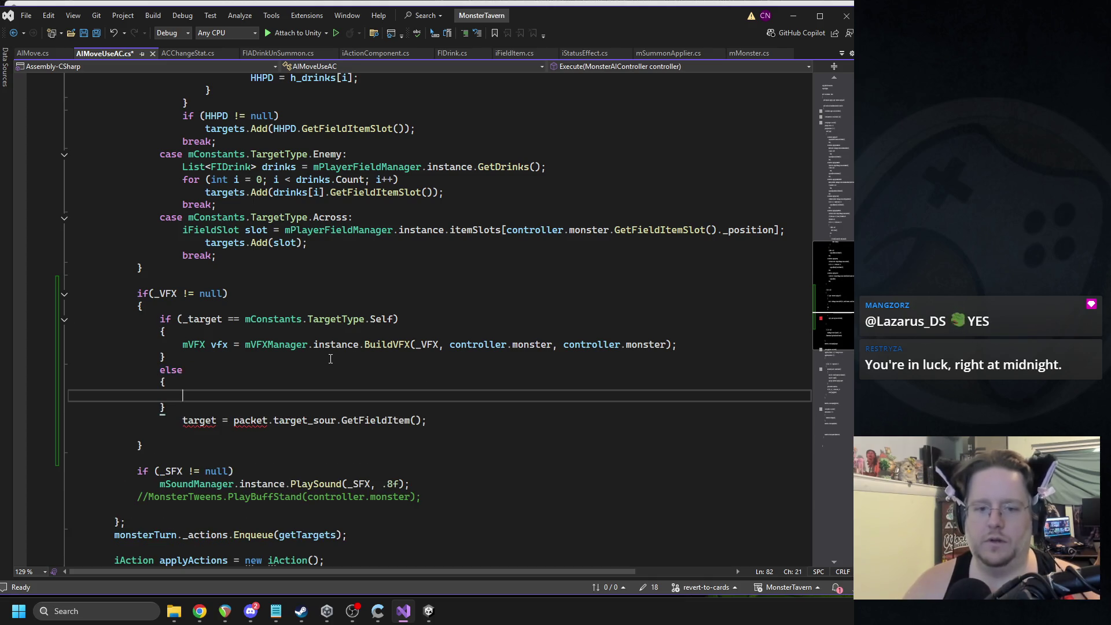
Step: Remove the stray closing brace and the lone opening brace under the Self check
click(165, 357)
key(shift+Home)
key(shift+Home)
key(Delete)
key(BackSpace)
click(183, 335)
key(shift+Home)
key(shift+Home)
key(Delete)
key(BackSpace)
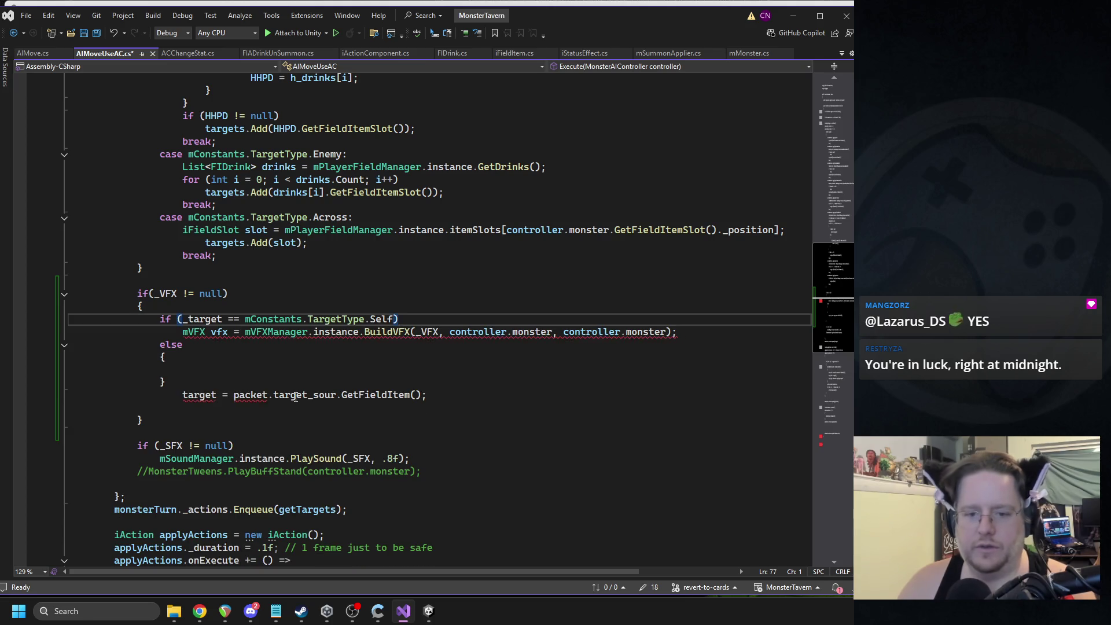
Step: Copy the VFX build line into the else block and delete the packet.target_sour assignment
triple_click(295, 397)
triple_click(273, 331)
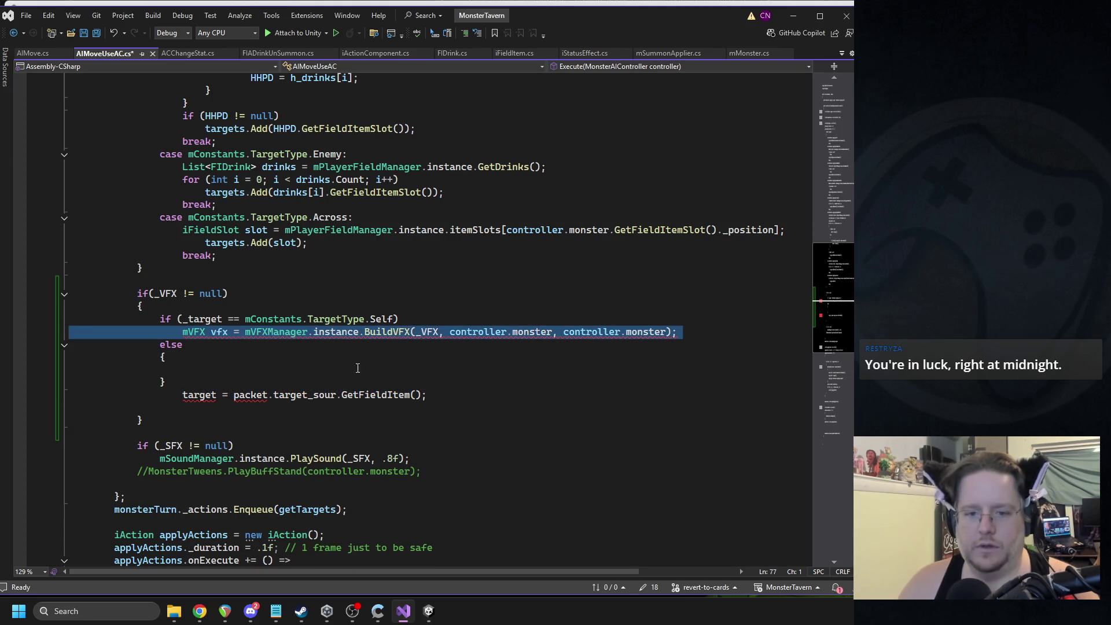
key(ctrl+c)
click(371, 369)
key(ctrl+v)
click(250, 417)
triple_click(250, 408)
key(Delete)
Step: Add a for (int i = 0; i < targets.Count; i++) loop and indent the build line under it
click(280, 357)
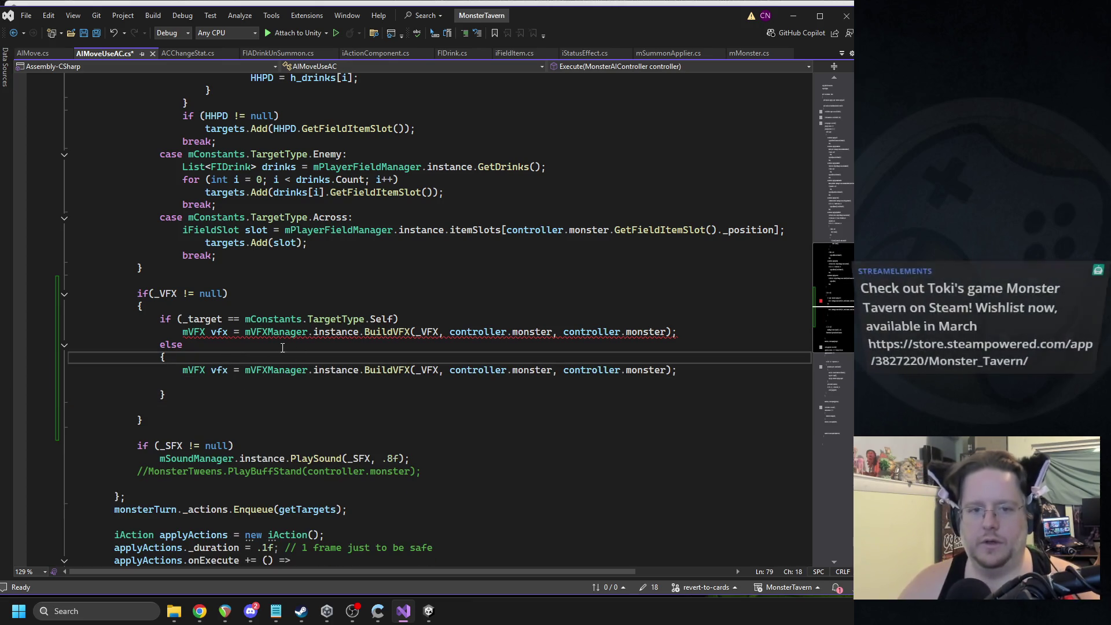
key(Return)
text(for(int i = )
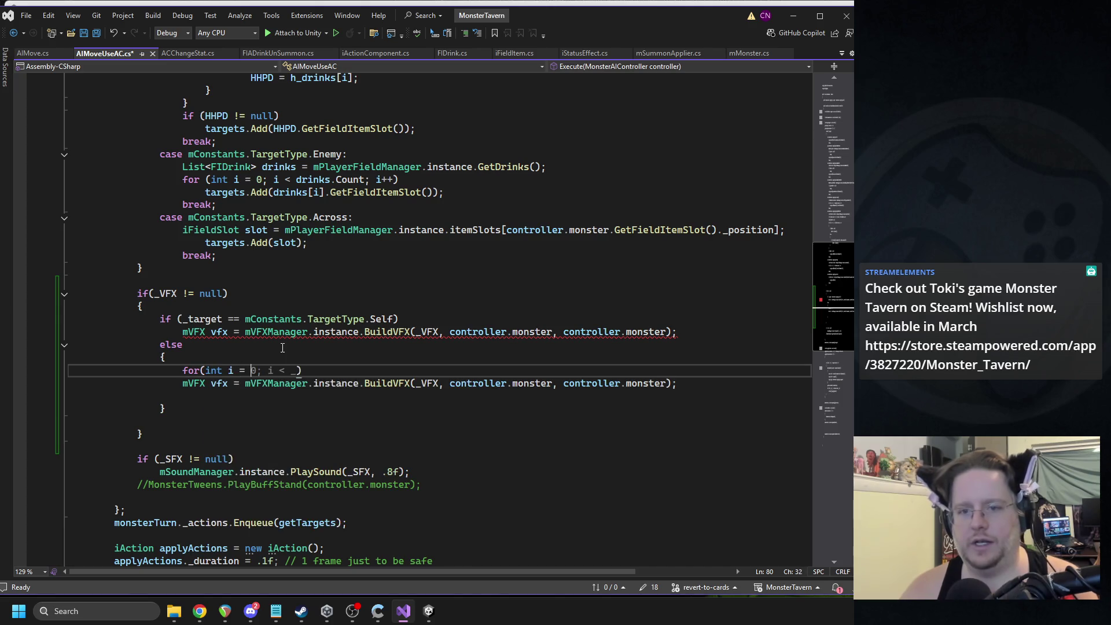
text(0; i < targets)
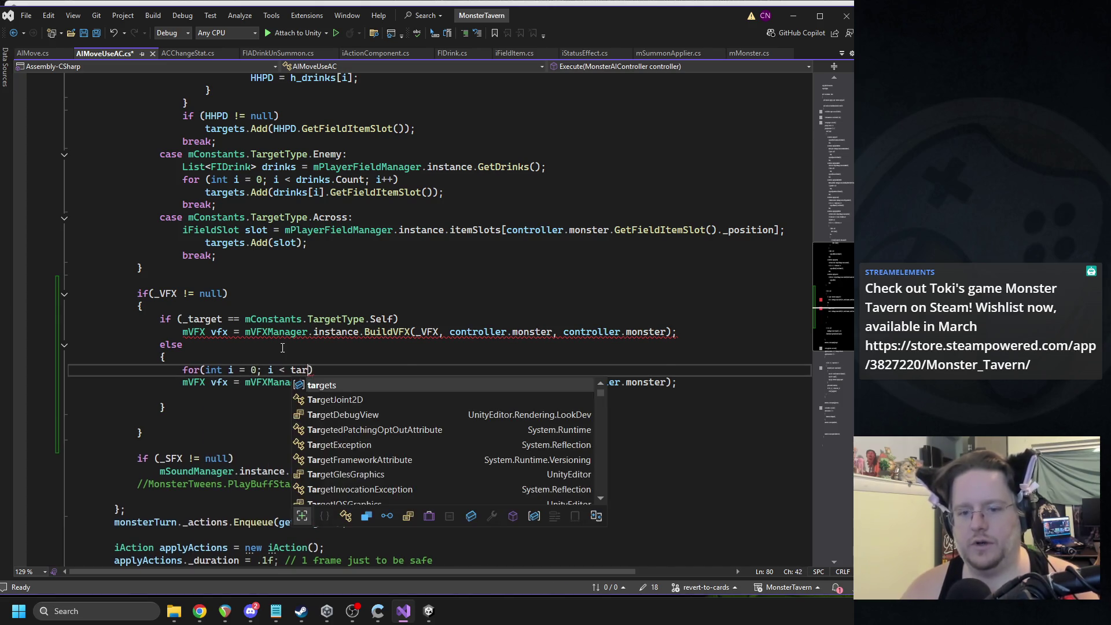
text(.Count; i++)
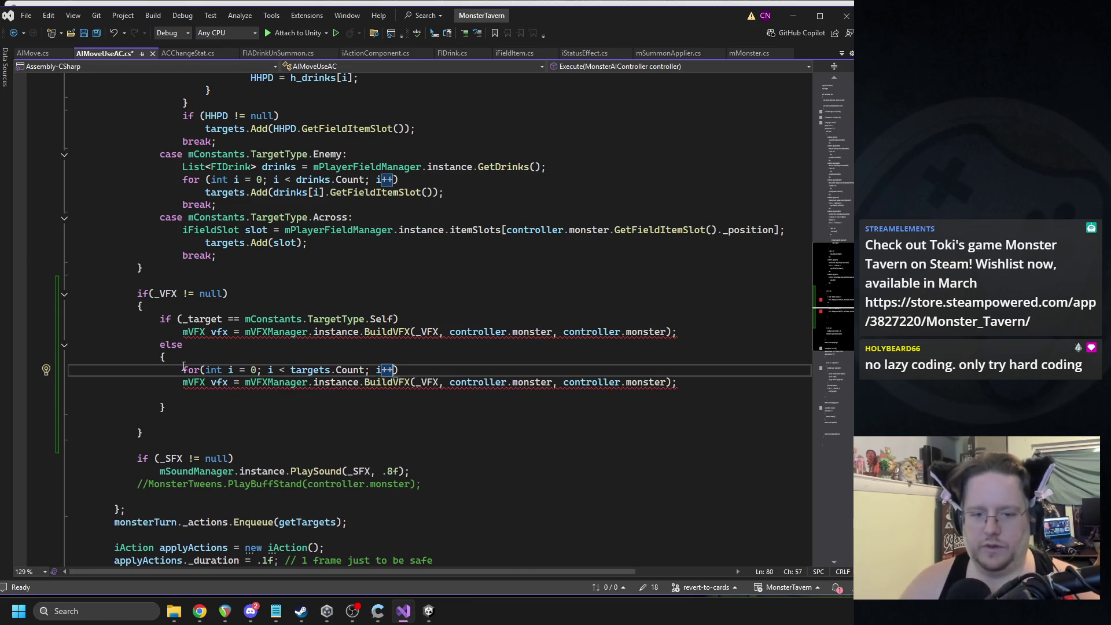
click(183, 382)
key(Tab)
click(311, 370)
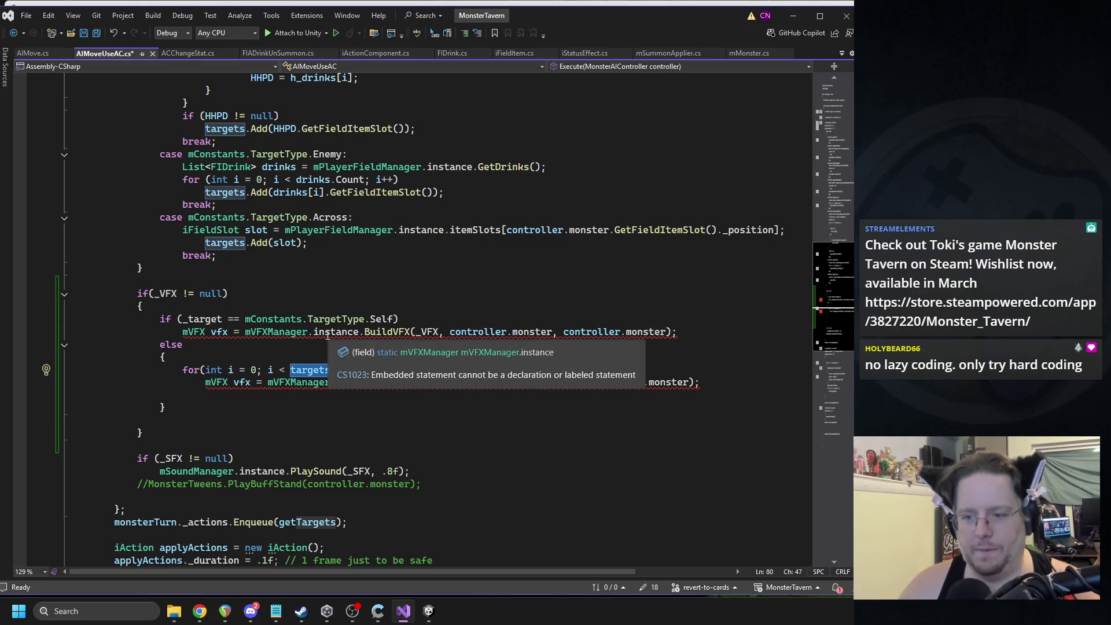
click(255, 307)
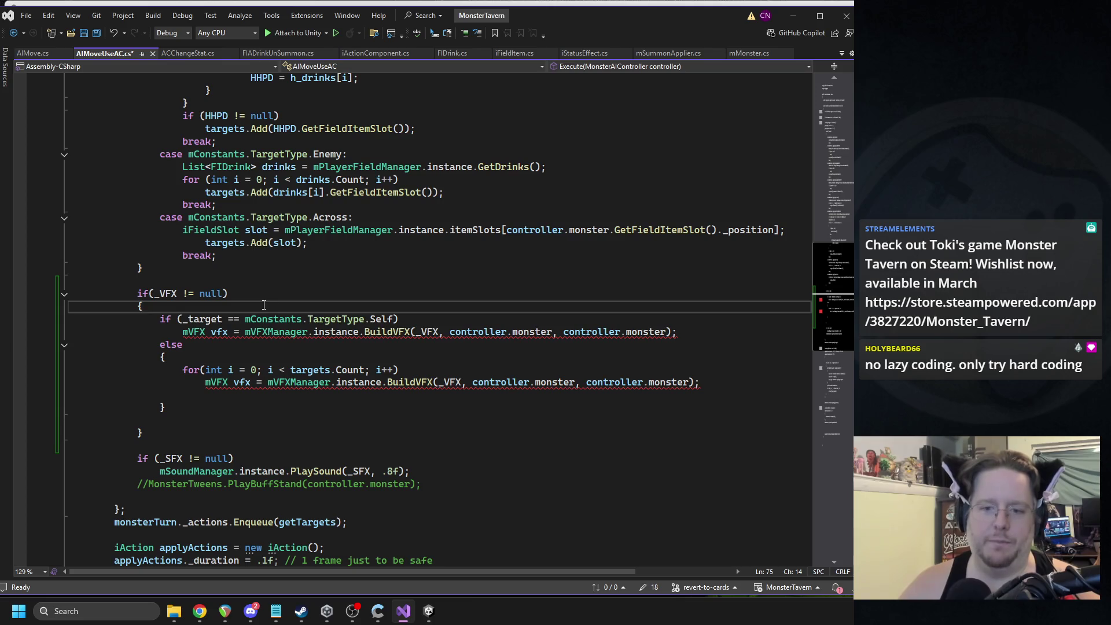
Step: Wrap the Self-case VFX build line in its own braces under the Self check
drag(183, 331, 217, 332)
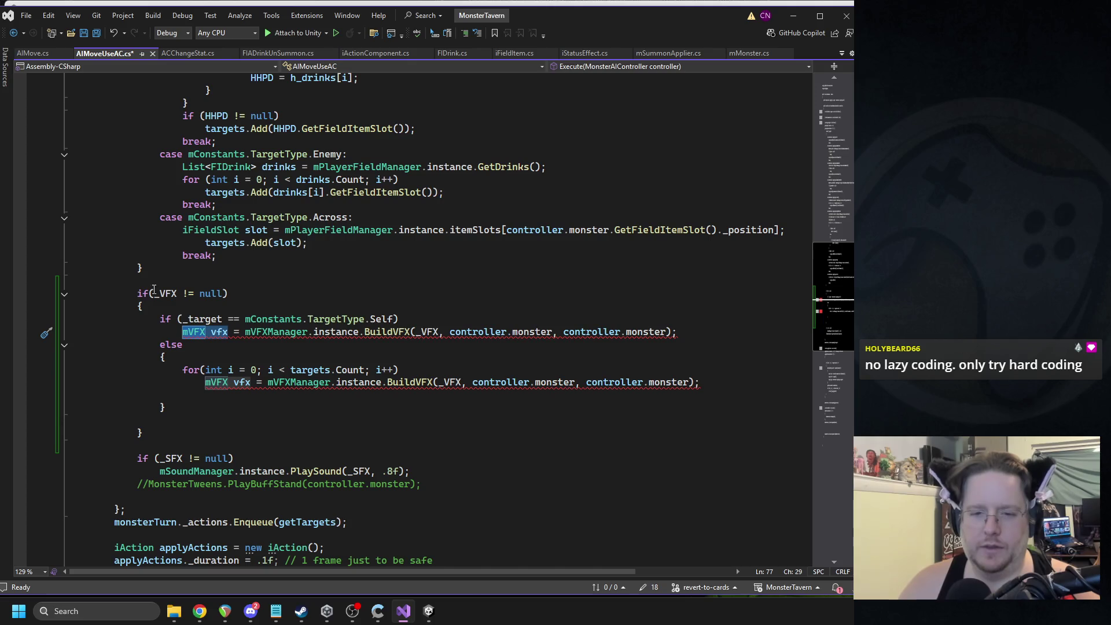
click(408, 321)
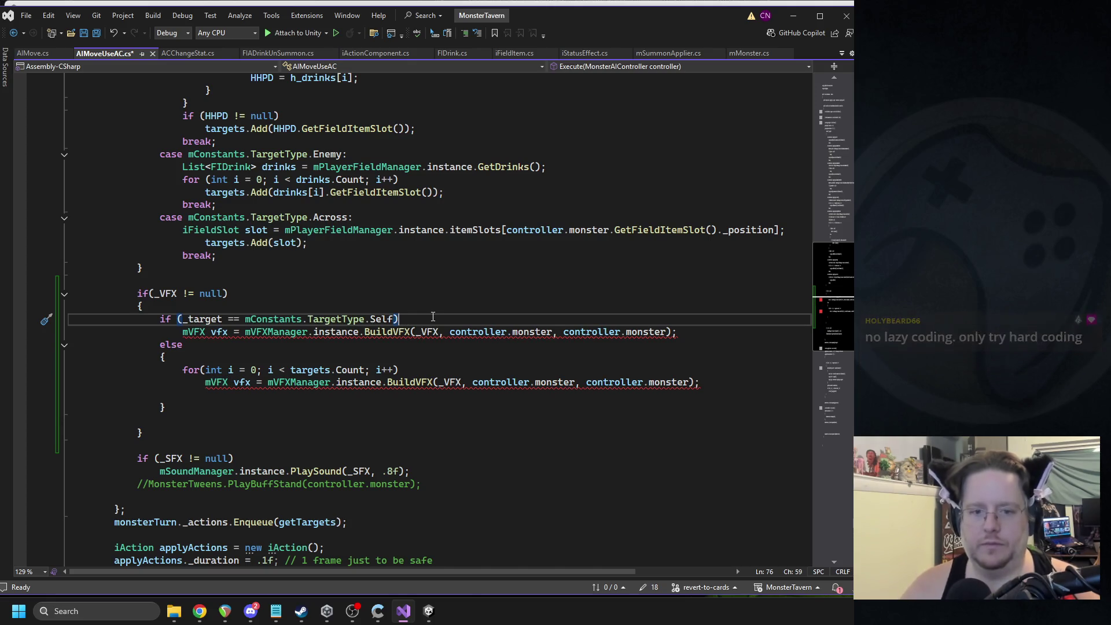
key(Return)
text({)
key(Return)
drag(176, 370, 678, 371)
key(ctrl+x)
click(215, 347)
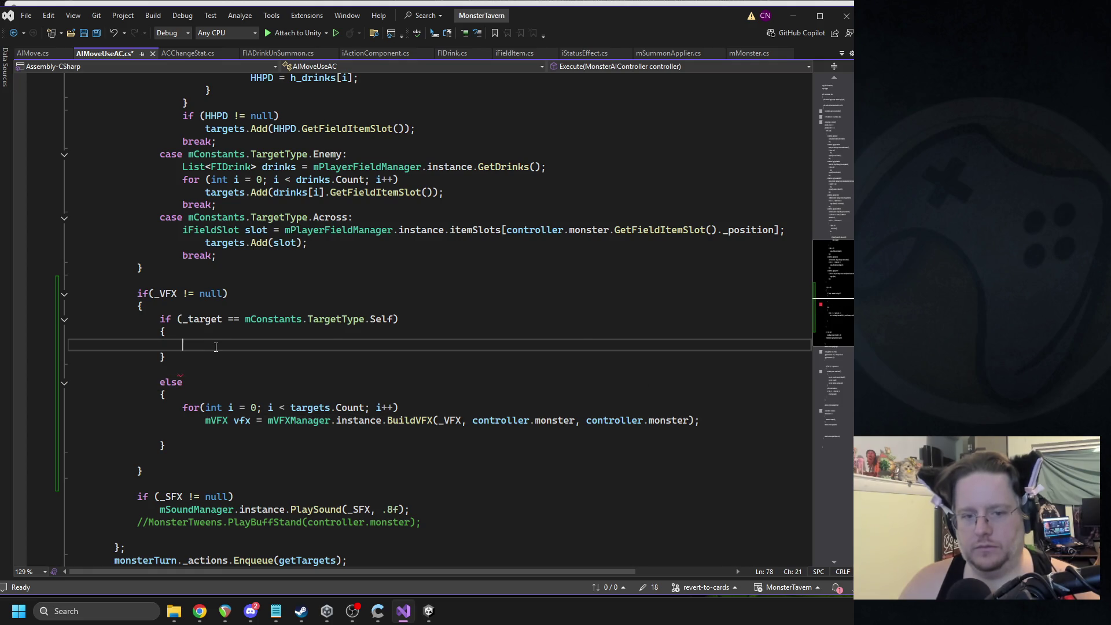
key(ctrl+v)
Step: Delete the blank line before else and open a braced body for the targets loop
click(230, 294)
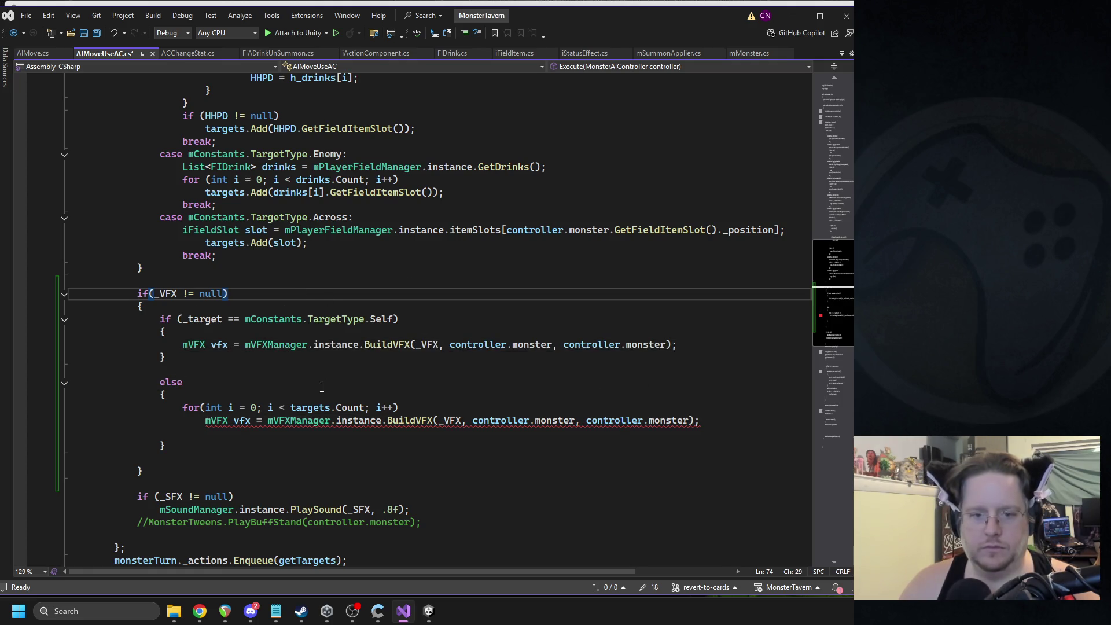
click(114, 375)
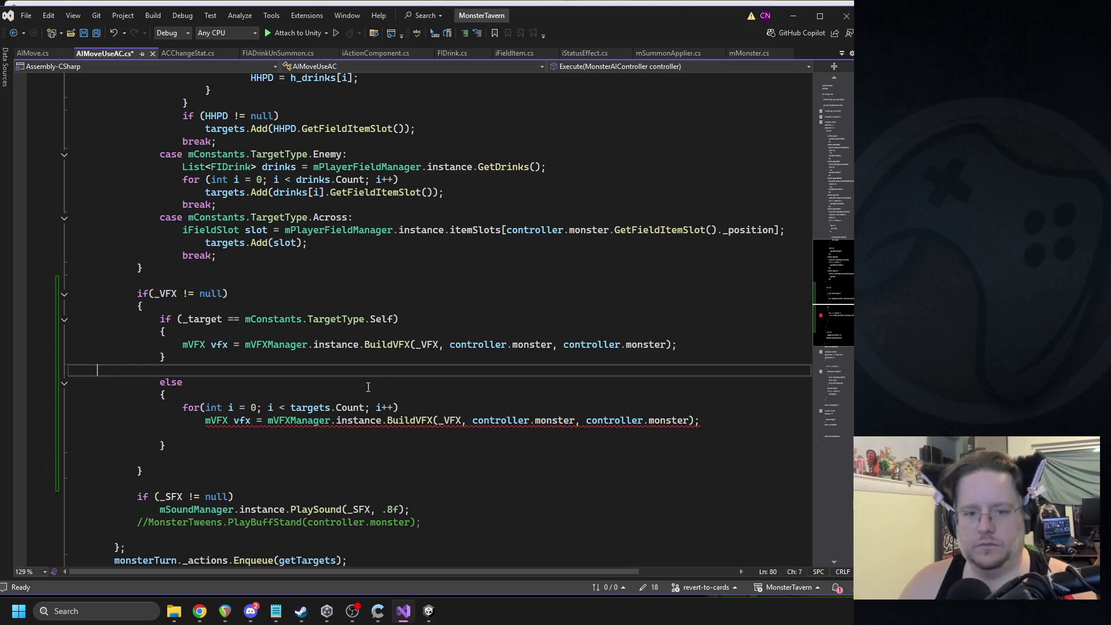
key(BackSpace)
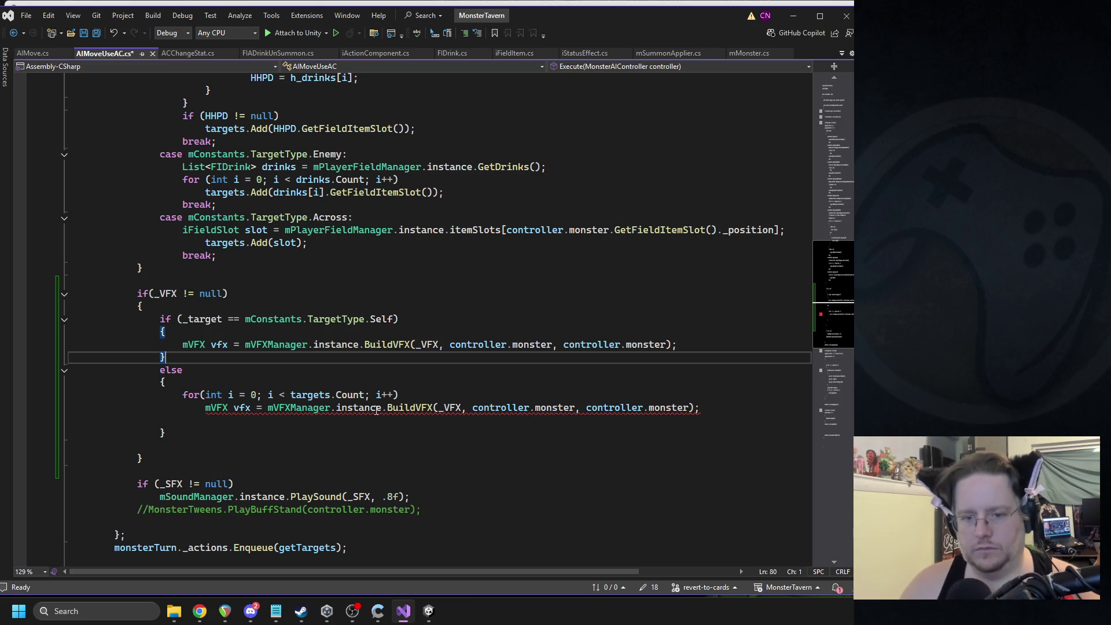
click(465, 394)
key(Return)
text({)
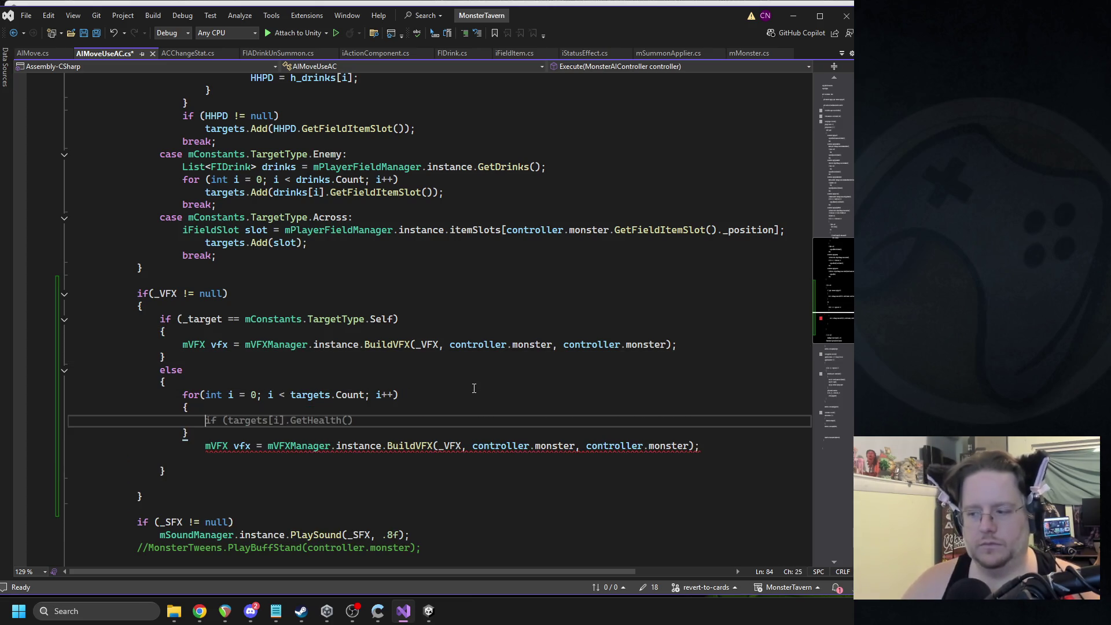
Step: Move the BuildVFX line into the empty loop body and remove the leftover blank lines
triple_click(252, 447)
key(ctrl+x)
click(215, 424)
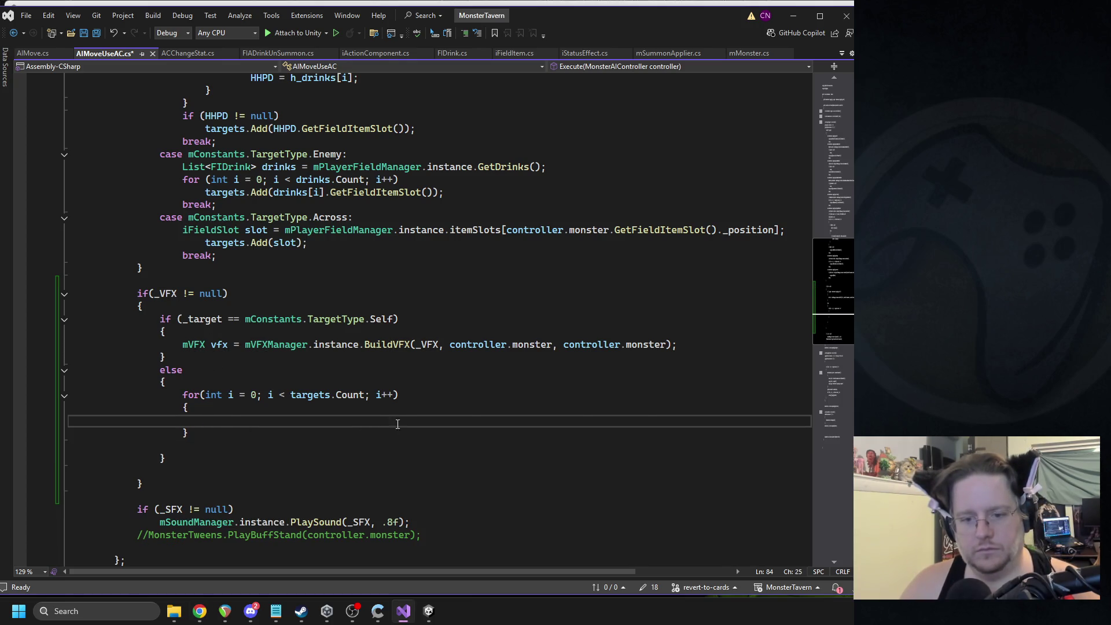
key(ctrl+v)
key(BackSpace)
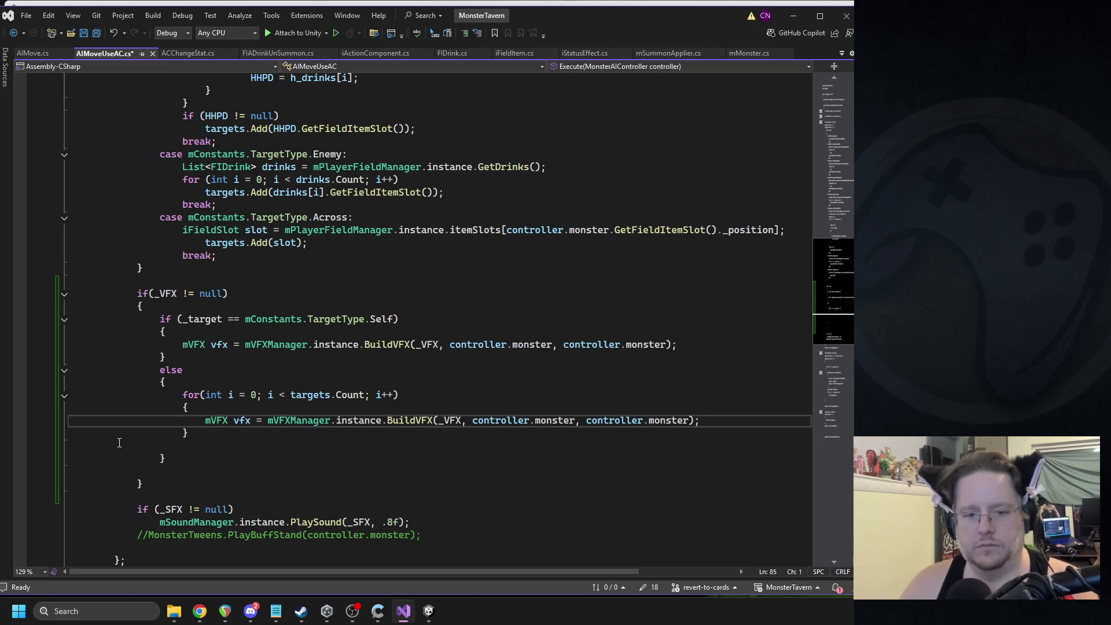
key(BackSpace)
Step: Change the BuildVFX target argument to targets[i].GetFieldItem()
double_click(320, 396)
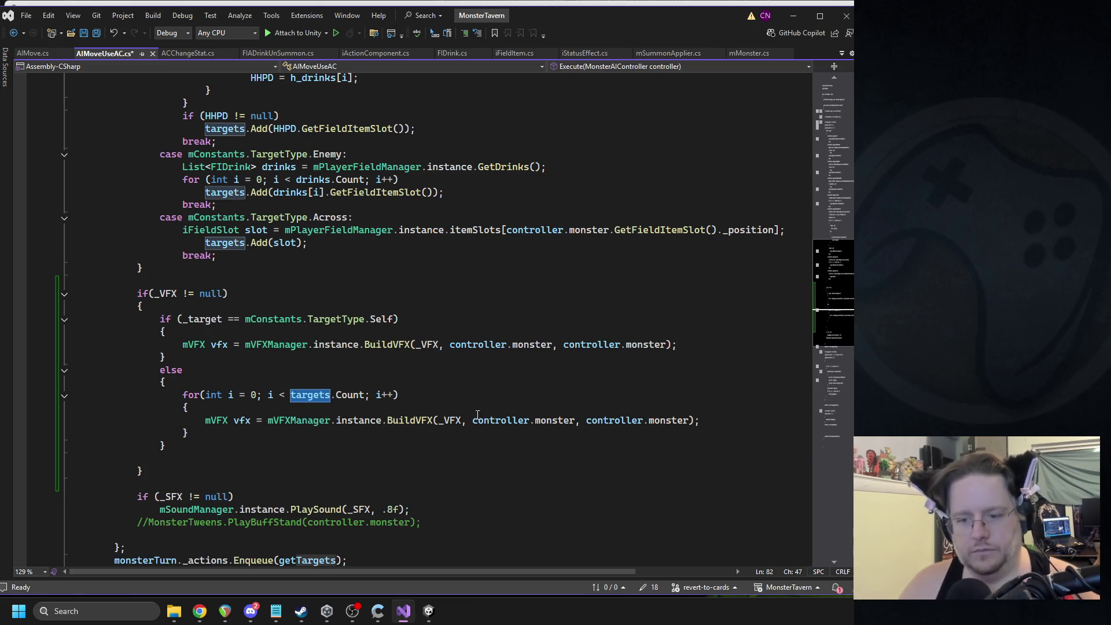
mouse_move(415, 418)
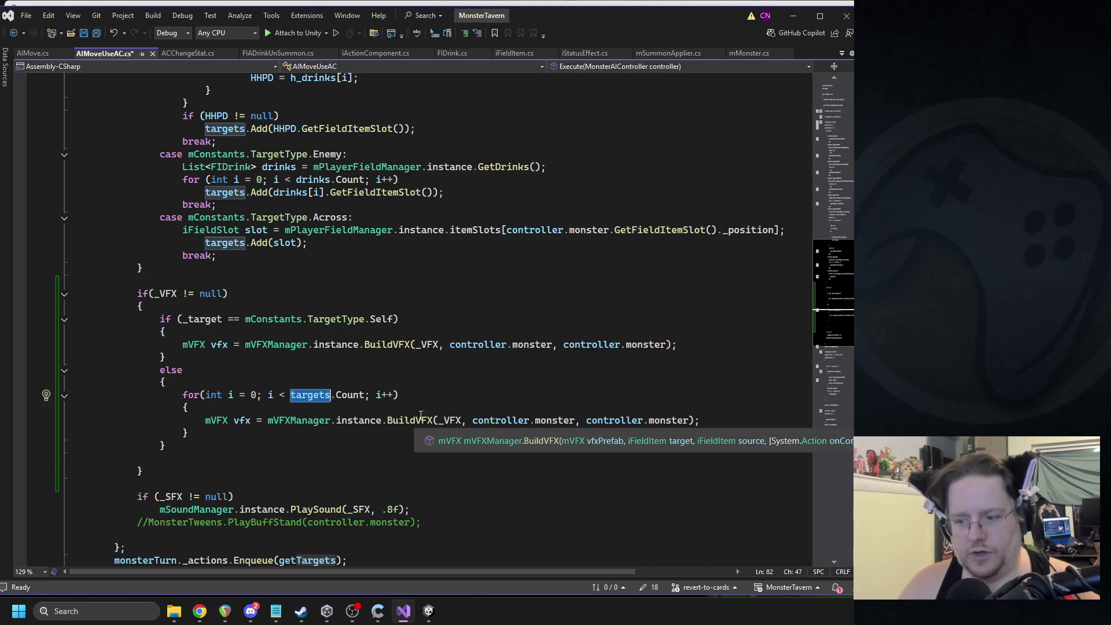
drag(472, 420, 577, 421)
key(ctrl+v)
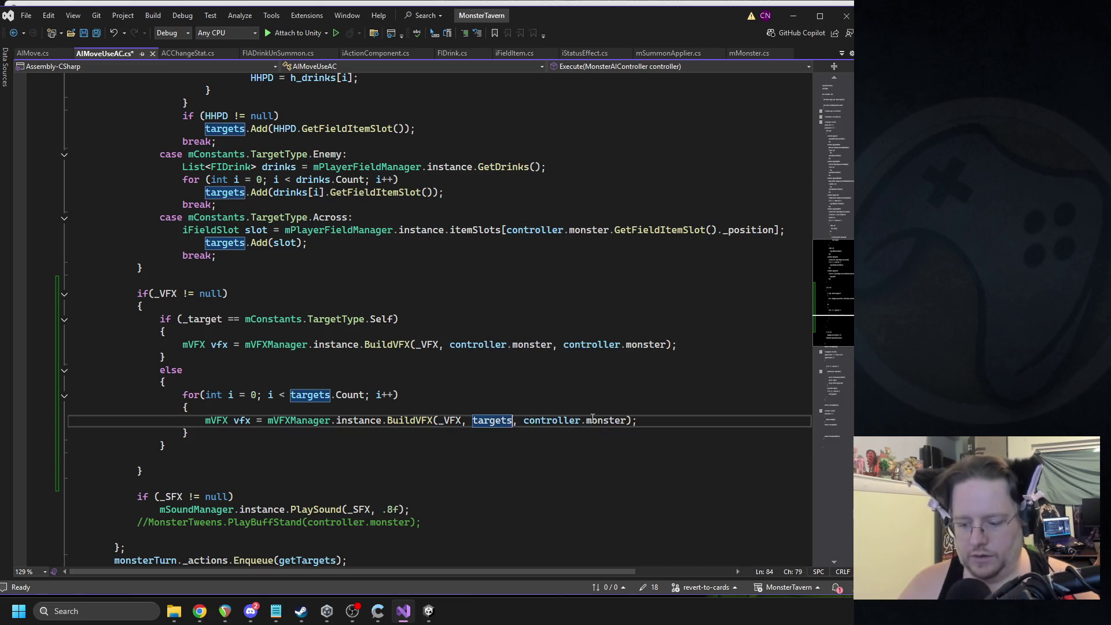
text([i])
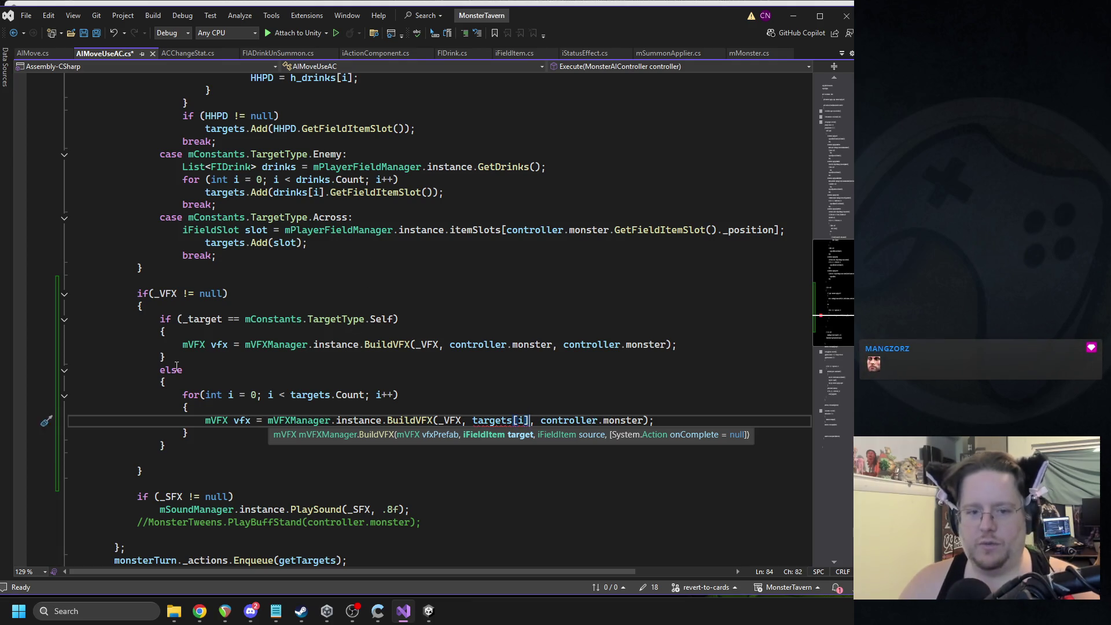
click(177, 357)
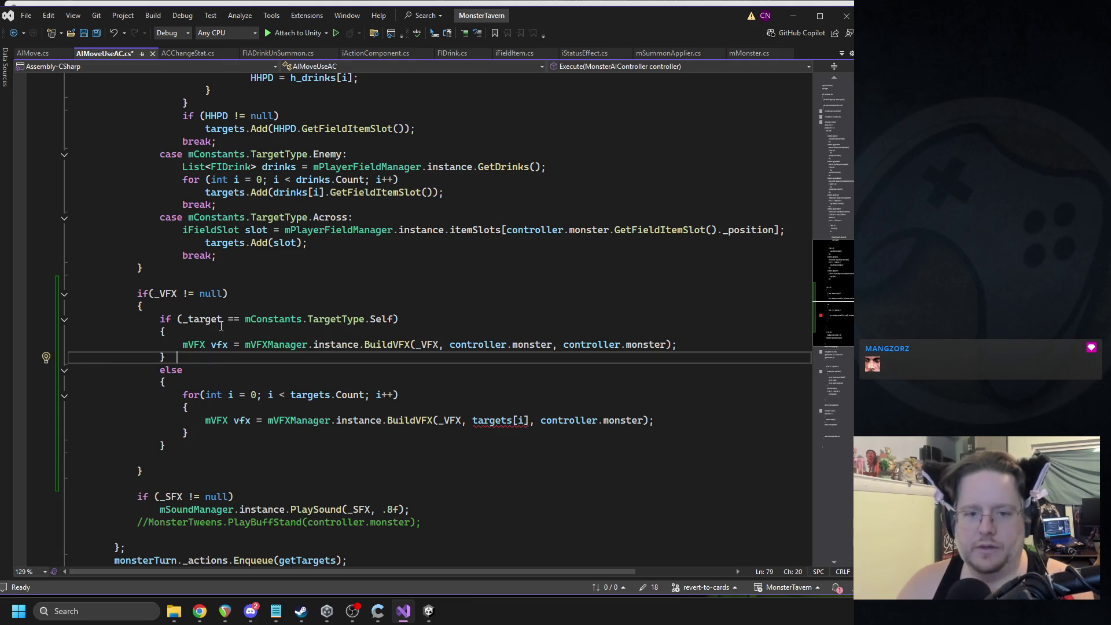
click(137, 293)
key(Up)
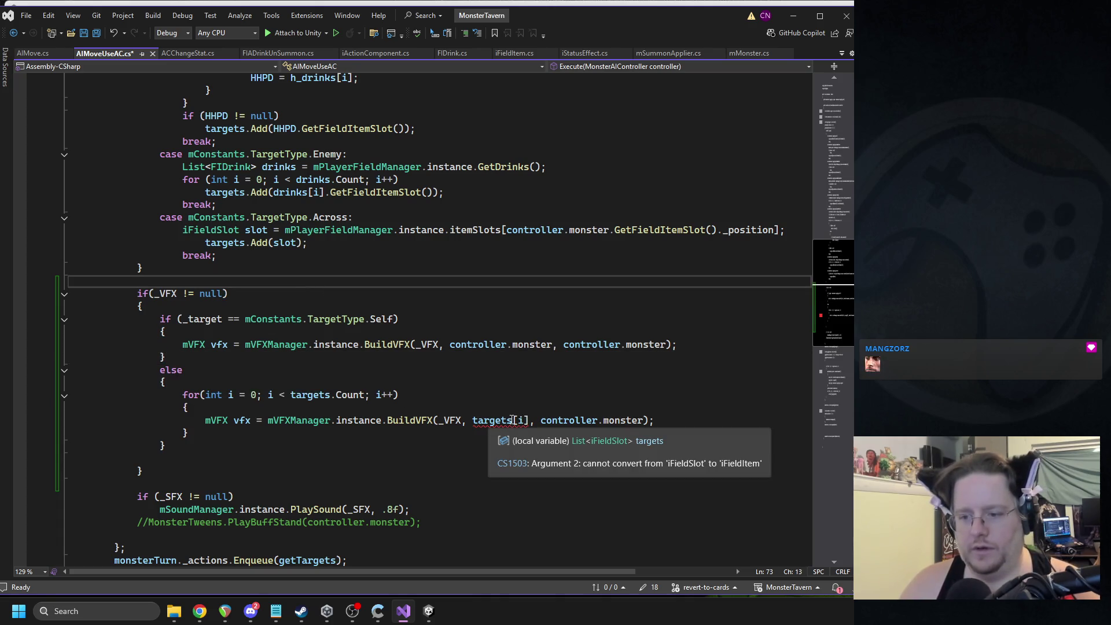
click(530, 419)
text(.GetFieldItem())
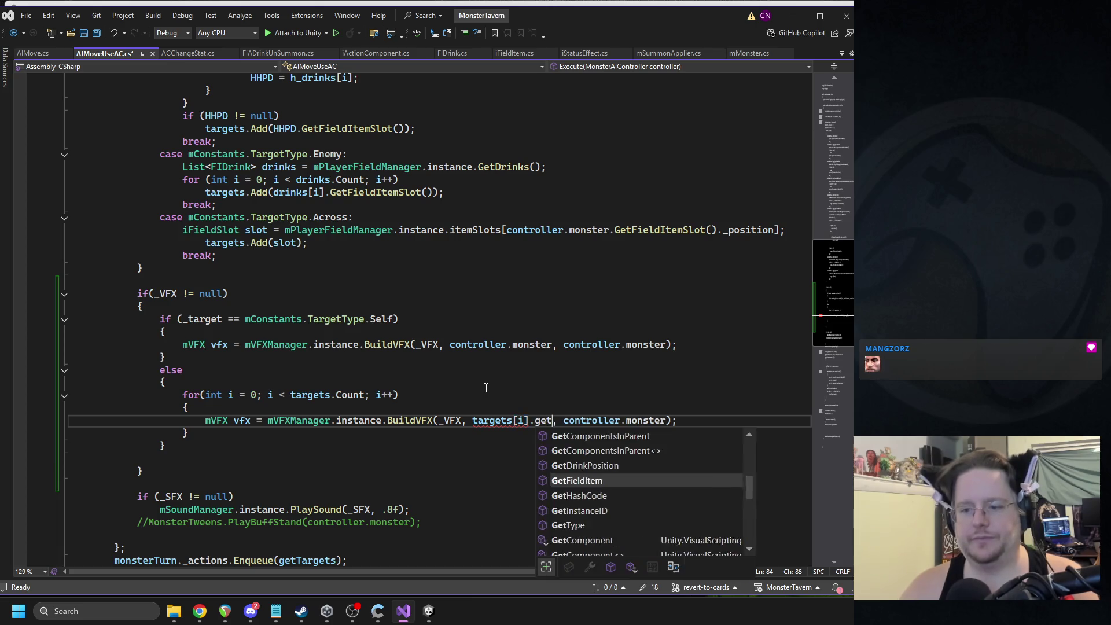
key(Up)
Step: Add an if (targets[i].GetFieldItem() != null) check inside the loop
key(Return)
text(if)
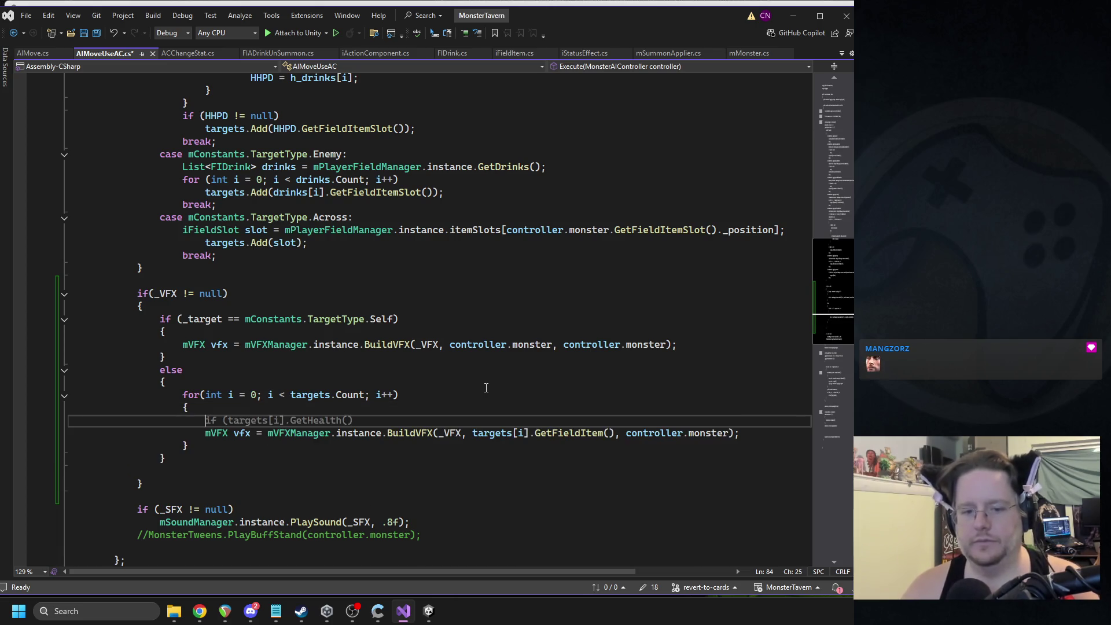
key(Tab)
key(Tab)
text((ta)
key(BackSpace)
key(BackSpace)
key(BackSpace)
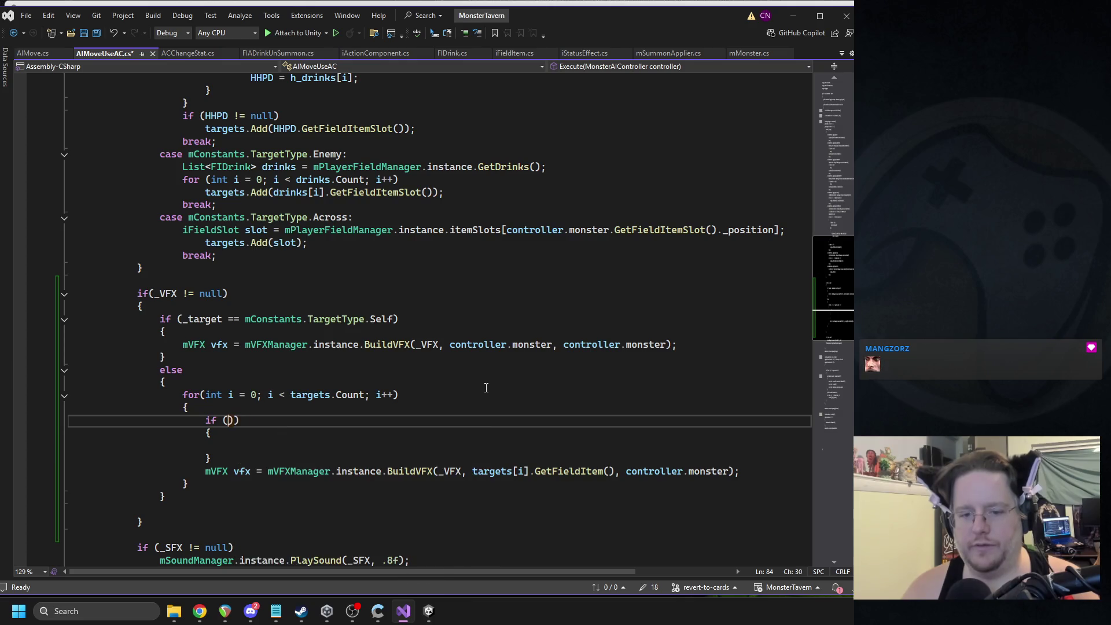
text(targets)
text([i].ge)
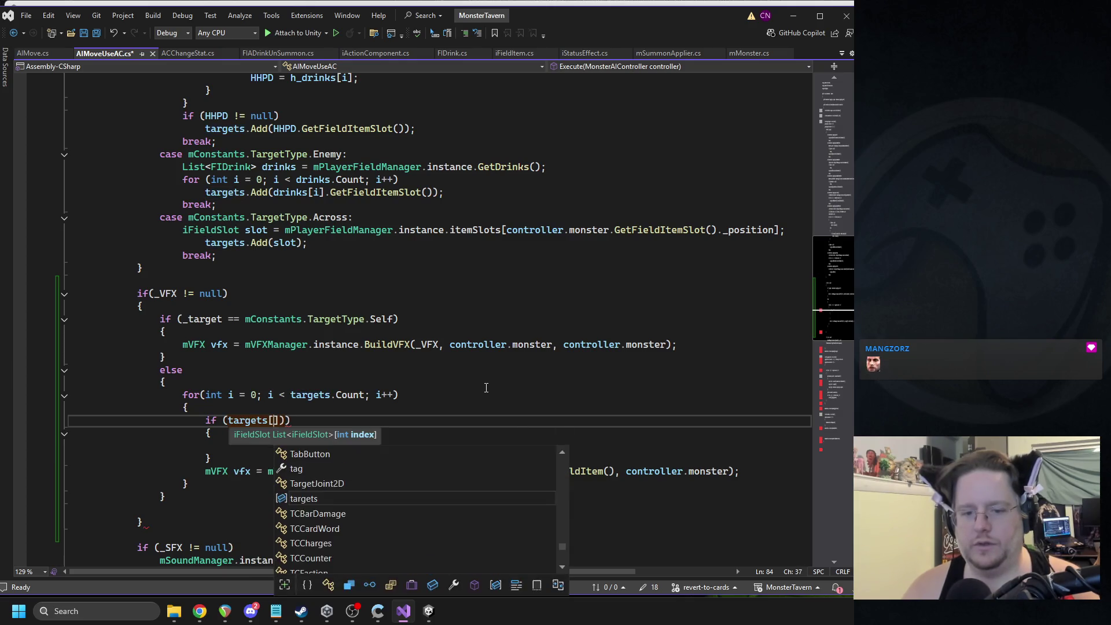
text(tFieldIt)
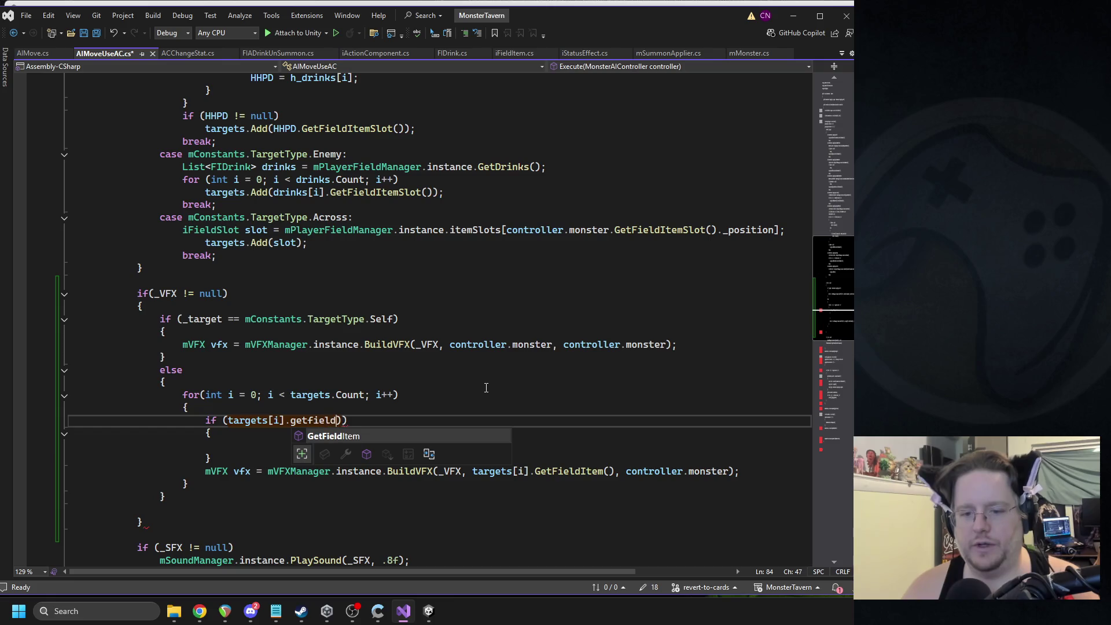
key(Tab)
text(() !=)
text( null)
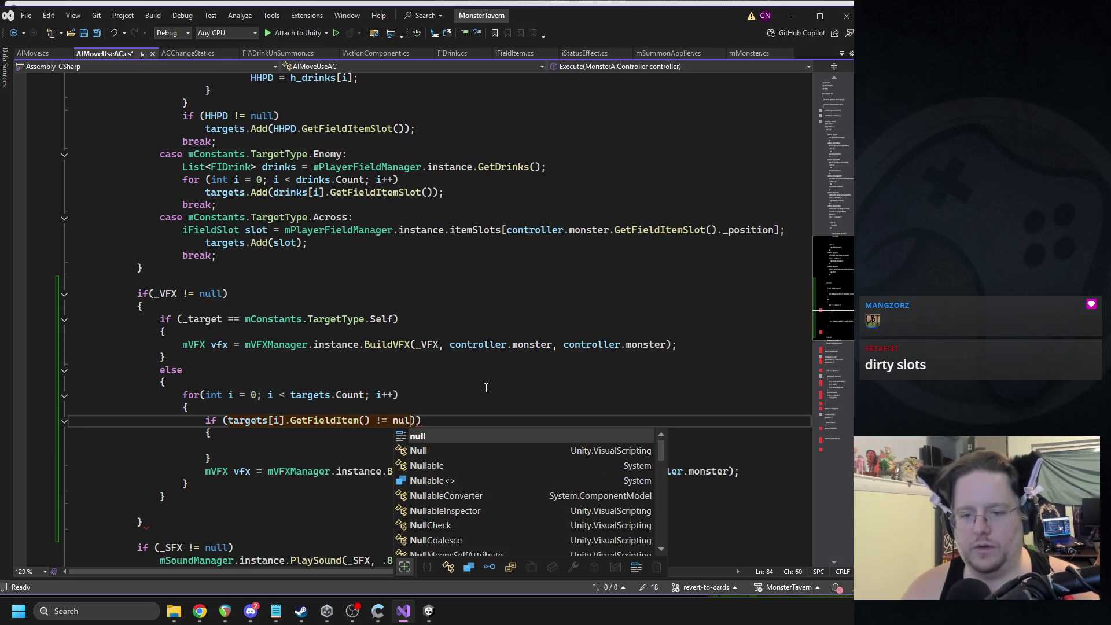
Step: Replace the empty brace block under the if with an opening brace and indent BuildVFX
click(173, 446)
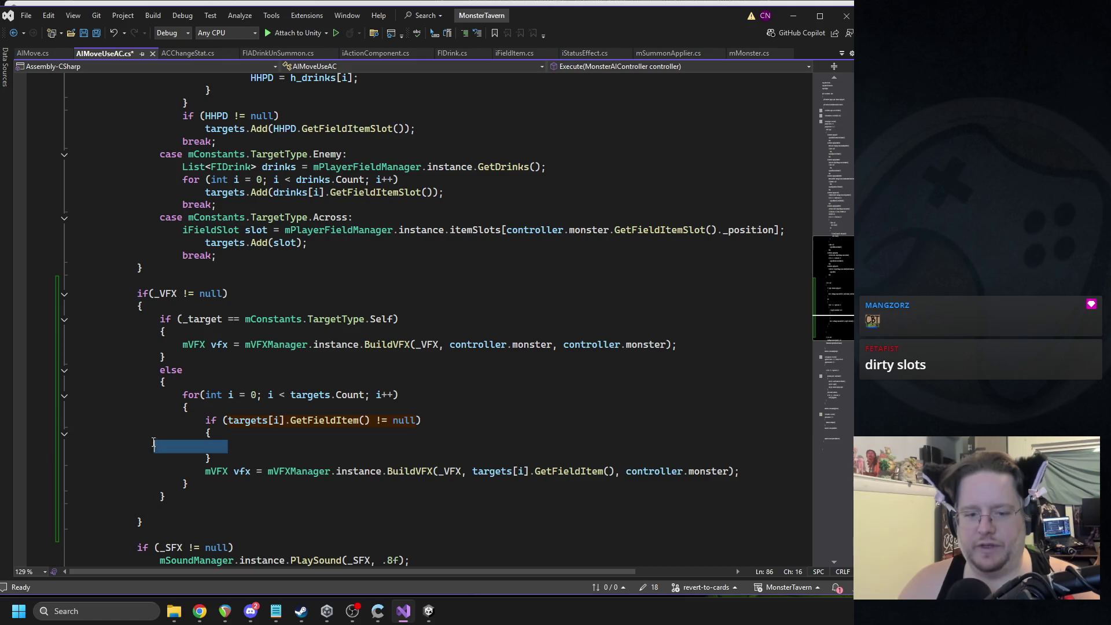
drag(209, 458, 51, 441)
key(Delete)
key(BackSpace)
key(Down)
key(Home)
key(Tab)
click(456, 421)
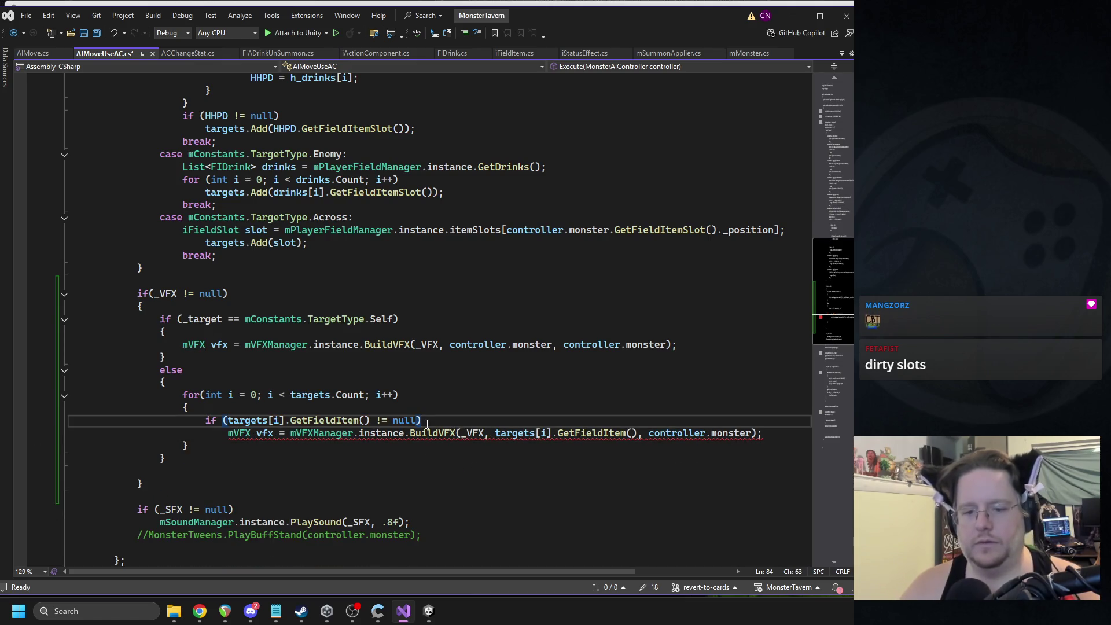
key(Return)
text({)
key(Return)
Step: Move the BuildVFX line inside the if block and save the script
click(366, 471)
key(End)
key(shift+Home)
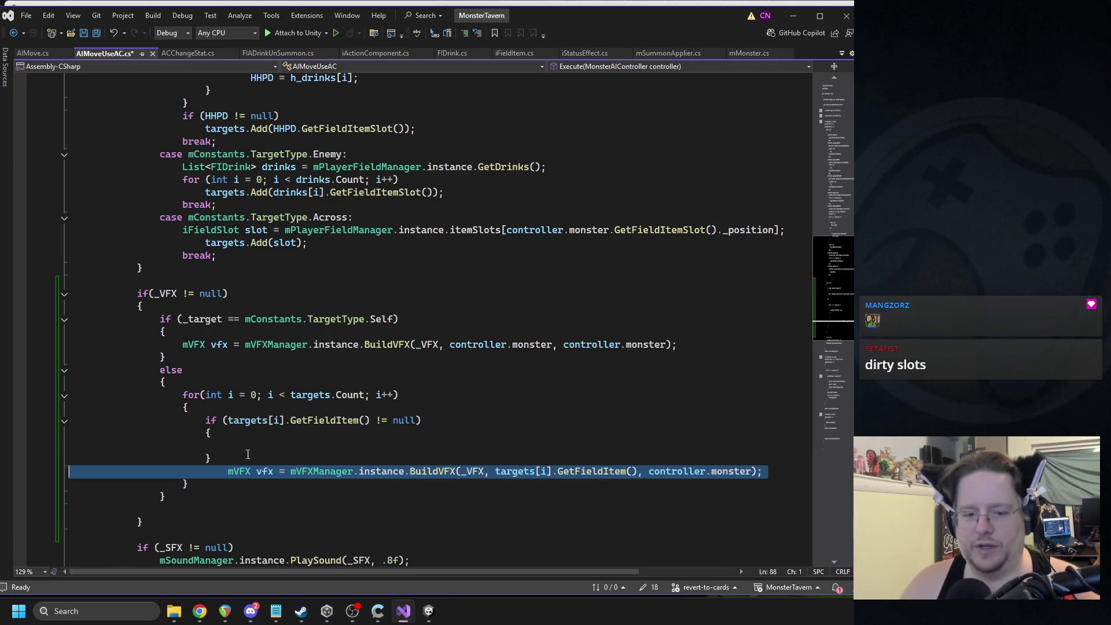
key(ctrl+x)
click(248, 446)
key(ctrl+v)
key(BackSpace)
click(137, 281)
key(ctrl+s)
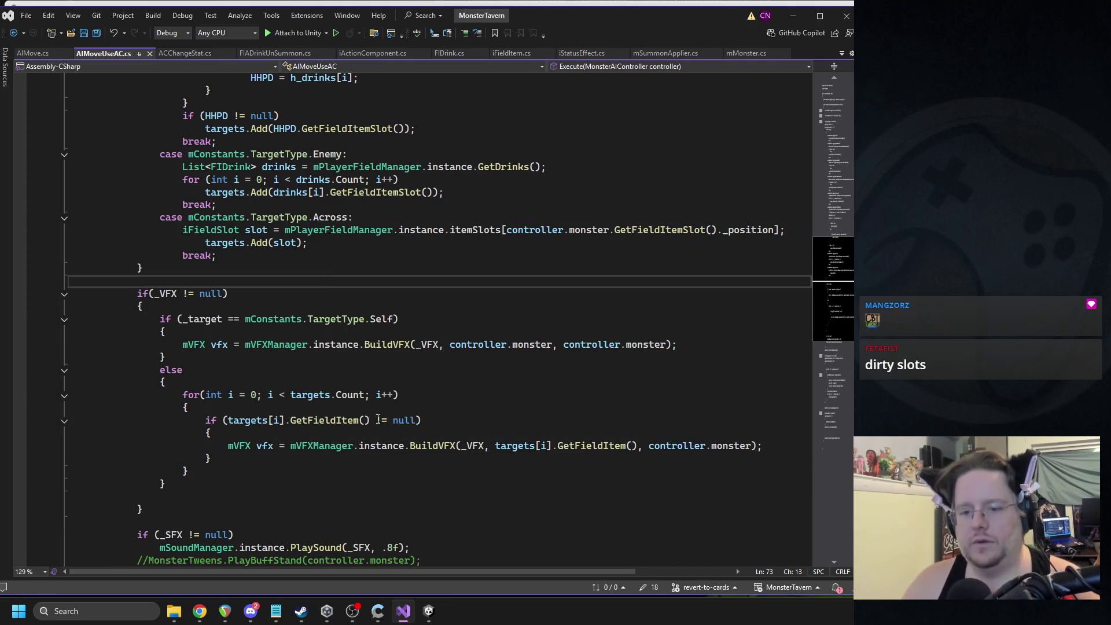
click(429, 622)
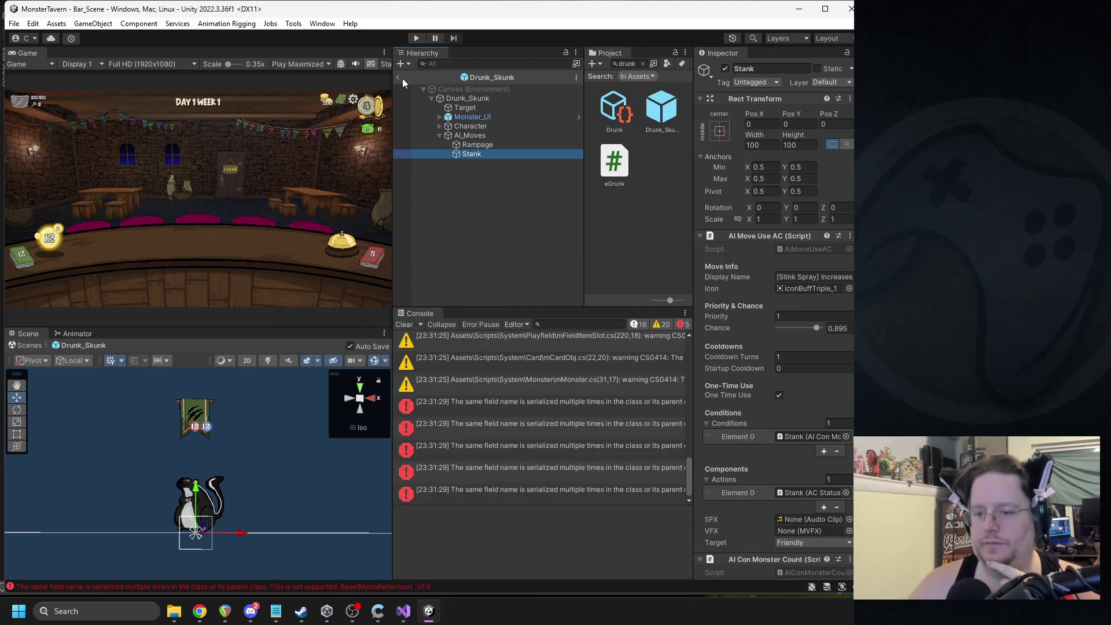
Step: Exit the Drunk_Skunk prefab back to Bar_Scene and enter play mode
click(399, 77)
click(409, 37)
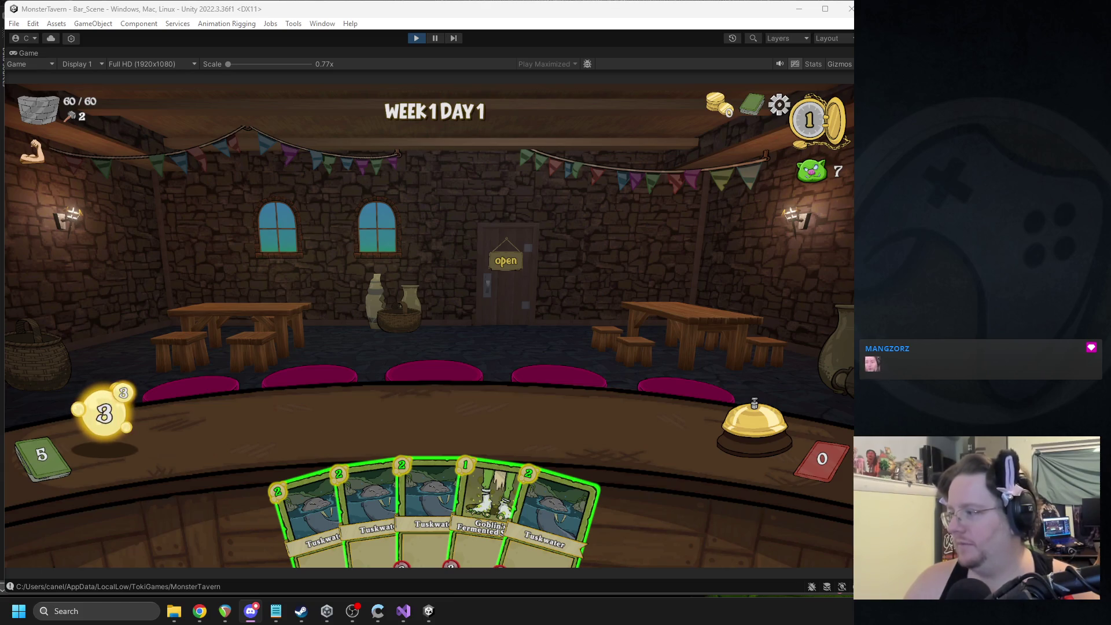
Step: Play the Tuskwater and Goblin cards onto the bar and ring the bell
key(alt+Tab)
key(alt+Tab)
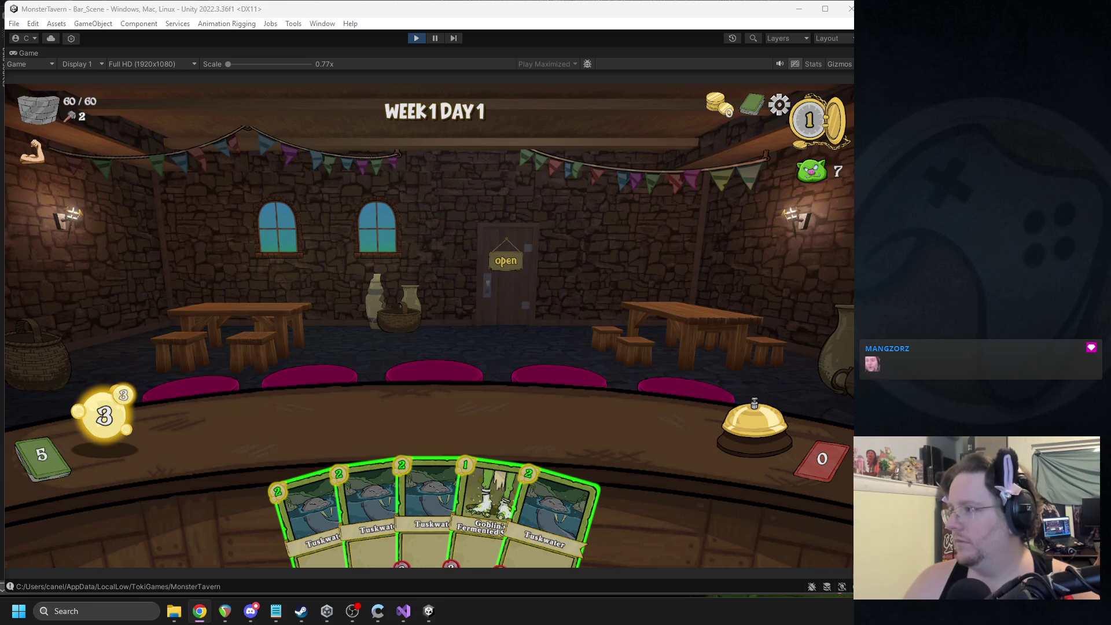
key(alt+Tab)
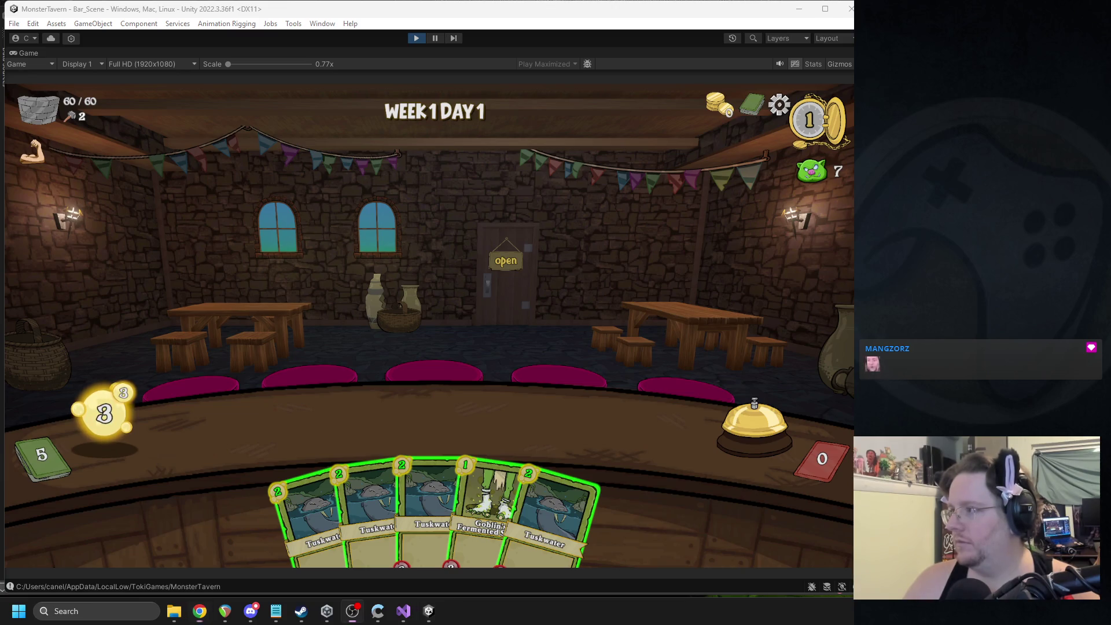
click(454, 312)
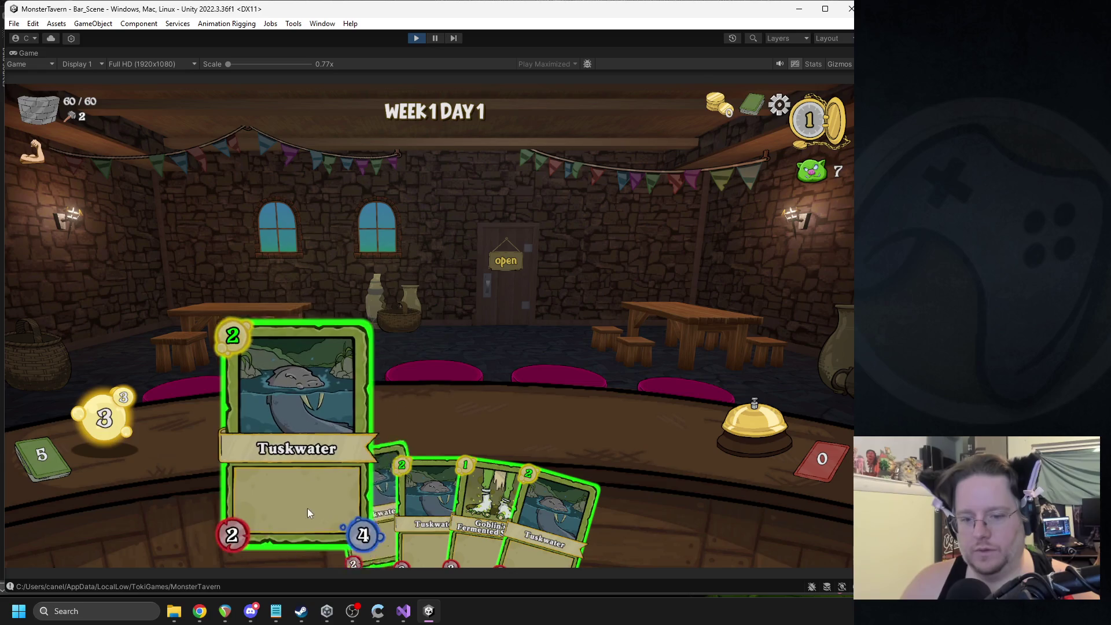
drag(307, 512, 317, 442)
mouse_move(471, 504)
mouse_down()
mouse_move(449, 467)
mouse_move(356, 425)
mouse_up()
click(742, 412)
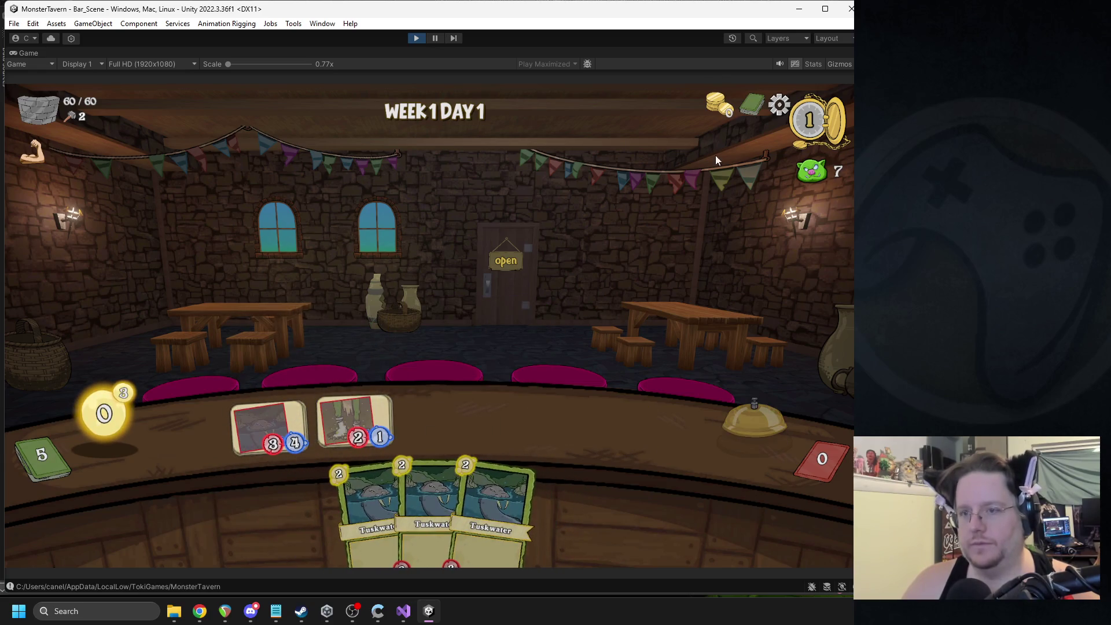
Step: Mute the audio, cast Coffee Shot on the skunk, end the turn, then stop playing
click(779, 64)
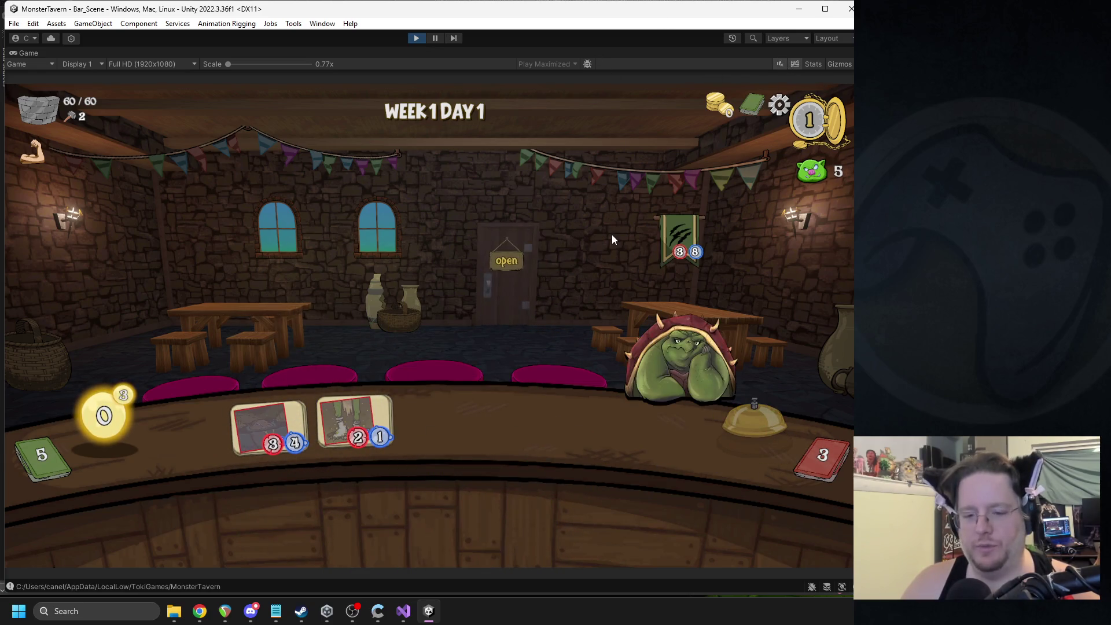
mouse_move(440, 498)
mouse_down()
mouse_move(525, 357)
mouse_move(538, 356)
mouse_up()
click(715, 417)
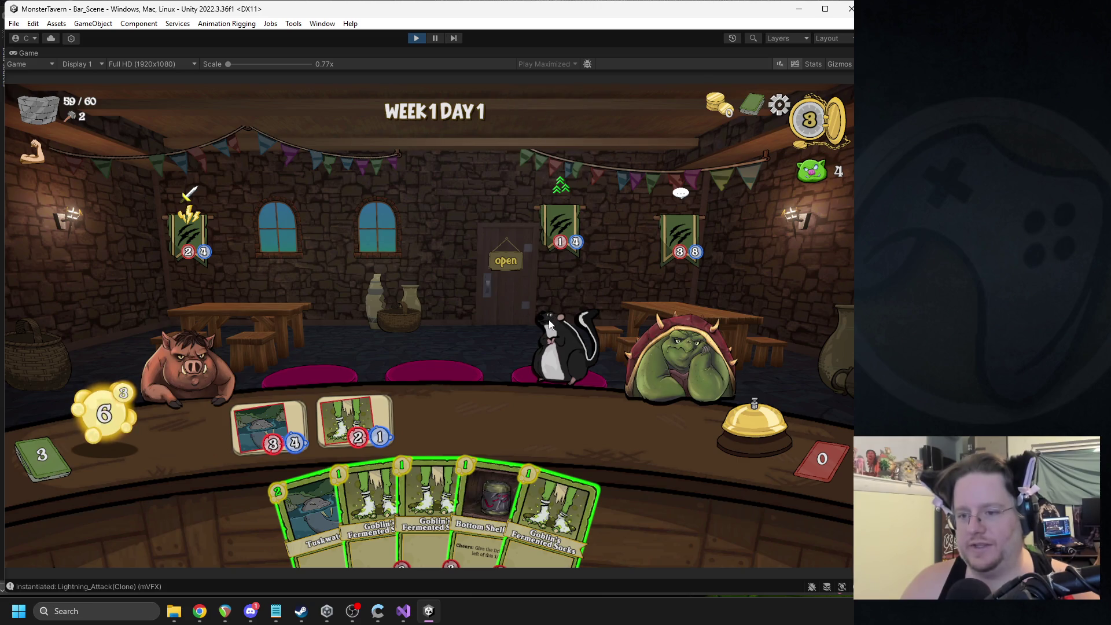
click(728, 467)
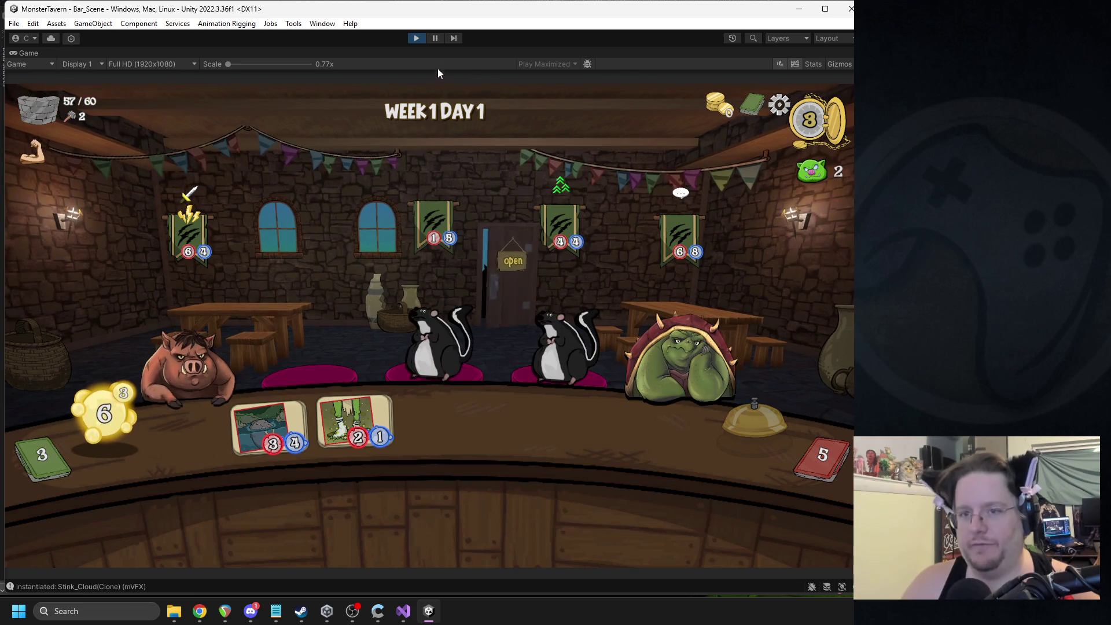
click(409, 40)
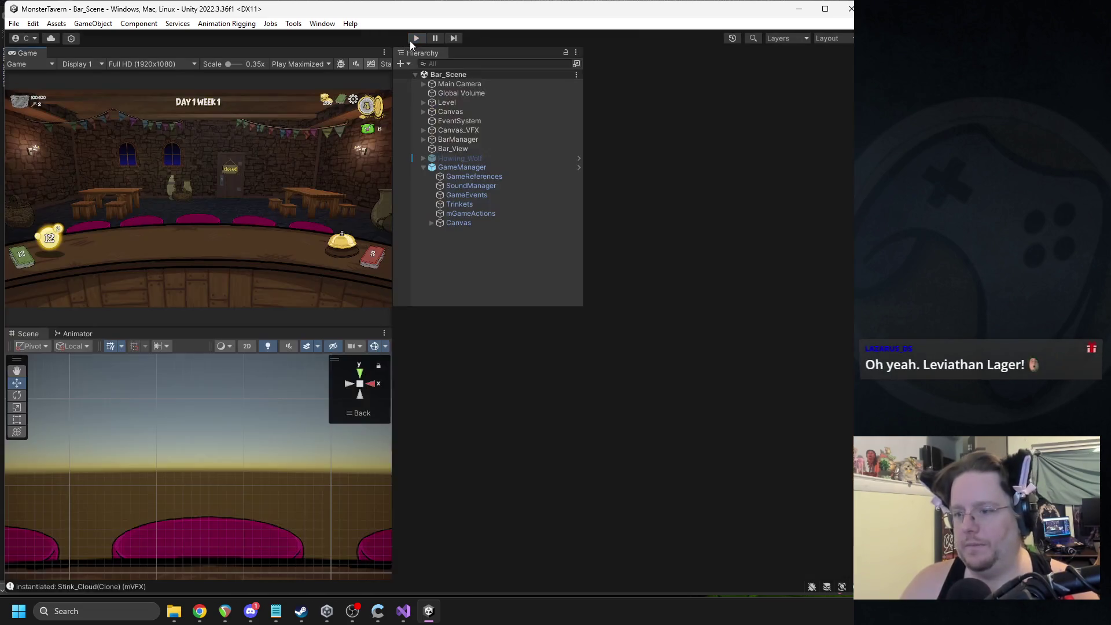
Step: Open the Drunk_Skunk prefab and set the Stank move's status effect audio to Fart_1
click(649, 100)
double_click(649, 101)
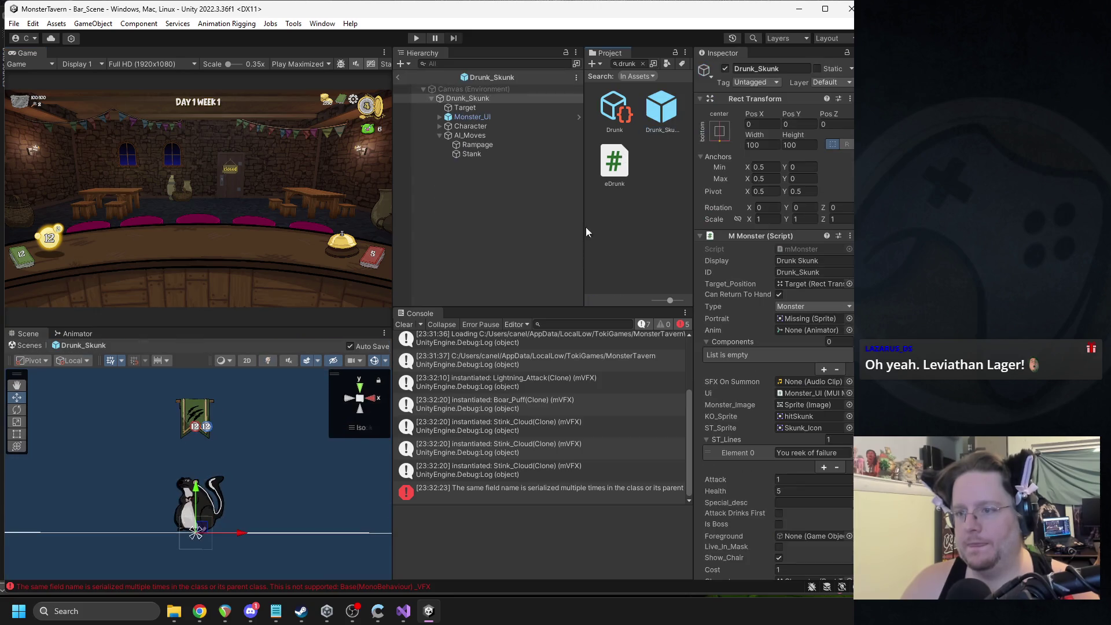
click(474, 153)
scroll(764, 313, down, 3)
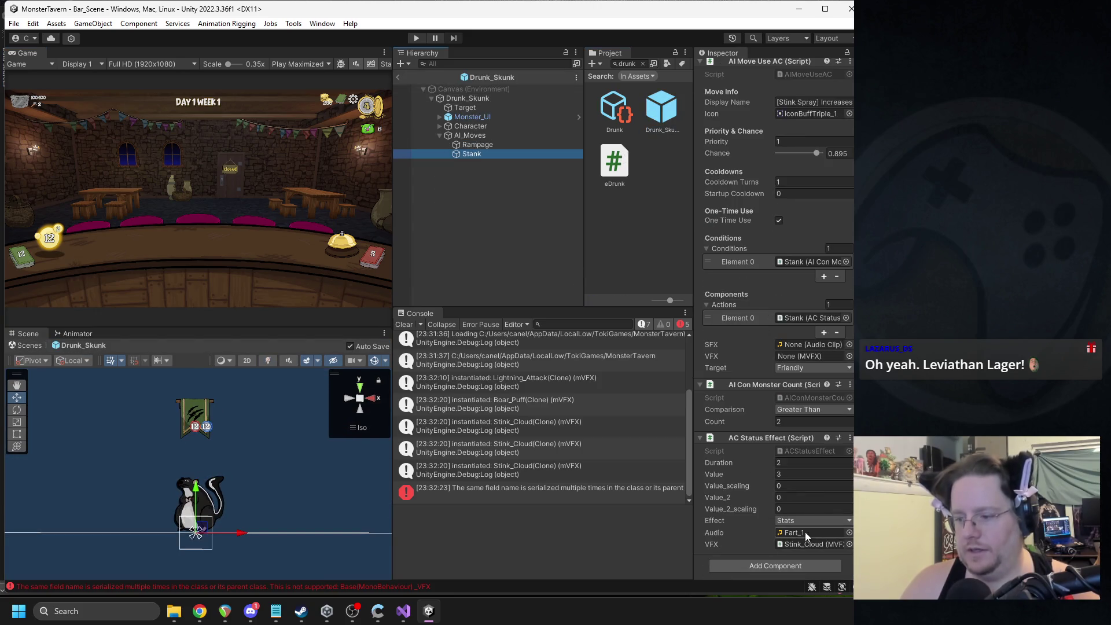
click(848, 532)
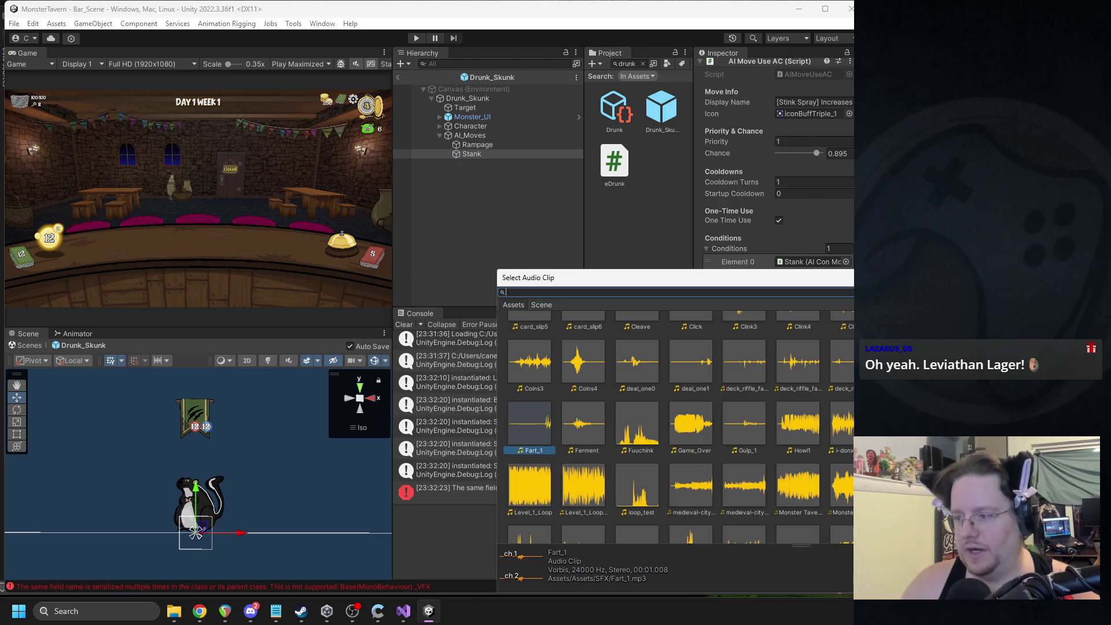
double_click(536, 358)
Step: Set the Stank move's VFX to None, return to Bar_Scene, and start play mode
click(849, 547)
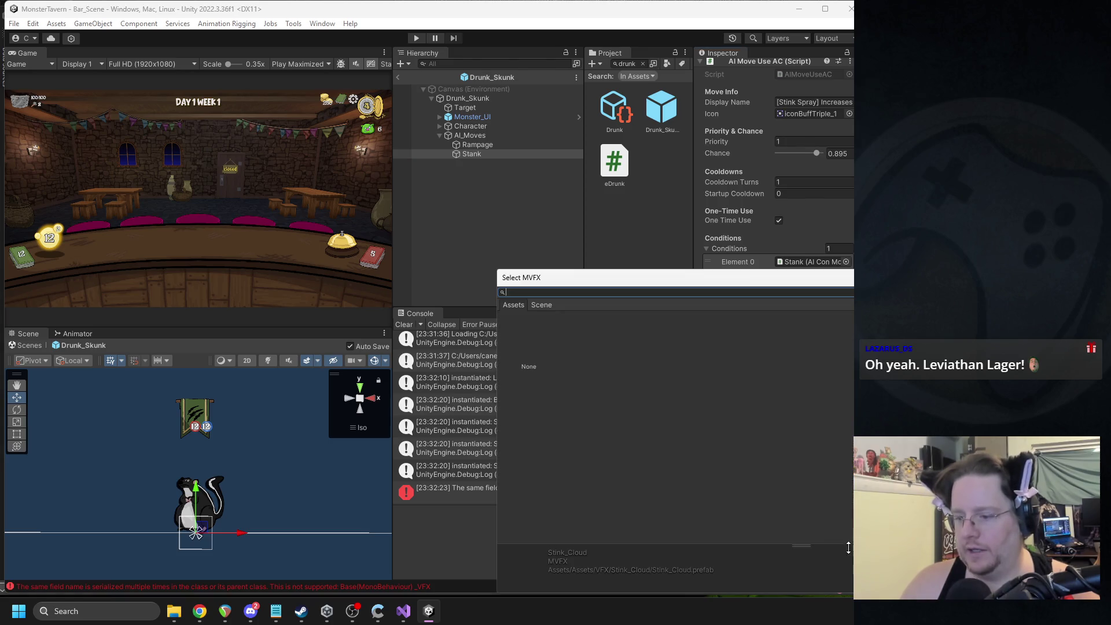
click(546, 353)
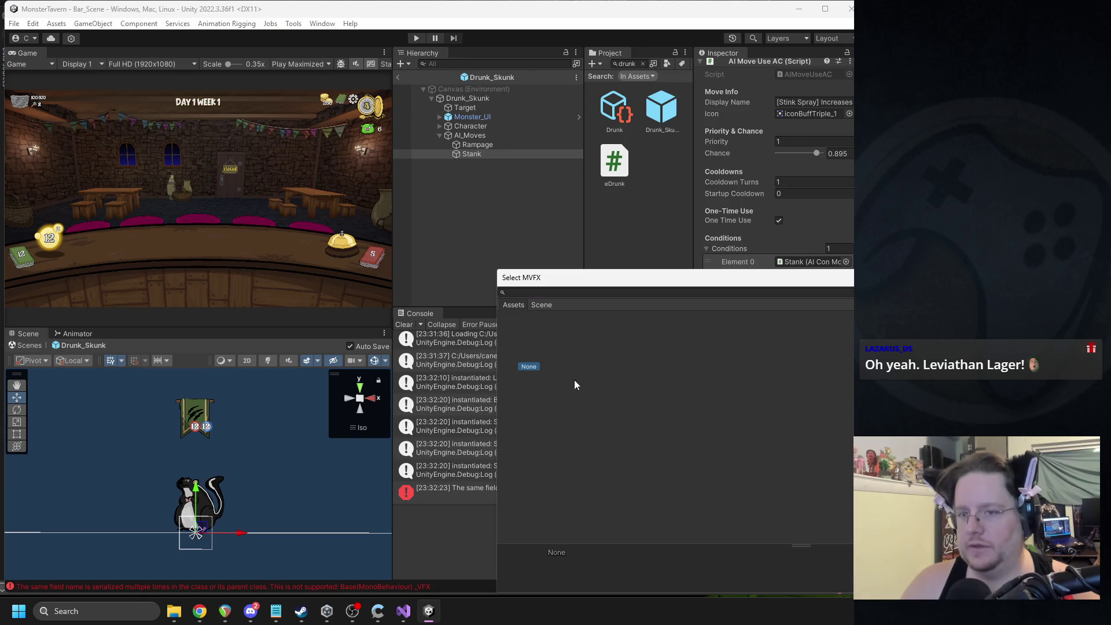
double_click(529, 358)
click(399, 78)
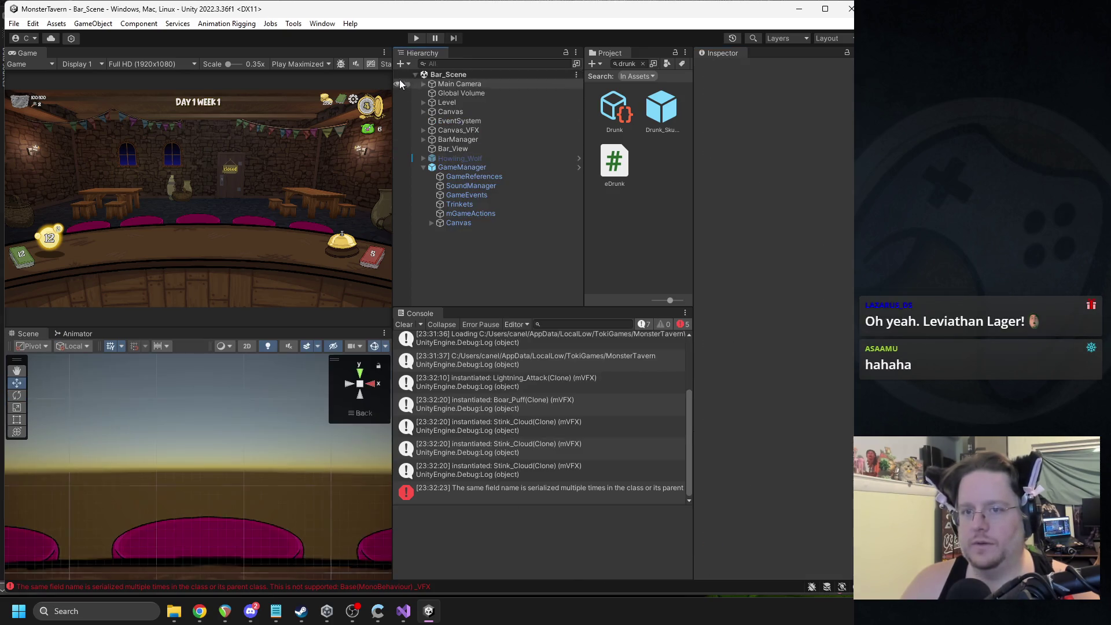
click(417, 37)
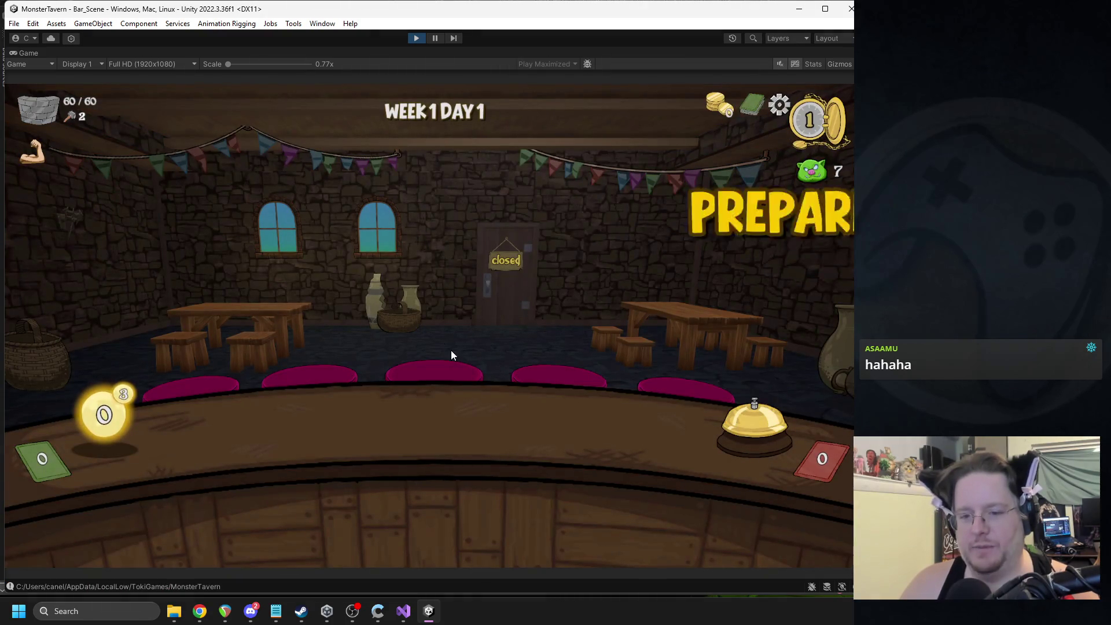
Step: Play two cards onto the counter and ring the bell to end the turn
drag(334, 457, 272, 428)
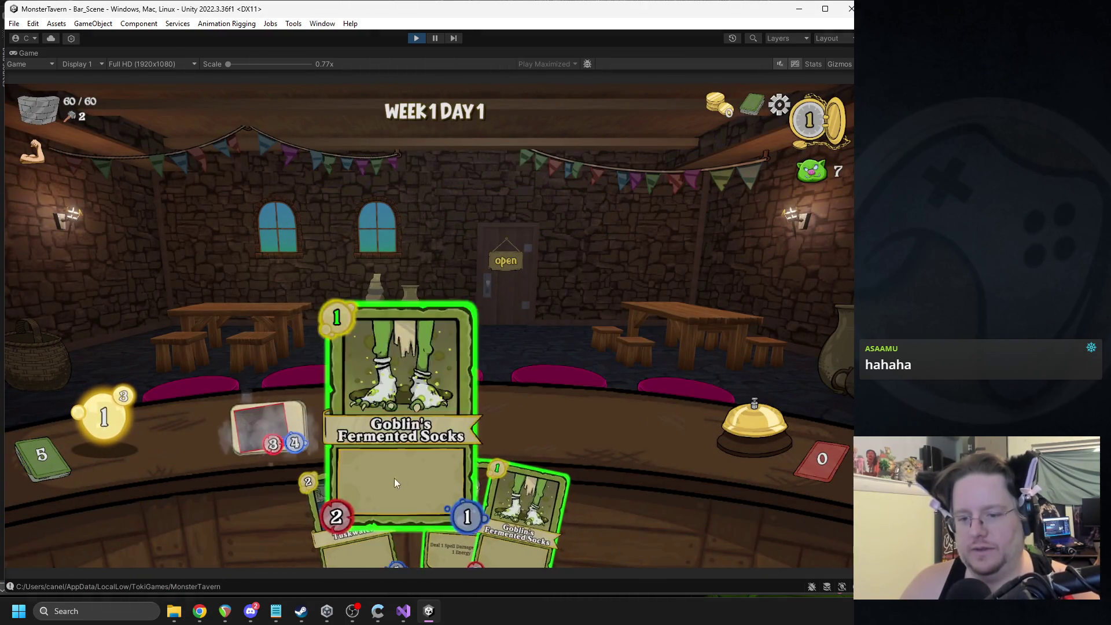
drag(395, 477, 356, 423)
click(721, 408)
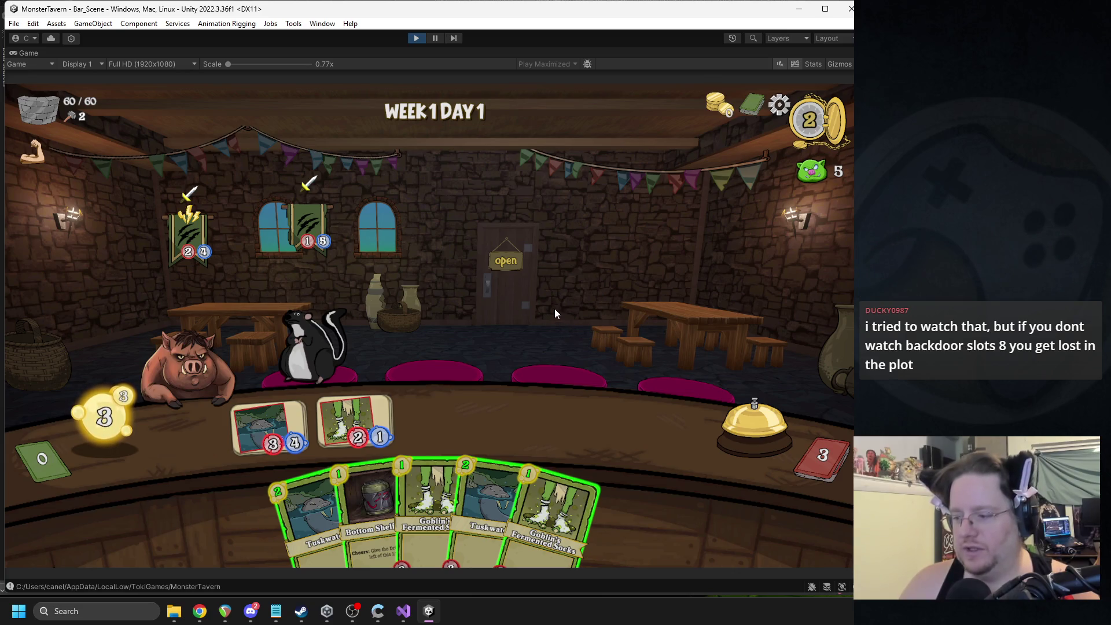
Step: Play Tuskwat and Bottom Shell onto empty slots, ring the bell, then stop the playtest
mouse_move(306, 515)
mouse_down()
mouse_move(376, 457)
mouse_move(440, 425)
mouse_up()
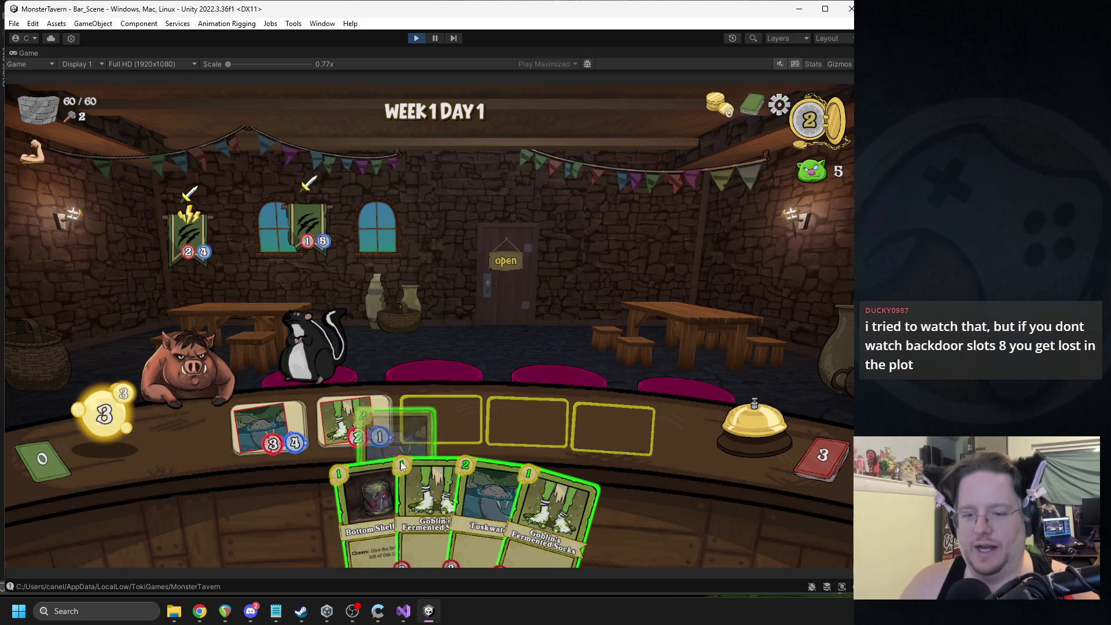
drag(321, 502, 527, 425)
click(740, 421)
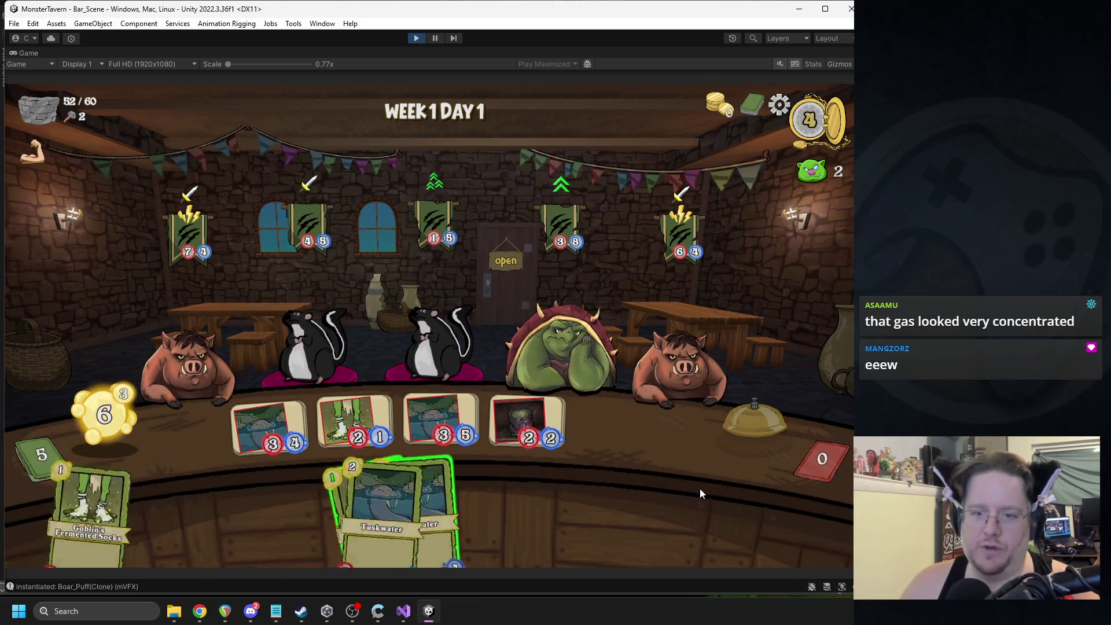
click(415, 38)
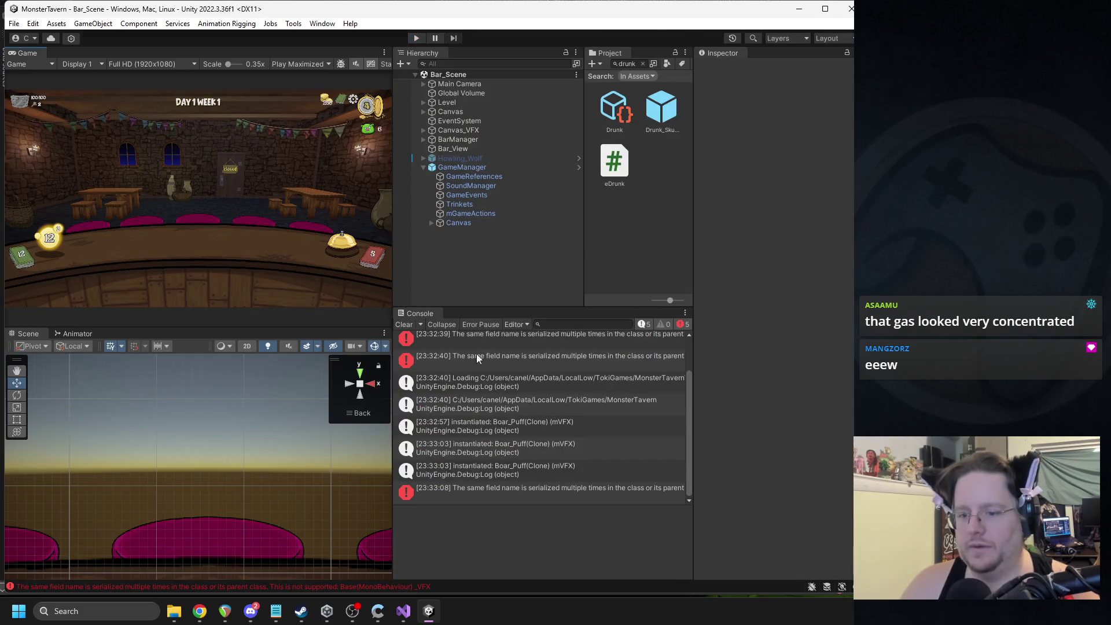
Step: Read the latest Console error, then clear all Console messages
click(510, 492)
scroll(501, 451, up, 2)
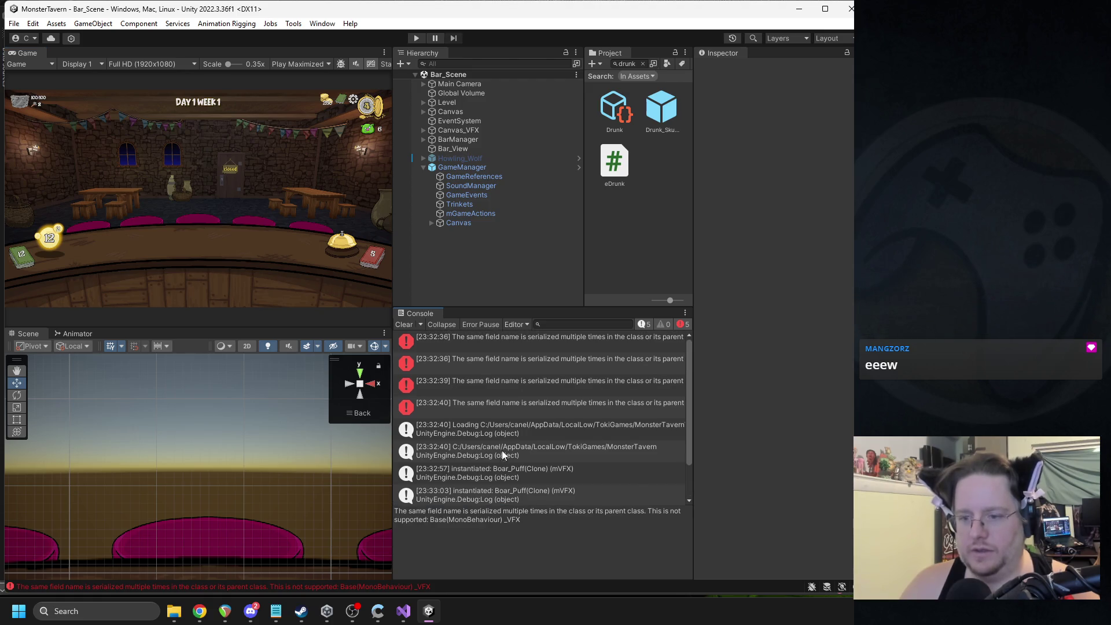
click(410, 324)
Step: Open Drunk_Skunk, select its Stank move, and search the VFX picker for 'far'
double_click(661, 109)
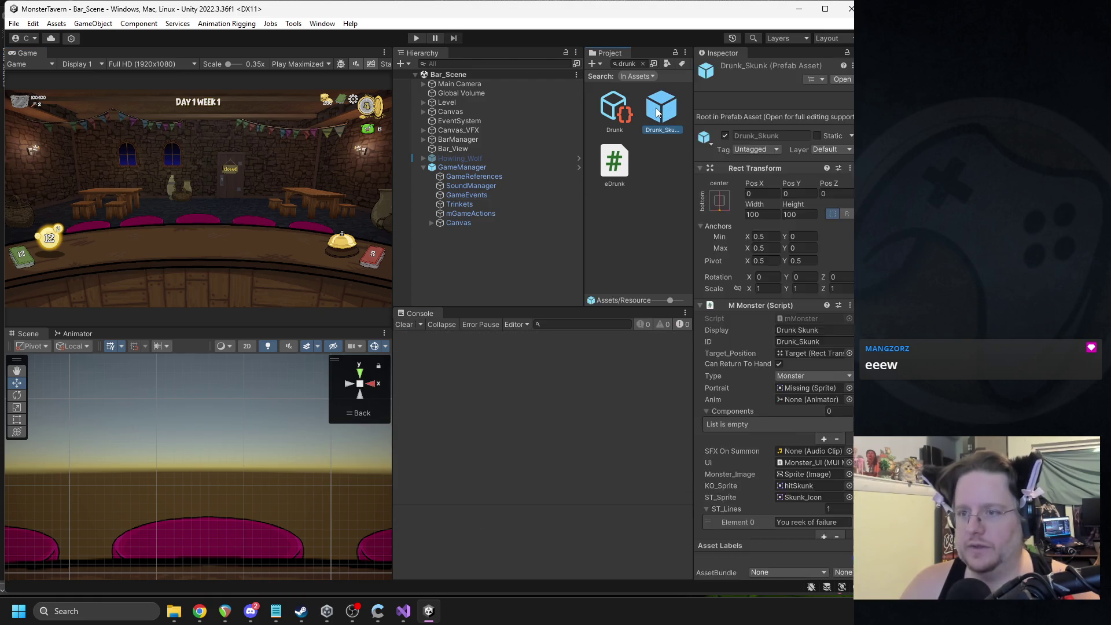
scroll(807, 325, down, 6)
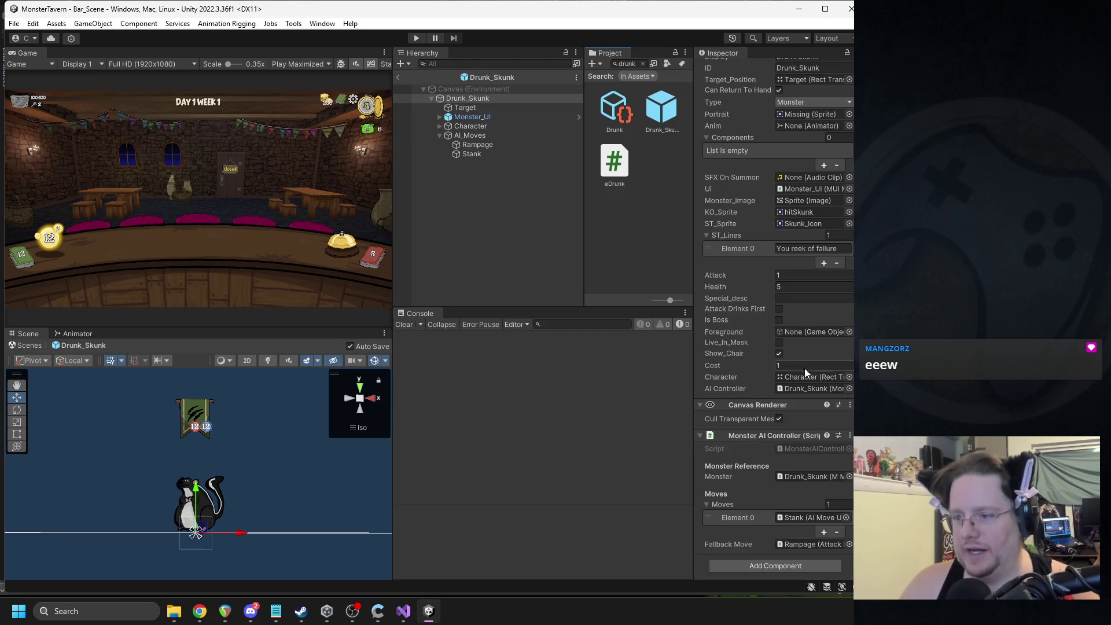
scroll(792, 308, up, 1)
click(501, 152)
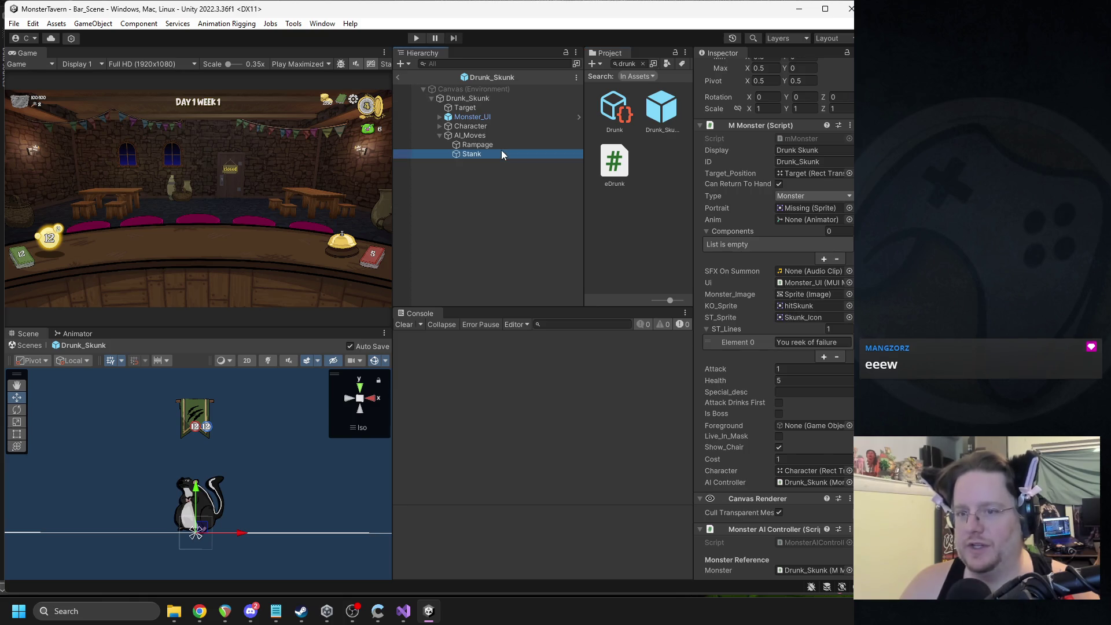
scroll(776, 300, down, 1)
click(633, 66)
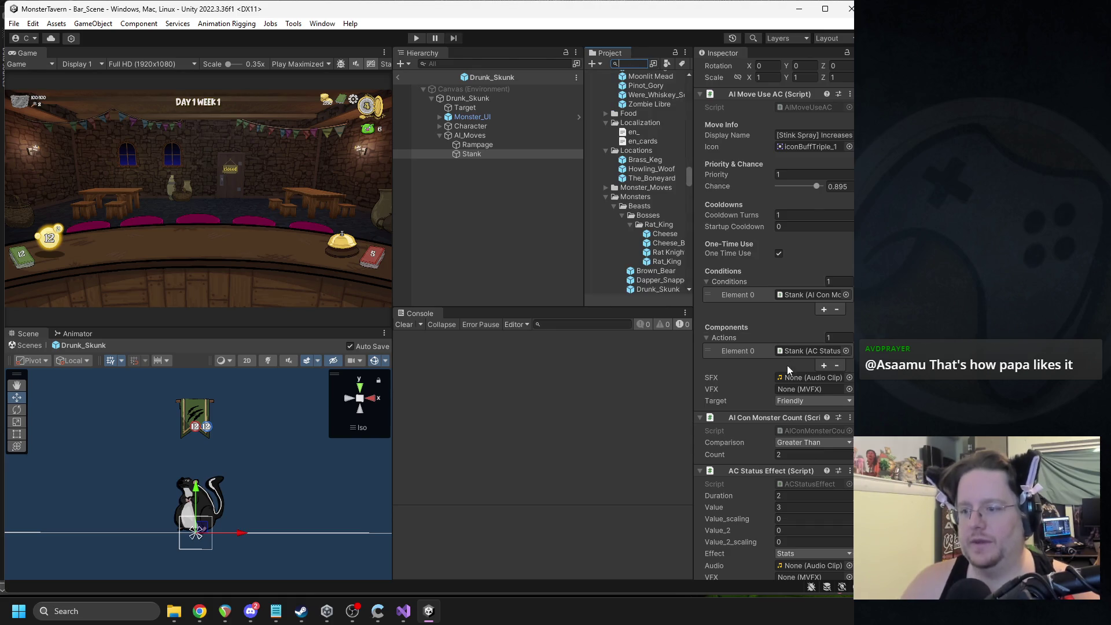
click(849, 389)
text(far)
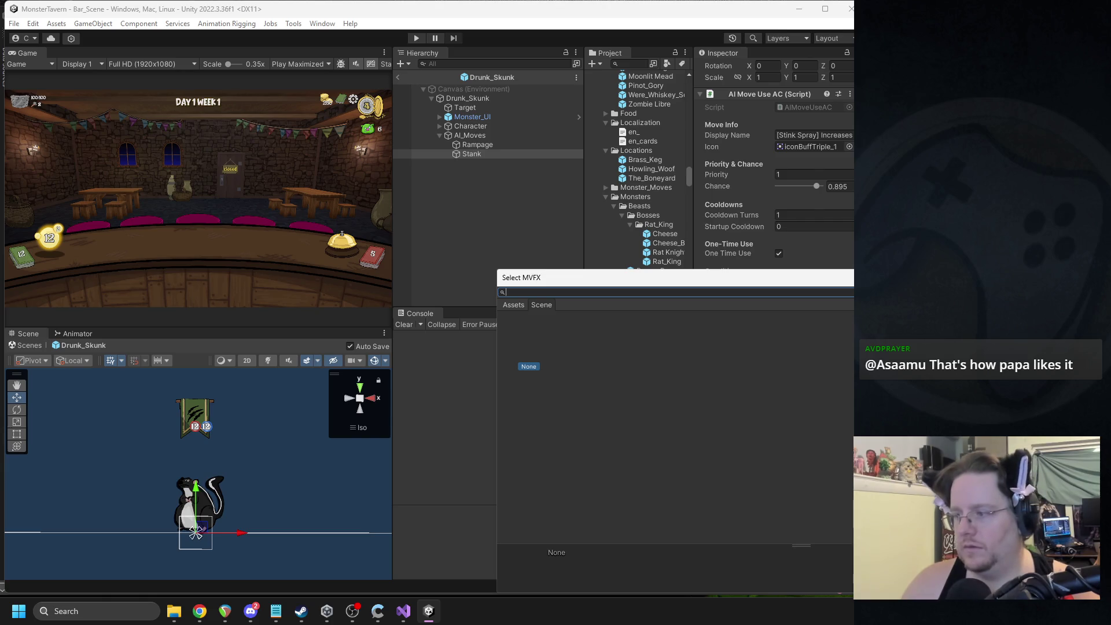
Step: Assign the Fart_1 clip as the Stank move's sound effect
key(Escape)
click(849, 378)
text(fart)
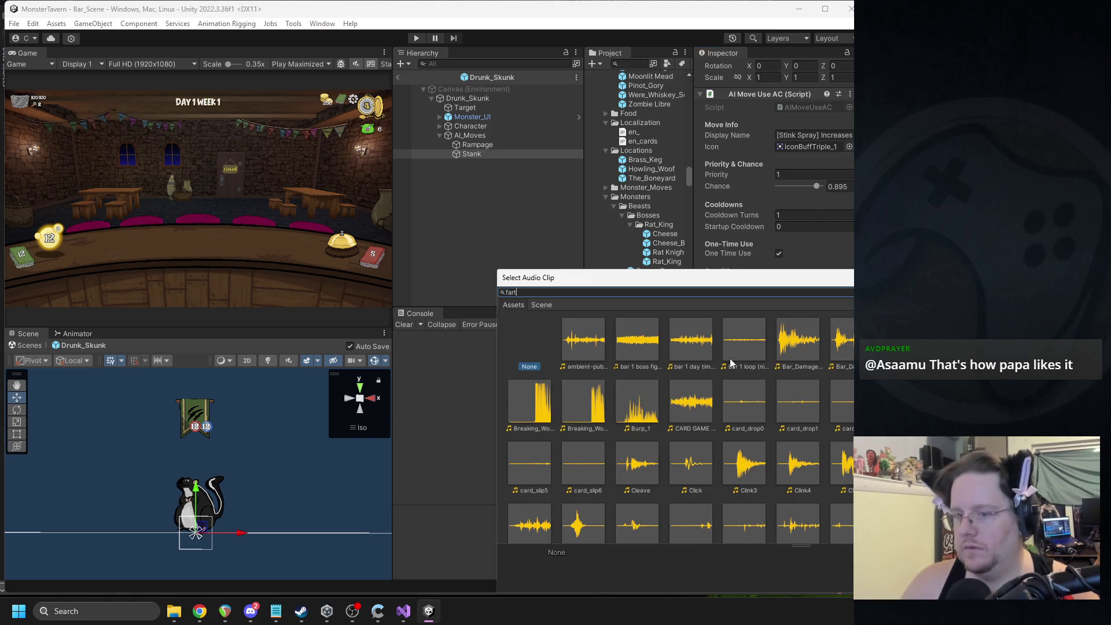
click(600, 342)
double_click(583, 339)
Step: Drag Stink_Cloud into the Stank move's VFX field and keep the target Friendly
scroll(660, 194, up, 10)
scroll(651, 196, down, 10)
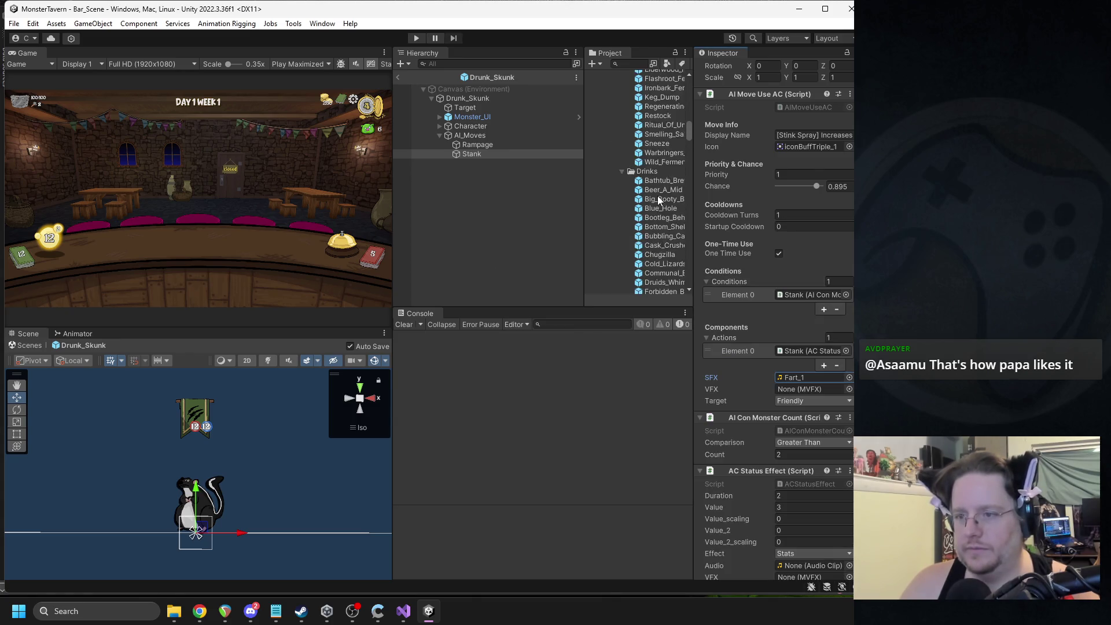
mouse_move(653, 248)
mouse_down()
mouse_move(806, 404)
mouse_move(810, 392)
mouse_up()
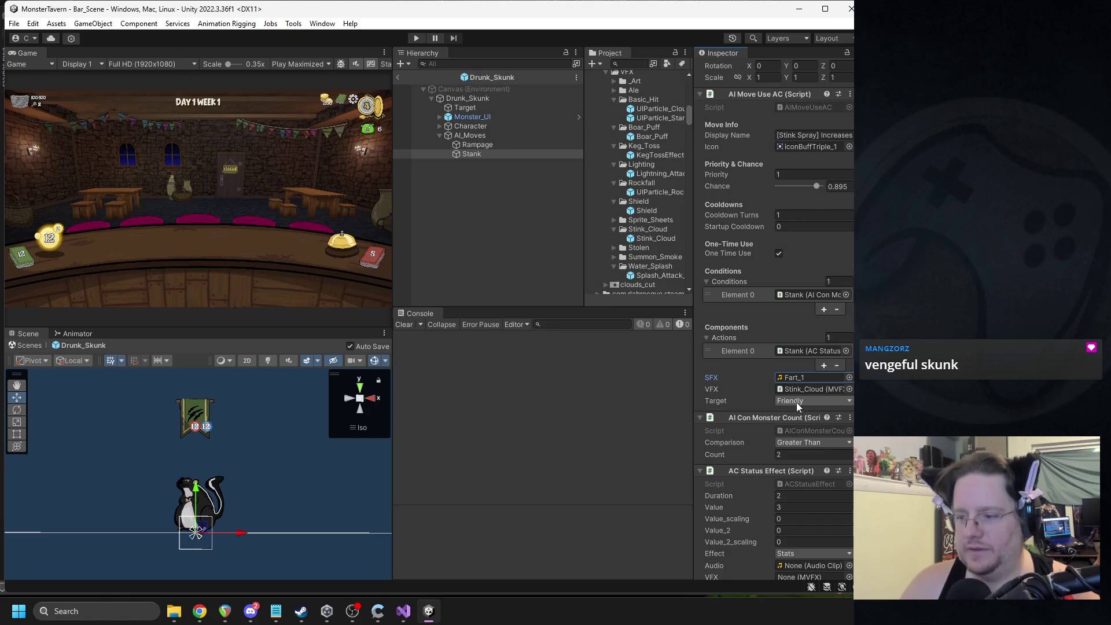
click(796, 402)
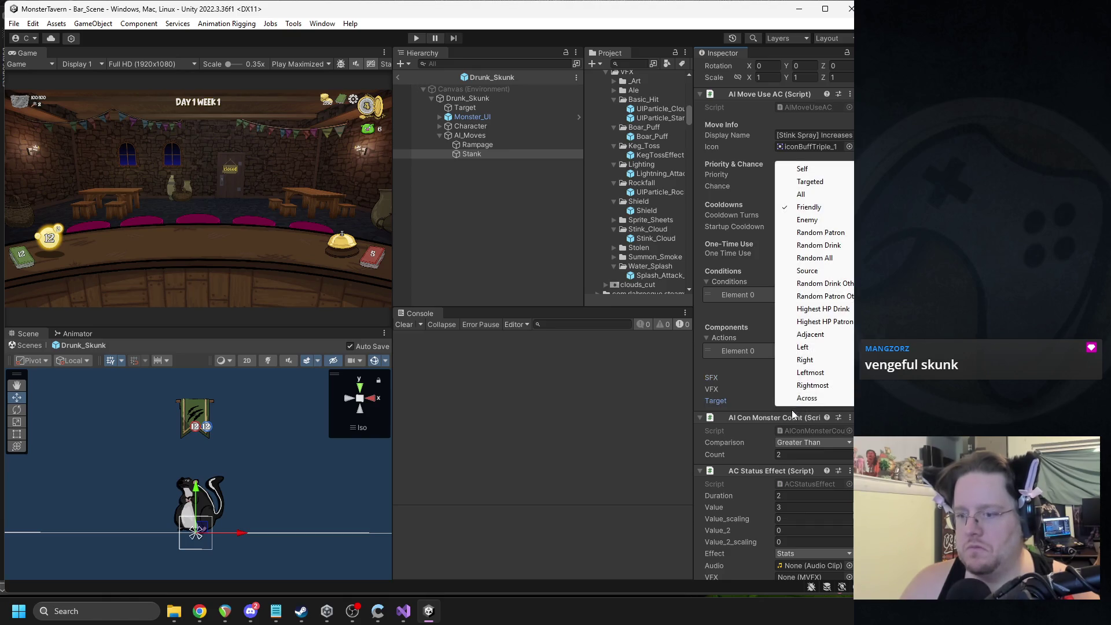
click(664, 478)
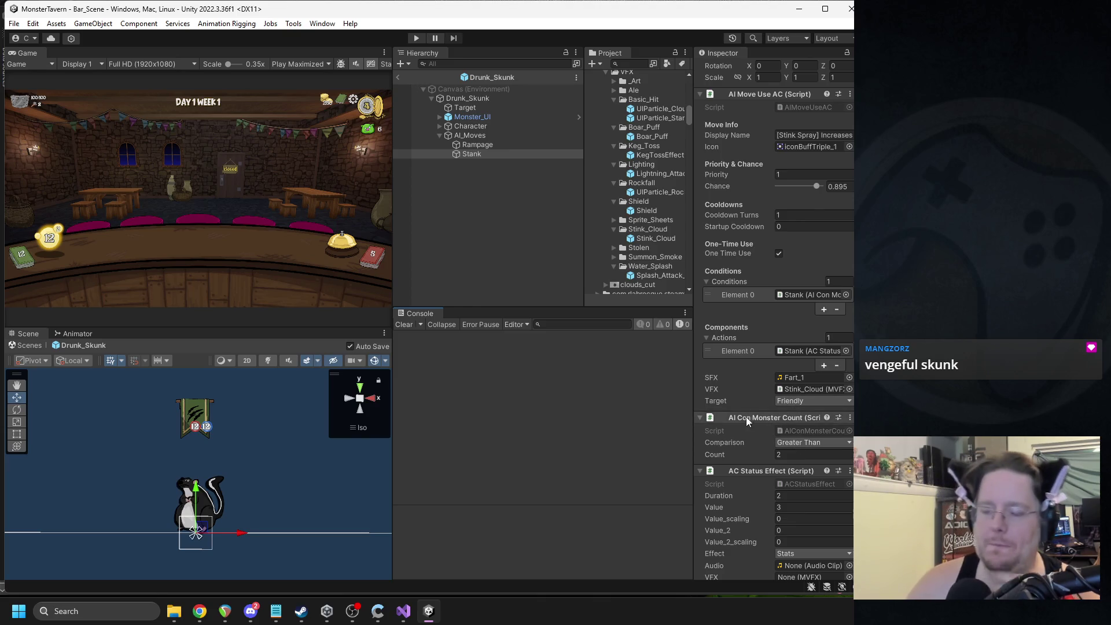
Step: Open the AIMoveUseAC script in Visual Studio and jump to the parent AIMove class
right_click(734, 95)
click(770, 230)
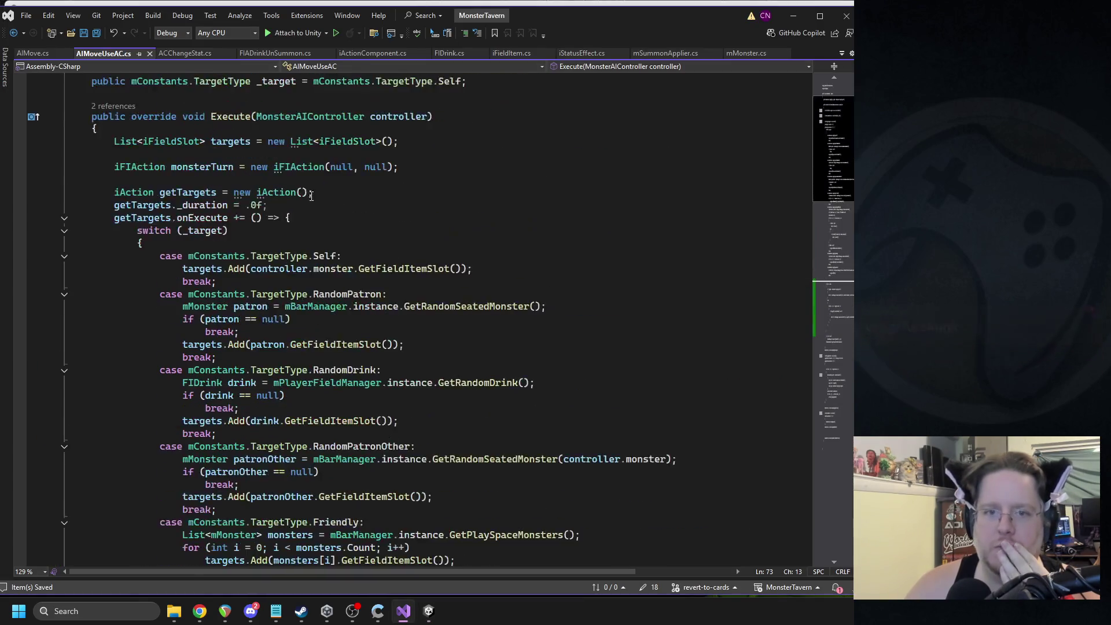
scroll(322, 137, up, 2)
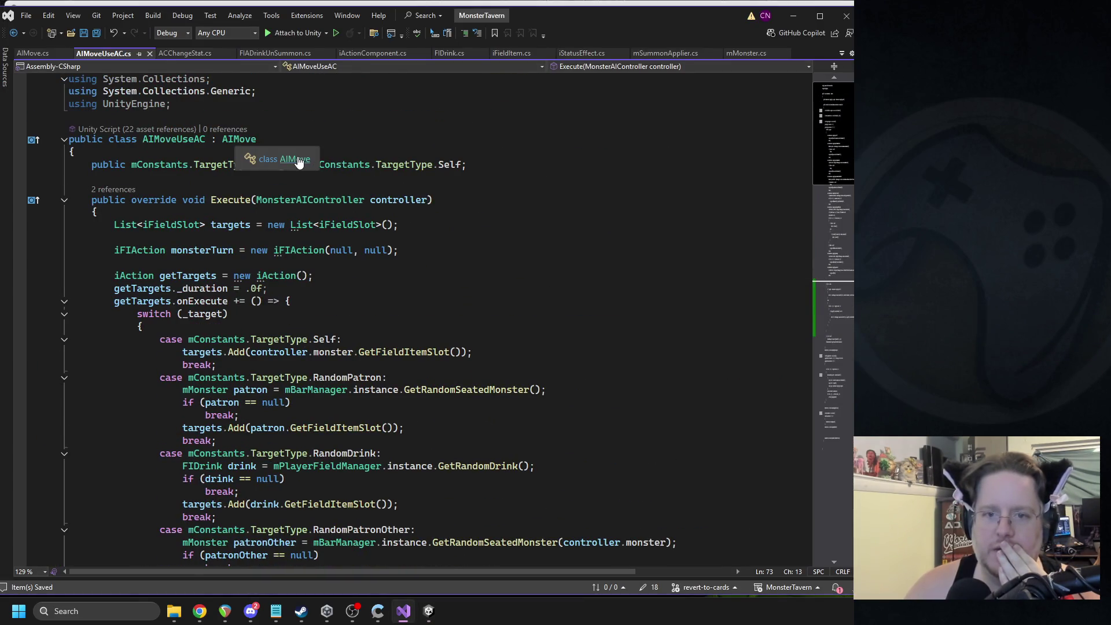
click(299, 160)
Step: Declare 'public bool _VFX_Target_Self = false;' below the _VFX field and save
click(215, 434)
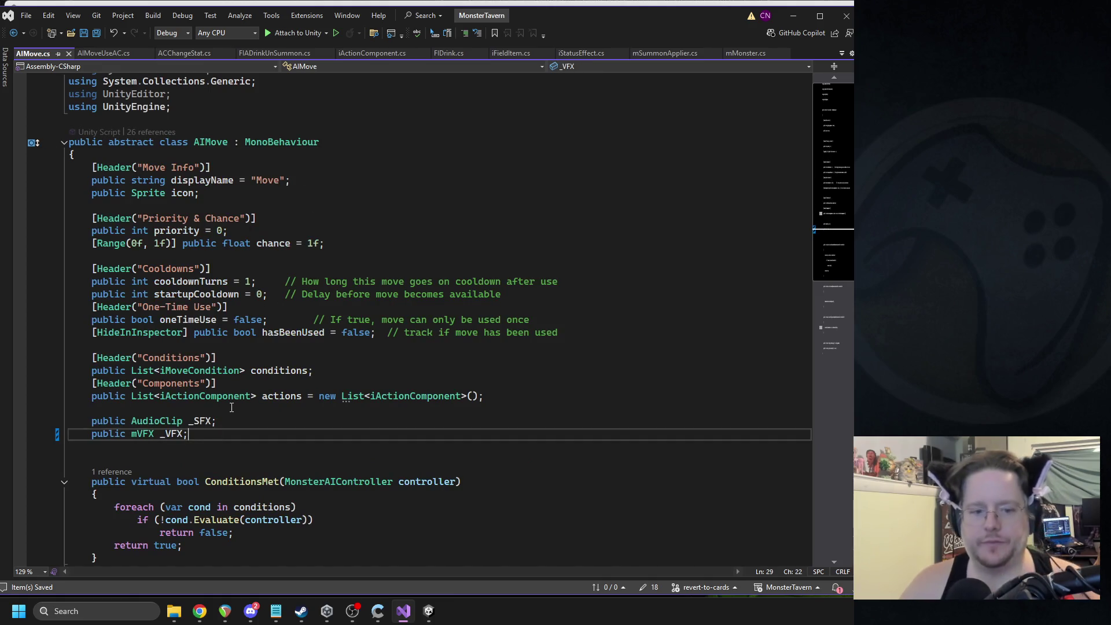
key(Return)
text(public bool tar)
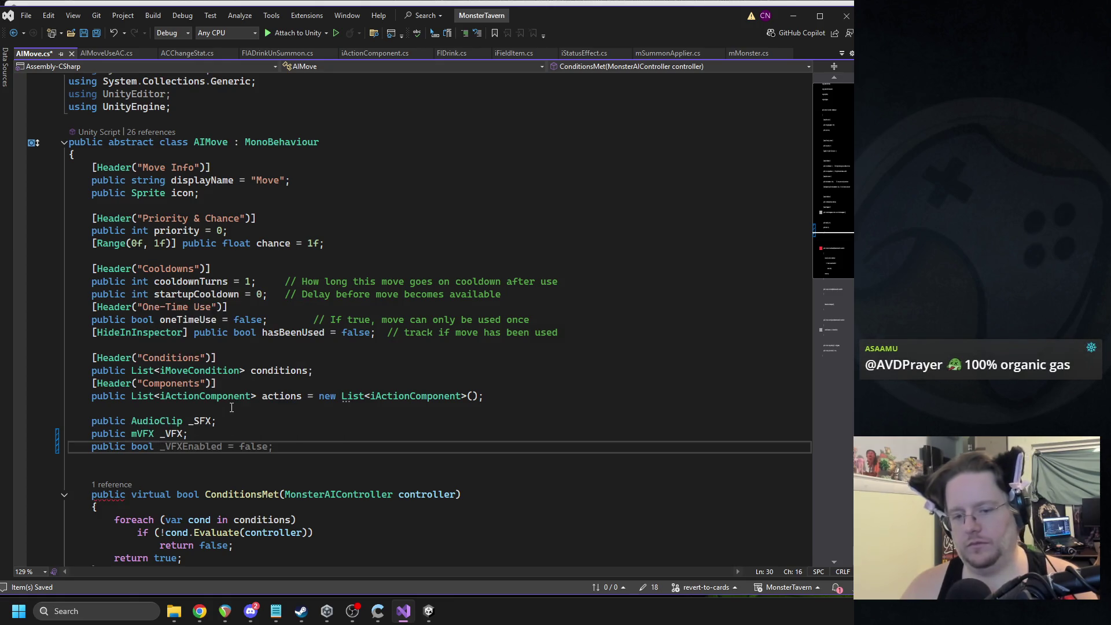
text(getSe)
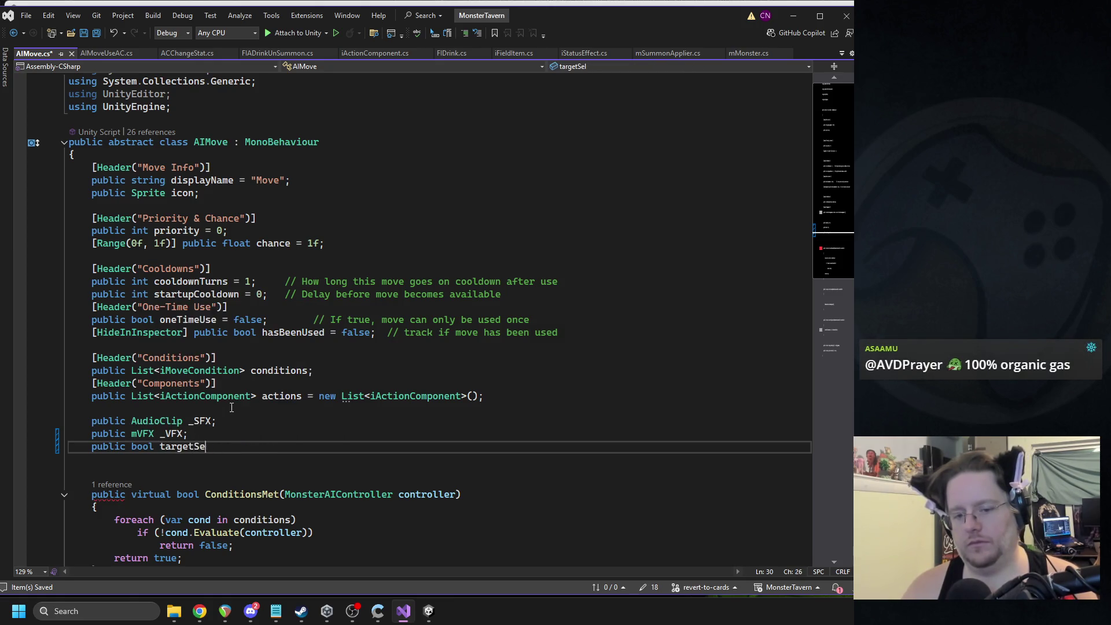
key(BackSpace)
key(BackSpace)
key(BackSpace)
key(BackSpace)
key(BackSpace)
key(BackSpace)
key(BackSpace)
key(BackSpace)
text(_V)
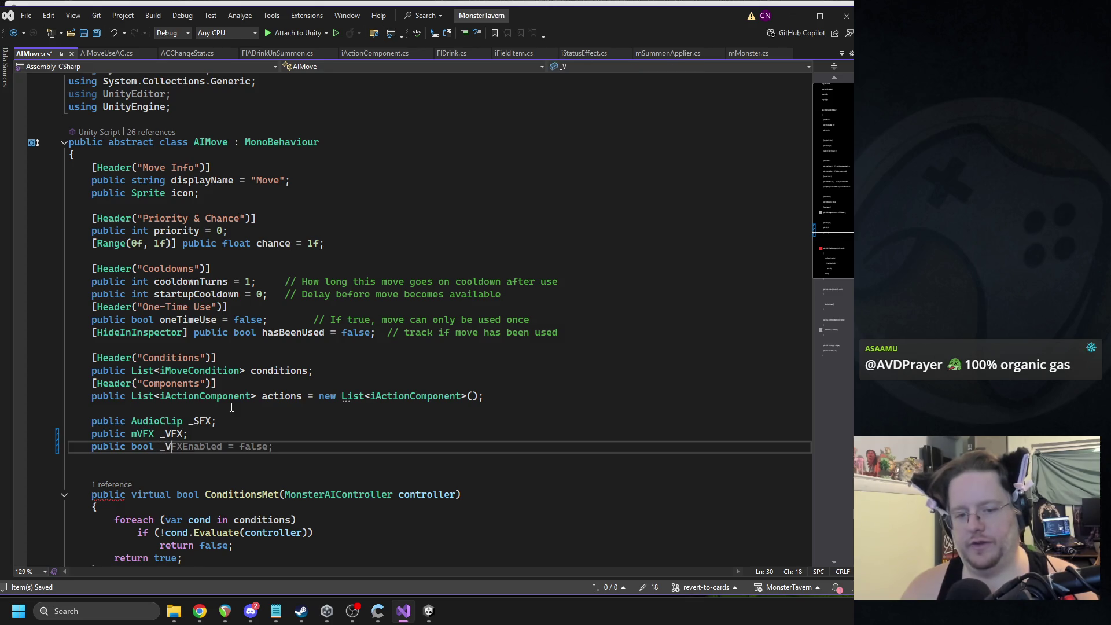
text( false;)
key(ctrl+s)
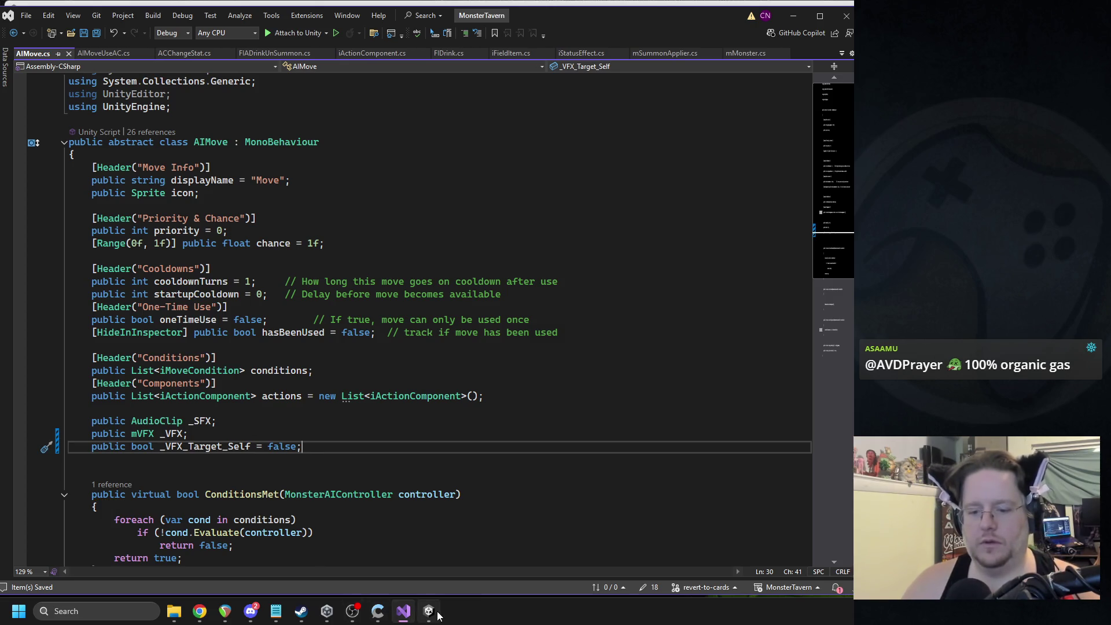
click(434, 613)
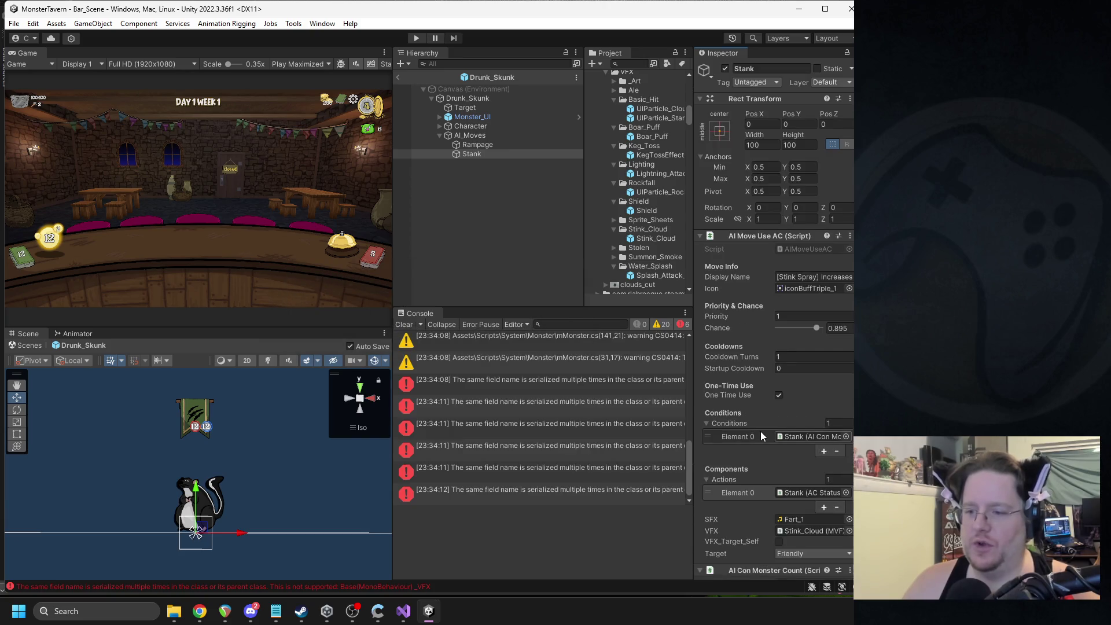
Step: Read the duplicate field name error, clear the Console, and bring up the AI Move Use AC component options
click(612, 412)
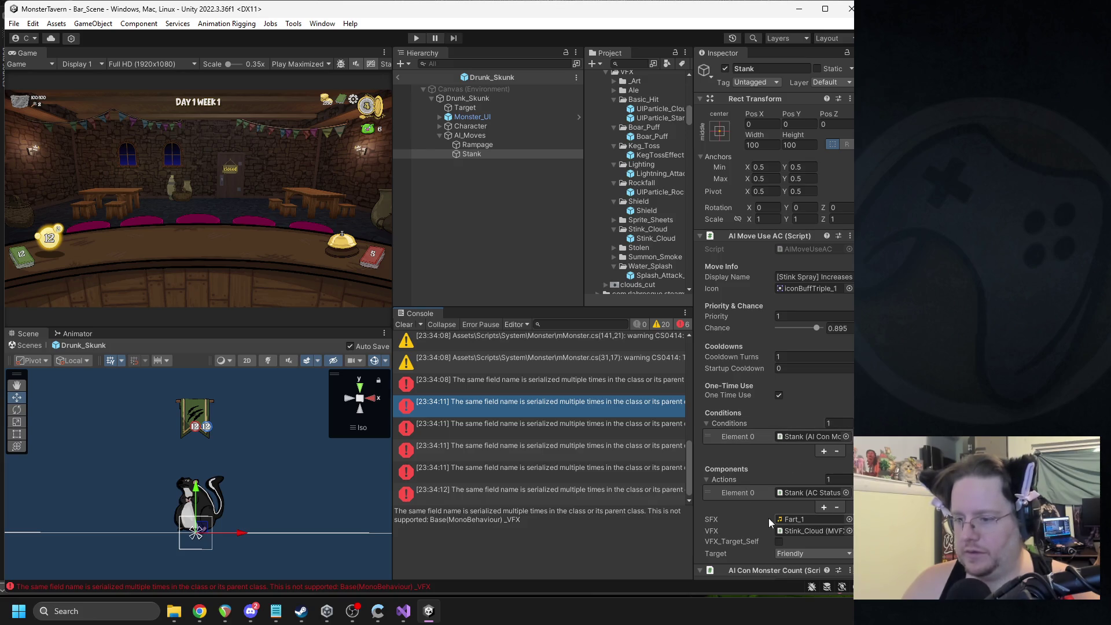
scroll(776, 367, down, 3)
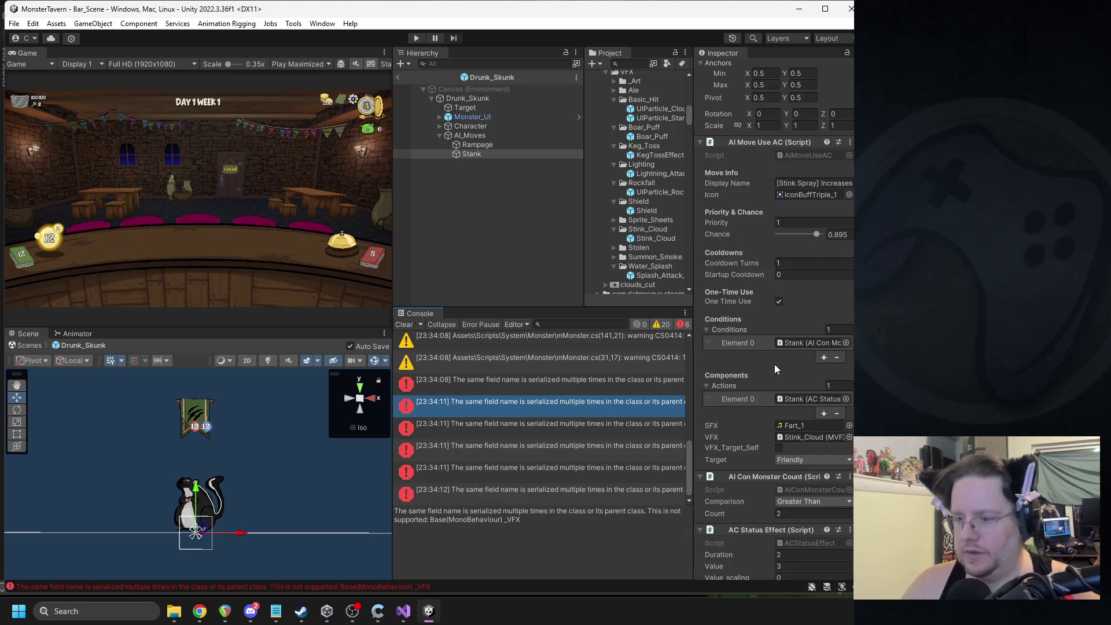
scroll(758, 358, down, 1)
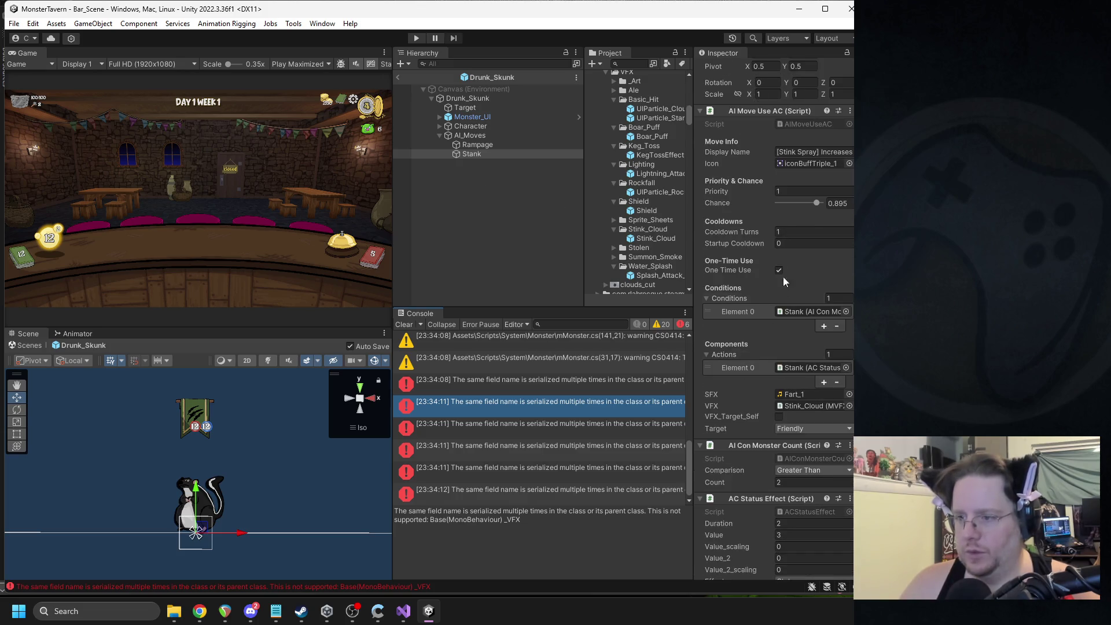
click(404, 325)
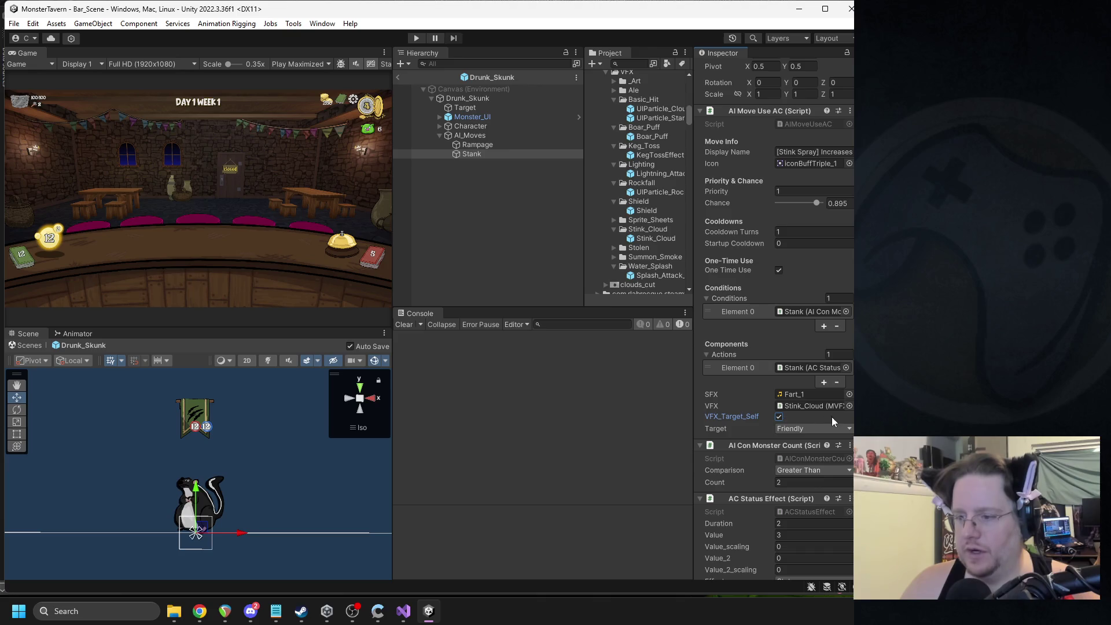
right_click(757, 113)
Step: Replace the TargetType.Self check in AIMoveUseAC.cs with _VFX_Target_Self, then return to Unity
click(837, 253)
scroll(282, 367, down, 15)
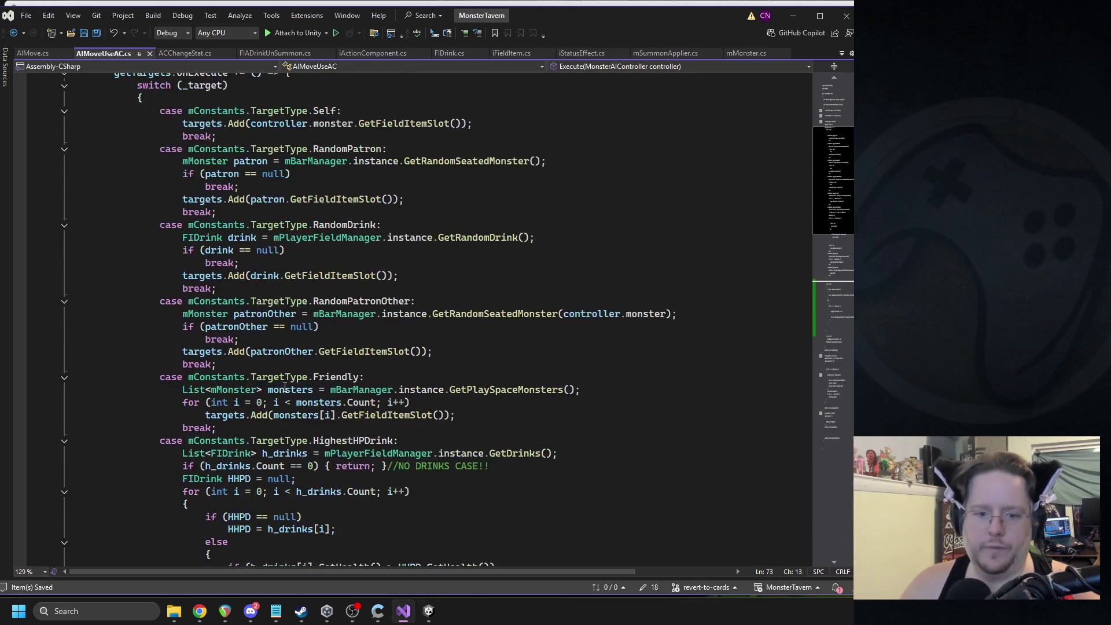
scroll(251, 346, down, 3)
drag(183, 212, 393, 216)
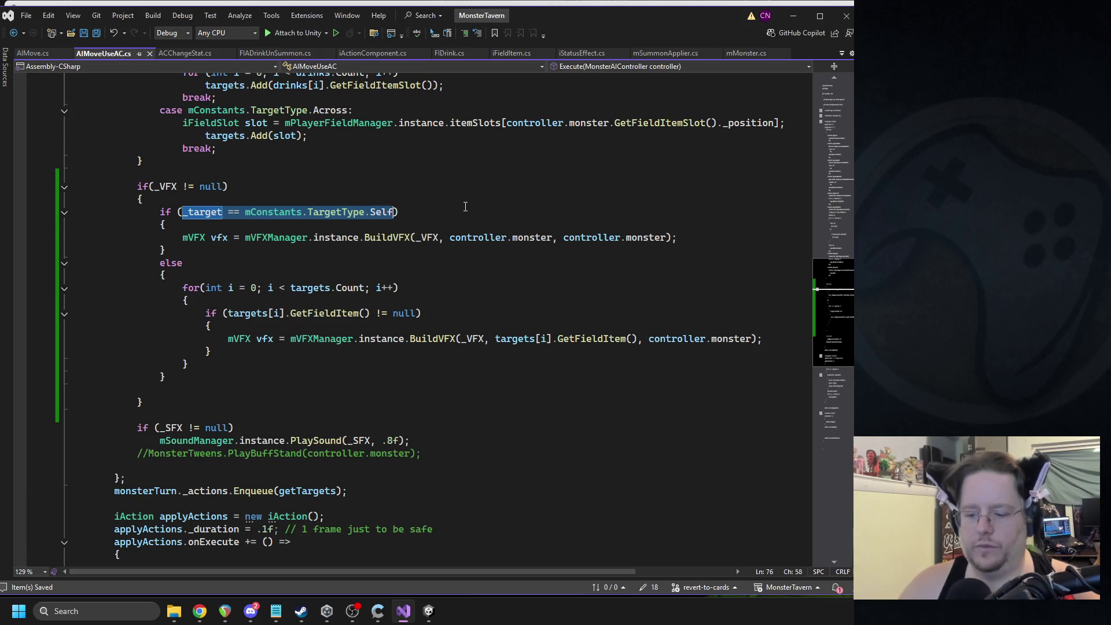
text(_VFX_T)
key(Tab)
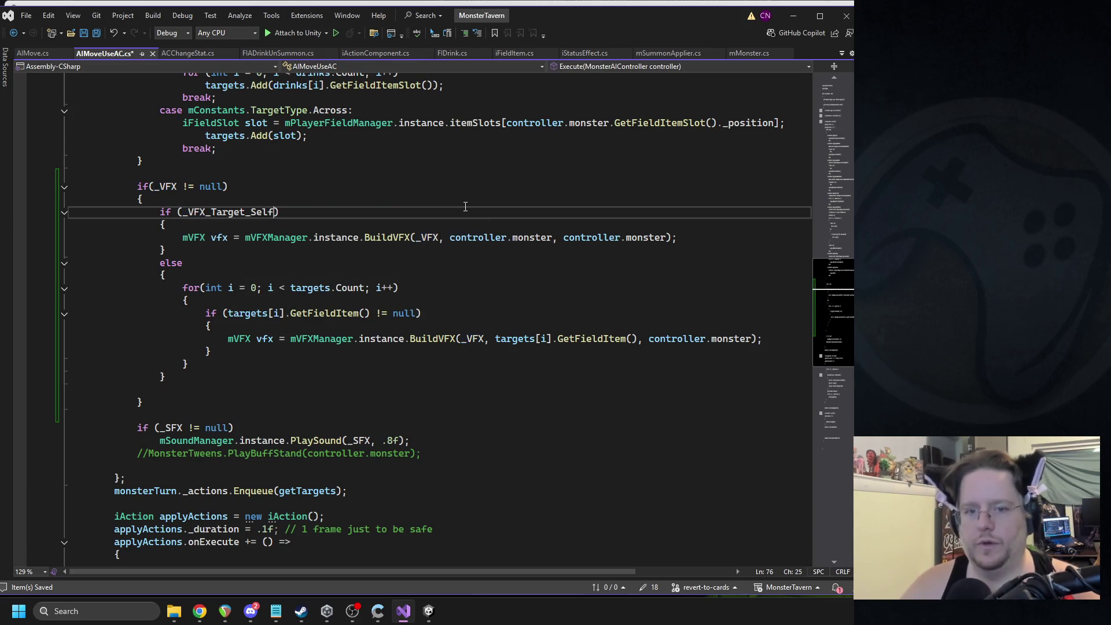
click(313, 288)
key(Up)
key(Up)
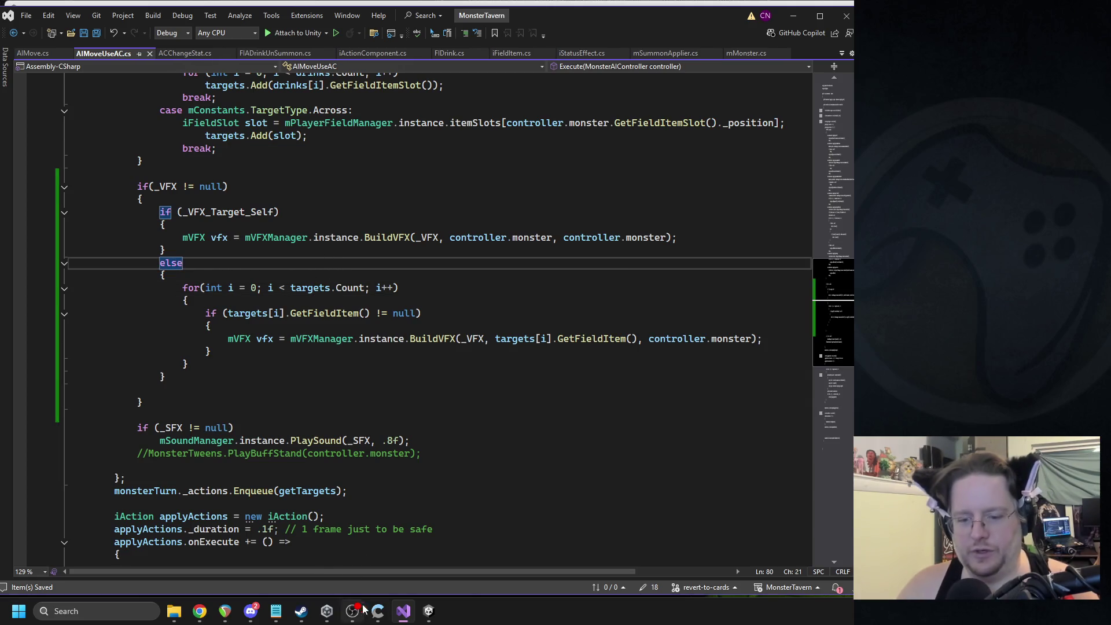
click(428, 612)
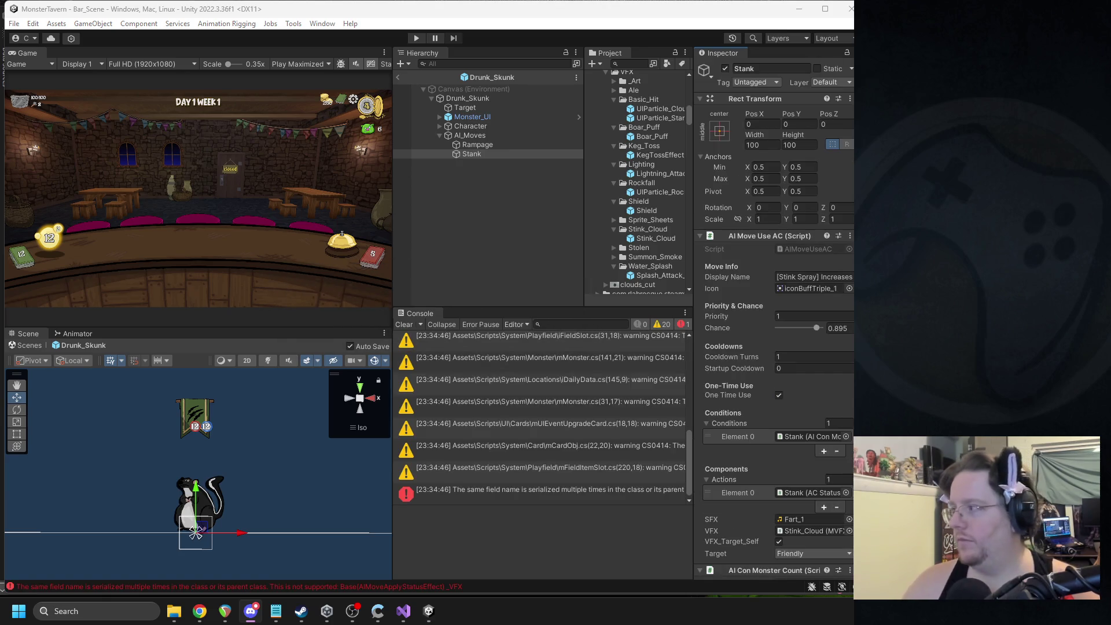
Step: Leave the Drunk_Skunk prefab, play the bar scene, place two cards on the bar and ring the bell
click(397, 77)
click(417, 38)
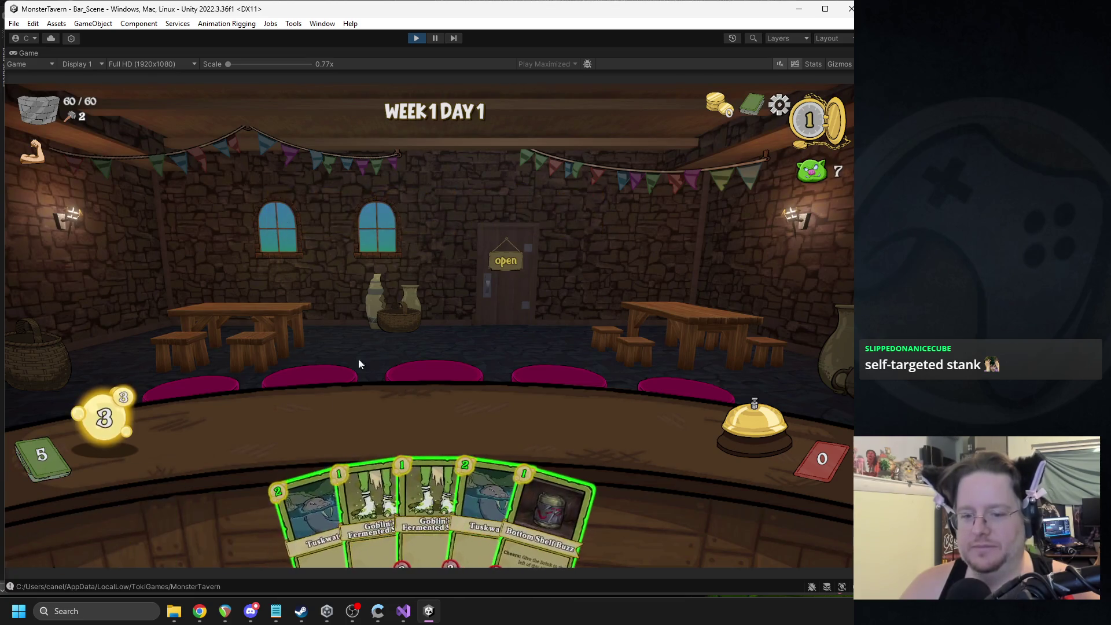
mouse_move(310, 508)
mouse_down()
mouse_move(287, 417)
mouse_move(270, 428)
mouse_up()
drag(335, 468, 354, 421)
click(733, 393)
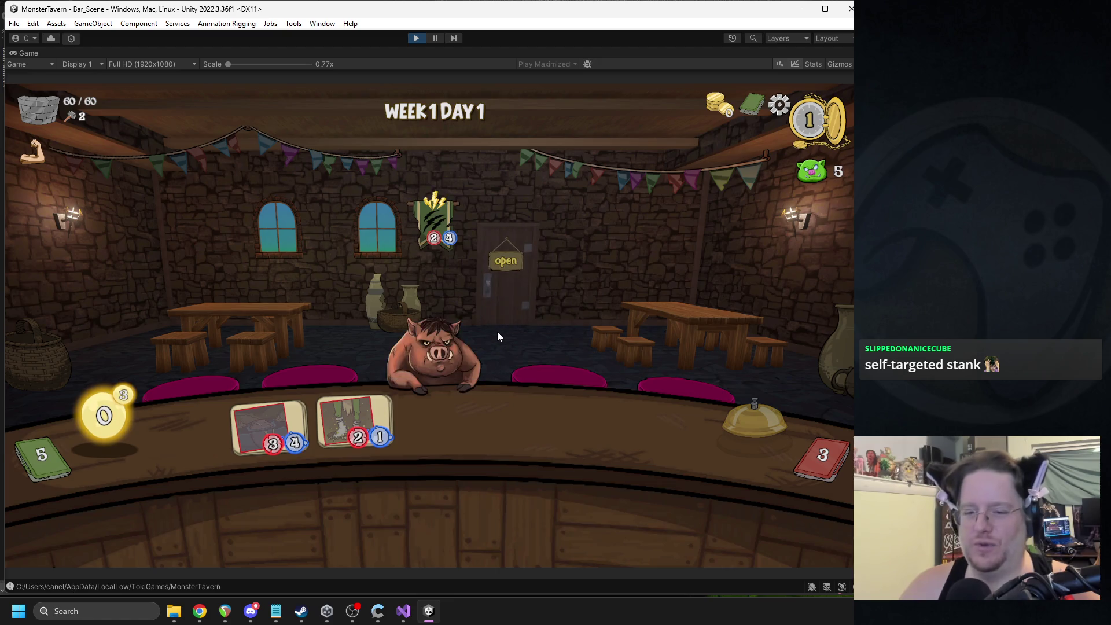
click(747, 420)
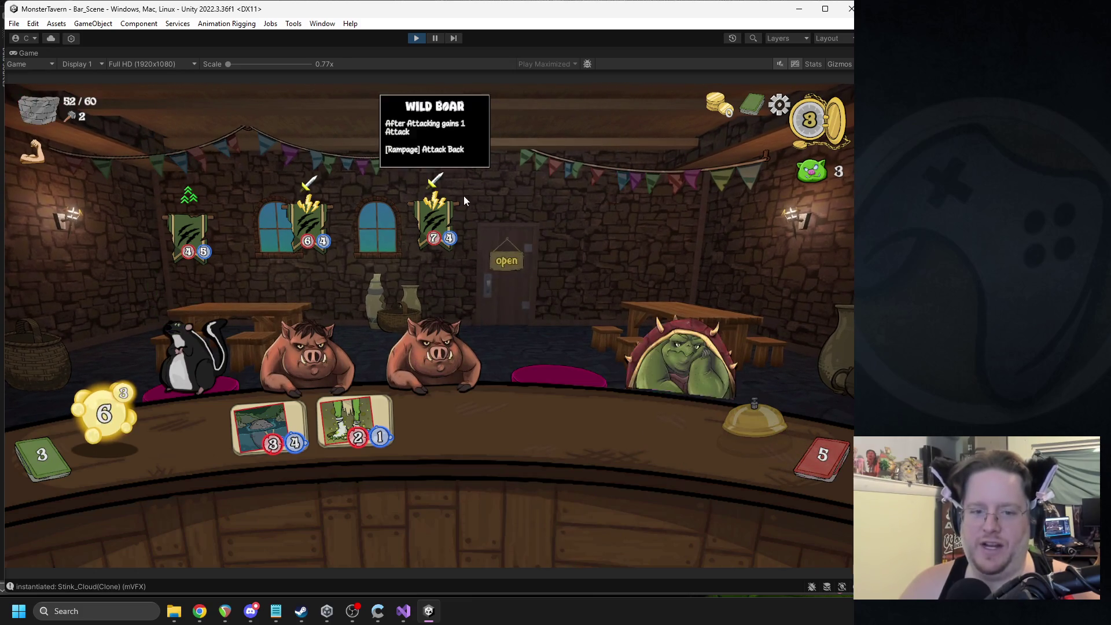
Step: Stop the game, collapse GameManager and expand Canvas in the Hierarchy
click(415, 38)
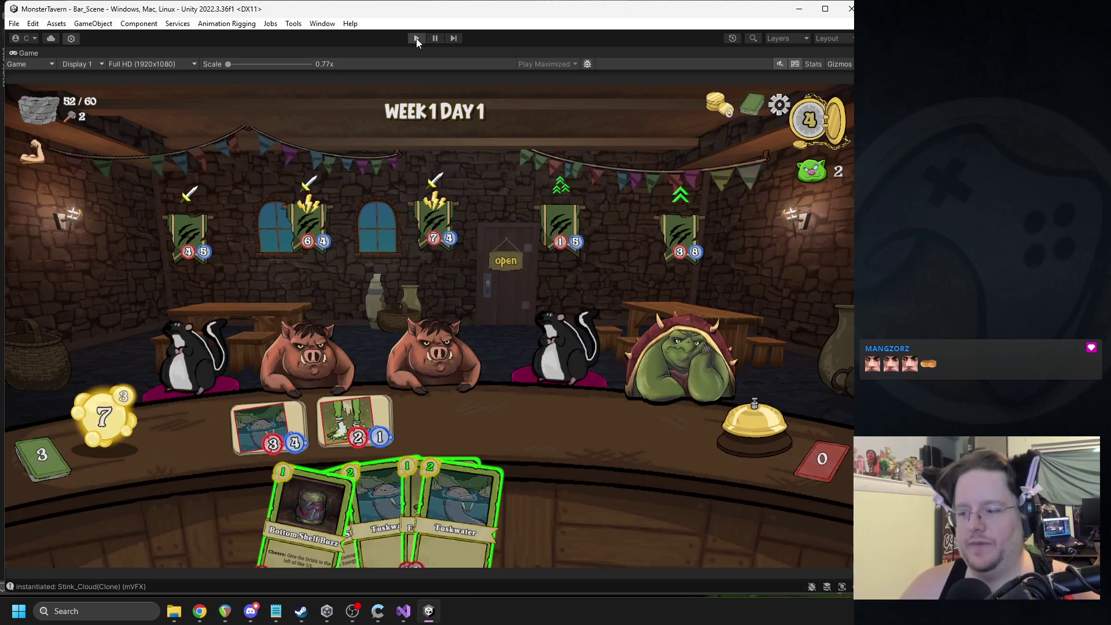
click(423, 167)
click(423, 111)
Step: Expand Canvas > UI > HUD > Monster_Field > Play_Space_3, then open the Boar_Puff 'instantiated' log's source
click(430, 121)
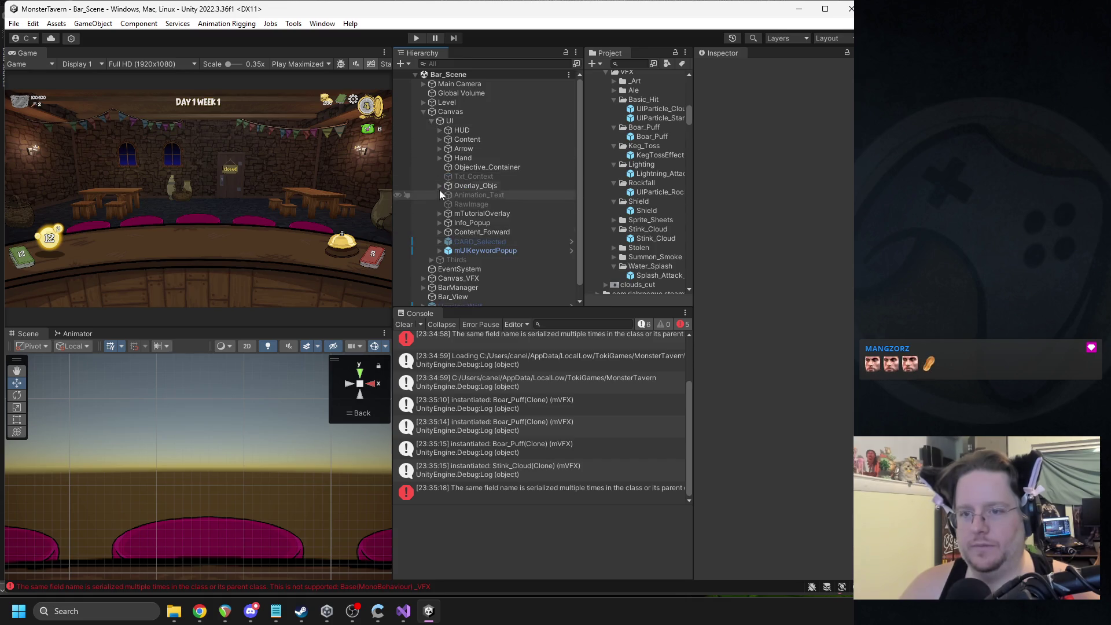
click(440, 140)
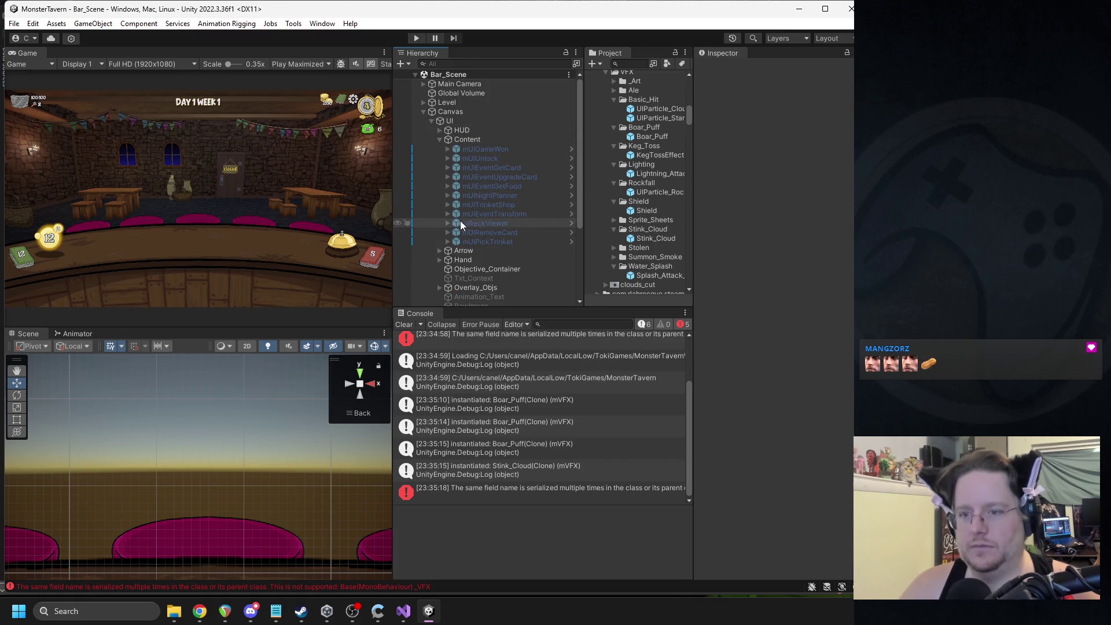
click(440, 140)
click(437, 121)
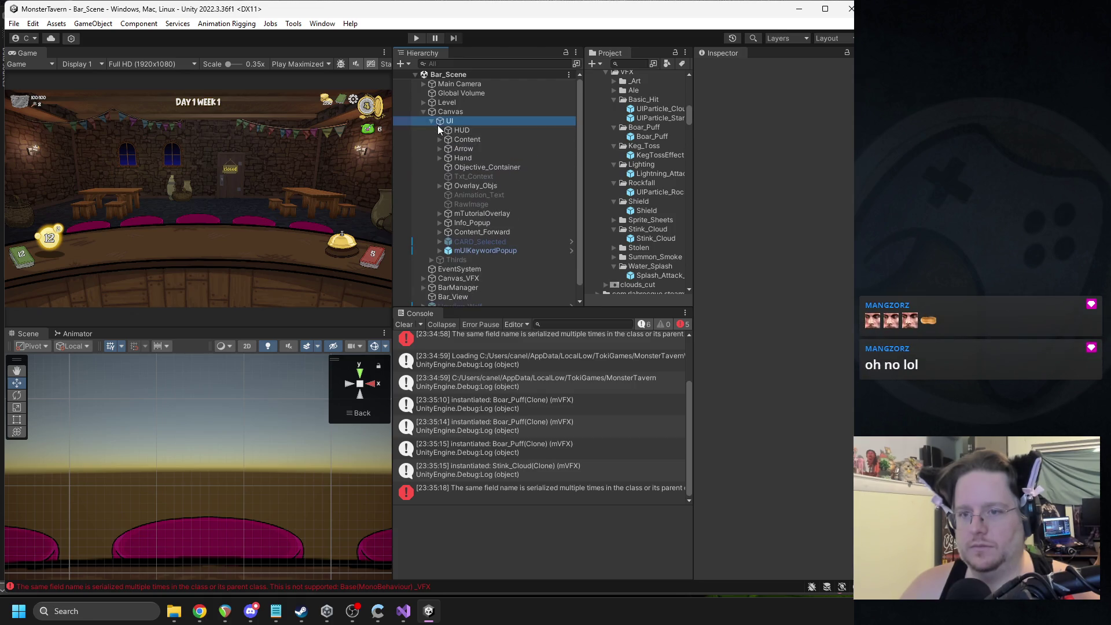
click(439, 130)
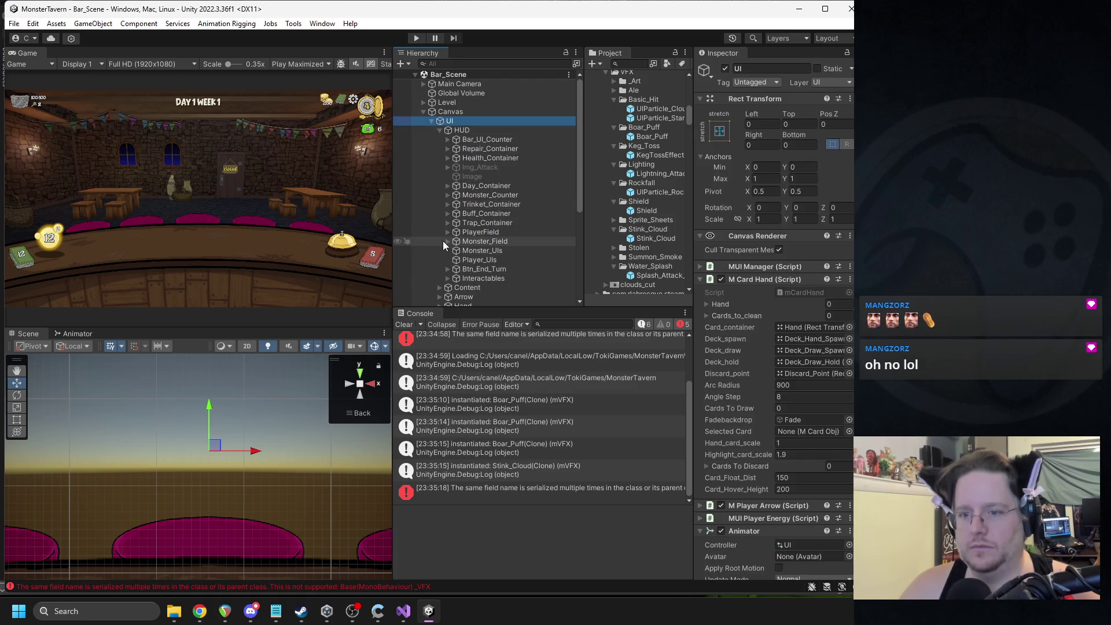
click(447, 241)
click(456, 287)
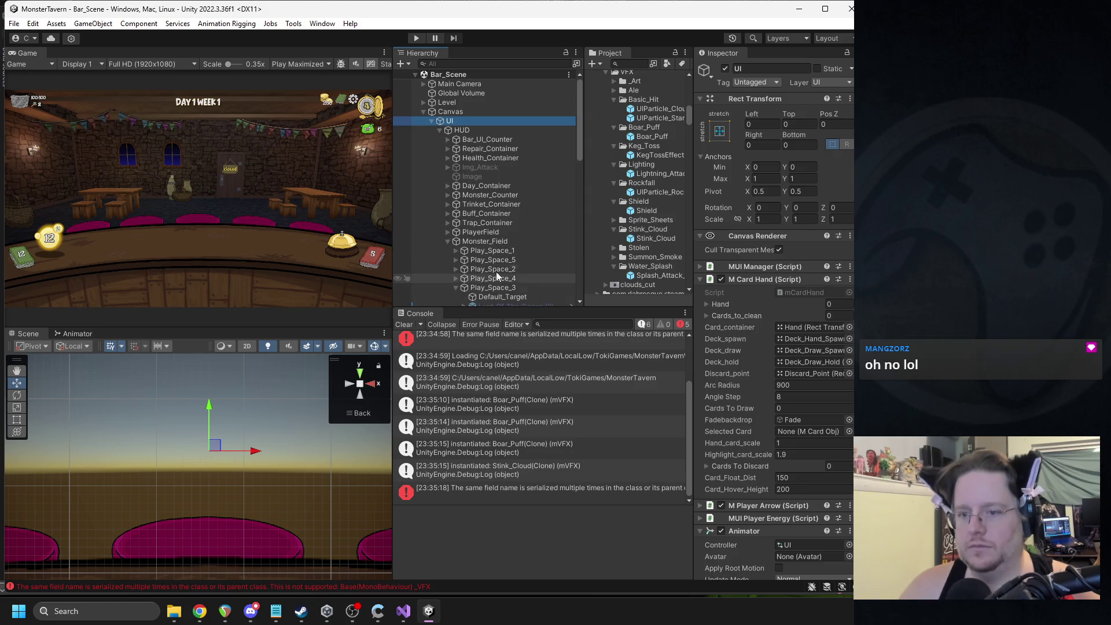
scroll(534, 254, down, 3)
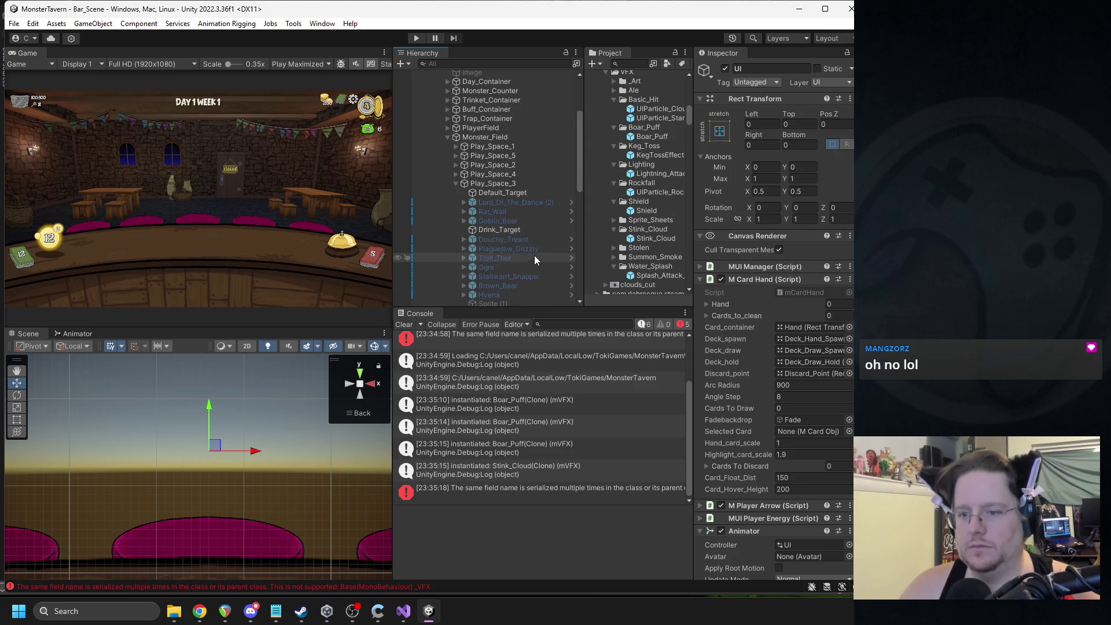
double_click(532, 407)
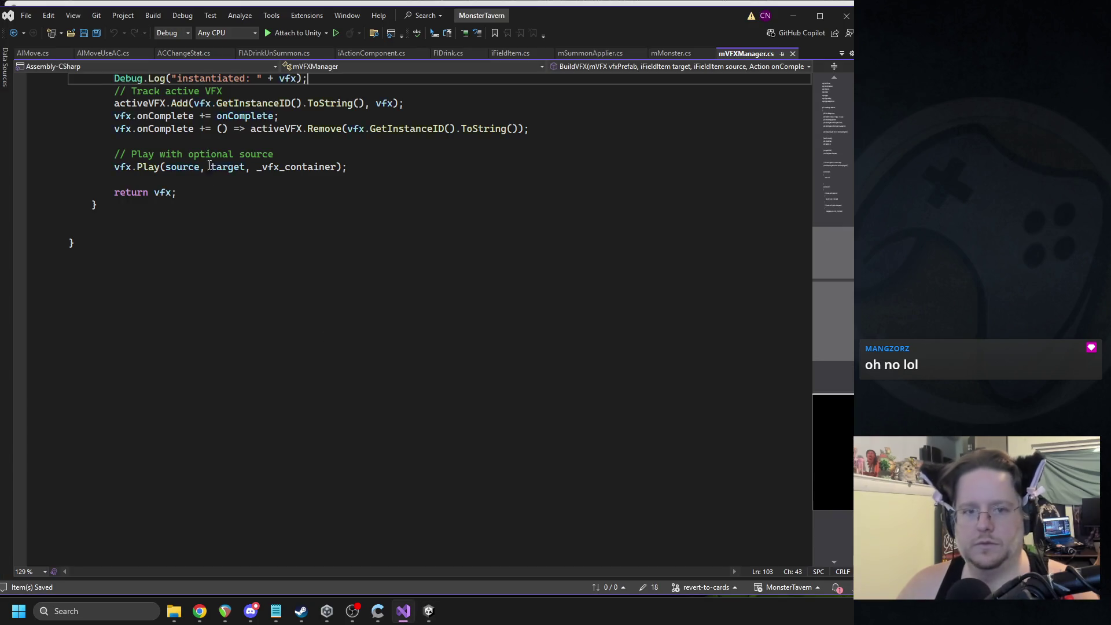
Step: Delete the Debug.Log("instantiated: " + vfx) line from BuildVFX and return to Unity
key(ctrl+x)
key(Return)
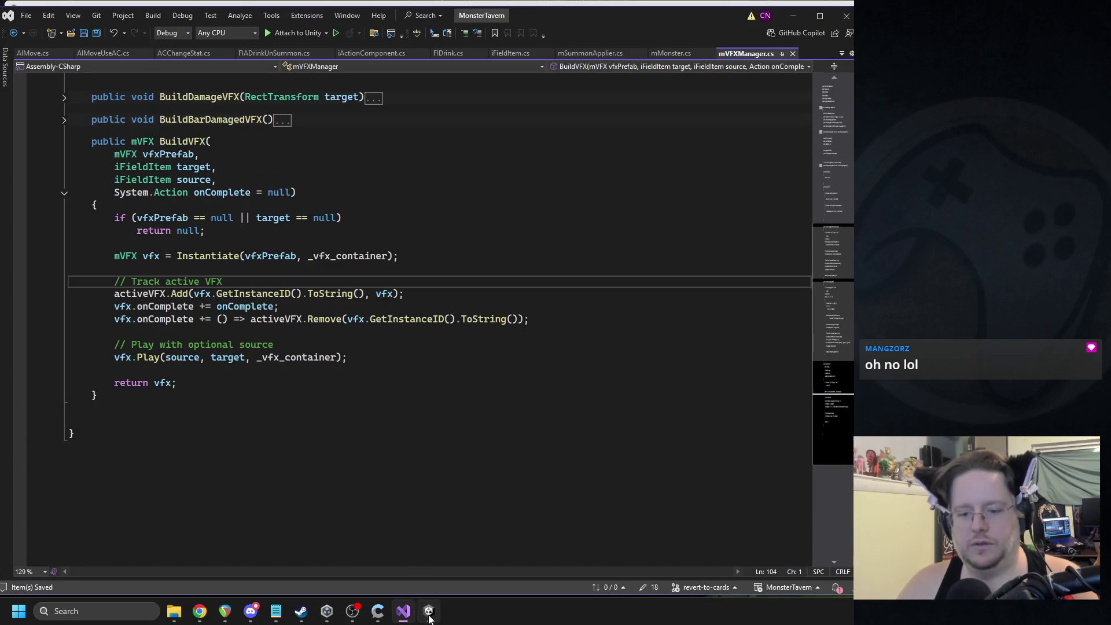
click(429, 617)
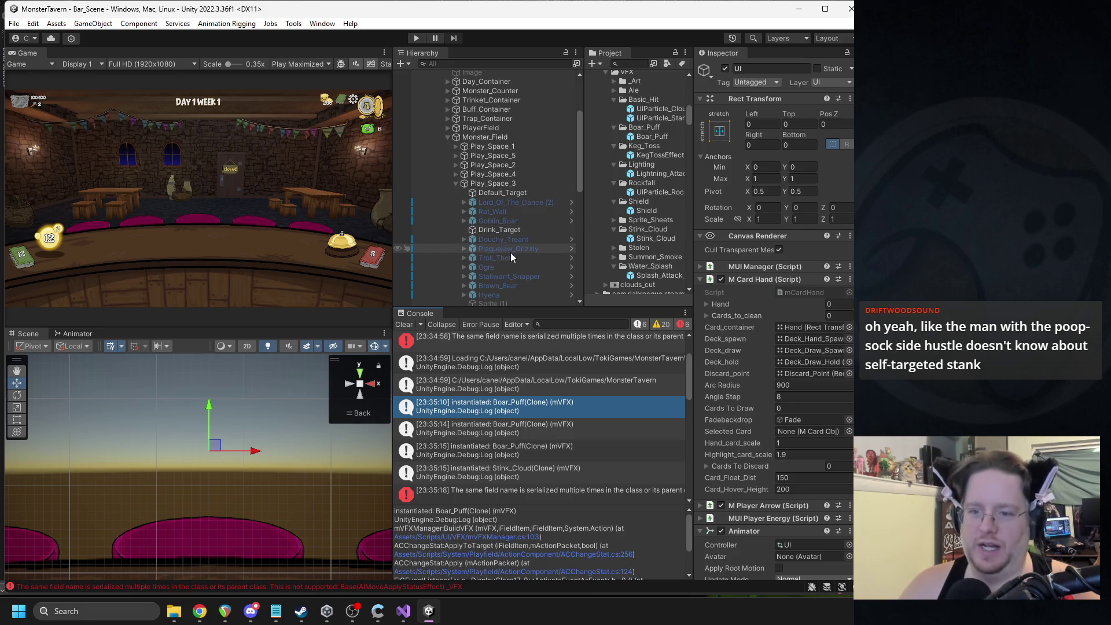
Step: Set the Drunk_Skunk Target's Stink_Cloud Pos X to 0, then select its VFX_1 child
scroll(510, 229, down, 3)
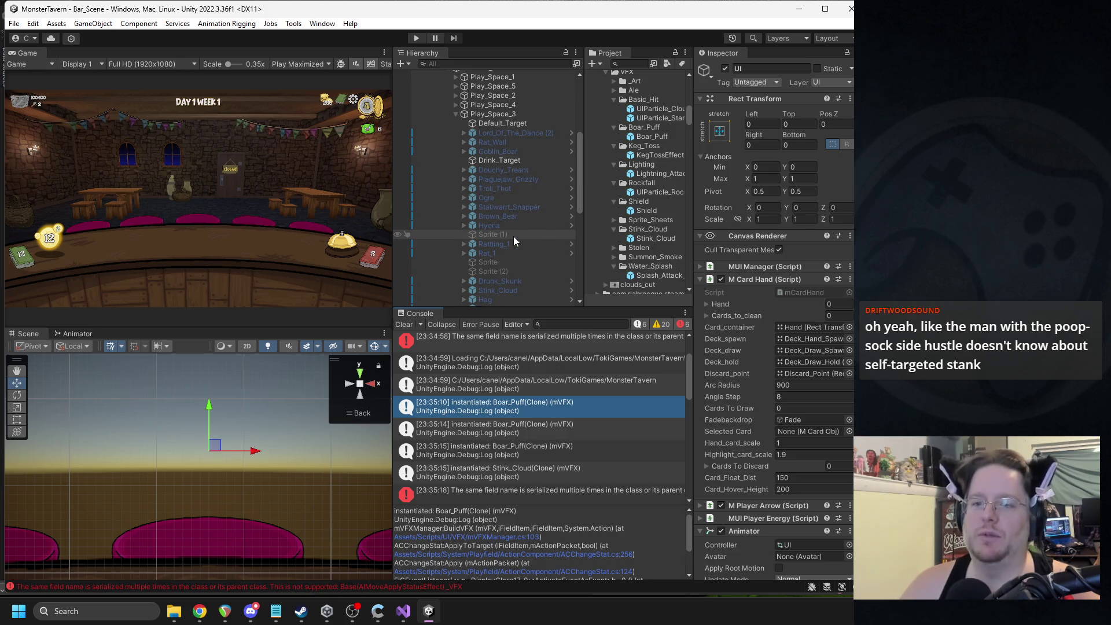
click(511, 282)
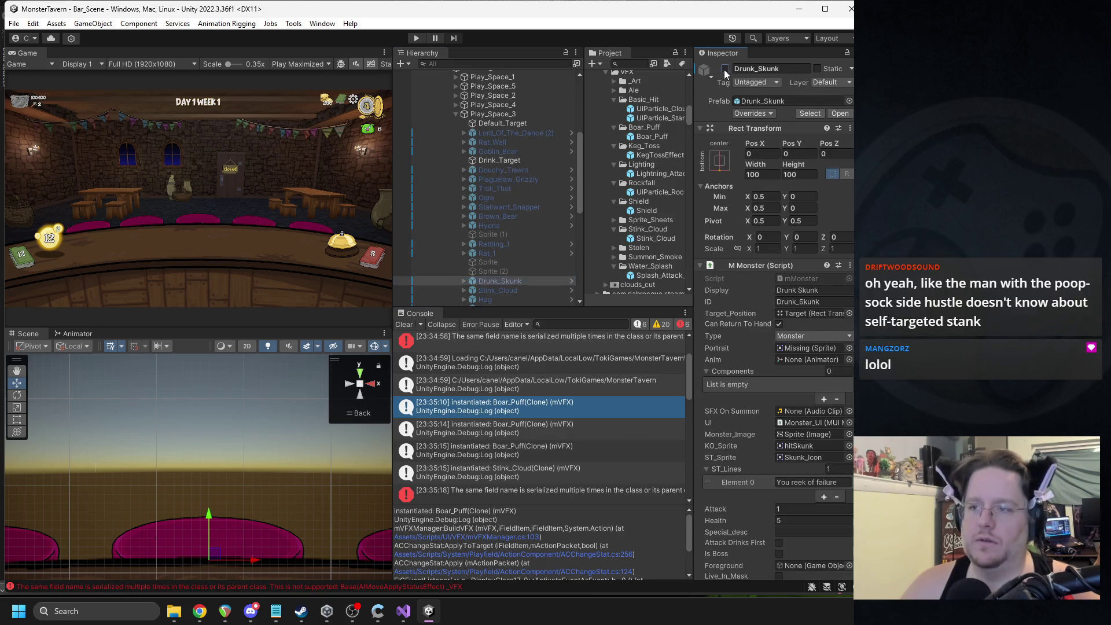
click(463, 281)
scroll(492, 291, down, 3)
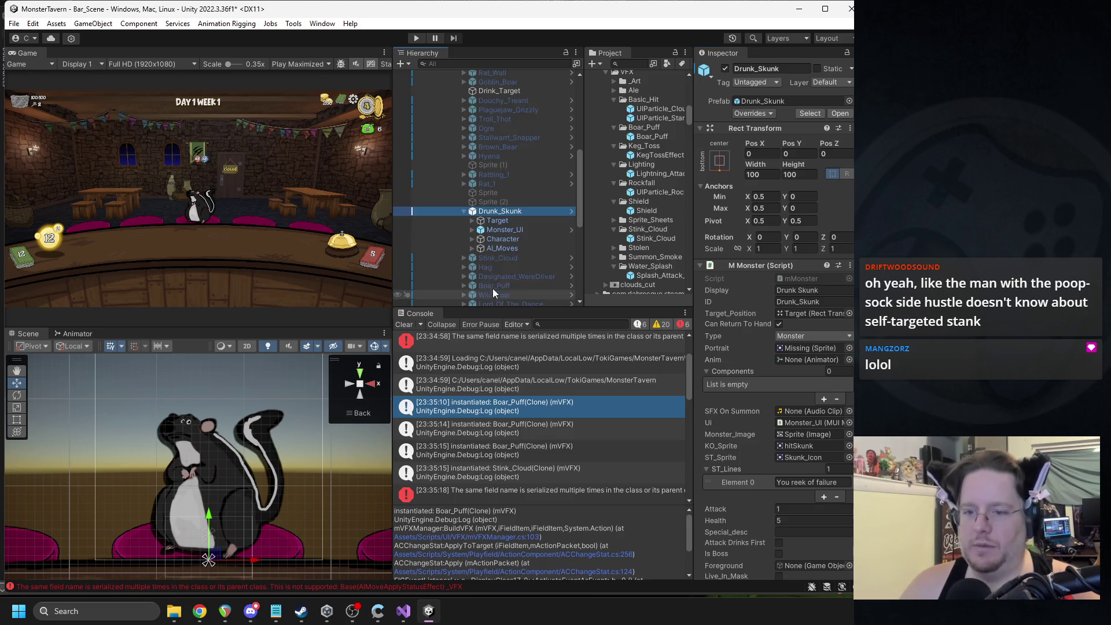
click(507, 230)
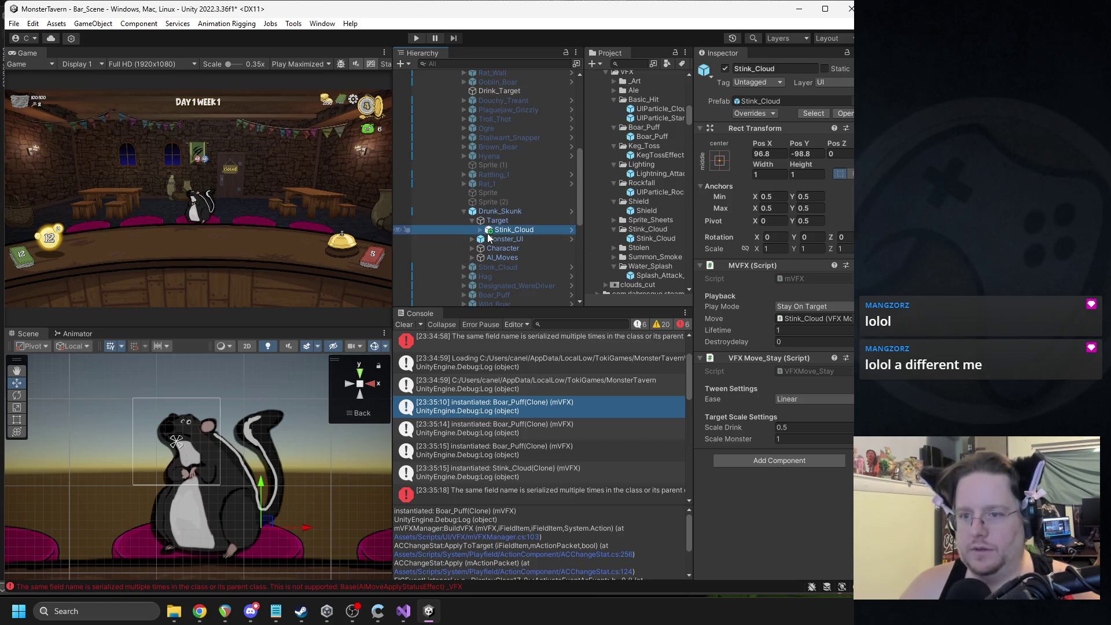
click(761, 153)
text(0)
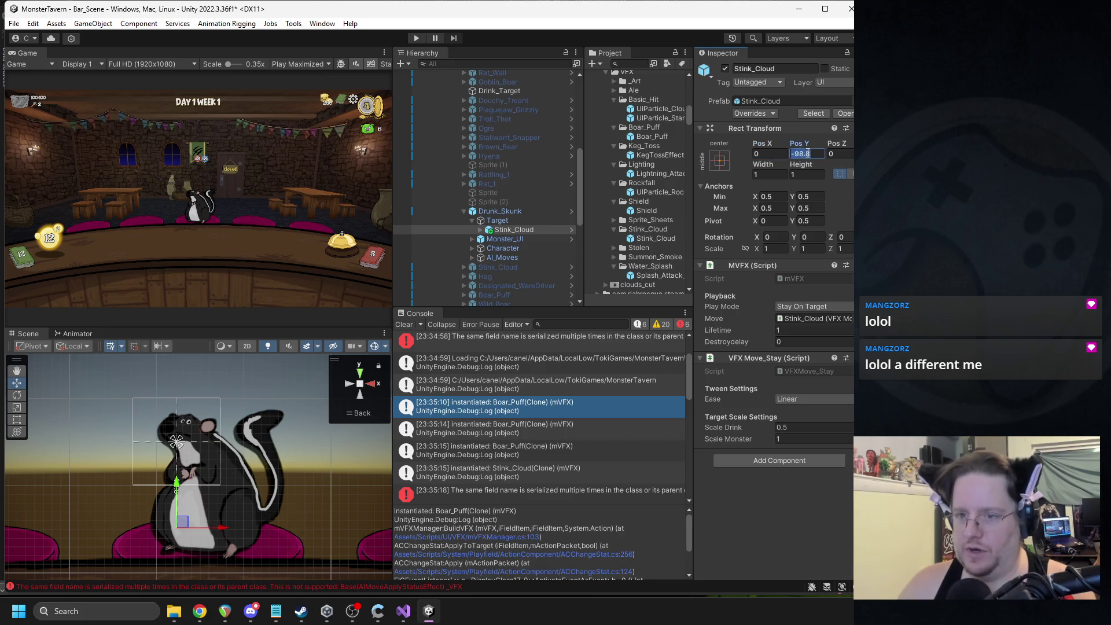
click(481, 230)
click(508, 239)
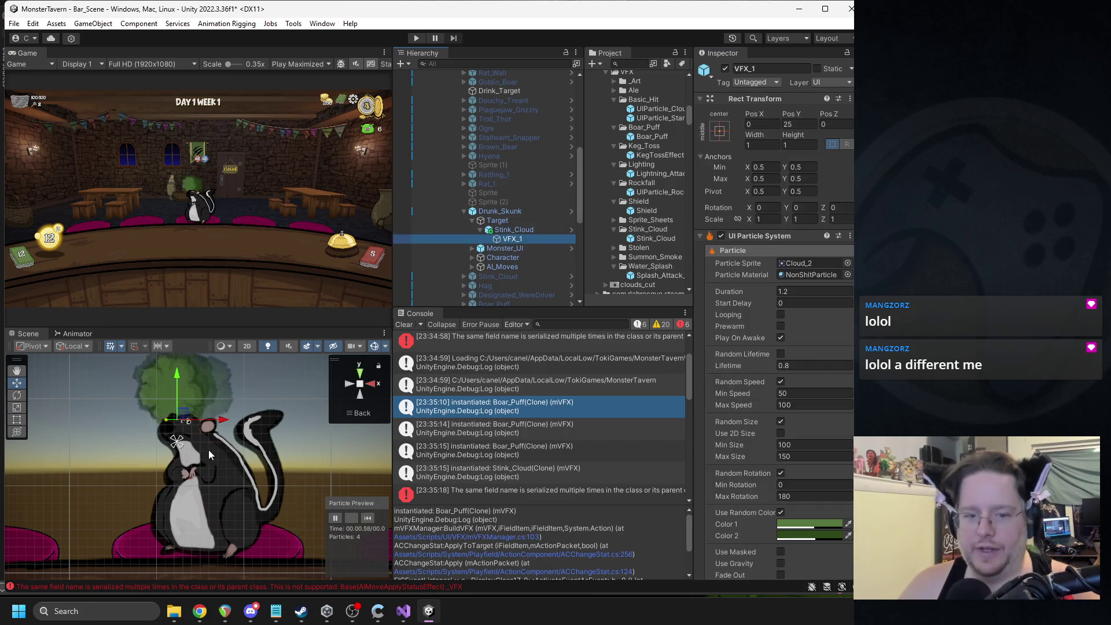
Step: Drag VFX_1 to about 81, -97.8 behind the skunk, replaying the particle preview to check
drag(183, 419, 256, 522)
click(369, 516)
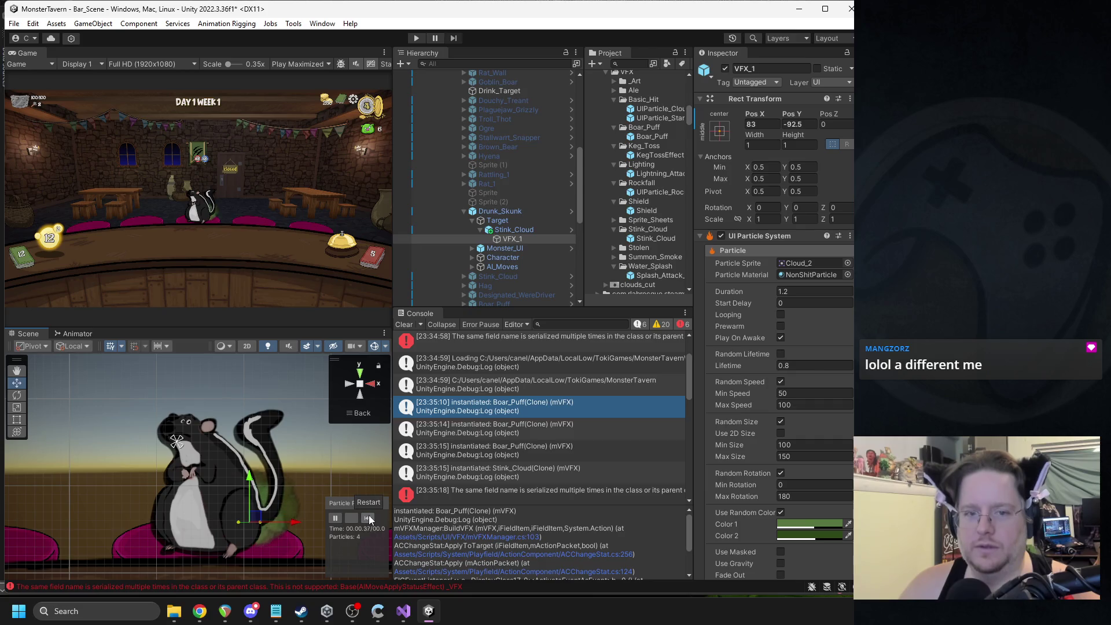
drag(262, 516, 262, 527)
click(364, 516)
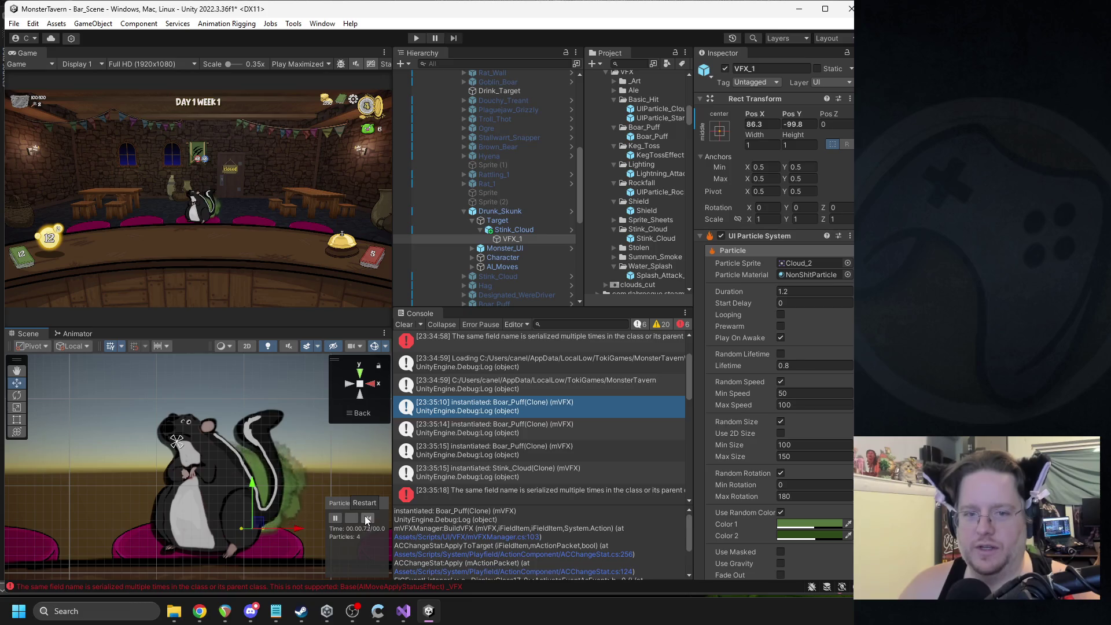
drag(264, 520, 256, 523)
click(368, 519)
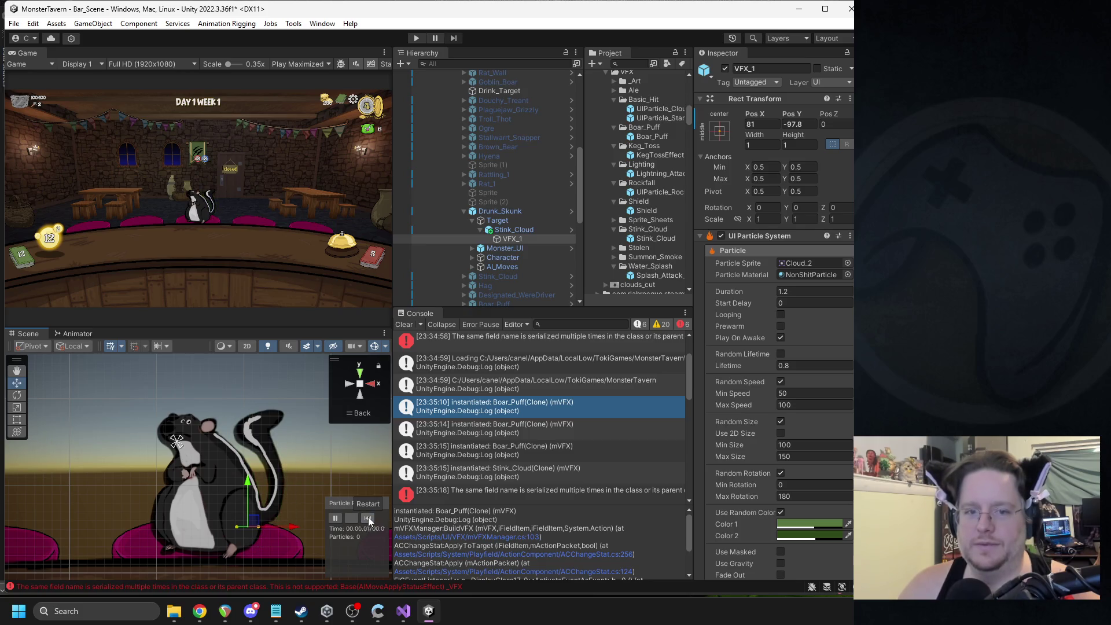
click(369, 517)
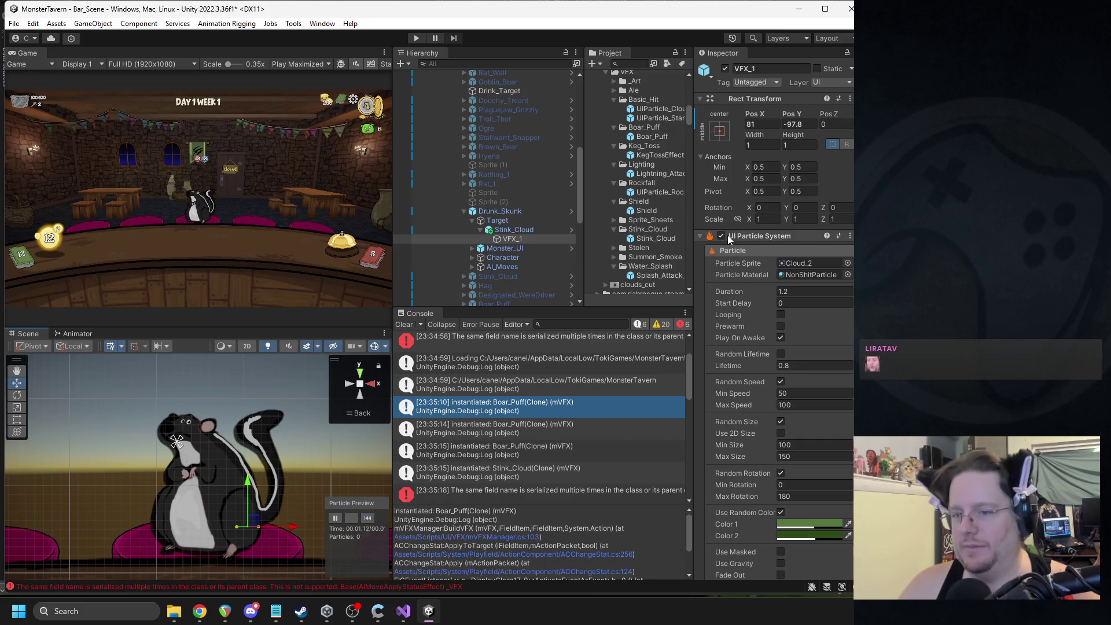
click(508, 229)
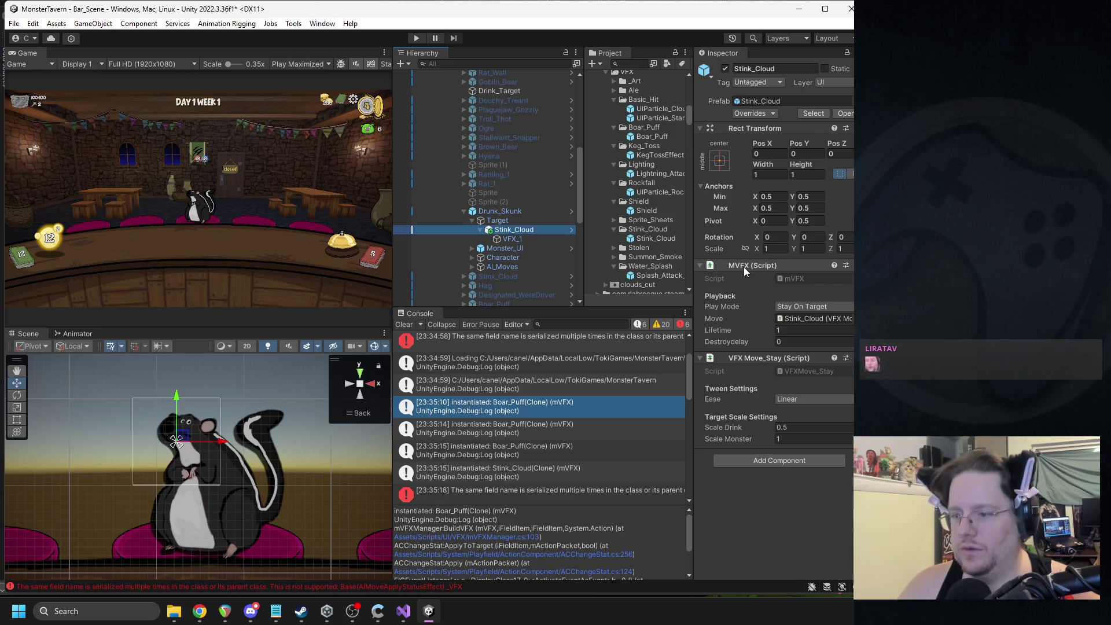
Step: Open VFXMove_Stay.cs in the code editor from the VFX Move_Stay component's Edit Script
right_click(745, 363)
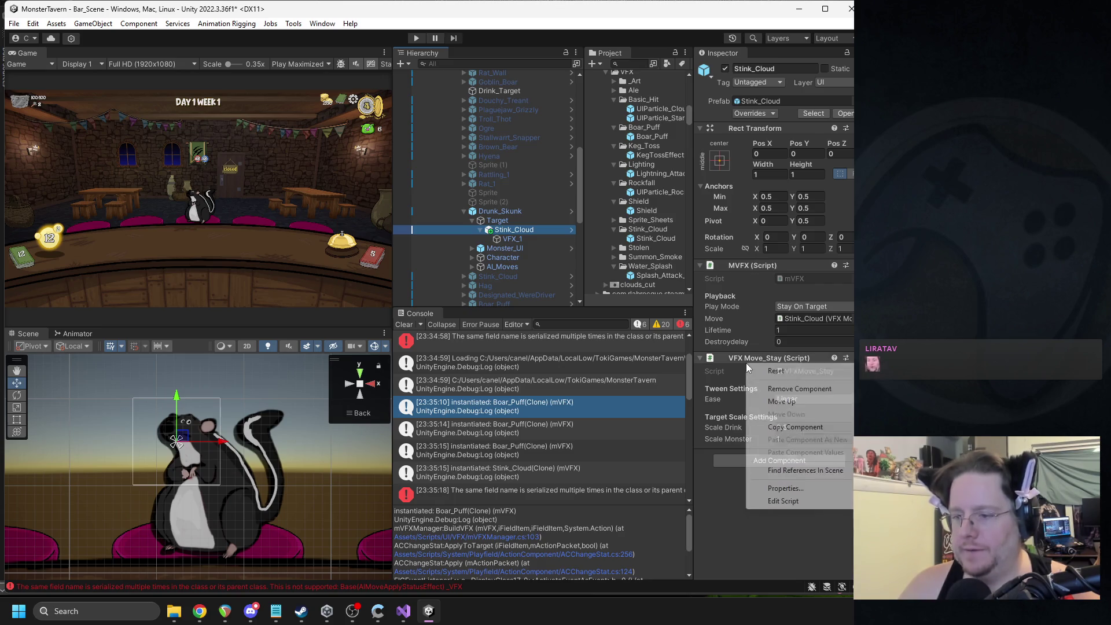
click(797, 500)
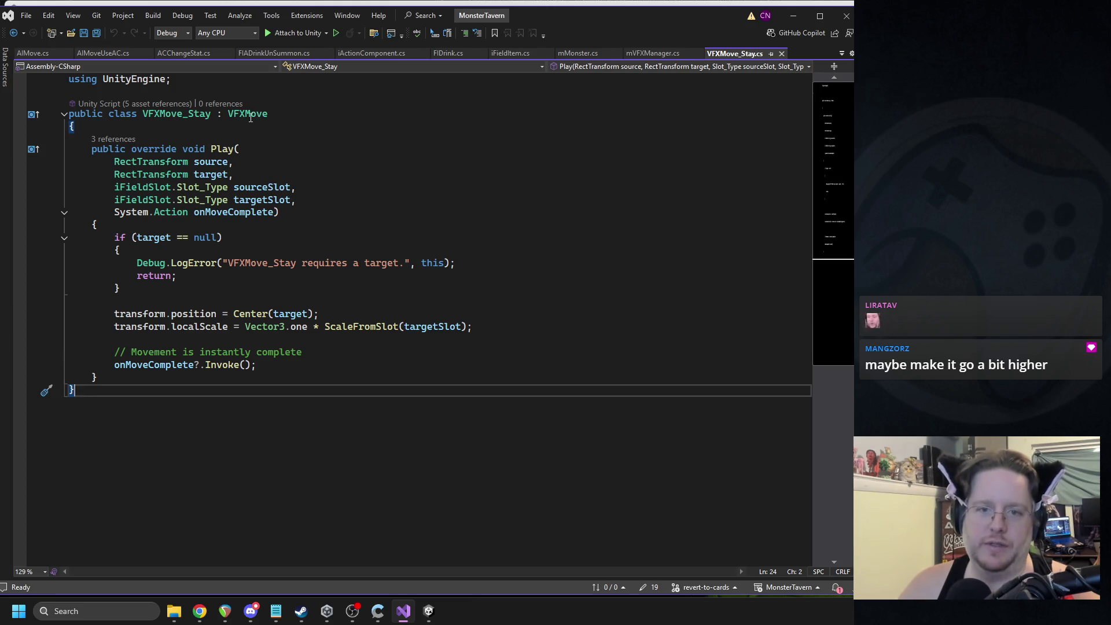
Step: Jump to the VFXMove base class and close the AIMove, AIMoveUseAC, ACChangeStat and FIADrinkUnSummon tabs
click(298, 134)
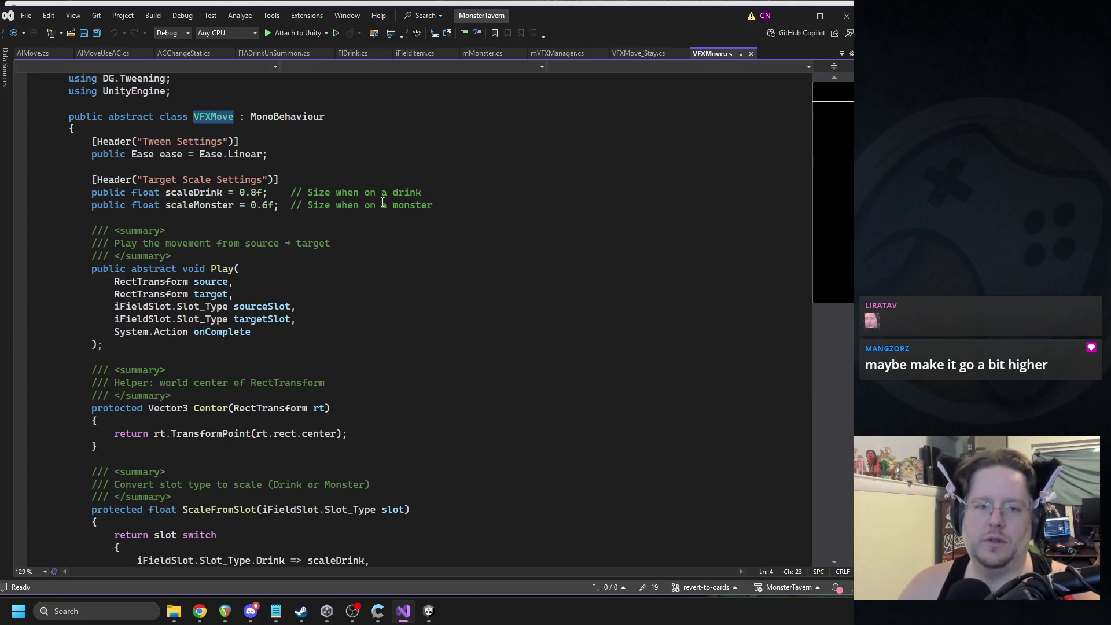
click(270, 235)
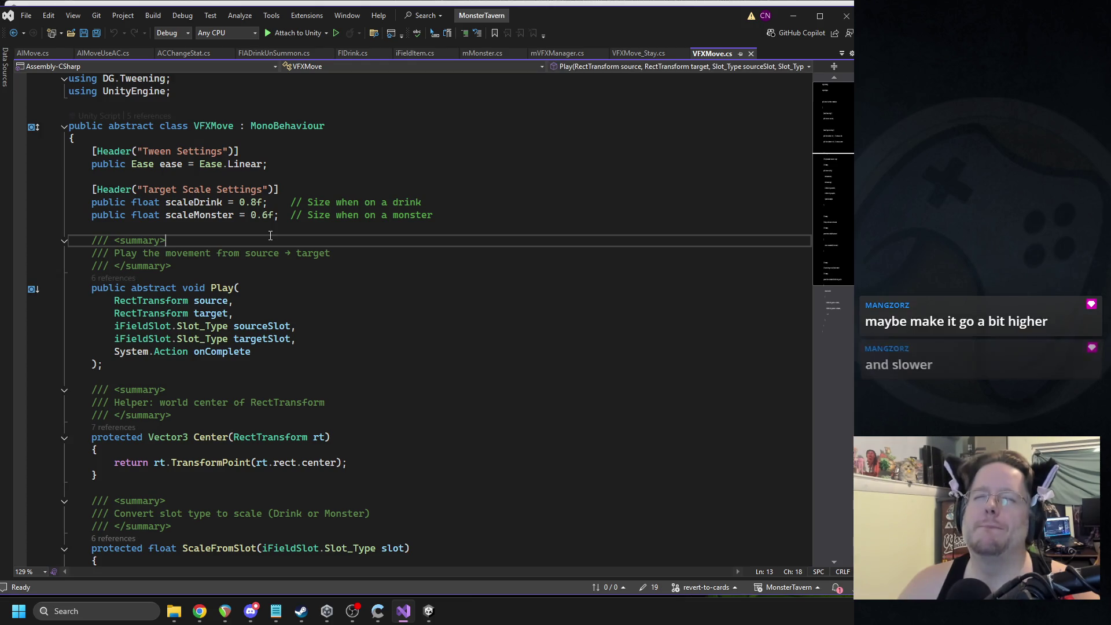
click(193, 227)
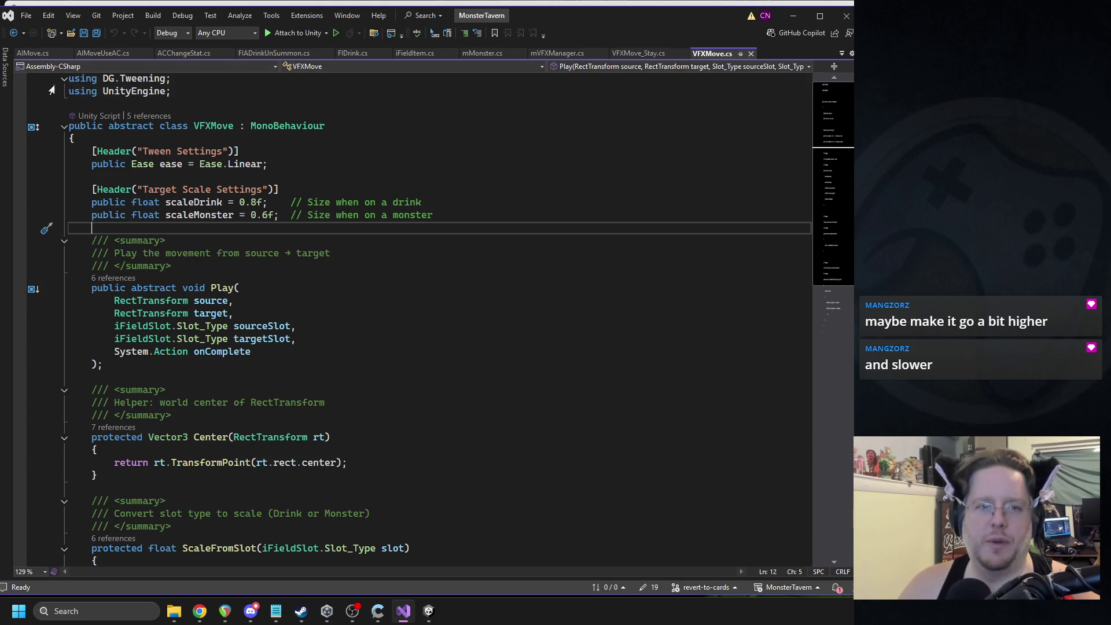
click(68, 52)
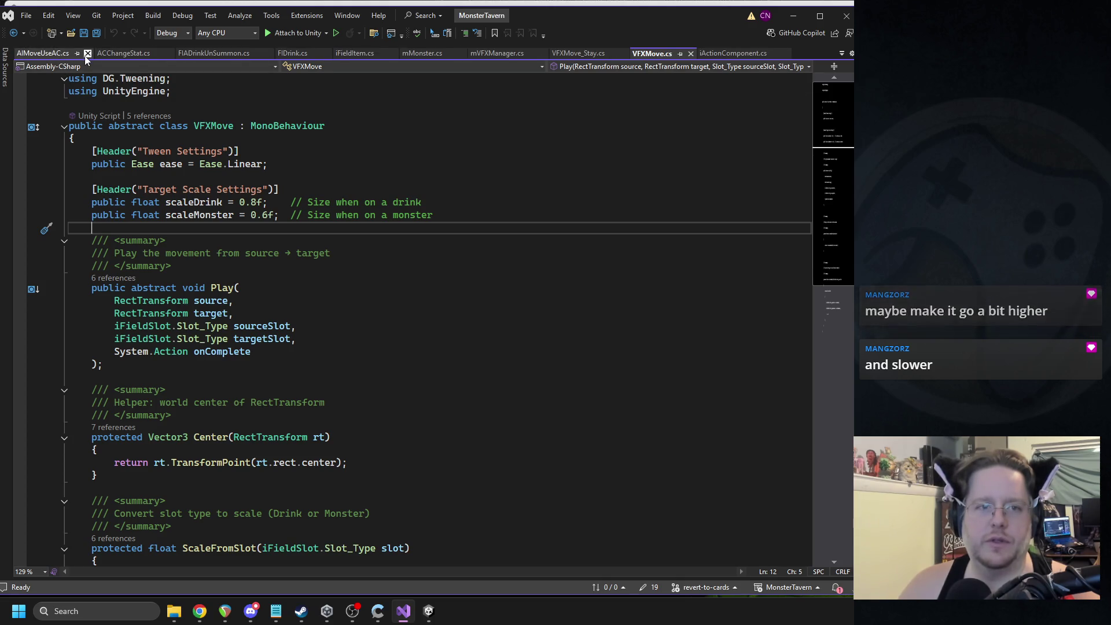
click(87, 53)
click(87, 53)
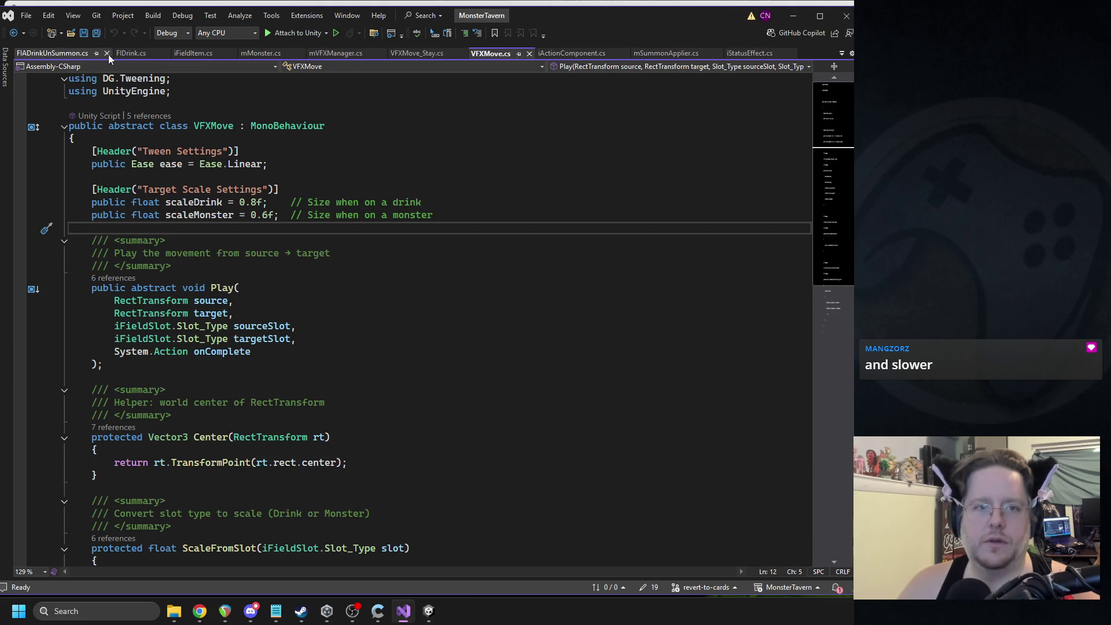
click(108, 54)
Step: Add a Parenting header and public bool useTargetParent = false; below scaleMonster, then save
click(229, 184)
triple_click(210, 153)
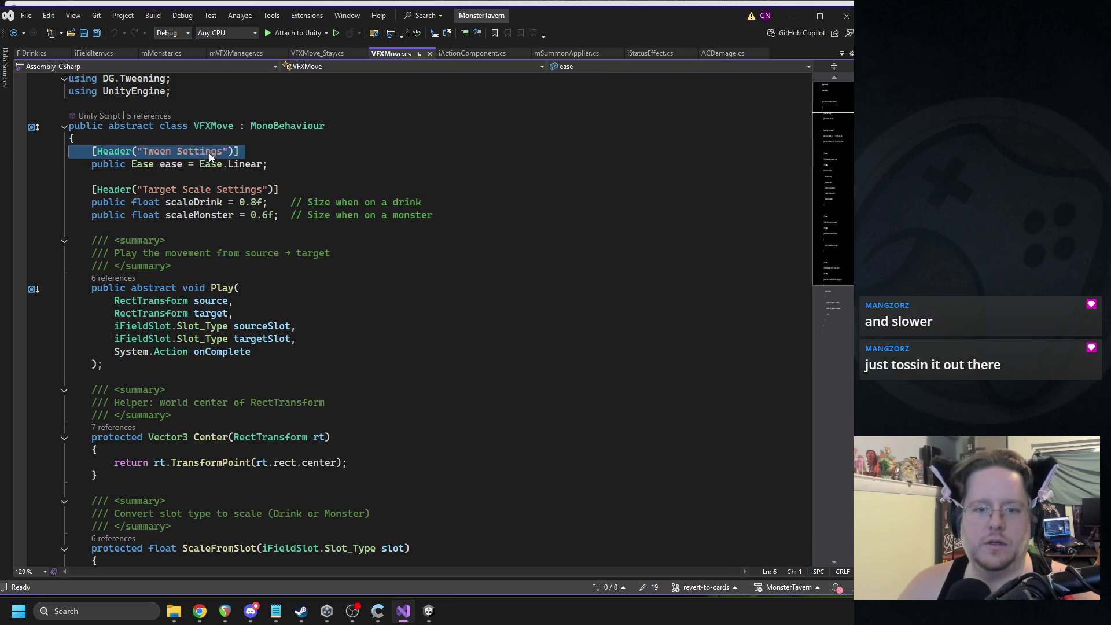
key(ctrl+c)
click(193, 228)
key(ctrl+v)
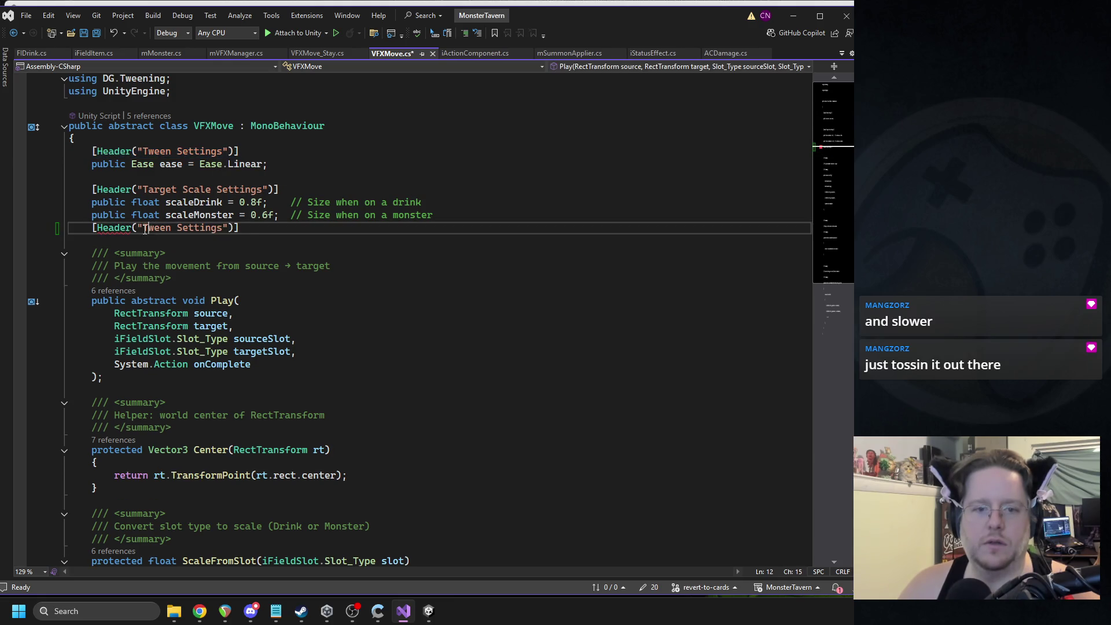
drag(142, 227, 223, 228)
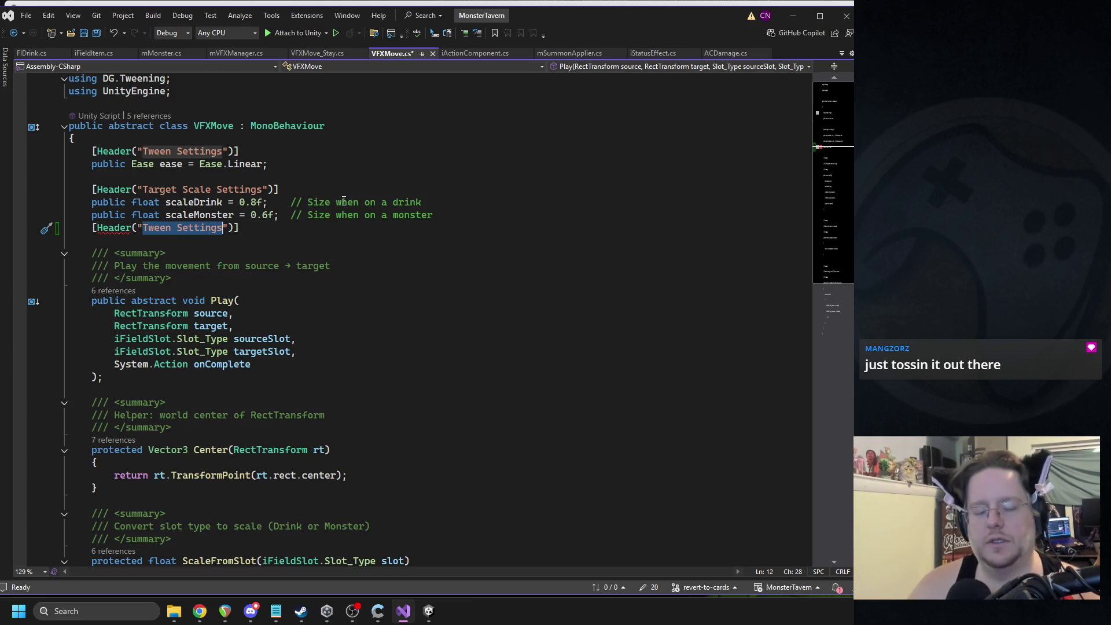
text(Parenting)
key(Return)
text(public bool useTarget = false;)
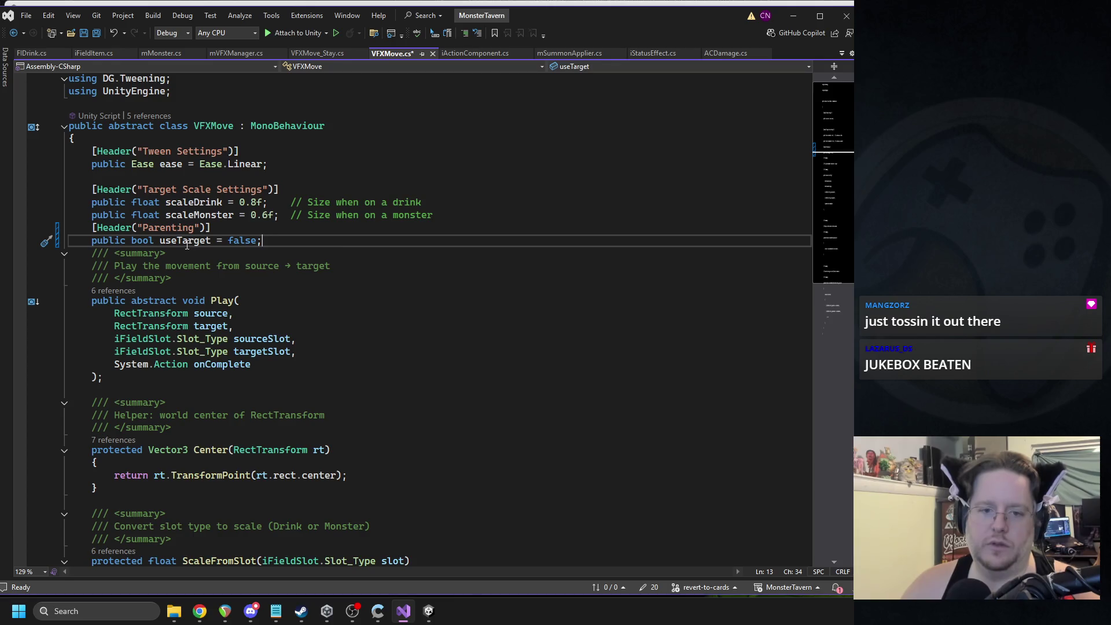
click(211, 241)
text(Parent)
key(Return)
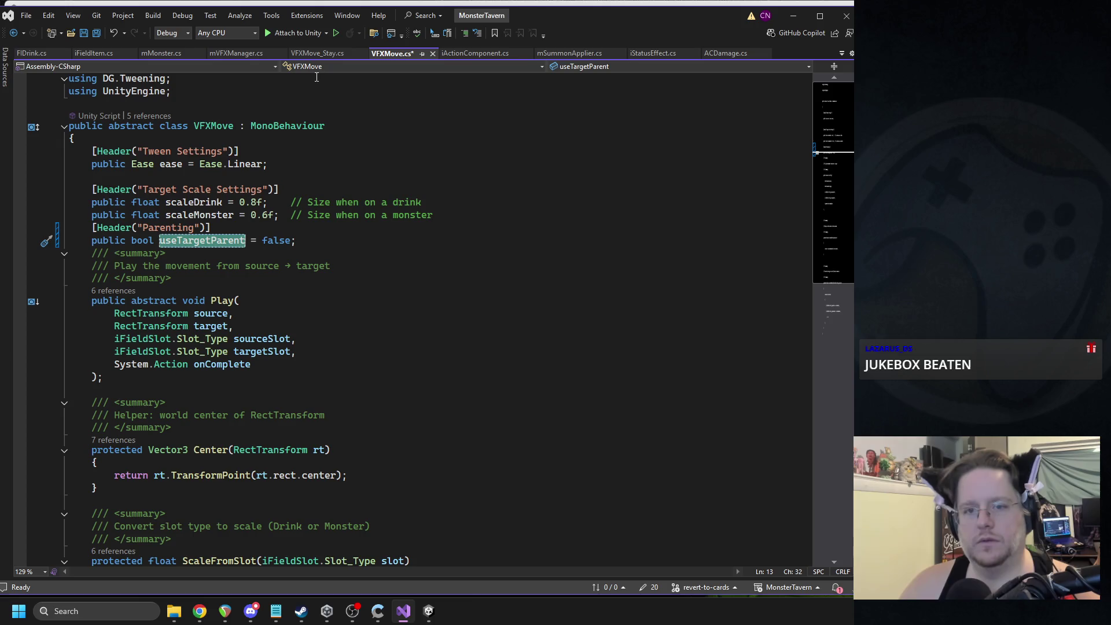
key(ctrl+s)
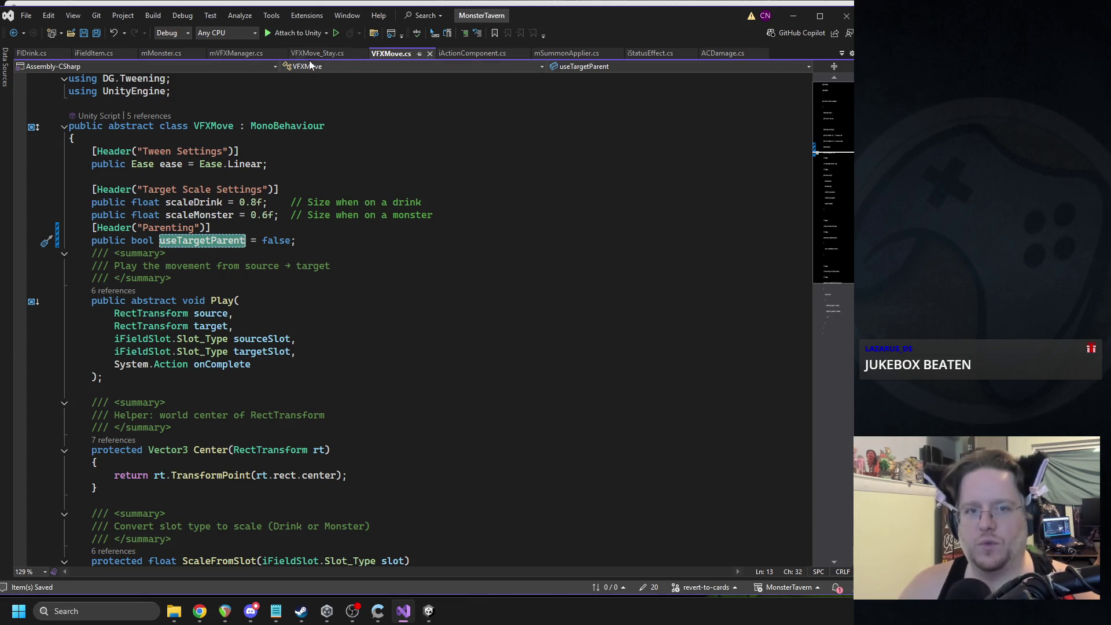
Step: Close FIDrink.cs and open VFXMove_Stay's Play override from Play's references list
click(65, 53)
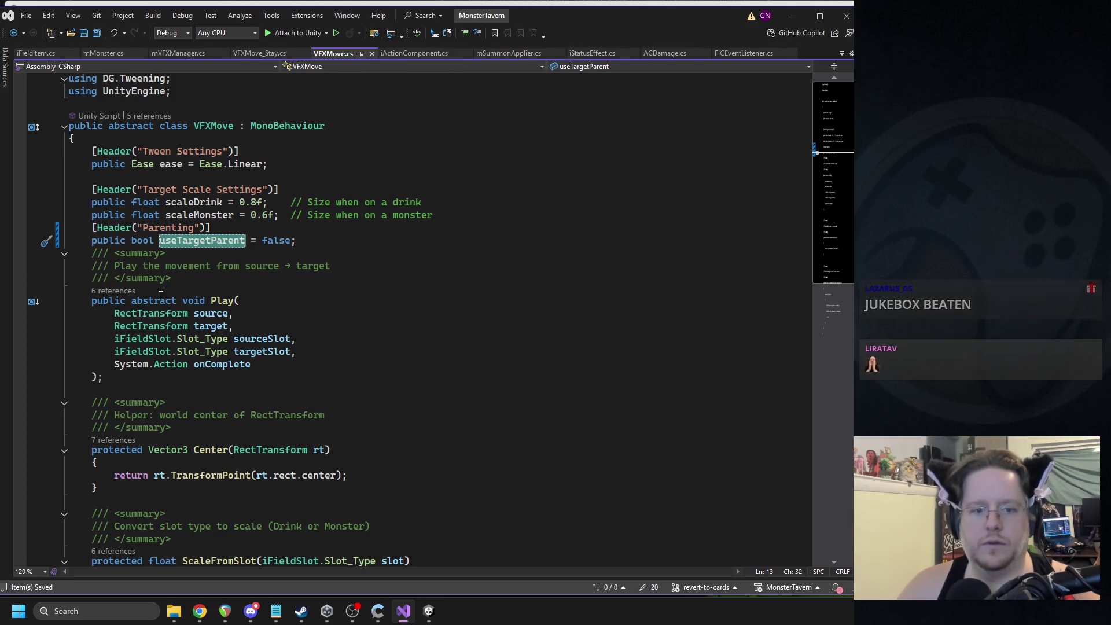
click(113, 290)
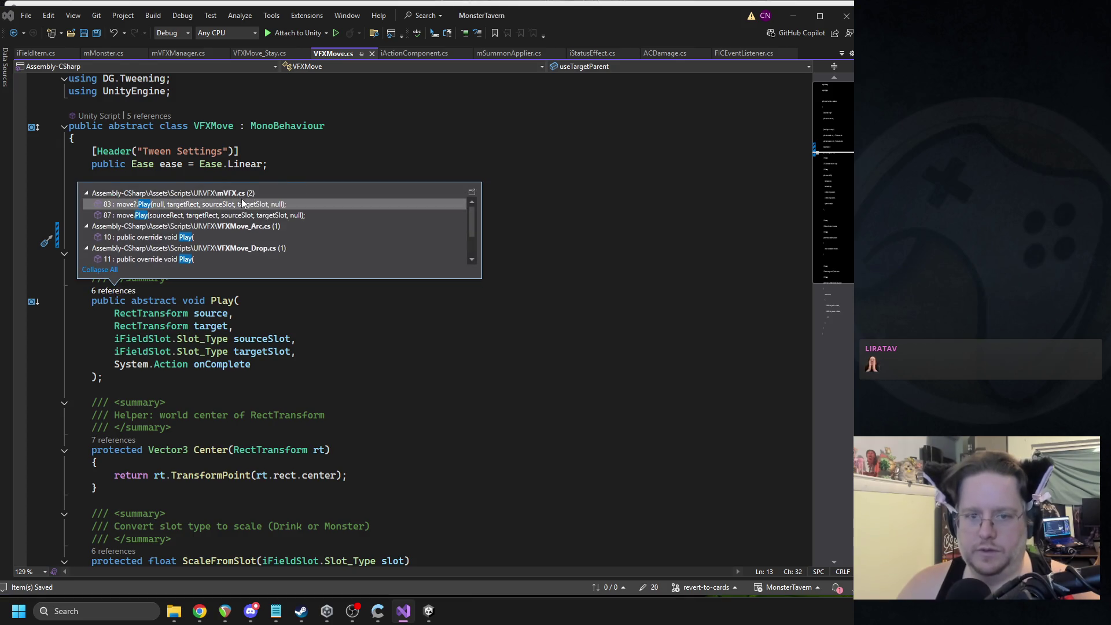
scroll(270, 234, down, 1)
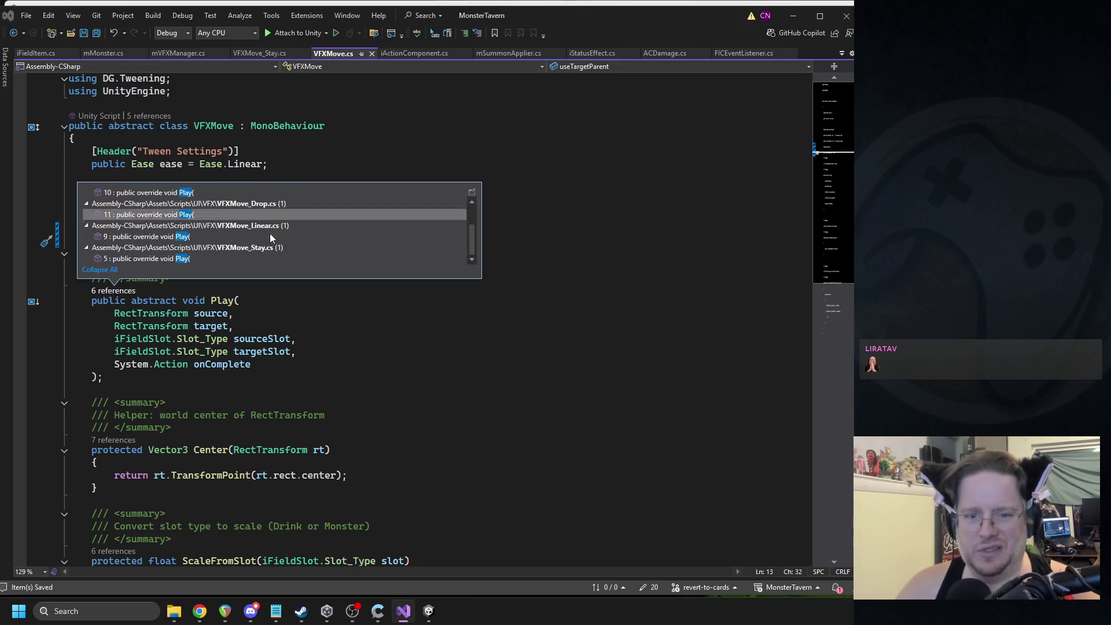
scroll(270, 234, down, 1)
double_click(220, 254)
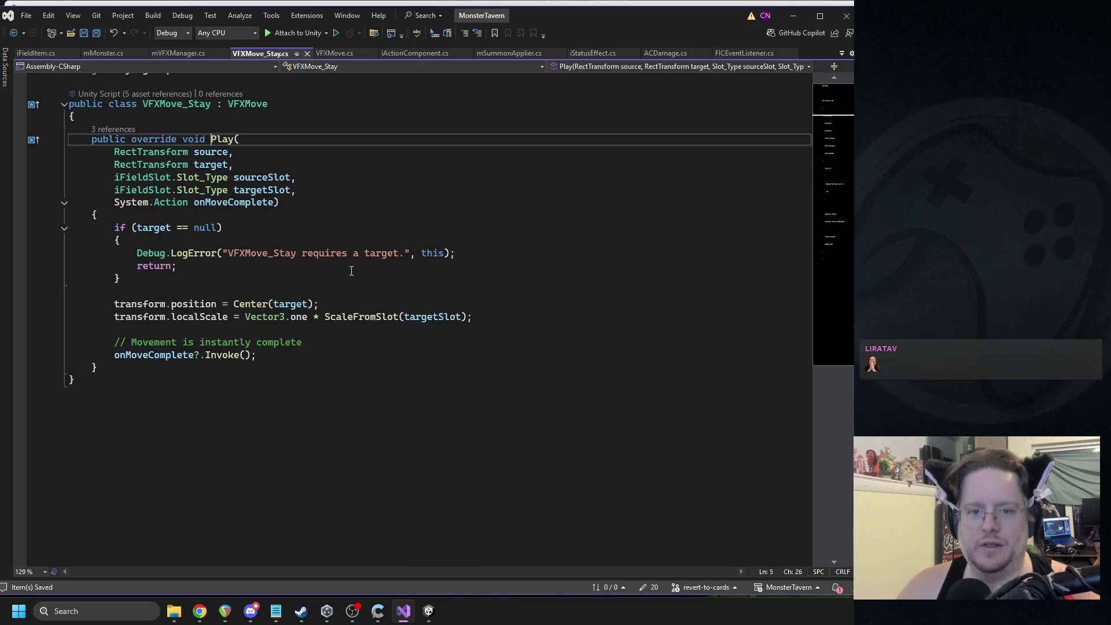
Step: After the null check, add transform.SetParent(target, false) wrapped in an if on useTargetParent
click(278, 297)
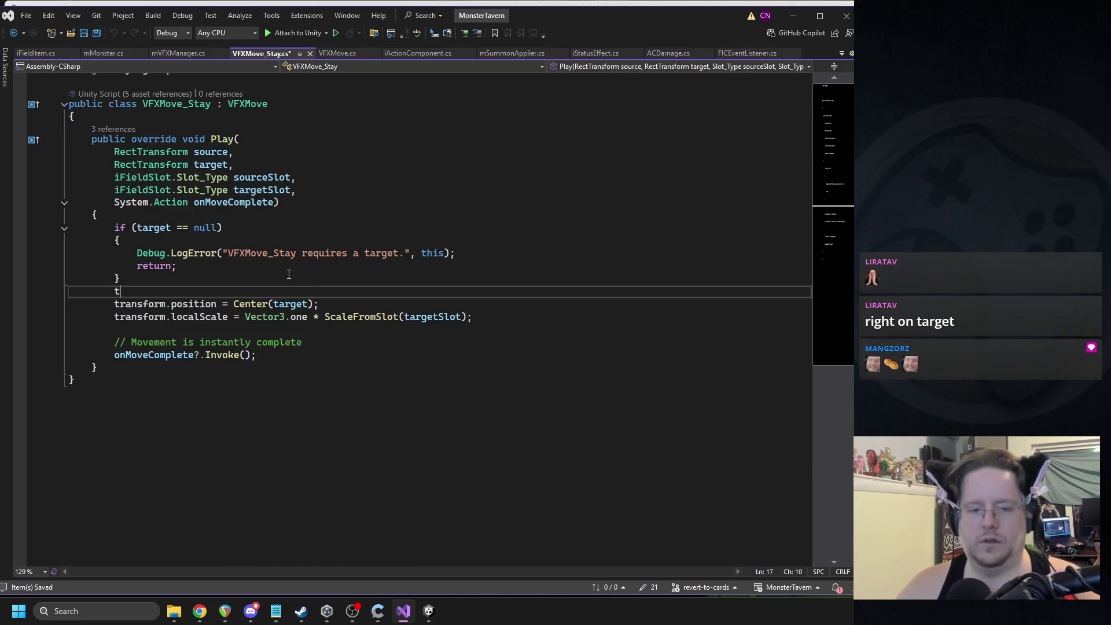
text(transform.SetParent(target)
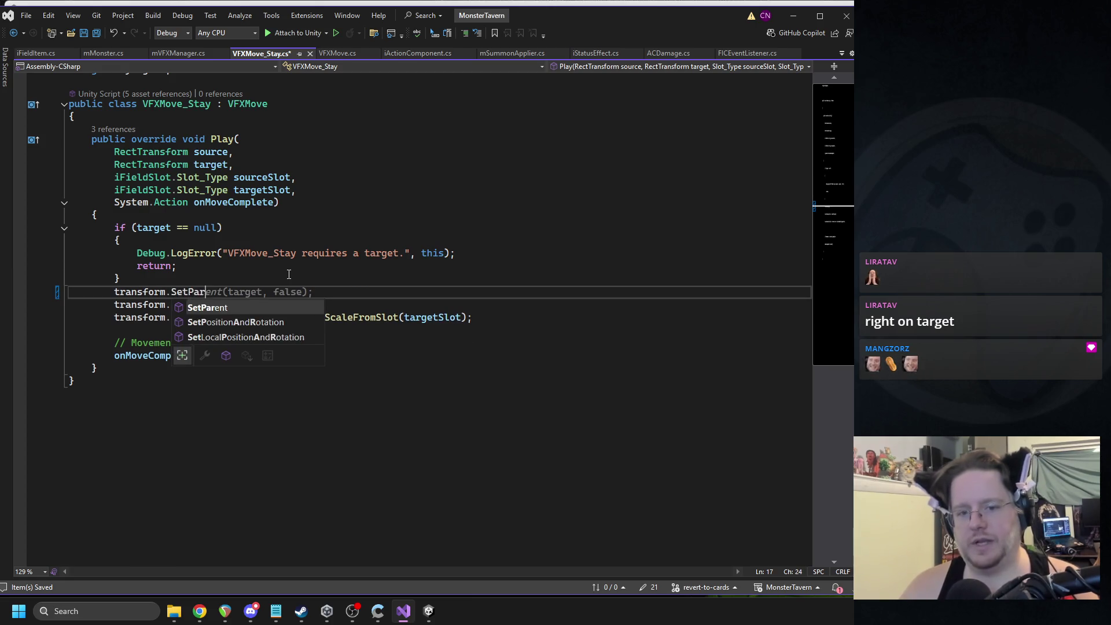
key(Tab)
key(ctrl+Return)
text(if ()
key(Tab)
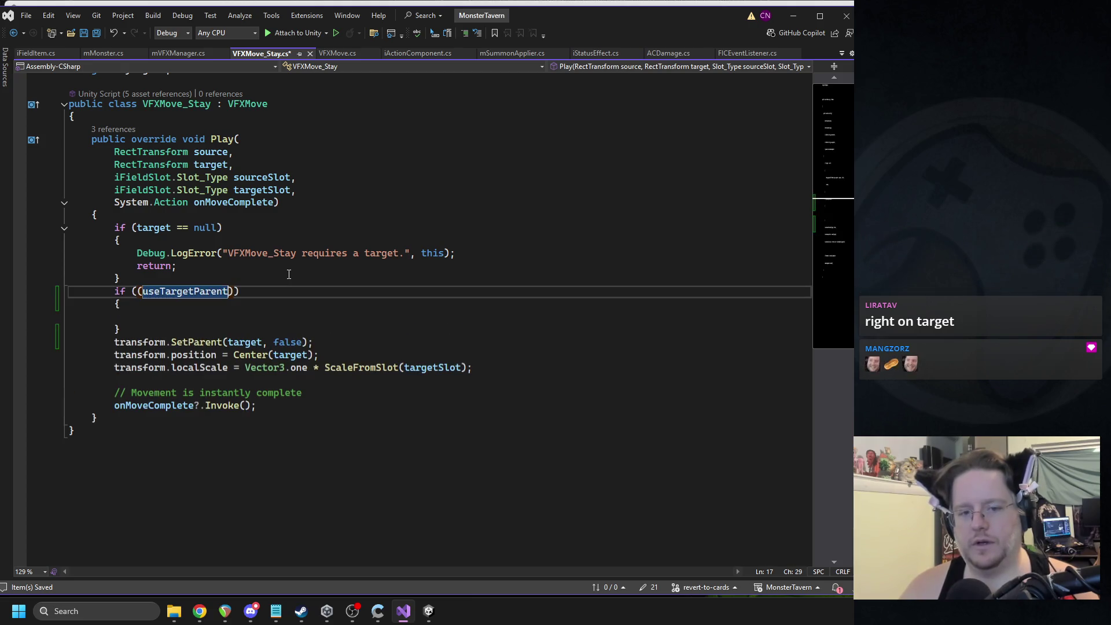
Step: Tidy the condition into a brace-less if with indented SetParent, add spacing, and return to Unity
click(142, 291)
key(BackSpace)
key(End)
key(BackSpace)
click(130, 332)
drag(130, 332, 105, 309)
key(BackSpace)
key(Tab)
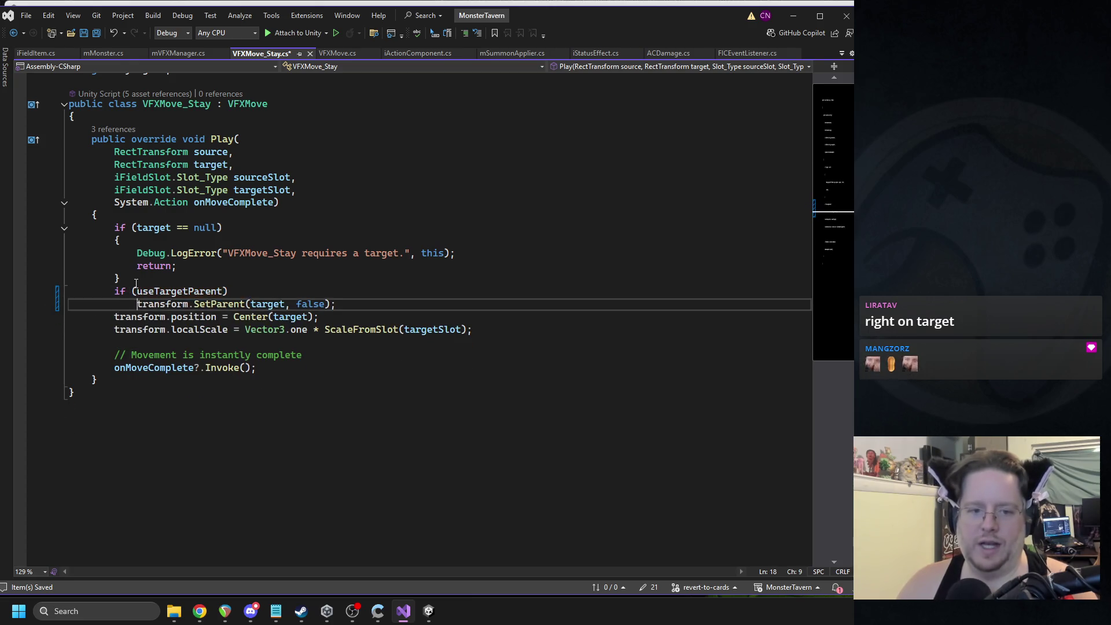
click(341, 283)
key(Return)
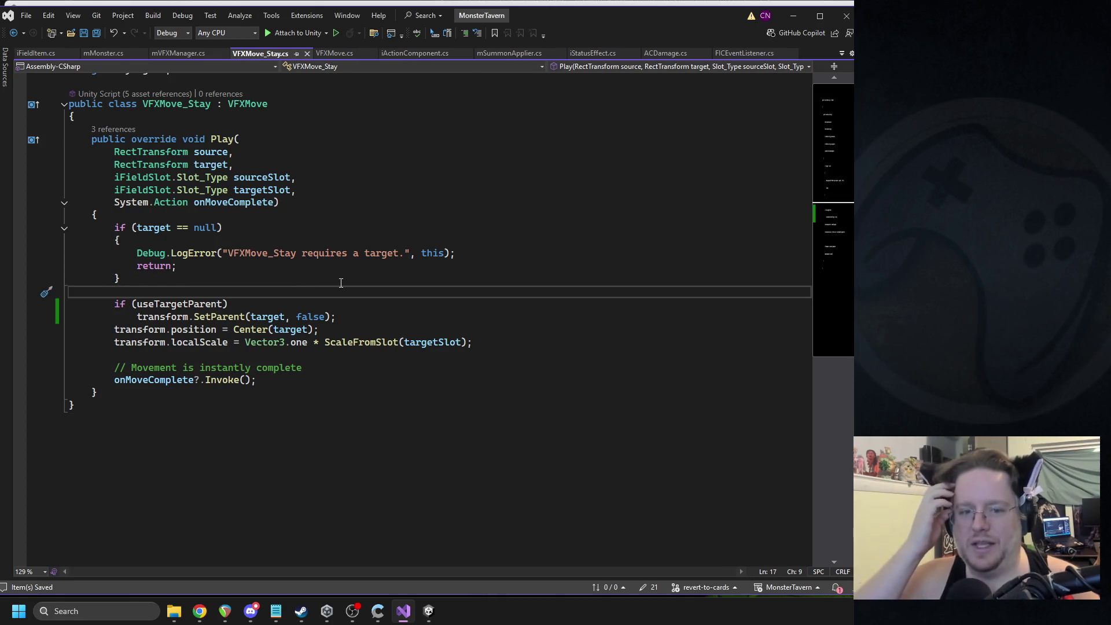
click(429, 611)
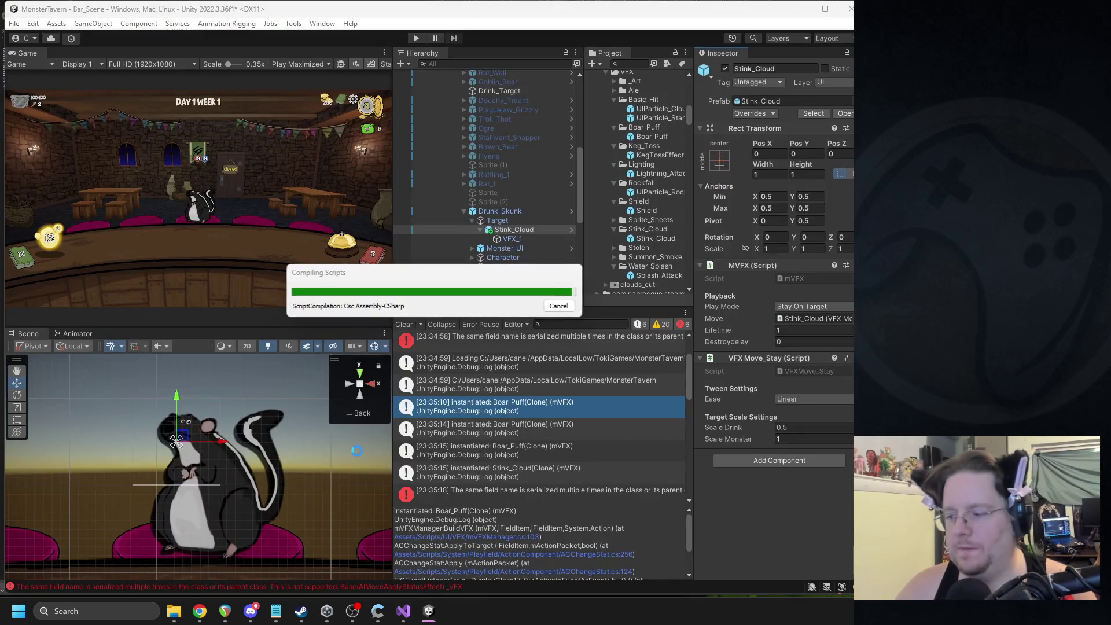
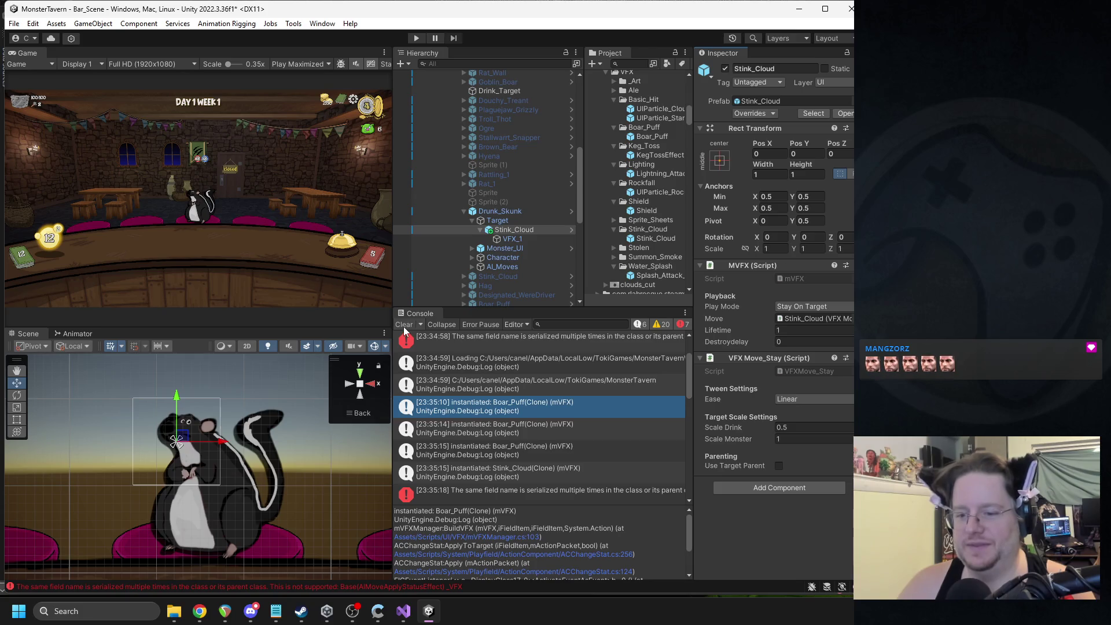
Step: Inspect the first two duplicate serialized field-name errors in the Console
scroll(518, 383, up, 2)
click(494, 345)
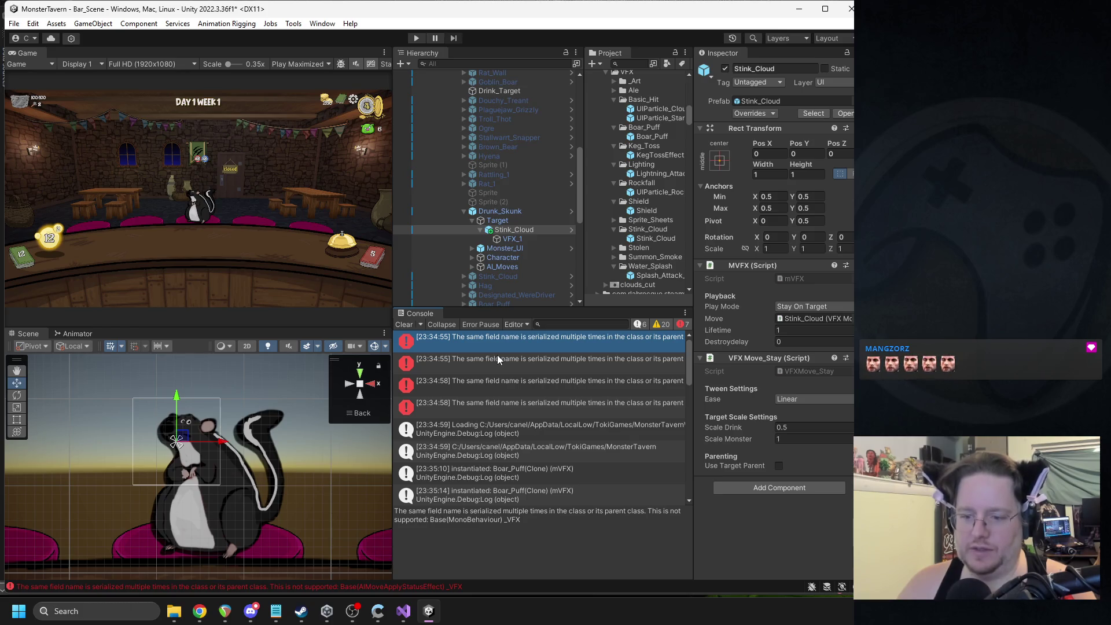
click(497, 359)
Step: Open the VFX Move_Stay component's script in the code editor with Edit Script
right_click(741, 268)
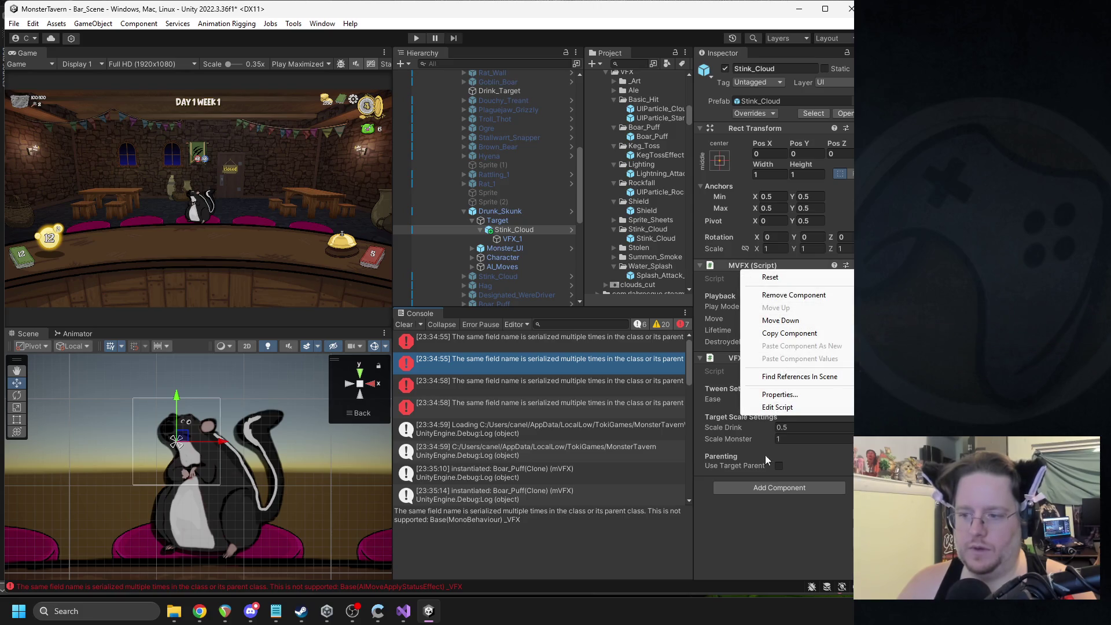
click(783, 536)
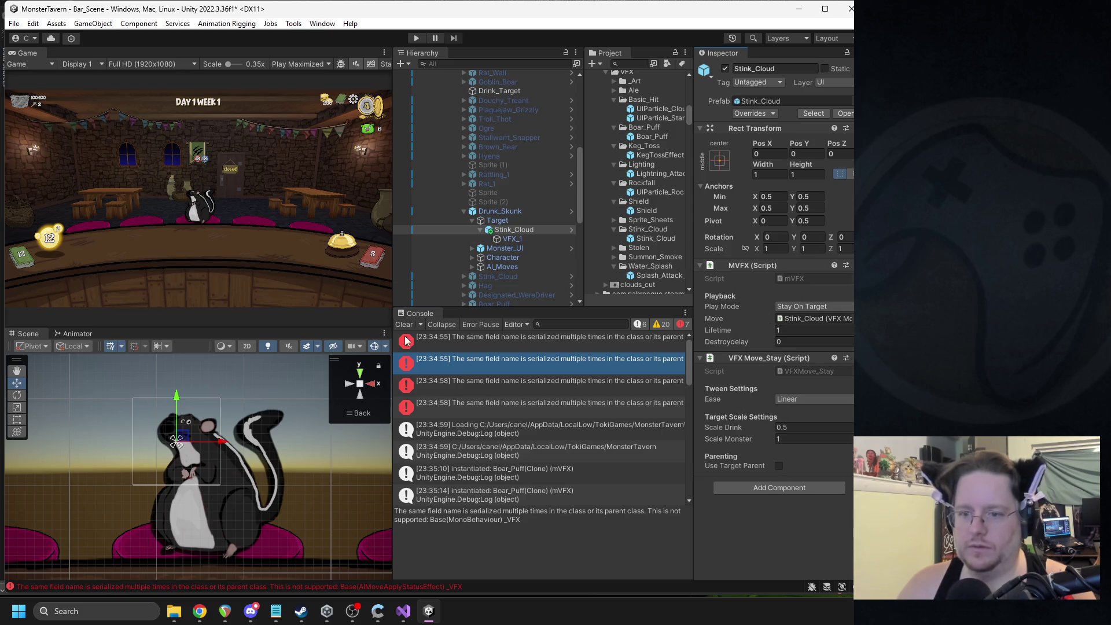
click(455, 342)
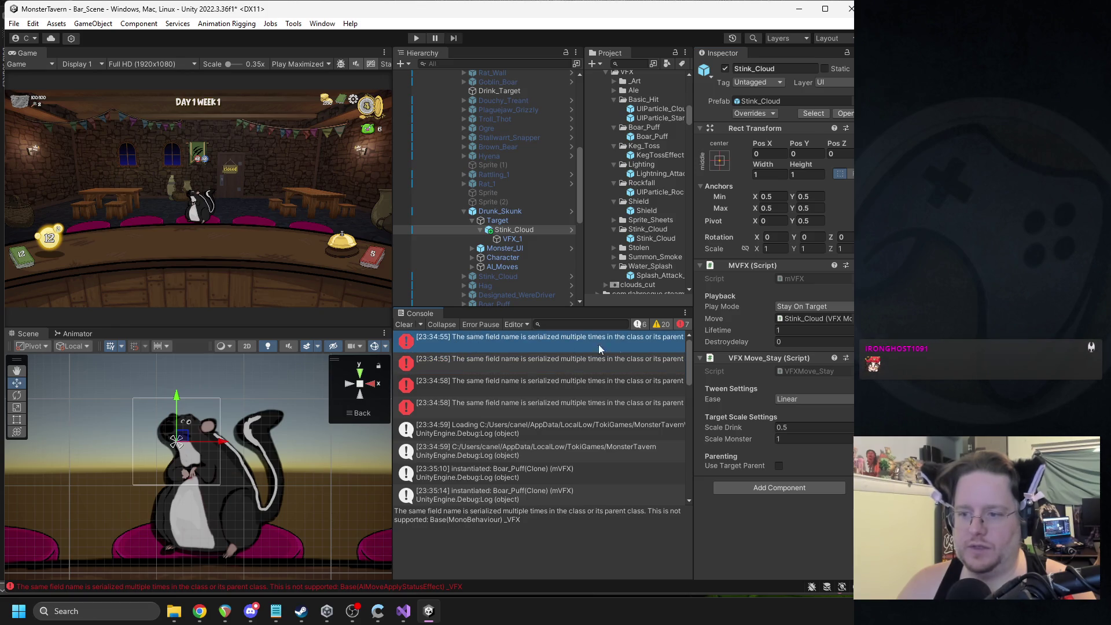
click(846, 358)
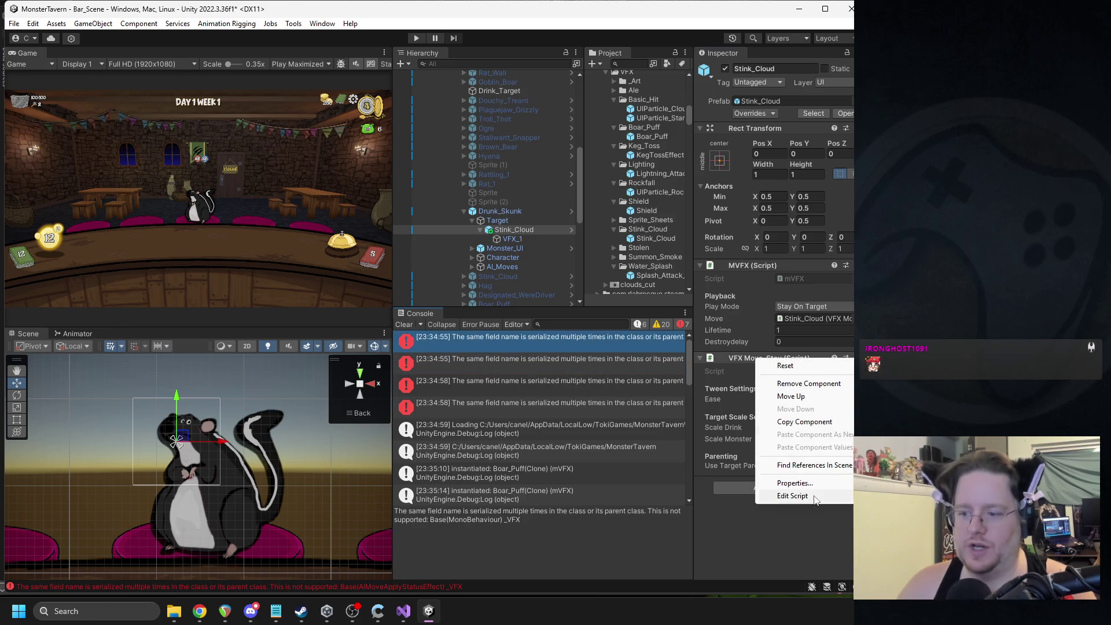
click(792, 496)
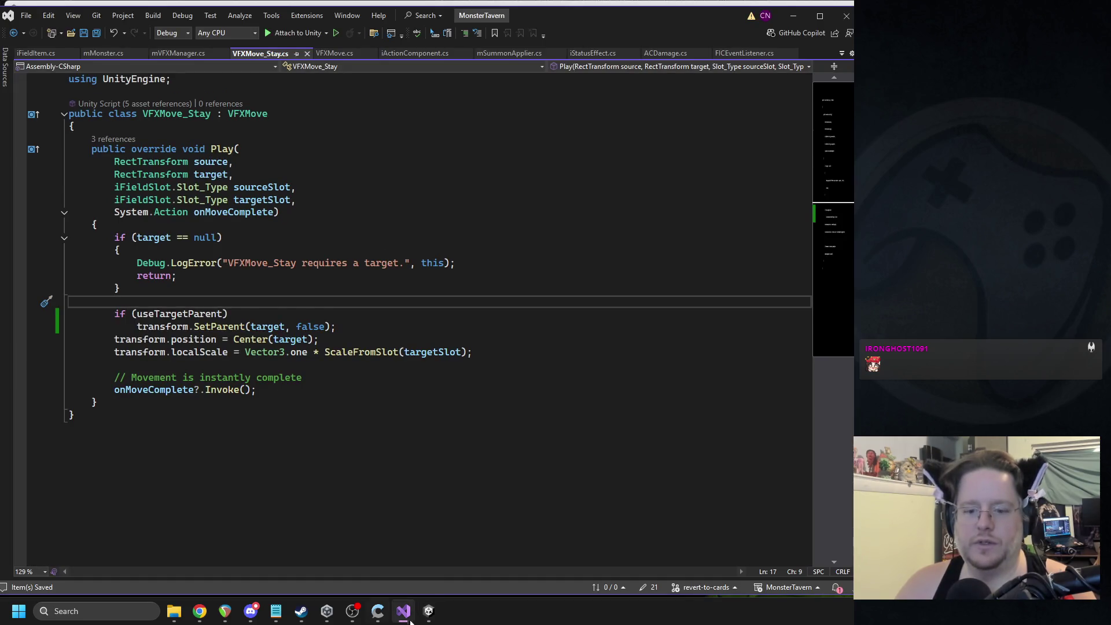
Step: In the VFXMove base class, add a blank line after useTargetParent, then return to Unity
ctrl+click(254, 114)
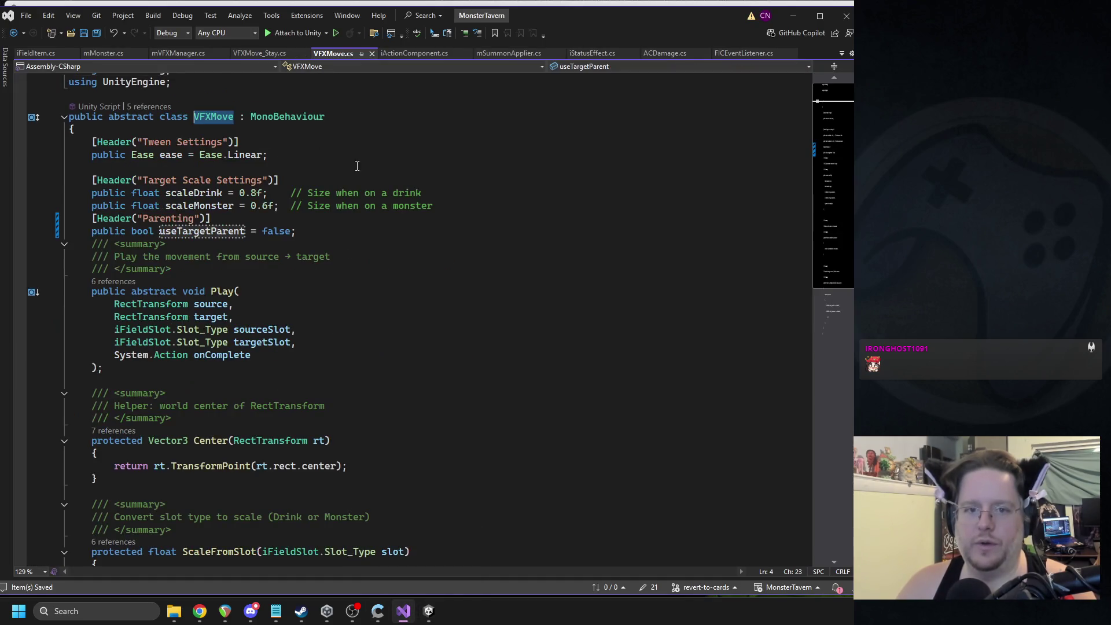
click(313, 232)
key(Return)
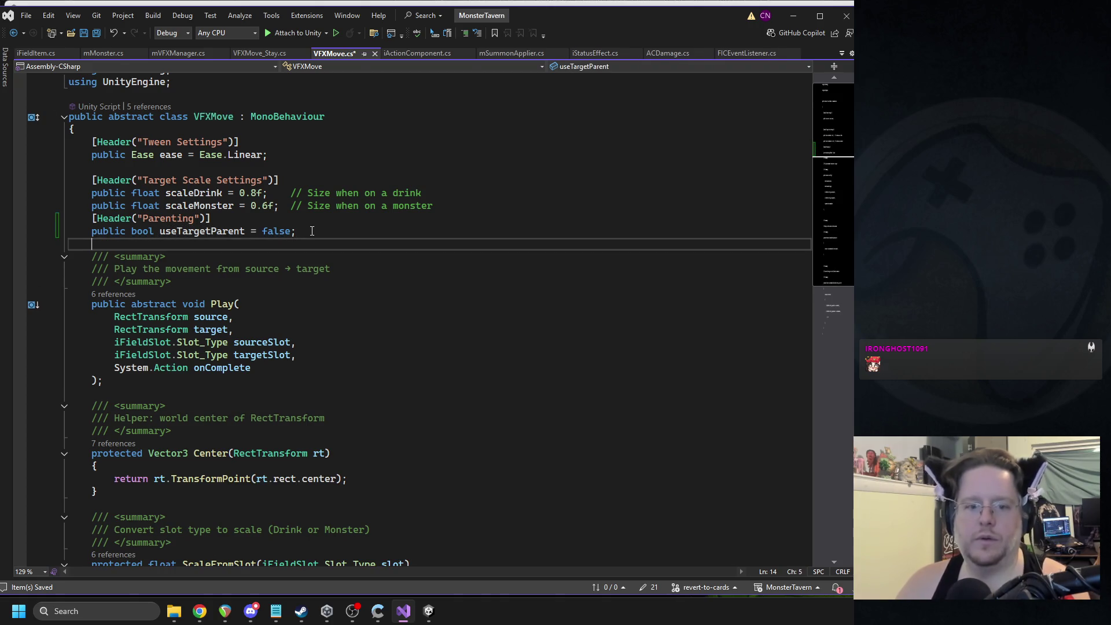
click(312, 232)
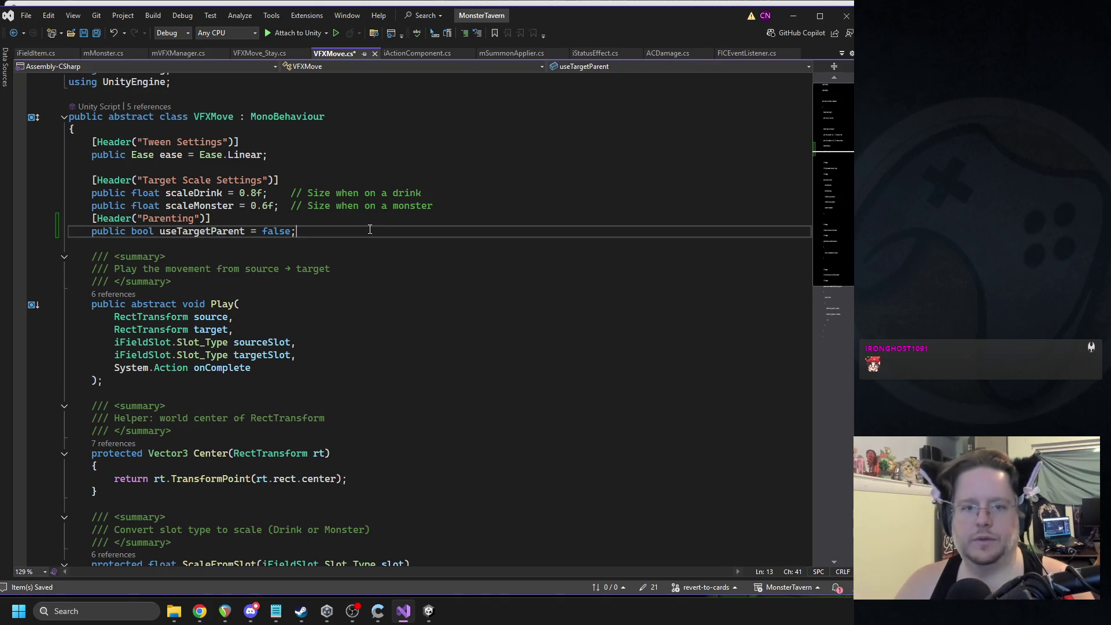
double_click(171, 155)
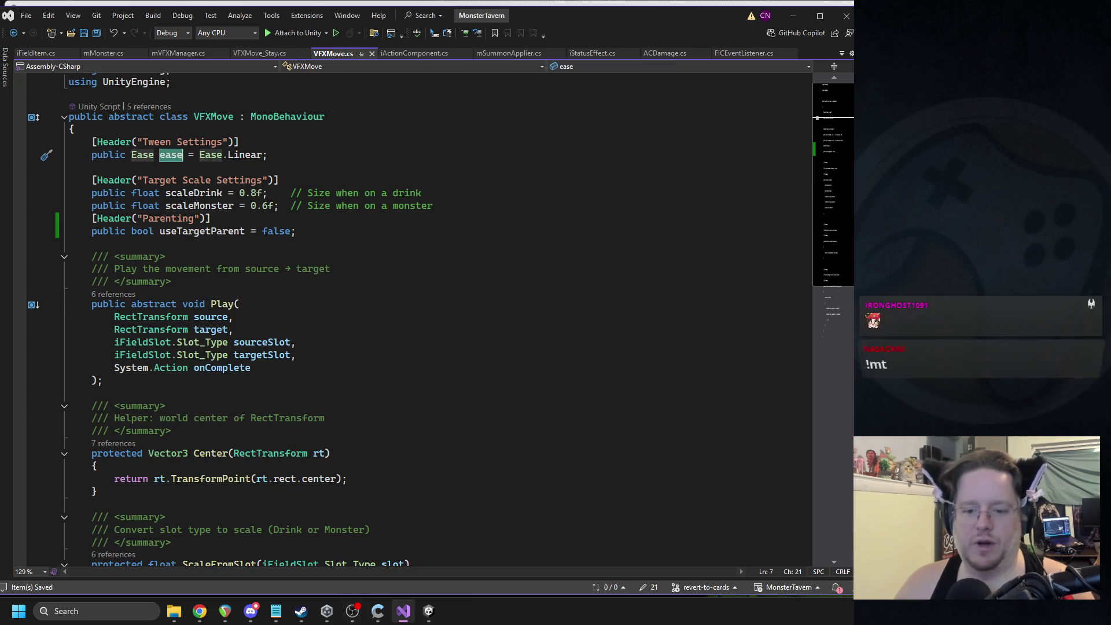
click(429, 611)
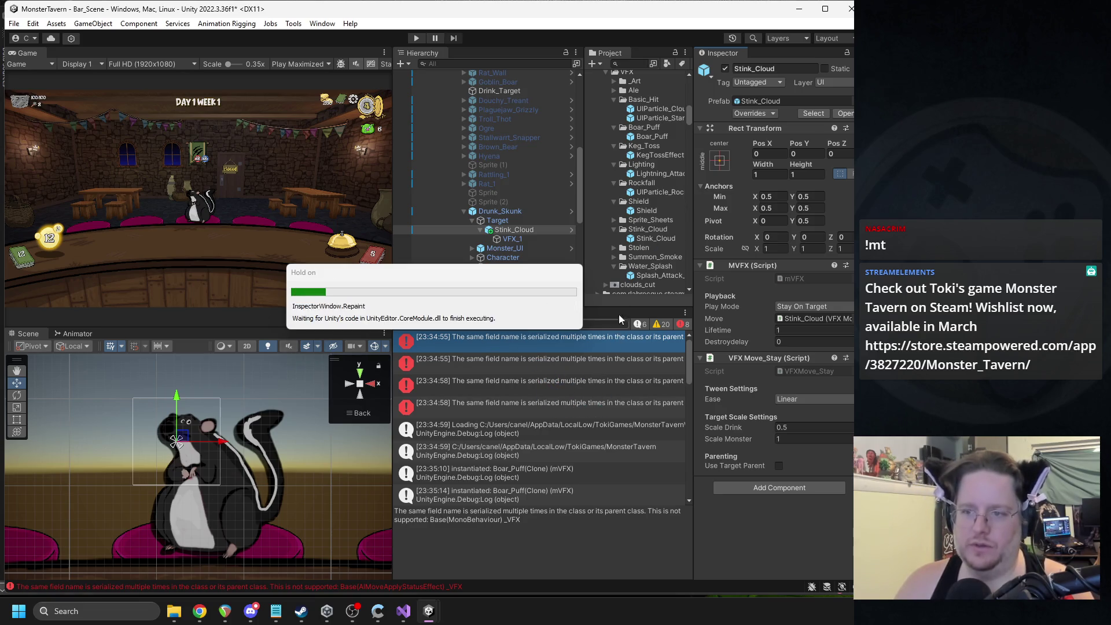
Step: Clear the Console and select the VFX_1 particle effect under Stink_Cloud
click(654, 175)
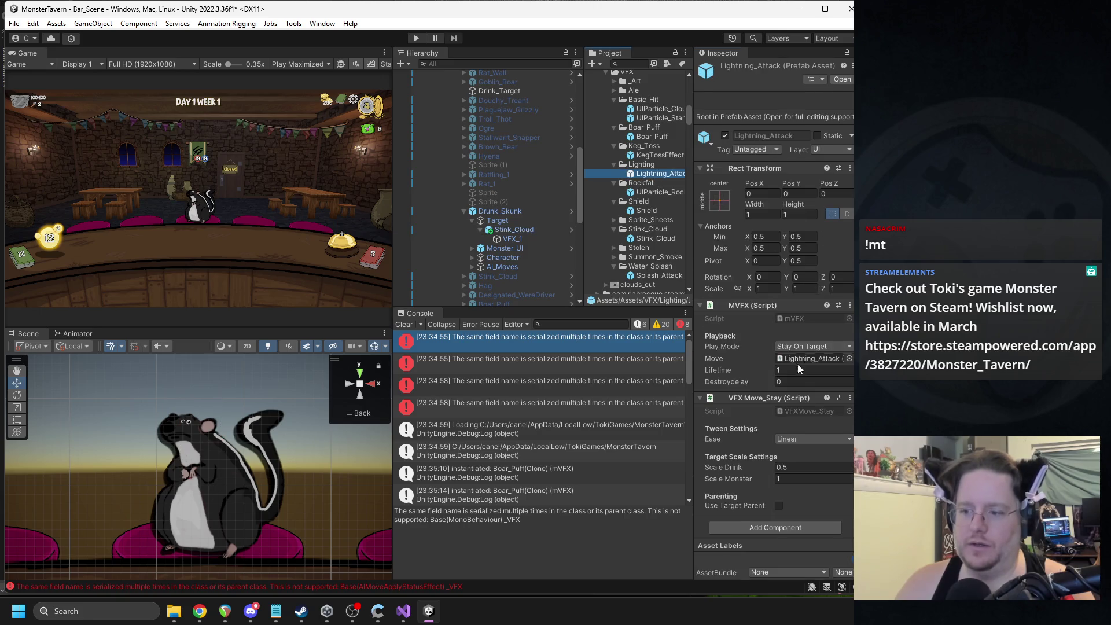
click(660, 192)
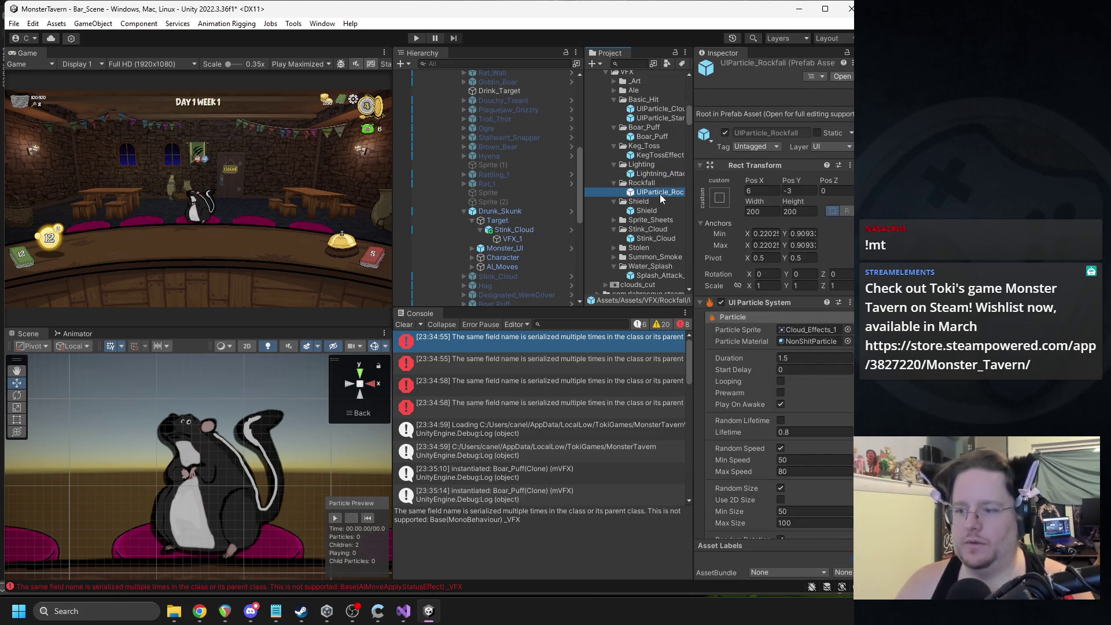
click(403, 325)
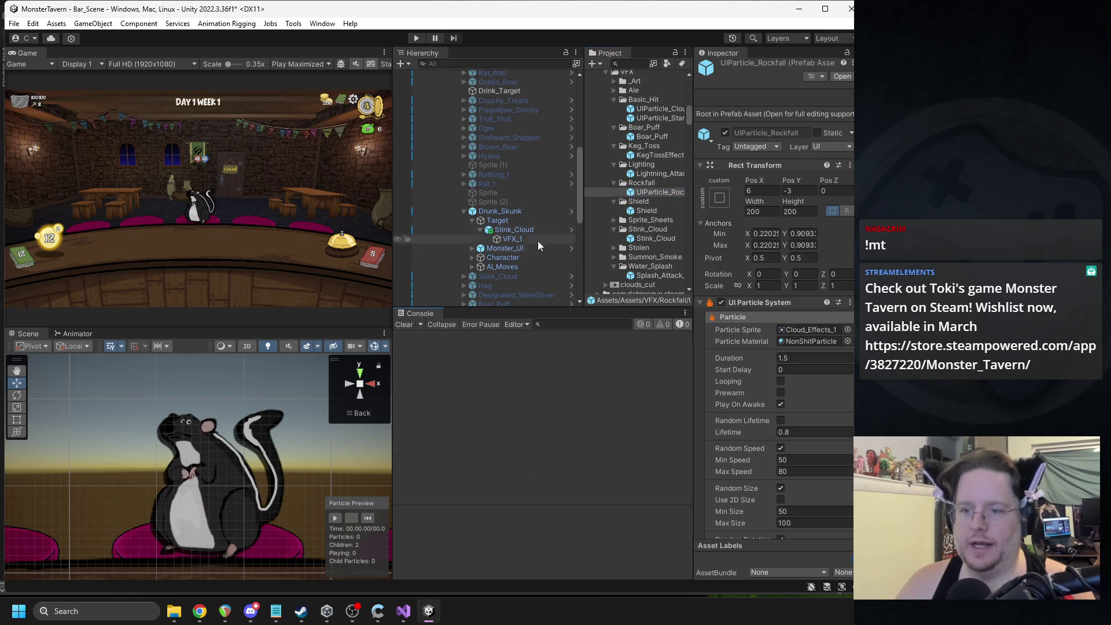
click(526, 231)
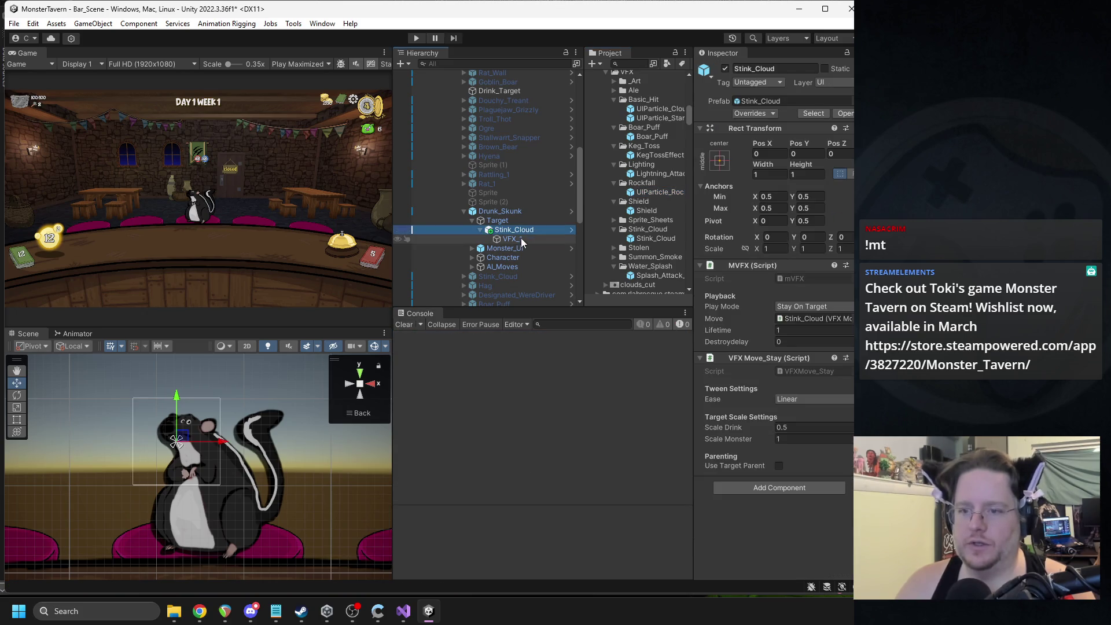
click(521, 239)
Step: Turn off Random Speed and give VFX_1 a fixed Speed of 125
scroll(747, 382, down, 5)
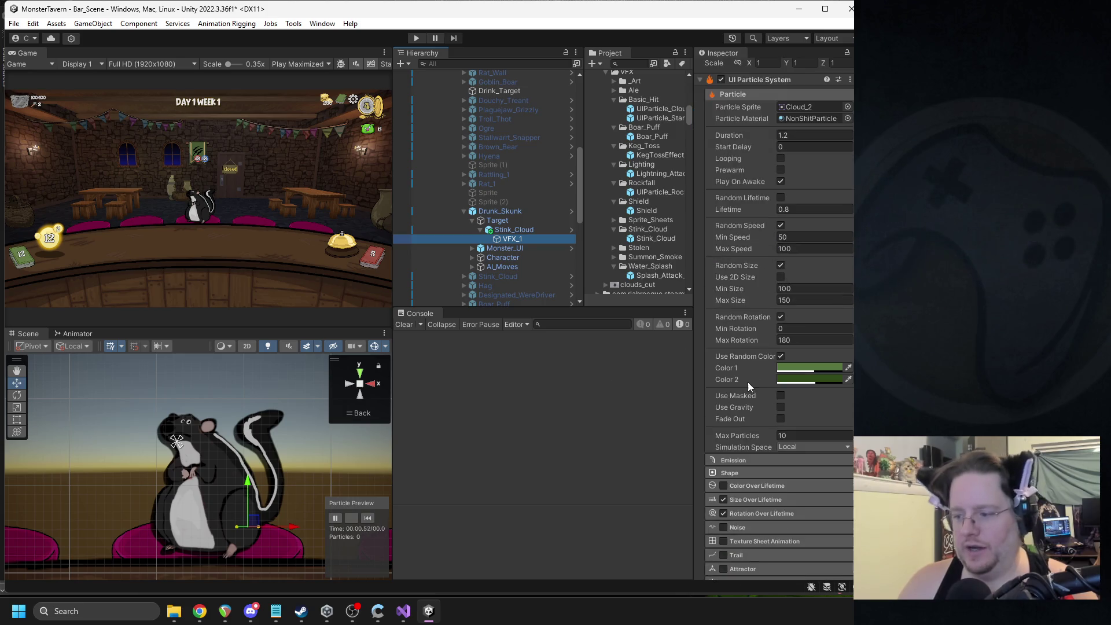
click(793, 247)
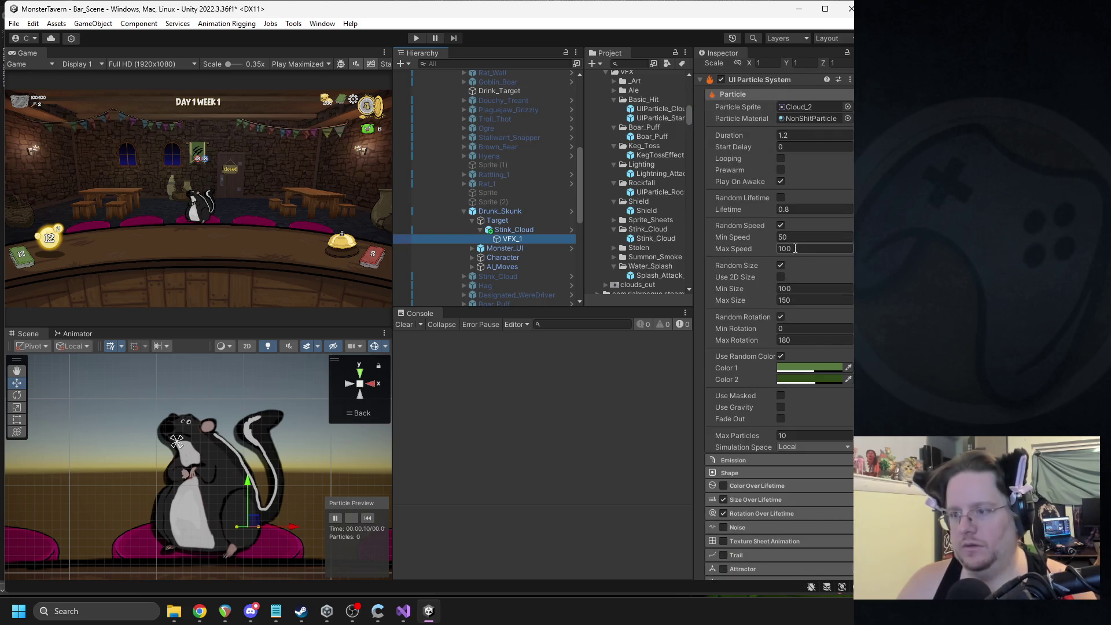
click(791, 238)
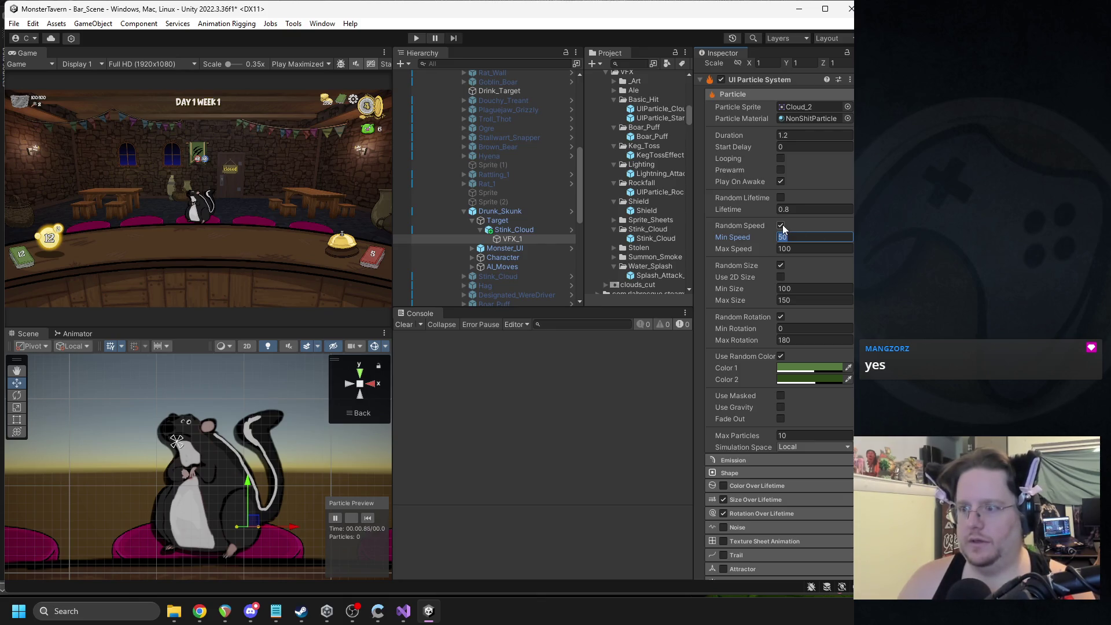
click(781, 225)
click(796, 237)
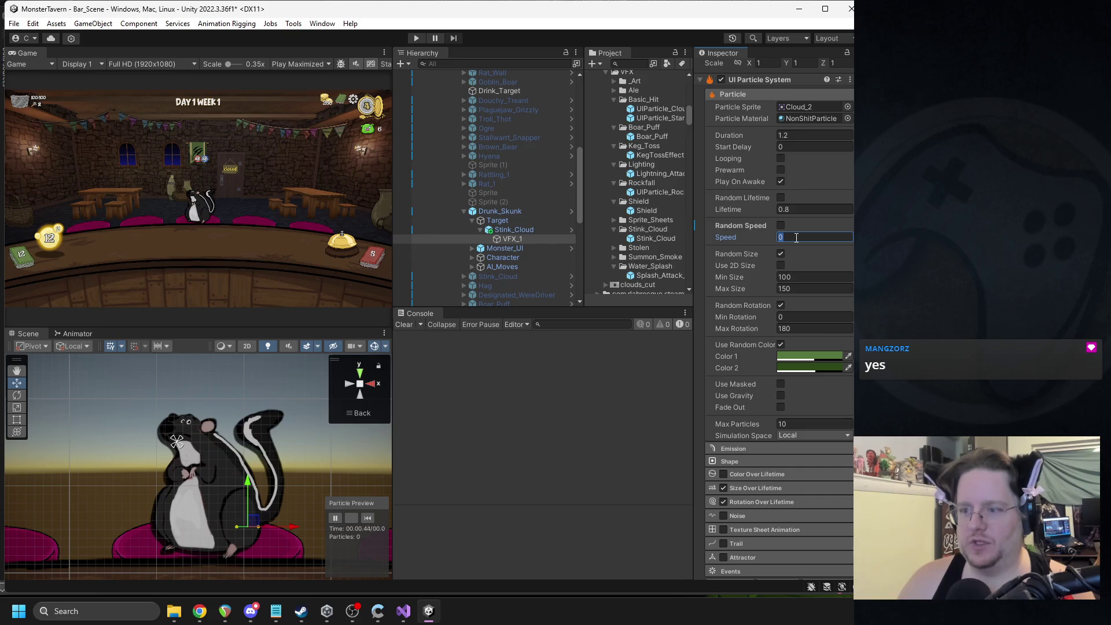
text(125)
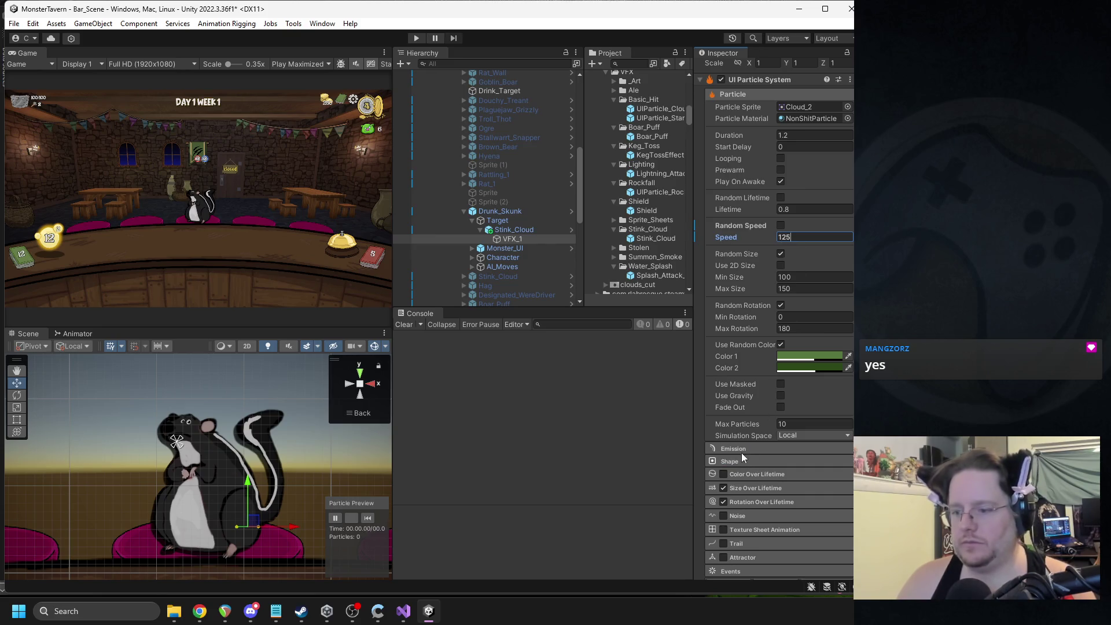
click(742, 451)
scroll(793, 436, down, 3)
click(370, 518)
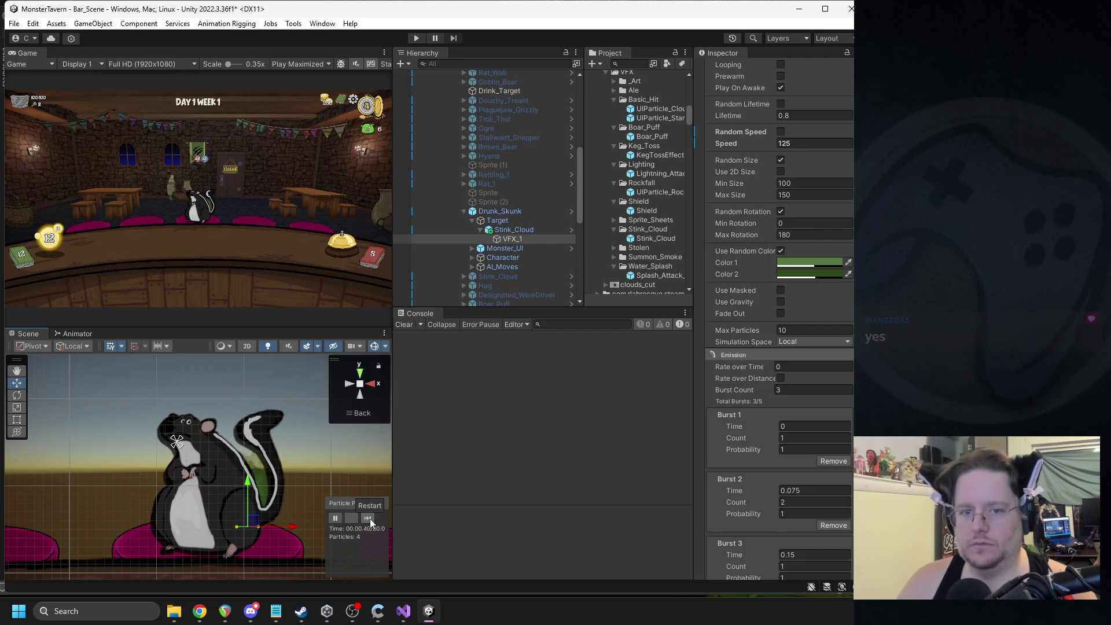
click(370, 518)
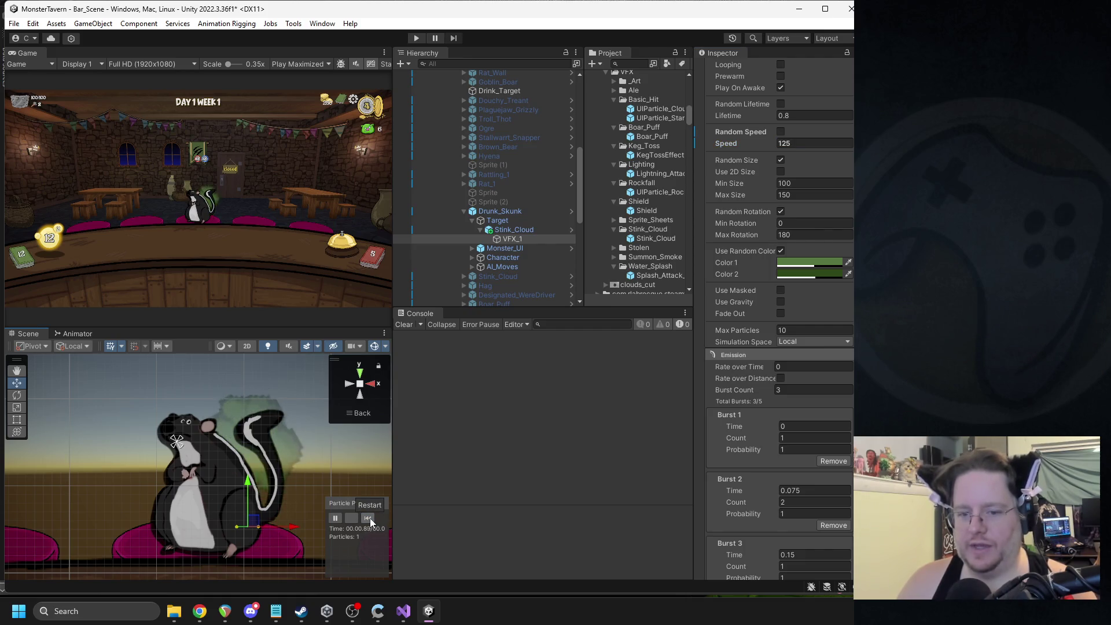
scroll(795, 440, down, 1)
click(797, 458)
text(1)
click(791, 524)
text(0.2)
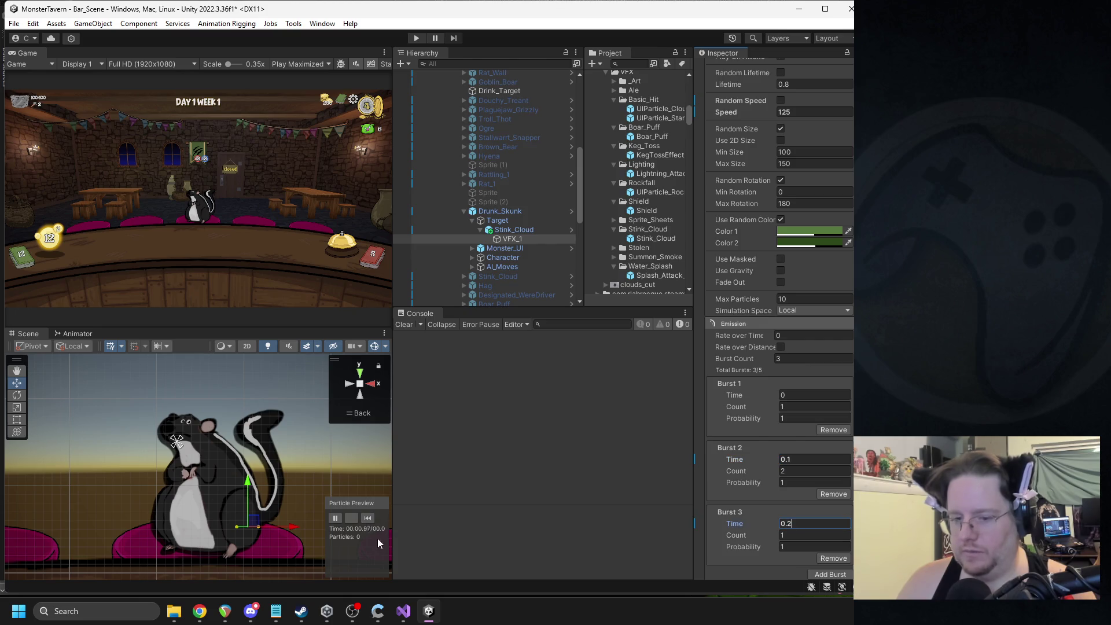
click(367, 517)
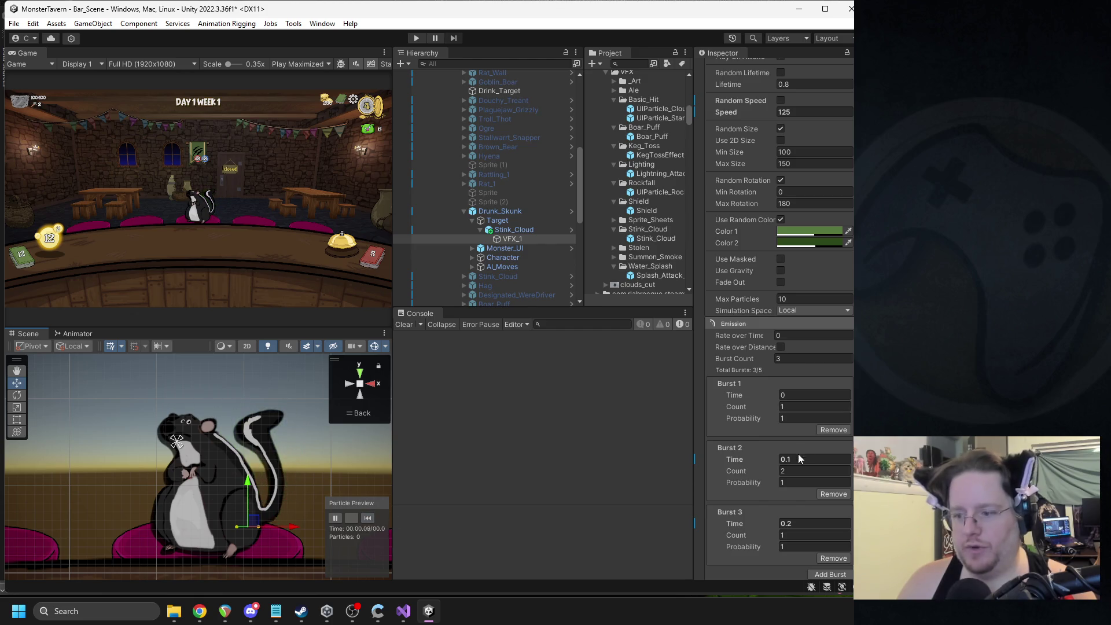
key(Return)
click(791, 525)
text(3)
key(Return)
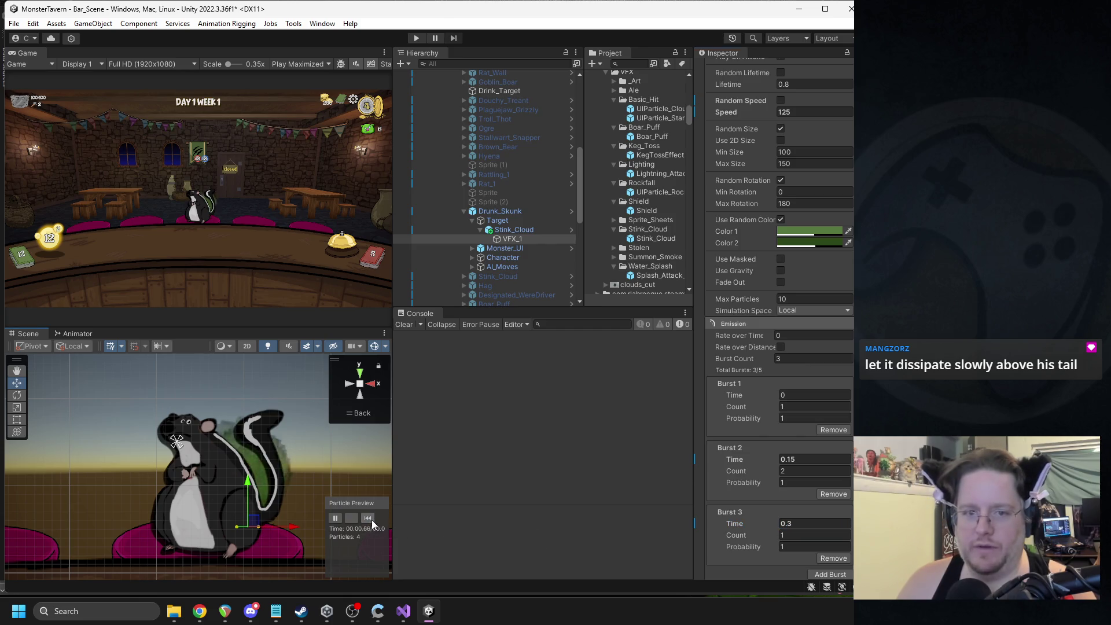
scroll(798, 207, up, 6)
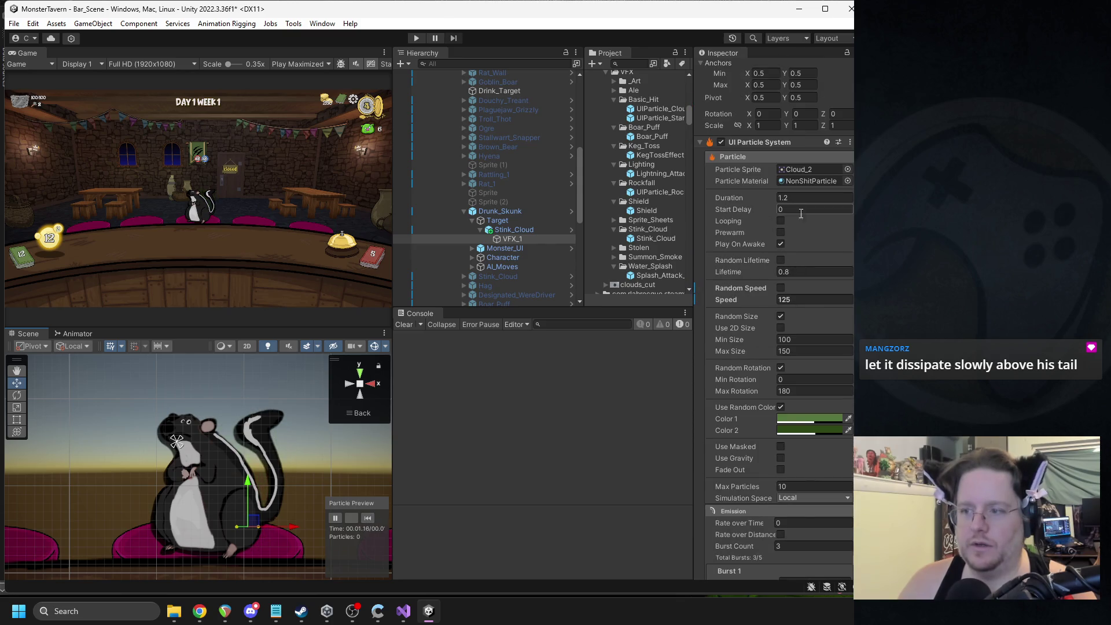
click(800, 299)
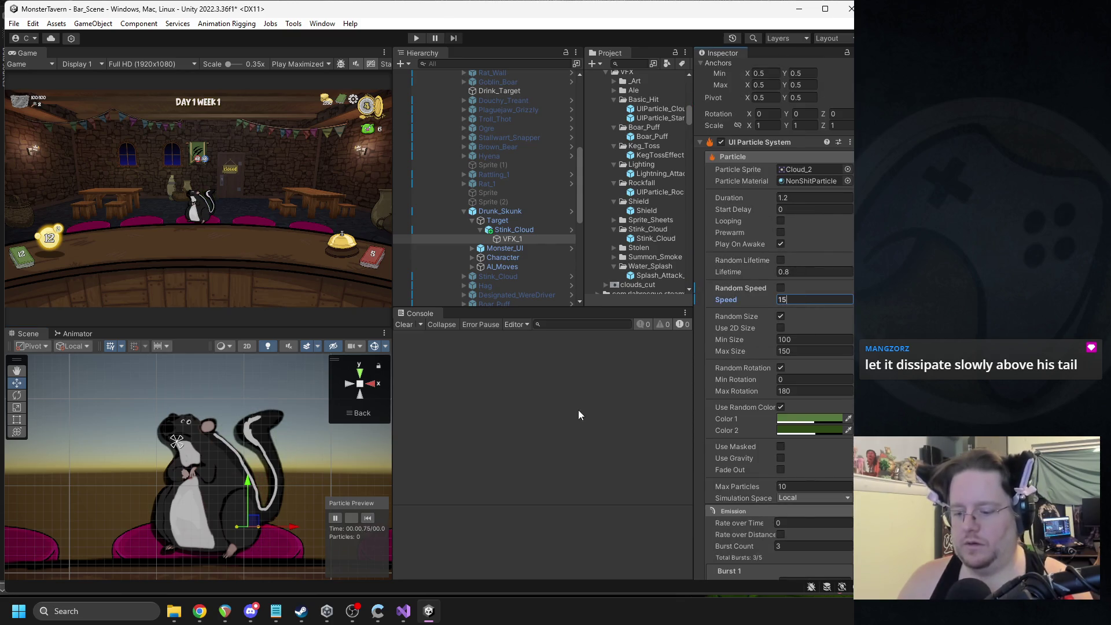
text(0)
click(369, 517)
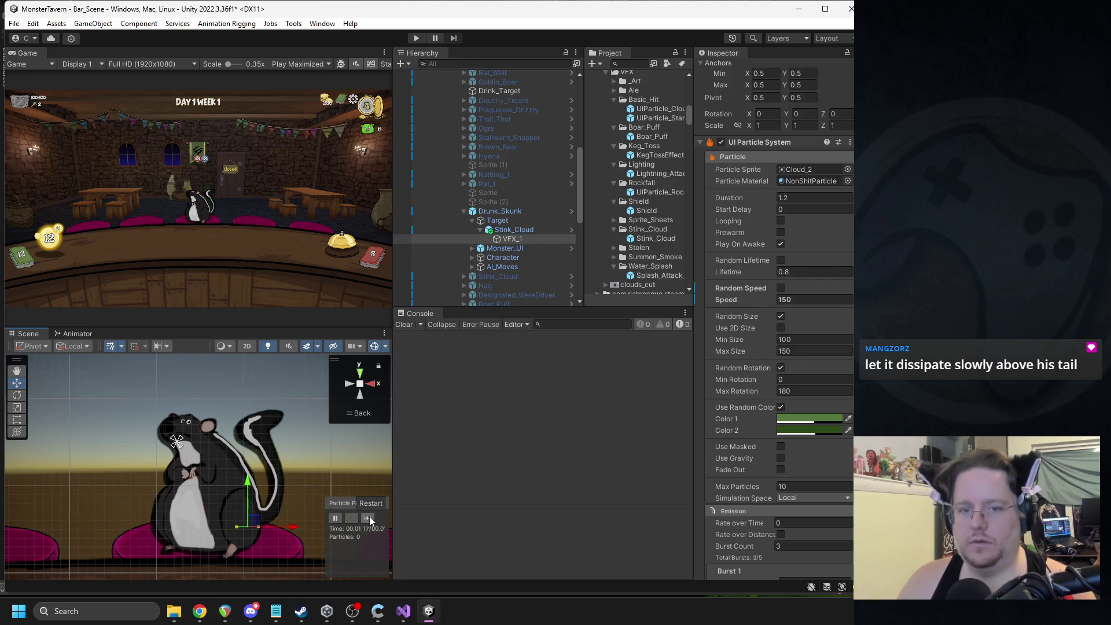
click(369, 519)
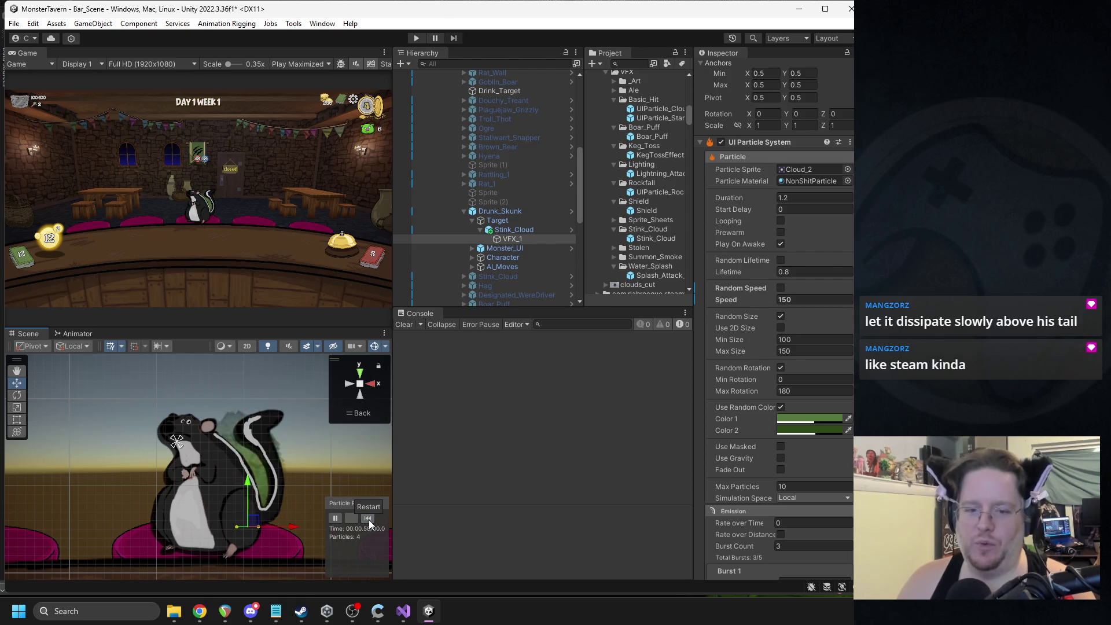
click(370, 519)
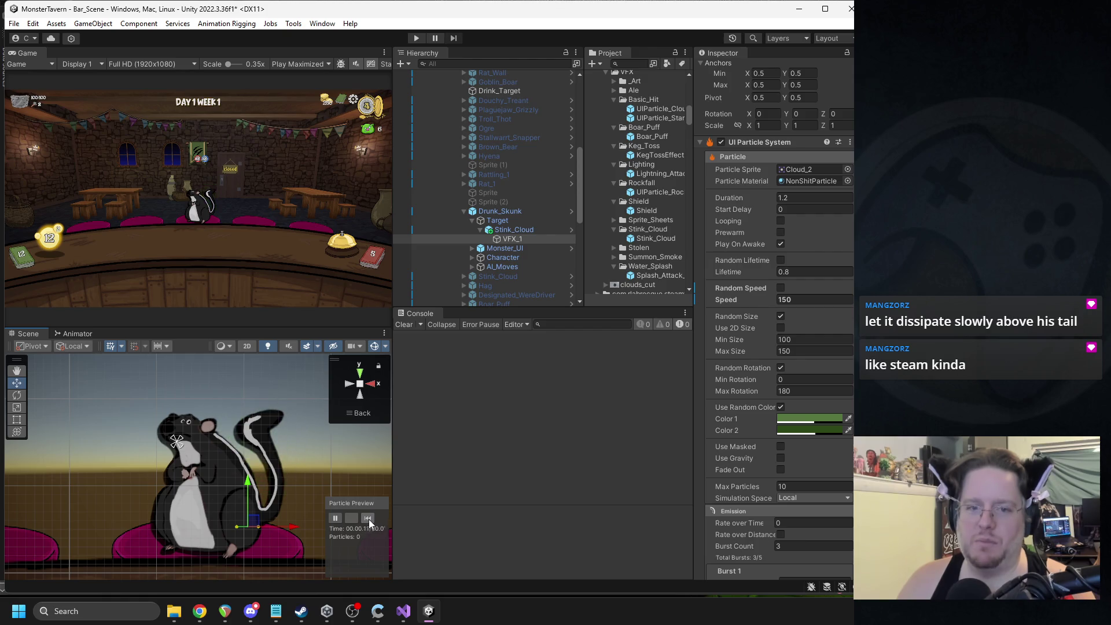
click(369, 519)
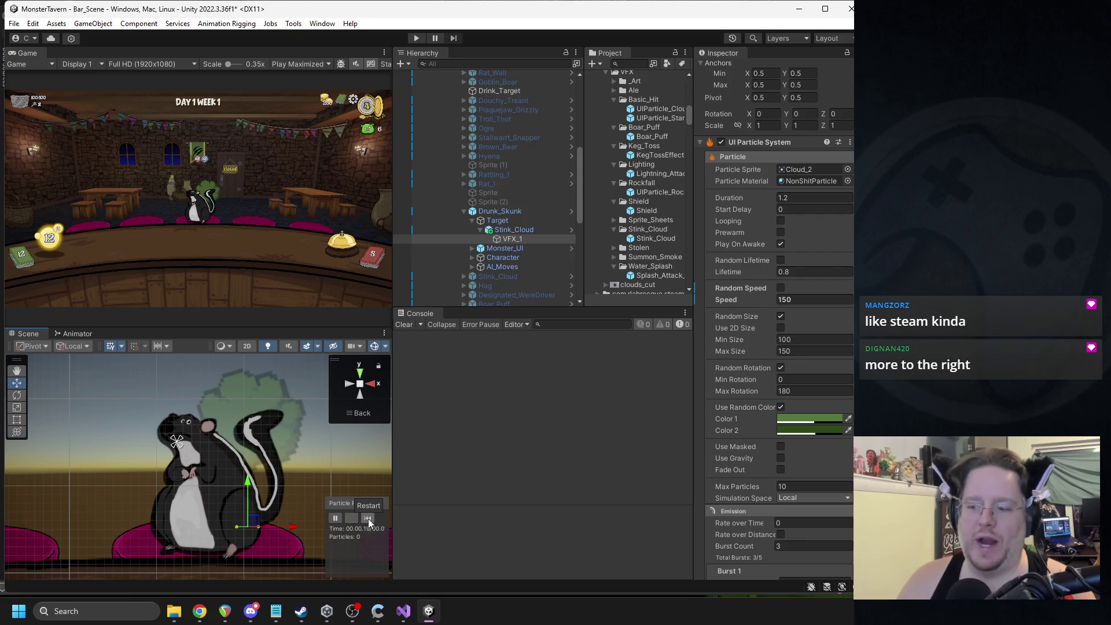
click(368, 518)
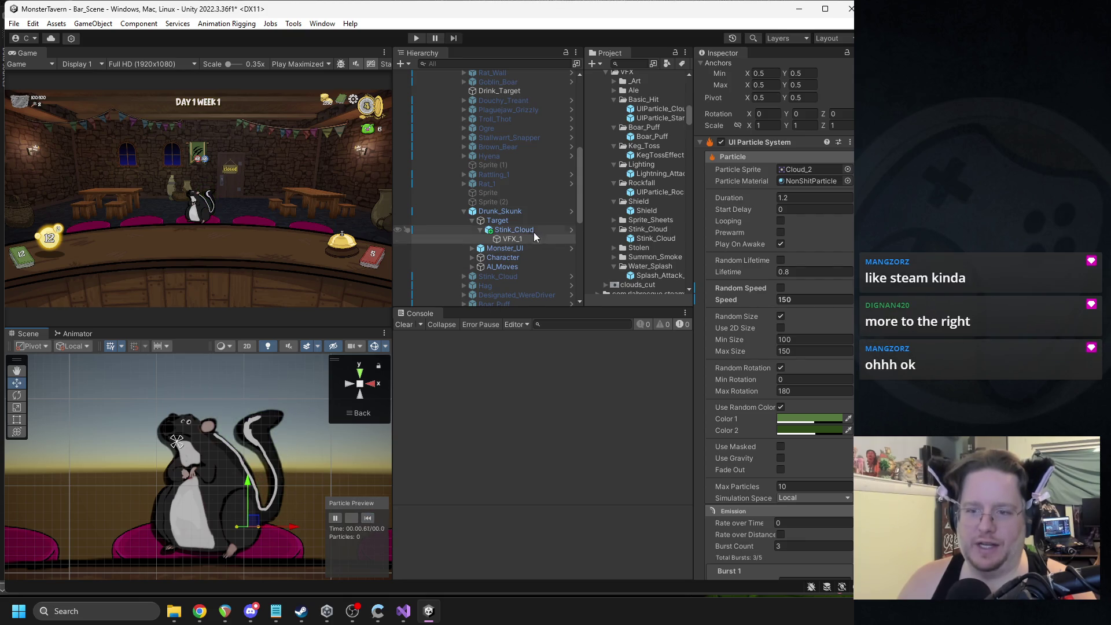
drag(293, 531, 302, 531)
Step: Replay the stink cloud burst several times in Particle Preview, then stop it
click(367, 518)
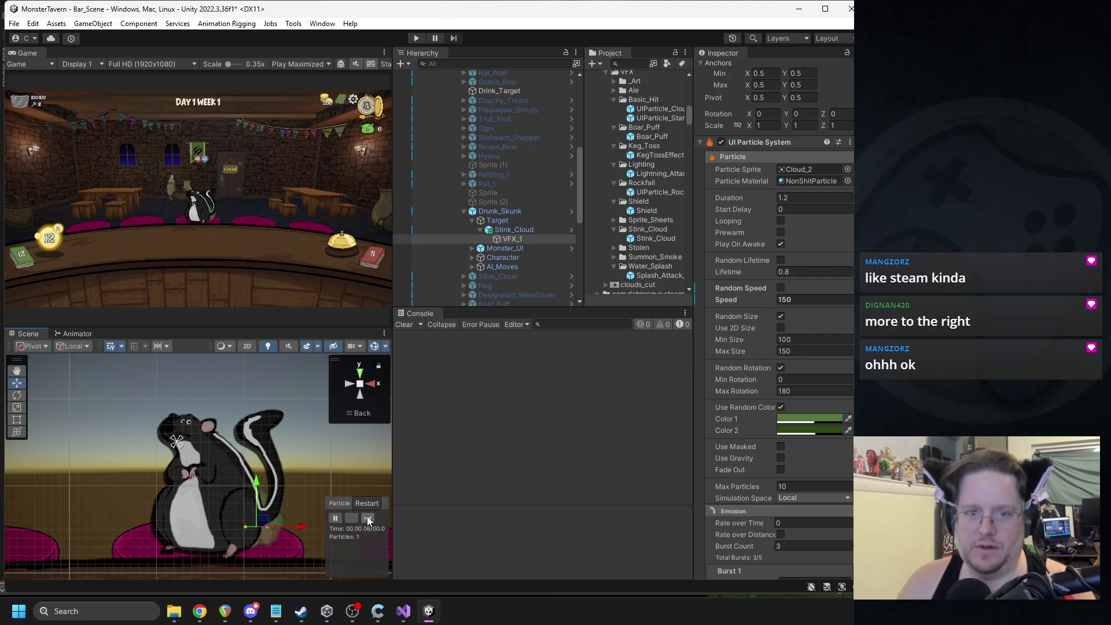
click(366, 517)
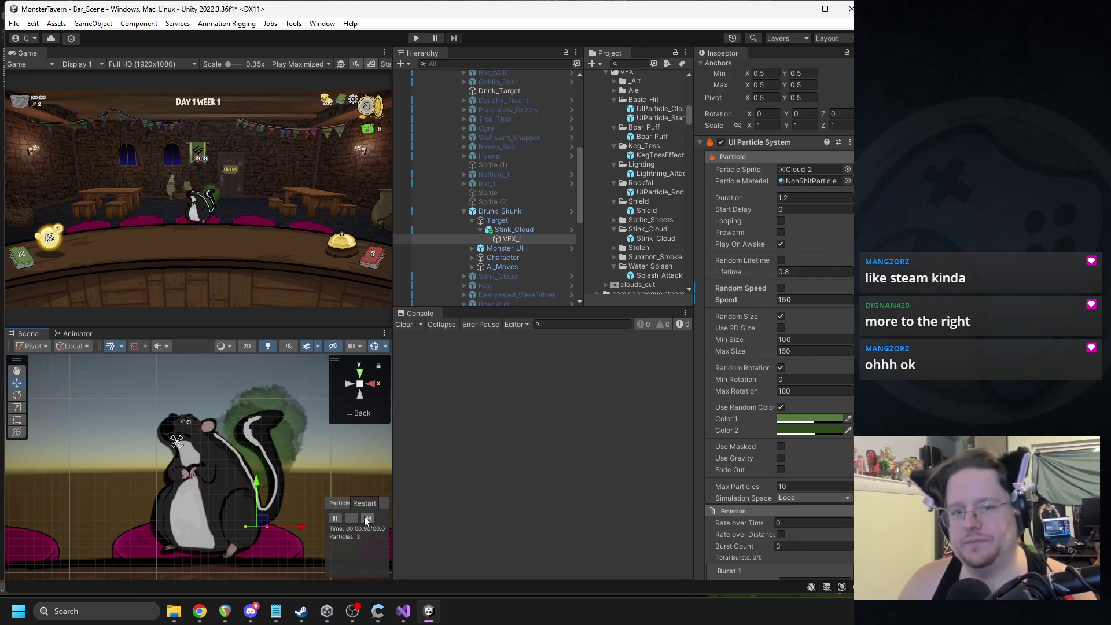
click(364, 517)
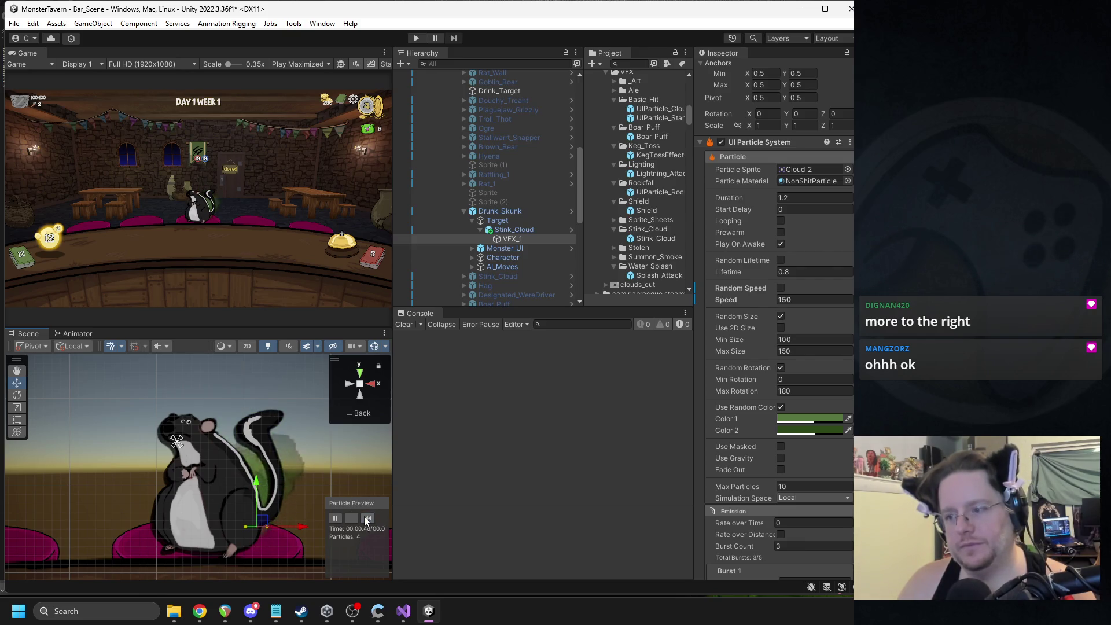
click(365, 519)
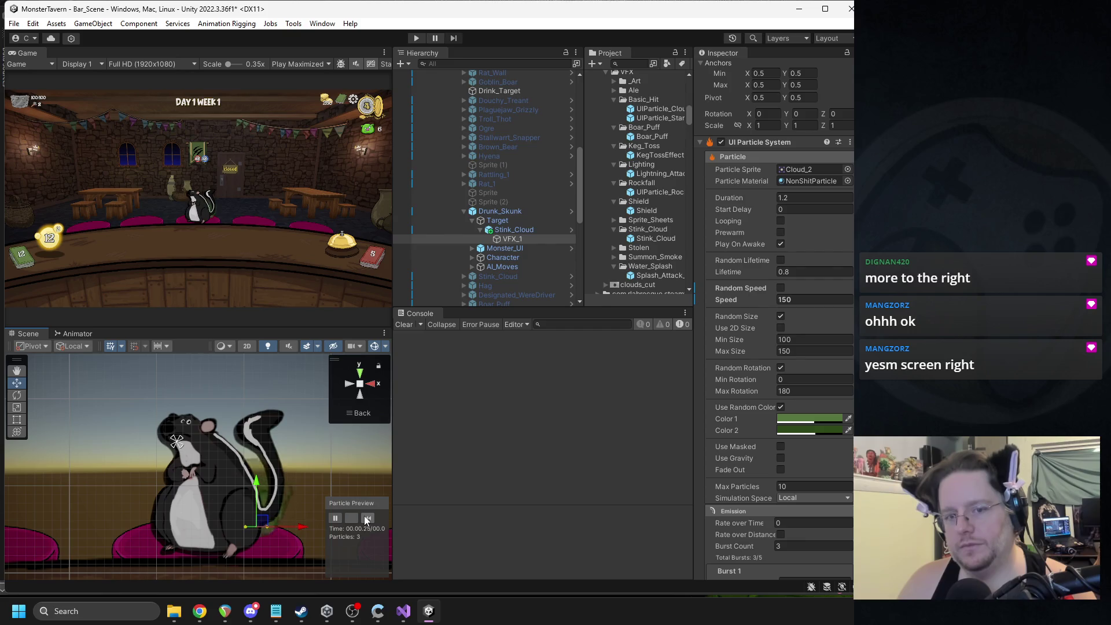
click(355, 517)
Step: Drag VFX_1's X arrow further right along the tail and replay the burst
drag(297, 526, 311, 527)
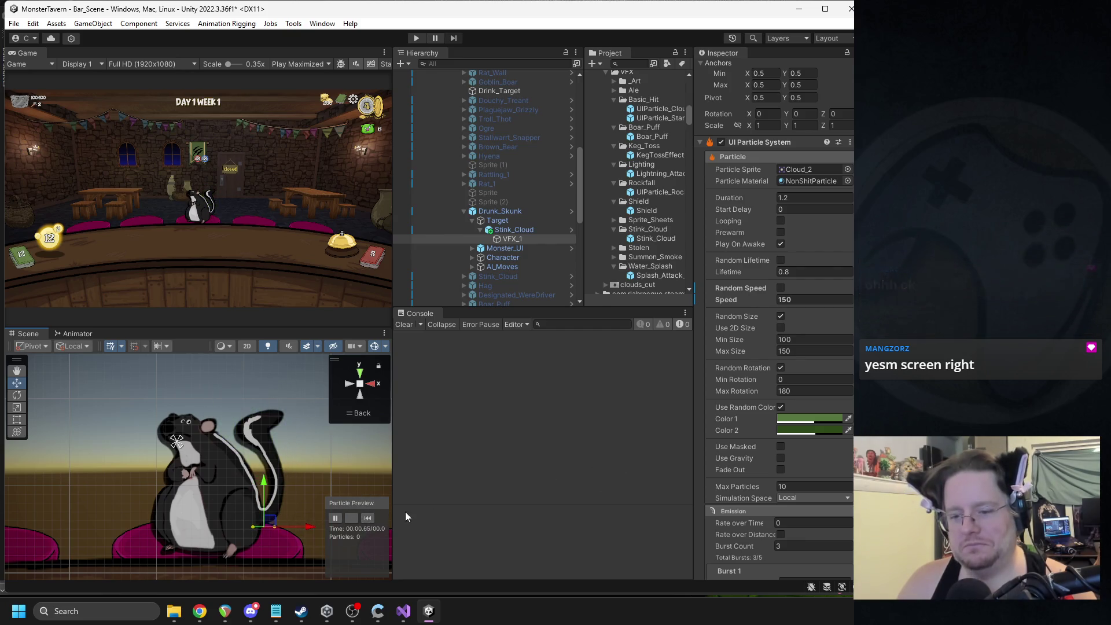
click(369, 516)
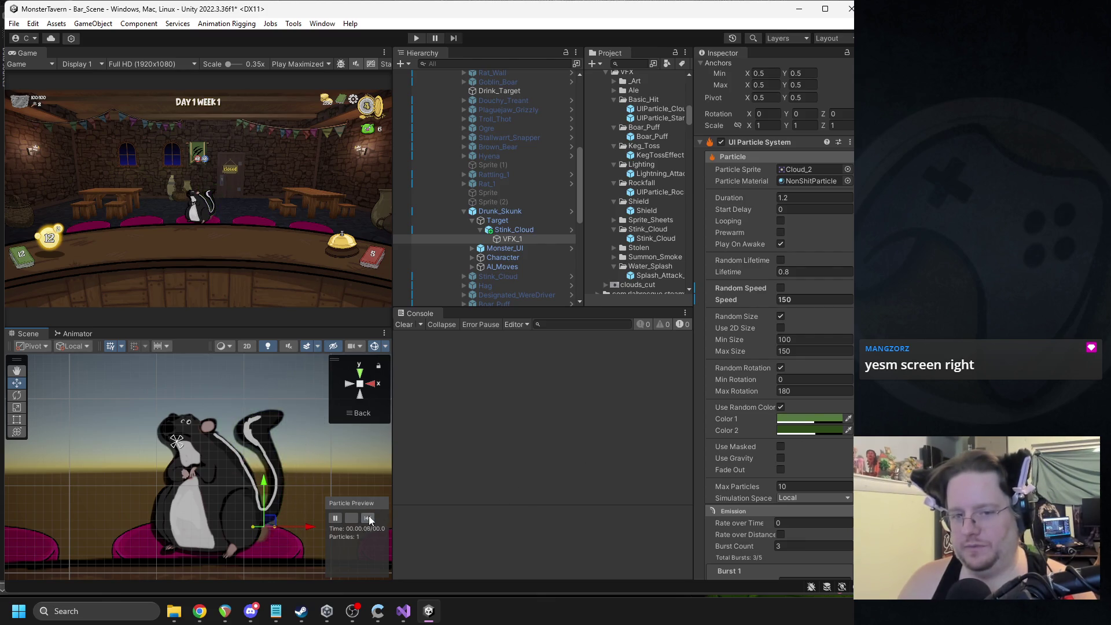
scroll(795, 455, down, 6)
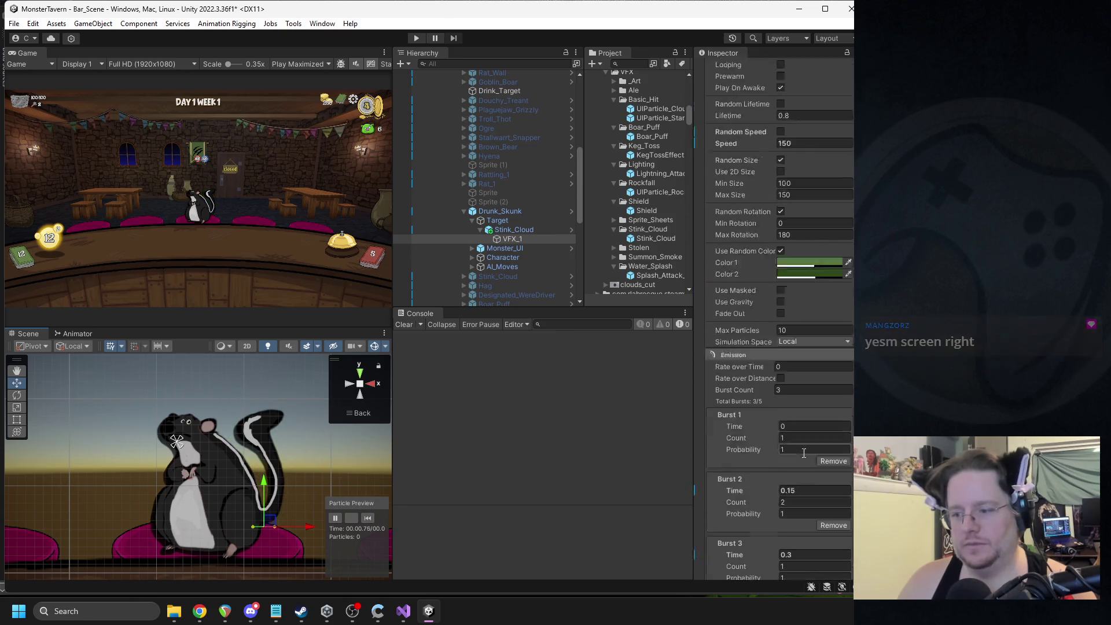
Step: Set the first burst's count to 3, replay the cloud, and reselect VFX_1
text(2)
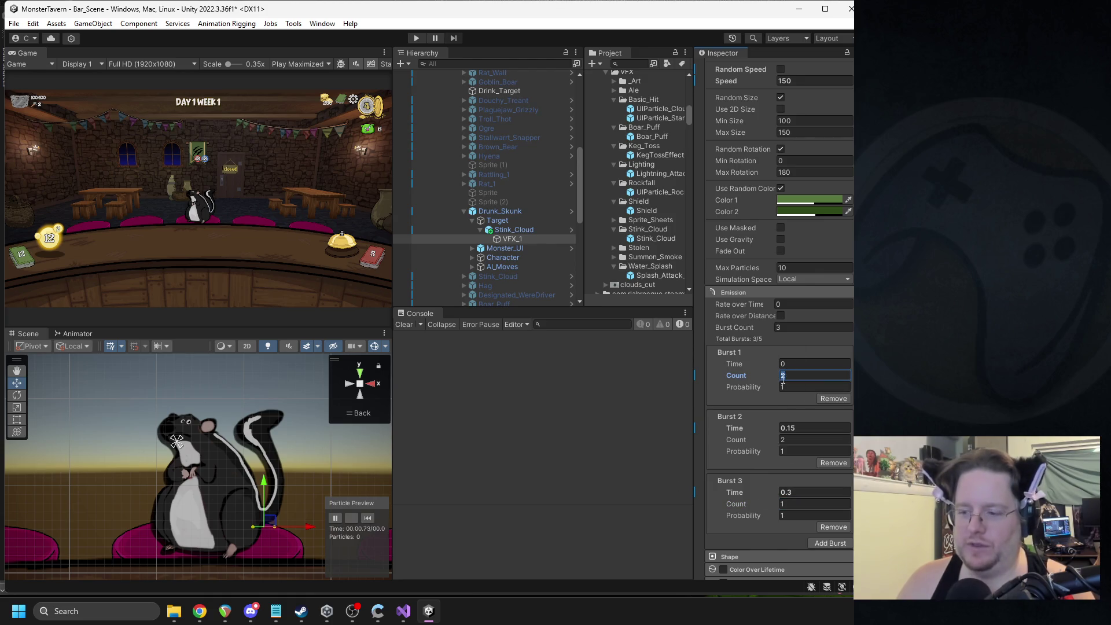
text(3)
click(368, 518)
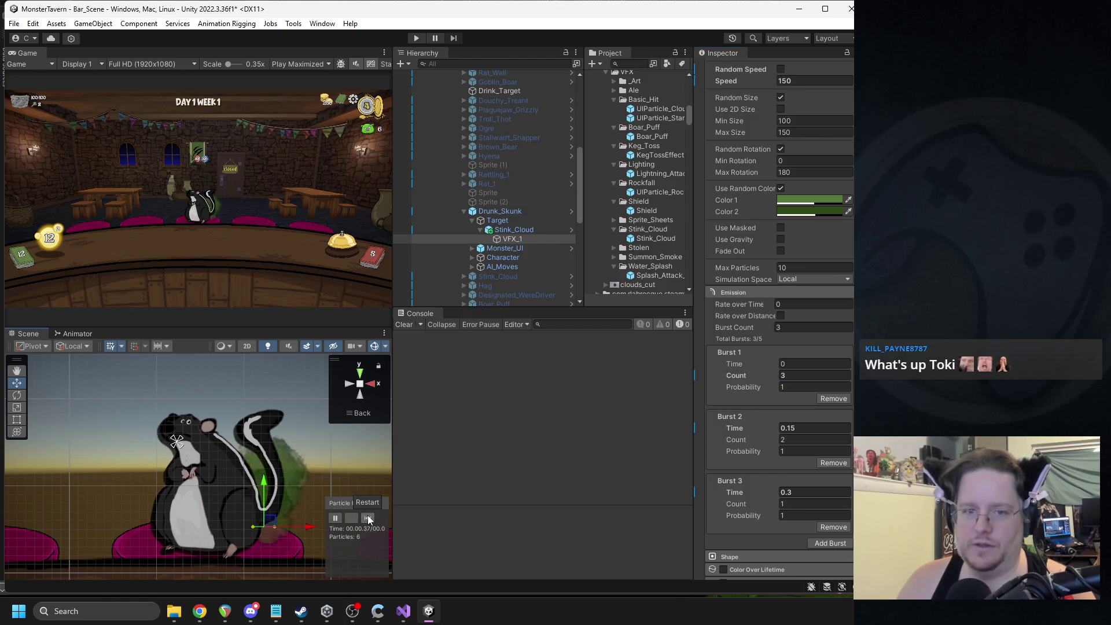
click(368, 518)
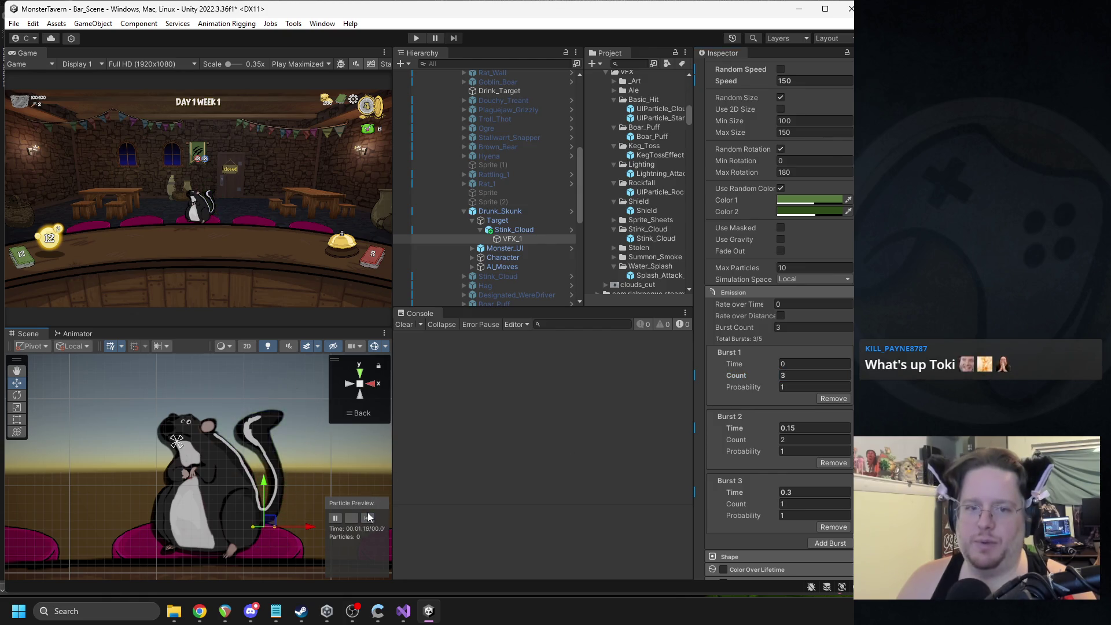
click(367, 512)
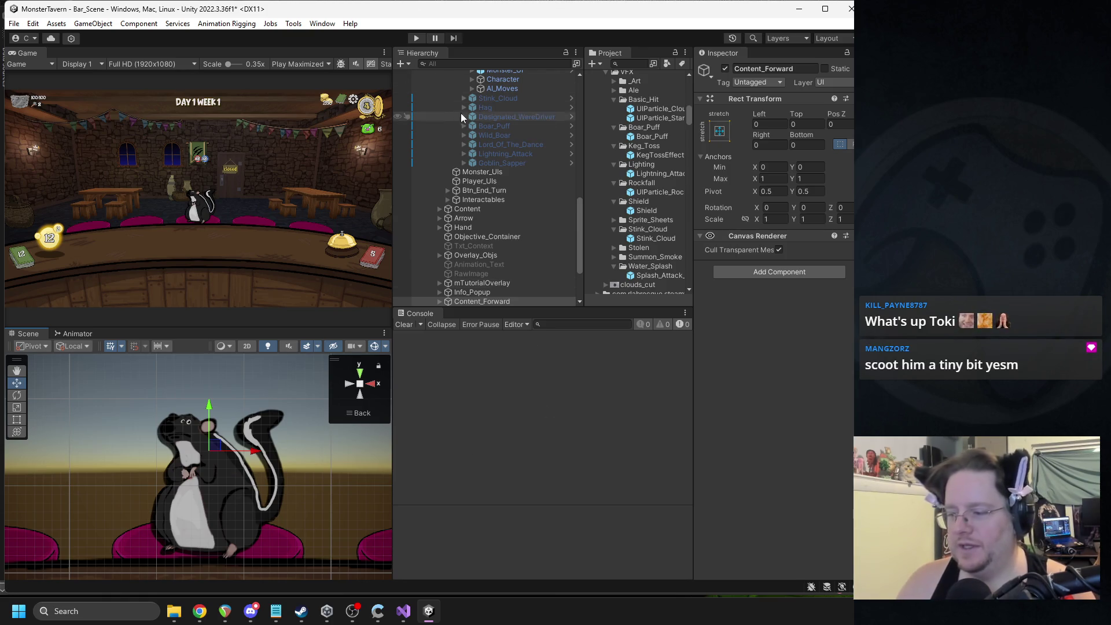
scroll(491, 181, up, 4)
click(513, 167)
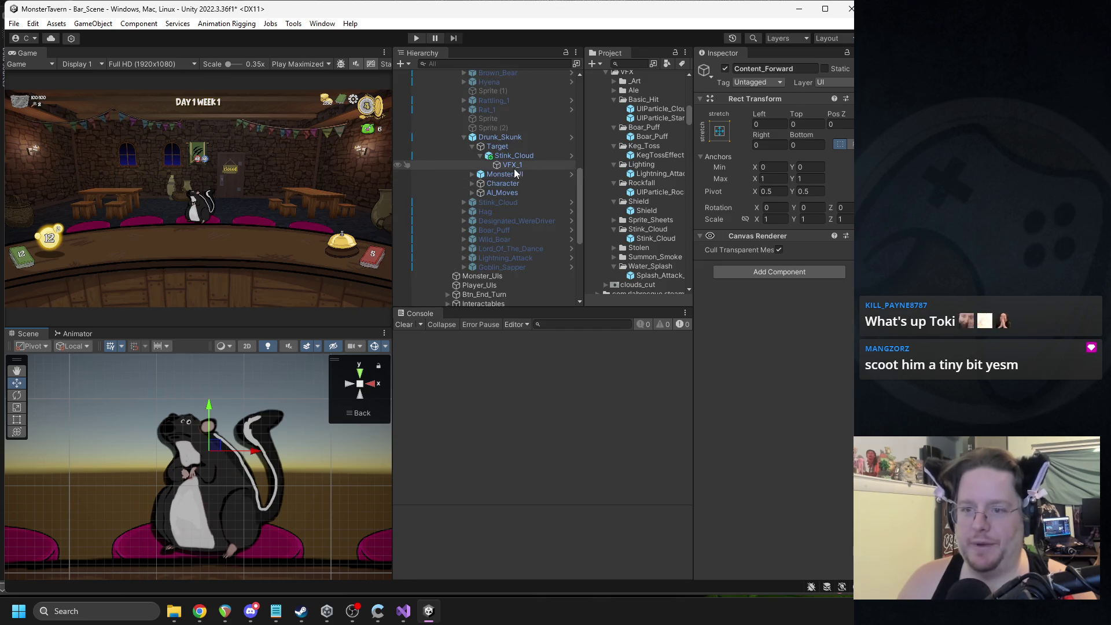
Step: Nudge VFX_1 slightly right and replay the burst from the new spot
drag(304, 531, 307, 528)
click(364, 518)
click(364, 517)
scroll(774, 401, down, 3)
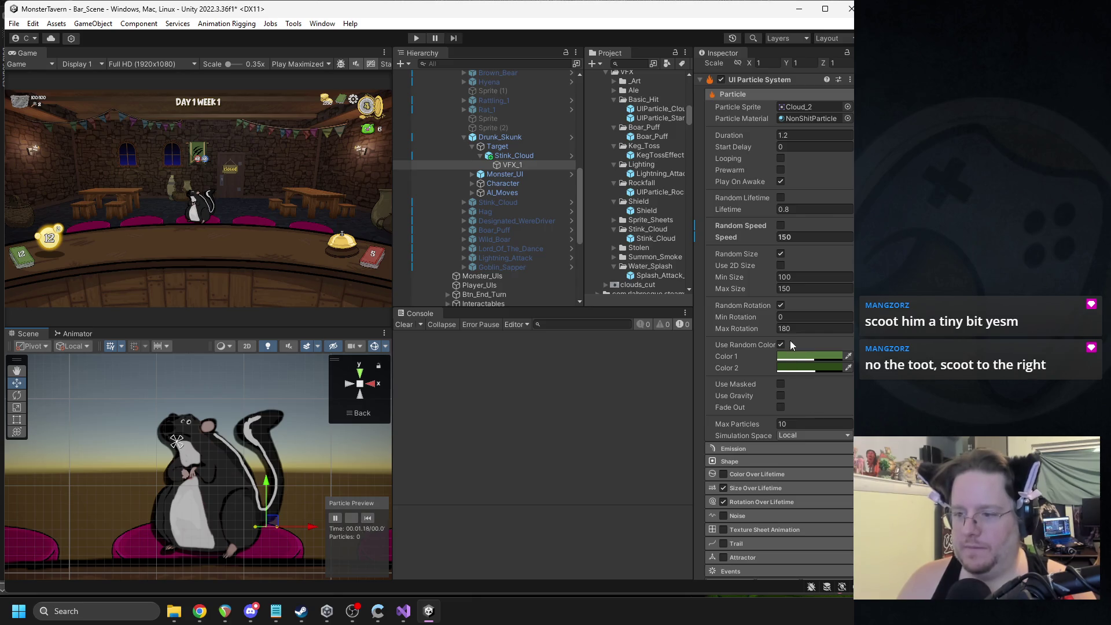
Step: Enable Use Gravity with Gravity X of 500 and replay the rightward-drifting cloud
click(781, 397)
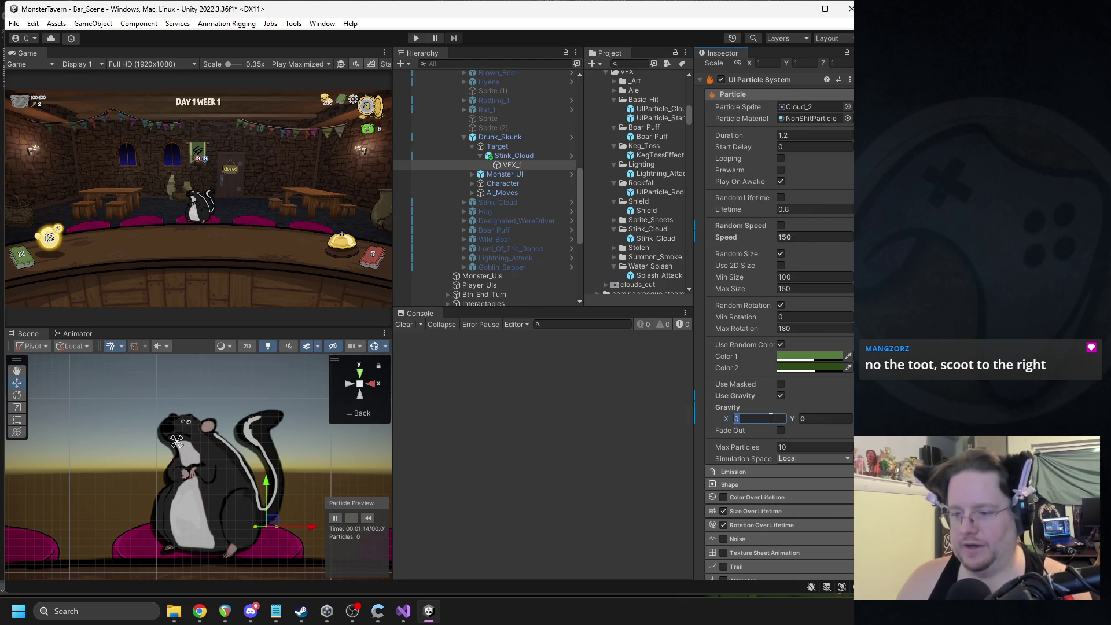
key(BackSpace)
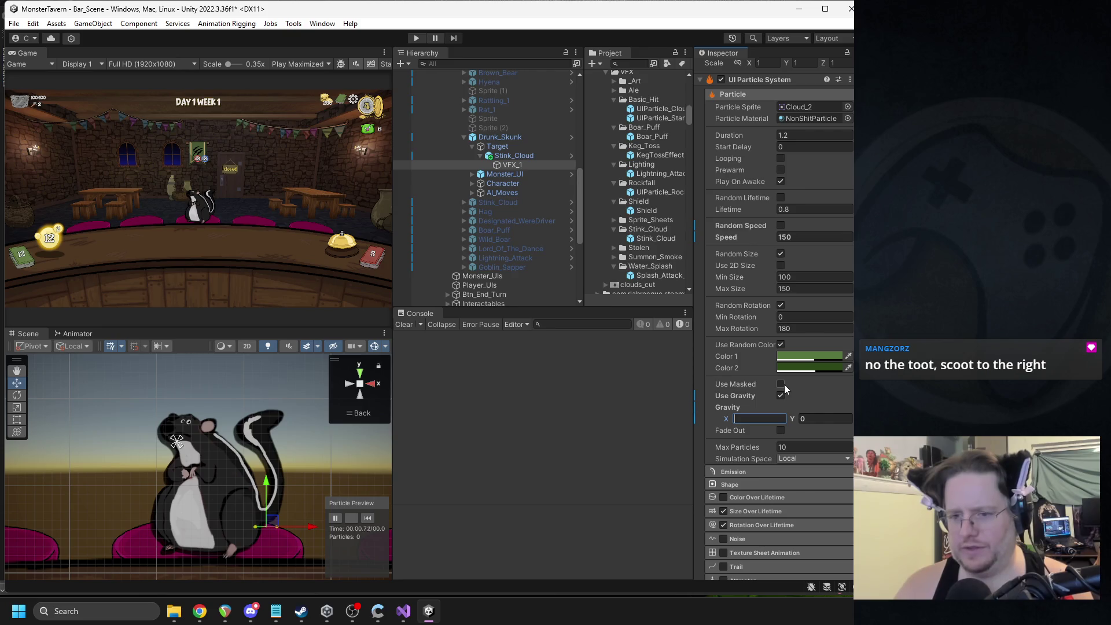
text(500)
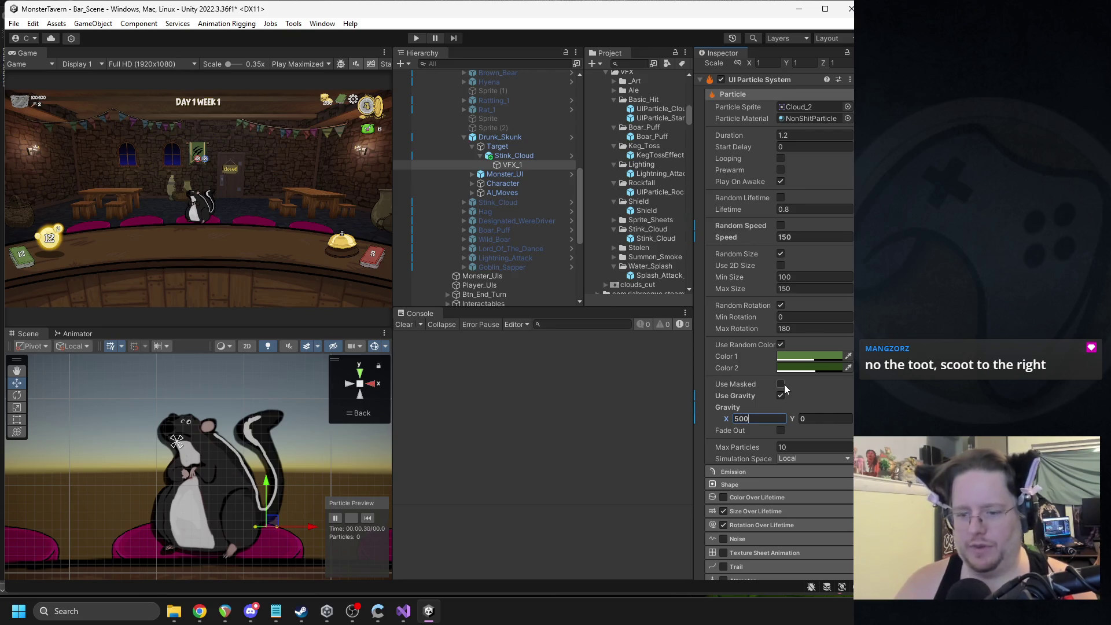
click(366, 520)
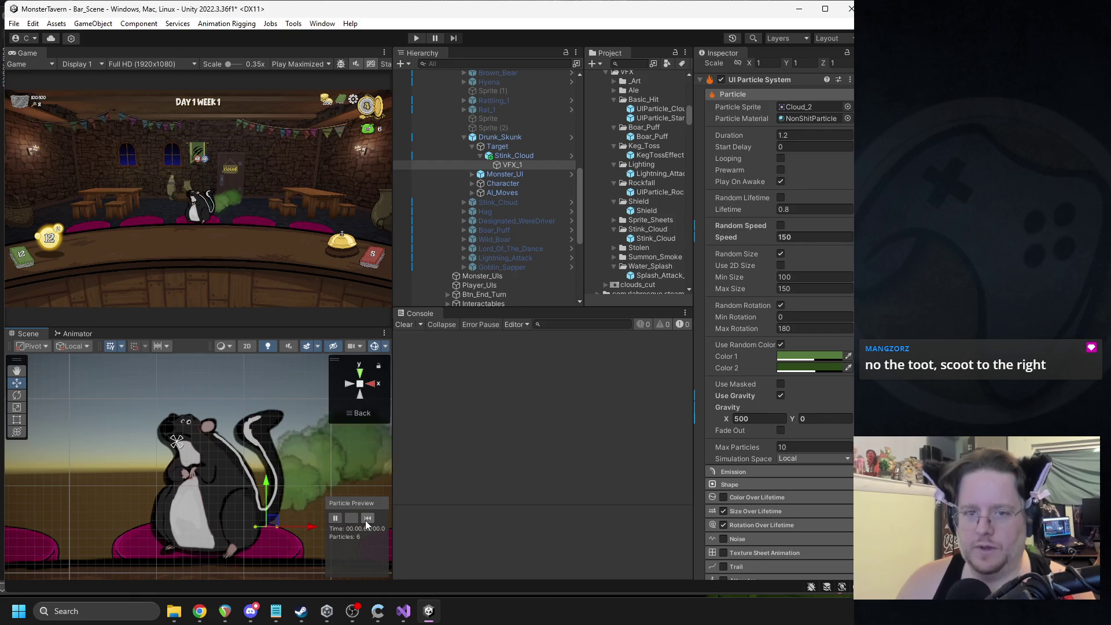
click(366, 520)
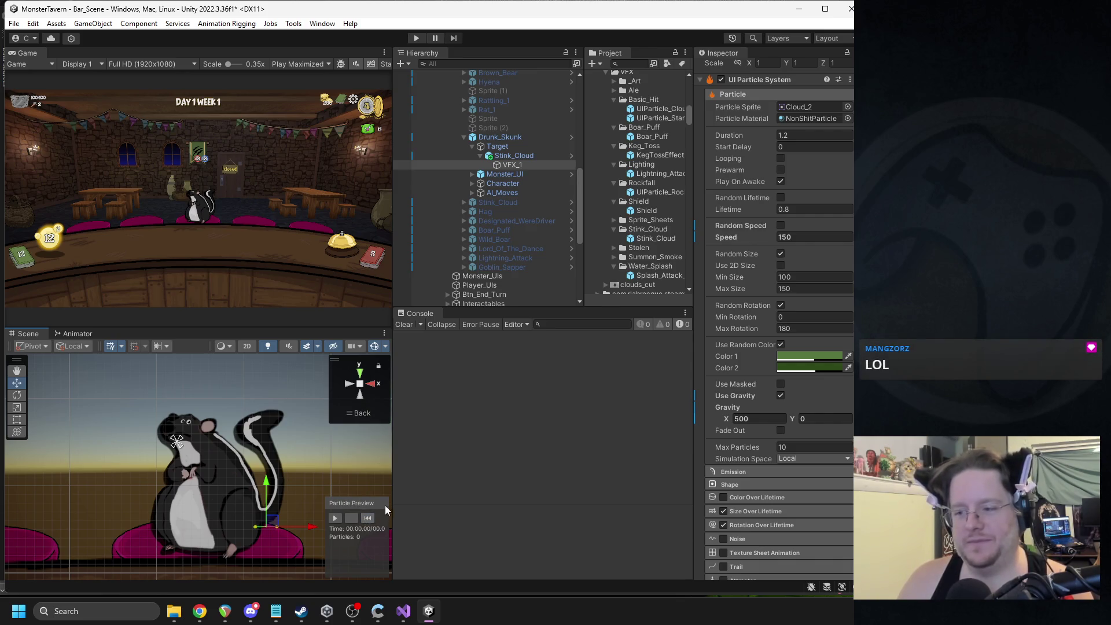
click(756, 419)
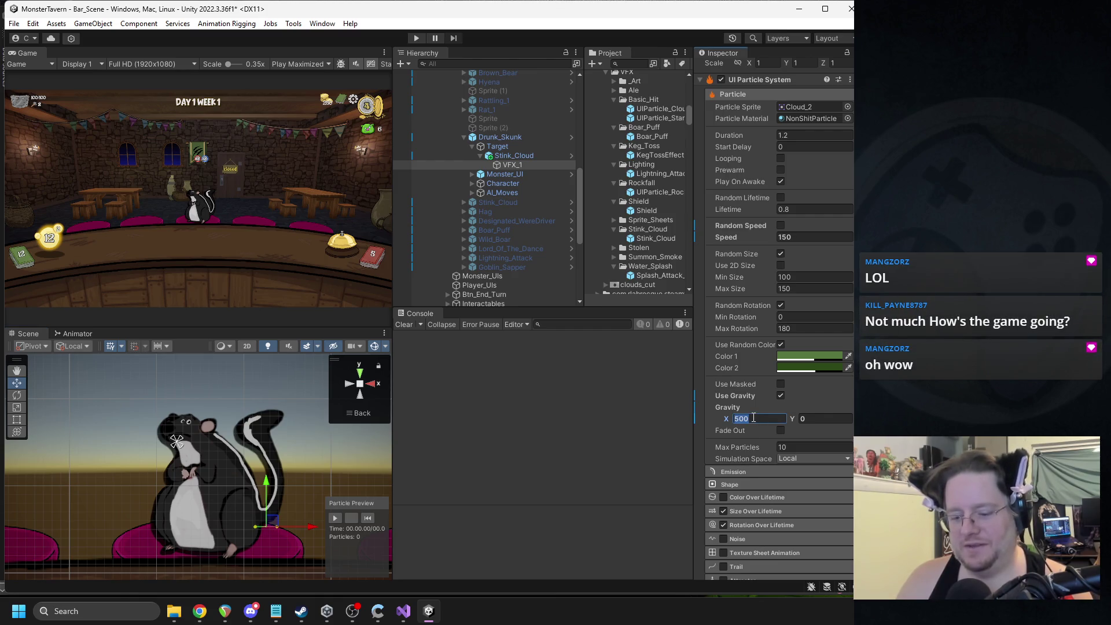
text(125)
Step: Confirm a weaker Gravity X value and replay the burst repeatedly to judge the drift
key(Return)
click(337, 518)
click(372, 518)
click(371, 518)
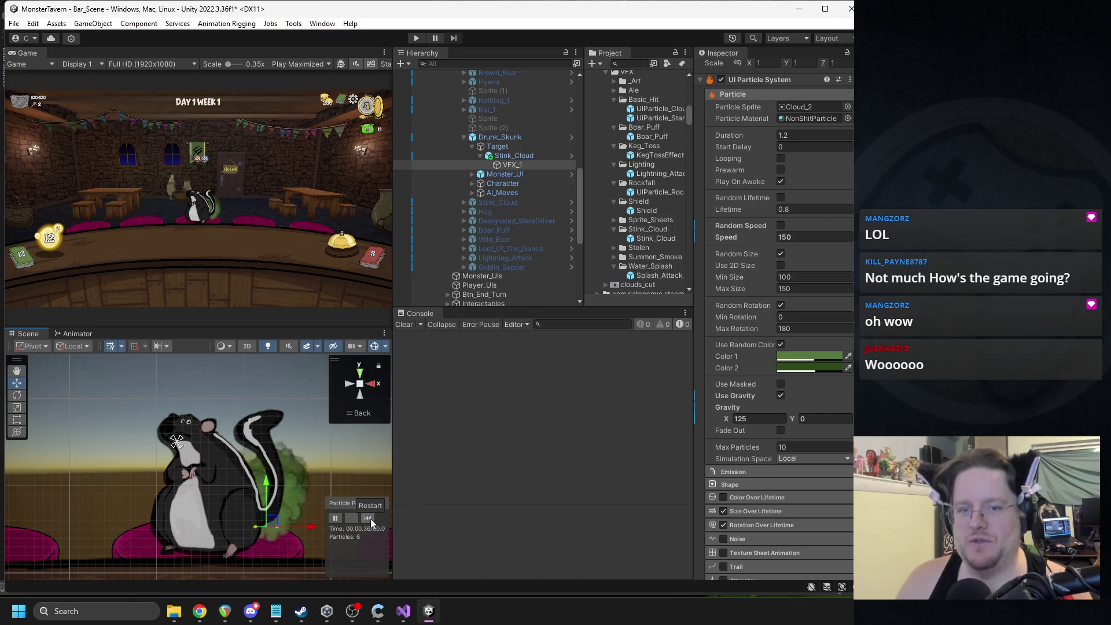
click(369, 519)
click(369, 518)
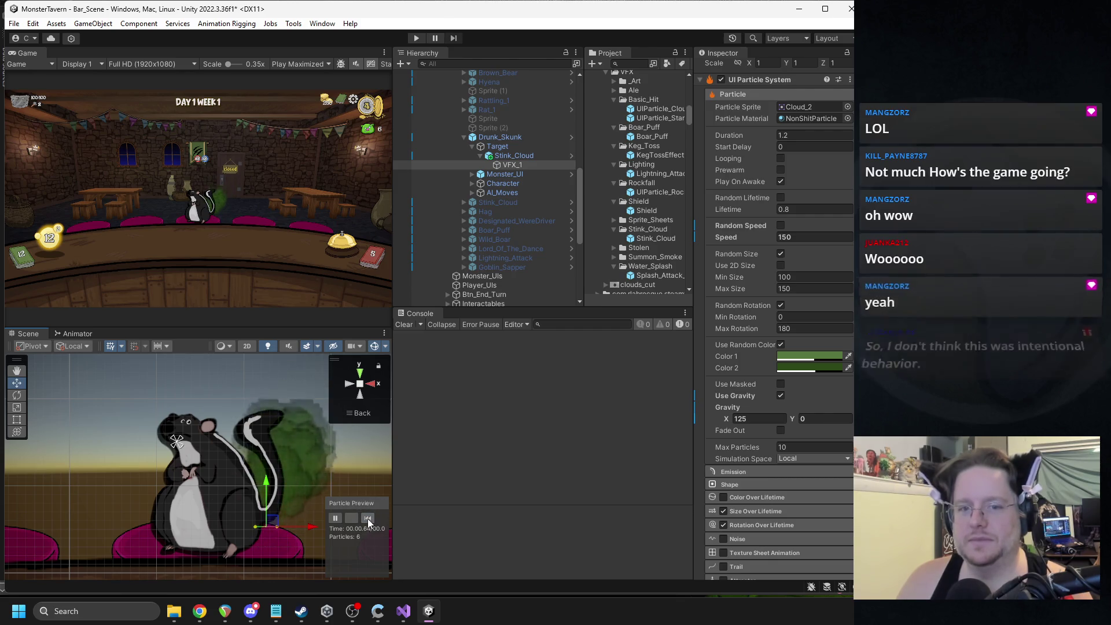
click(367, 519)
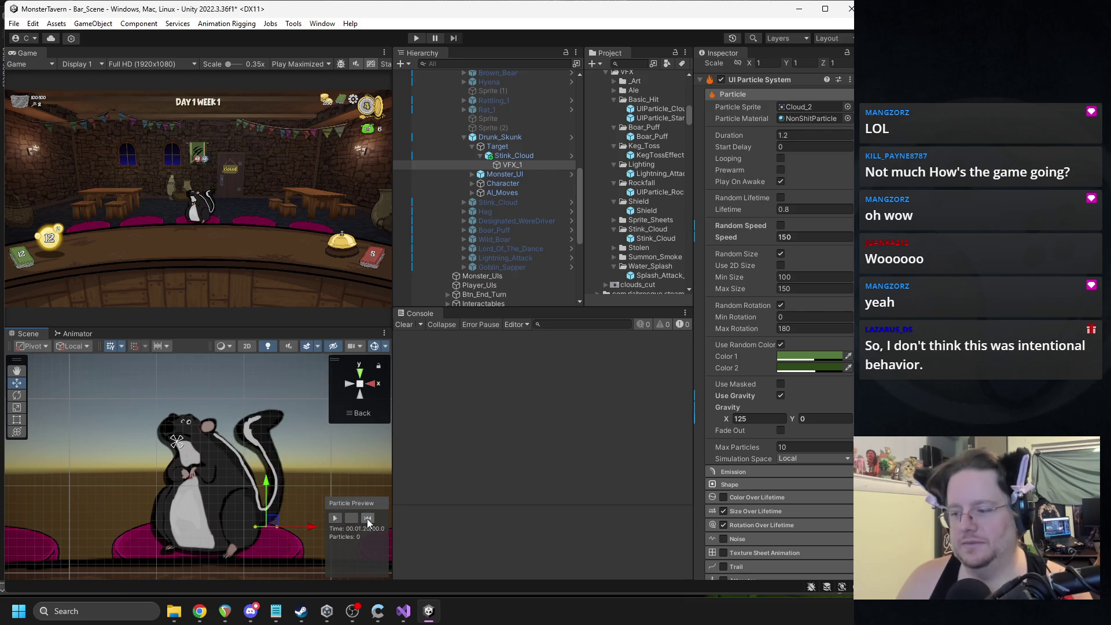
click(368, 519)
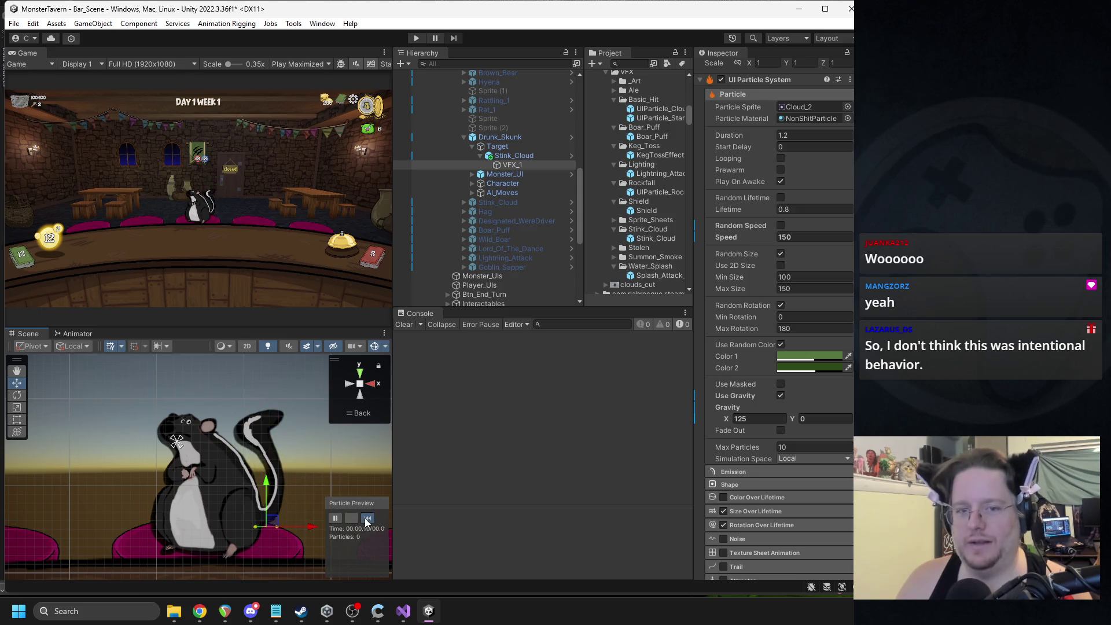
Step: Set Gravity X to 100, replay the green cloud, then select Stink_Cloud
key(Return)
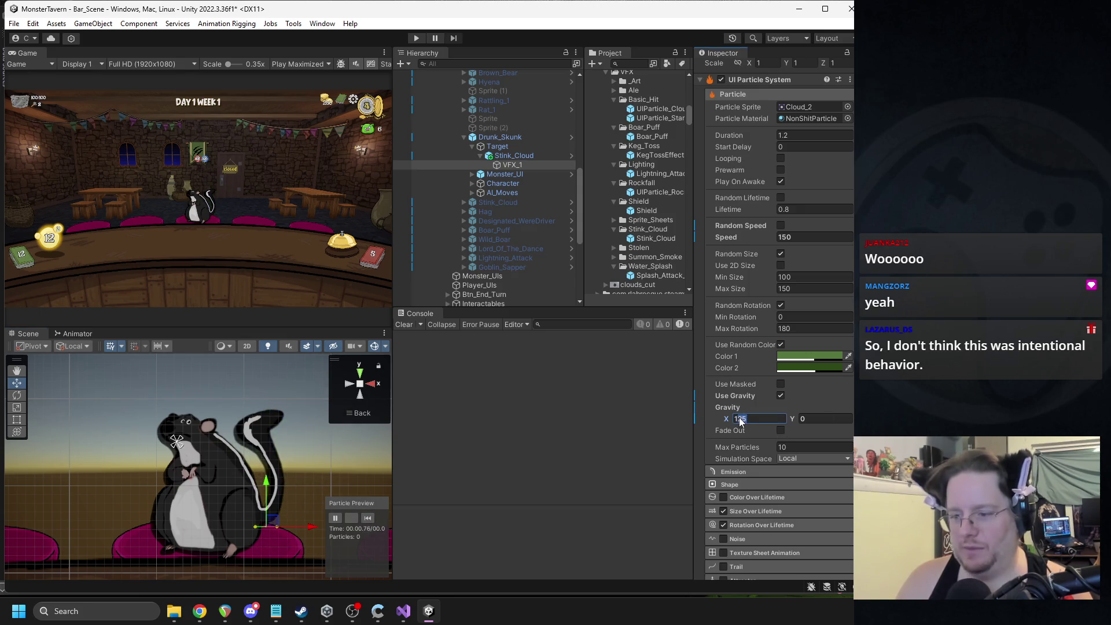
text(100)
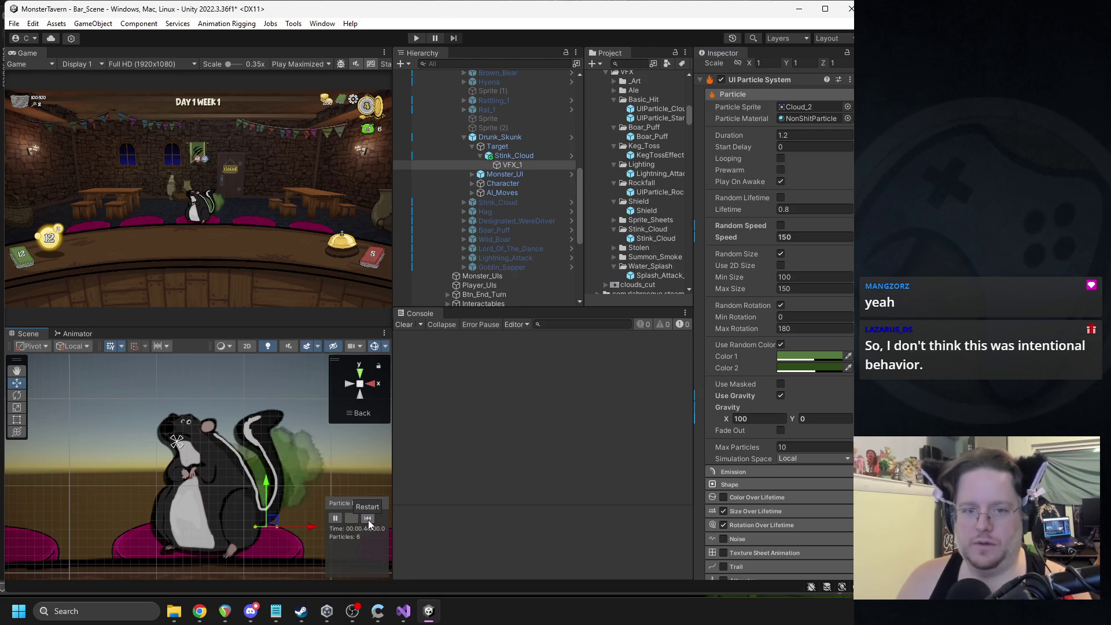
click(369, 519)
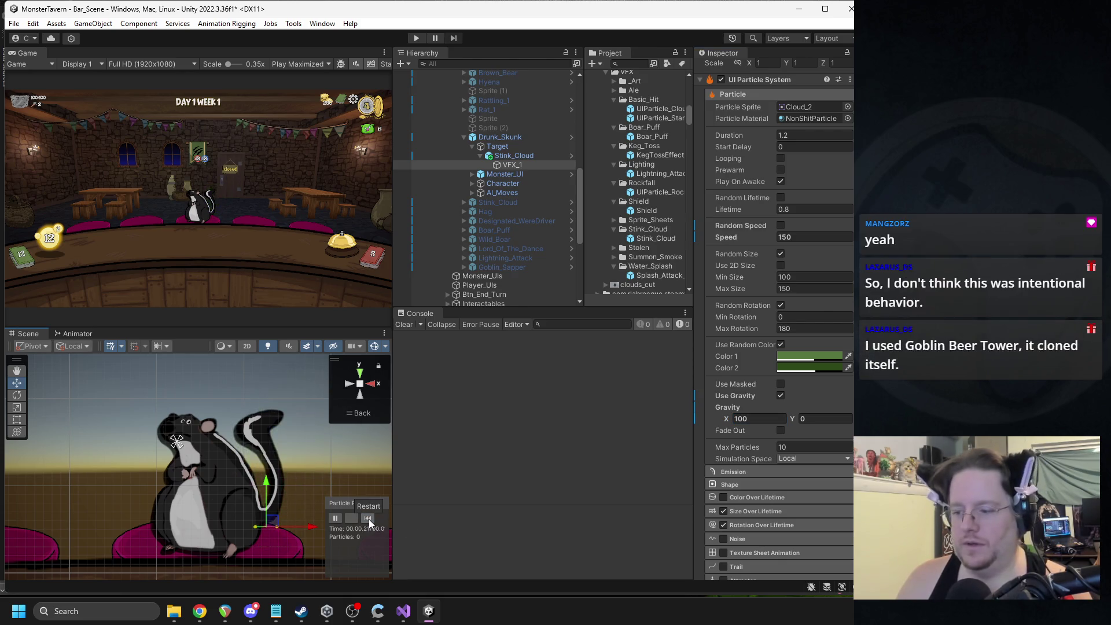
click(369, 517)
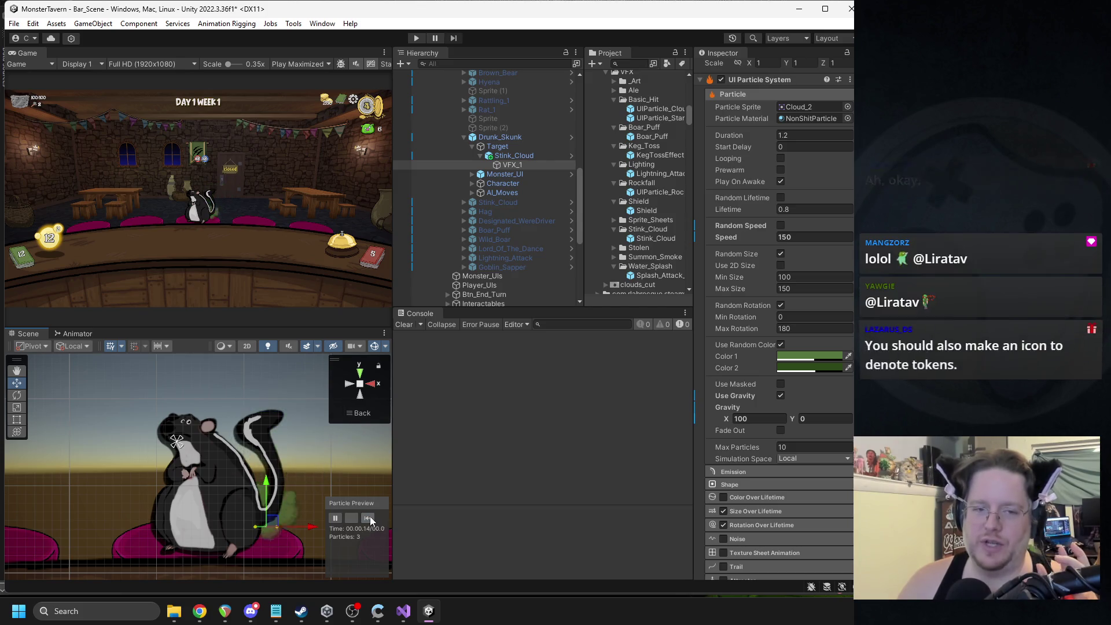
click(366, 517)
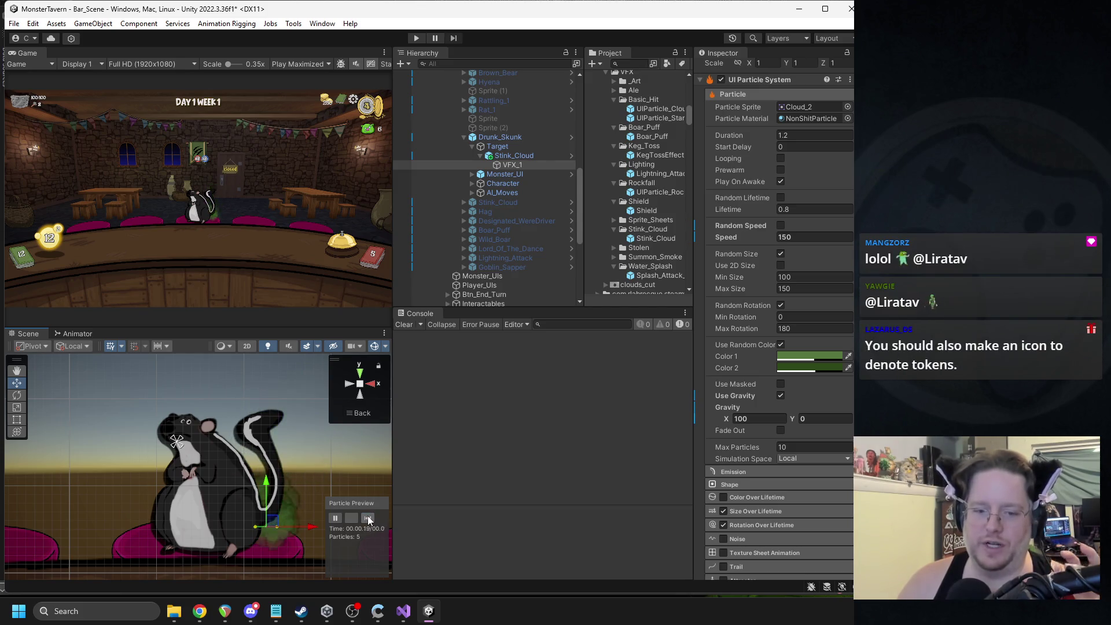
click(368, 518)
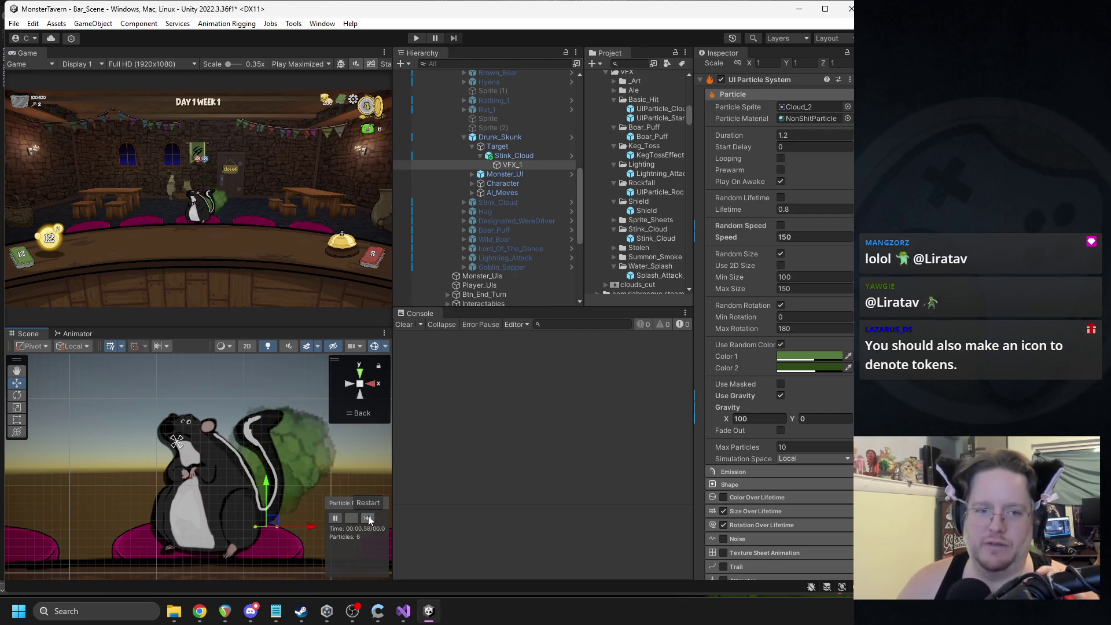
click(518, 155)
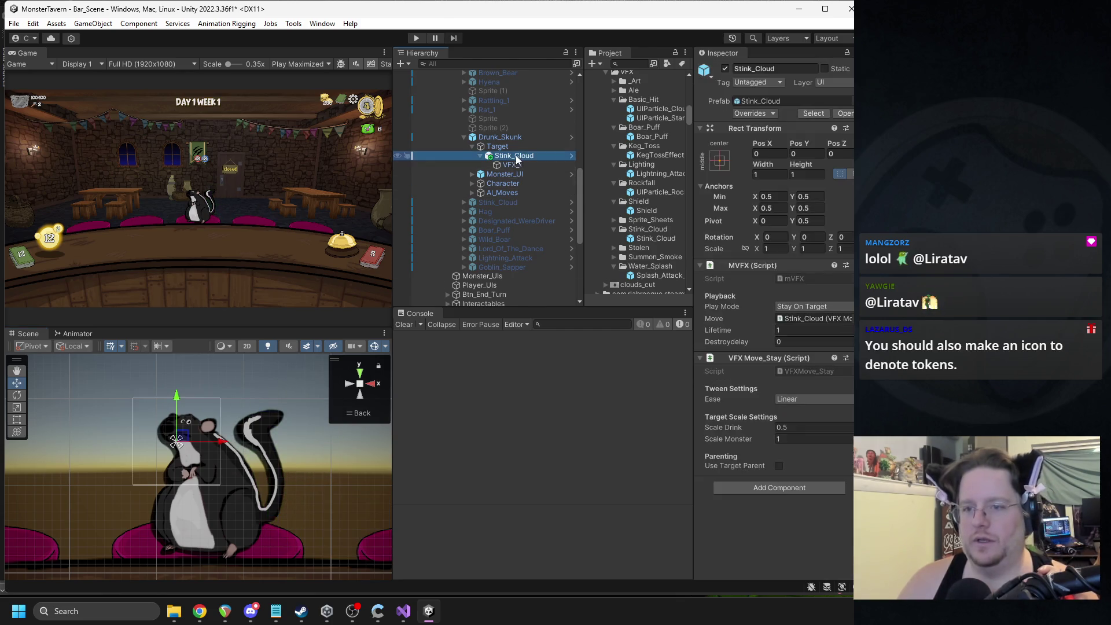
Step: Move Stink_Cloud under Canvas_VFX and review its prefab overrides
scroll(518, 175, up, 3)
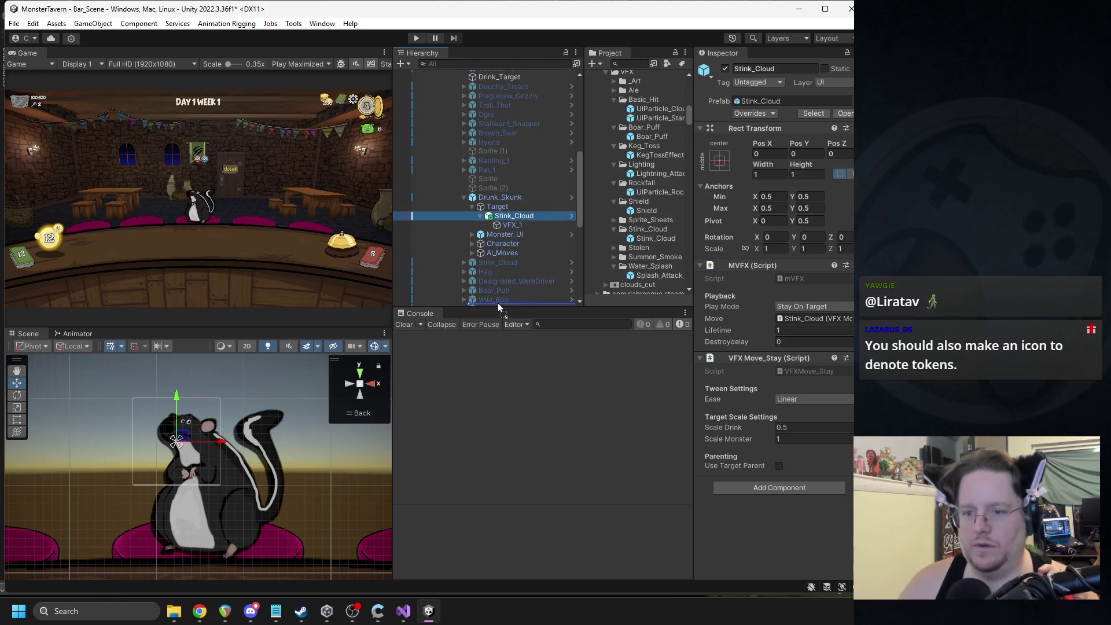
scroll(498, 303, down, 4)
mouse_move(498, 303)
mouse_down()
mouse_move(486, 244)
mouse_move(484, 276)
mouse_move(466, 285)
mouse_up()
click(752, 114)
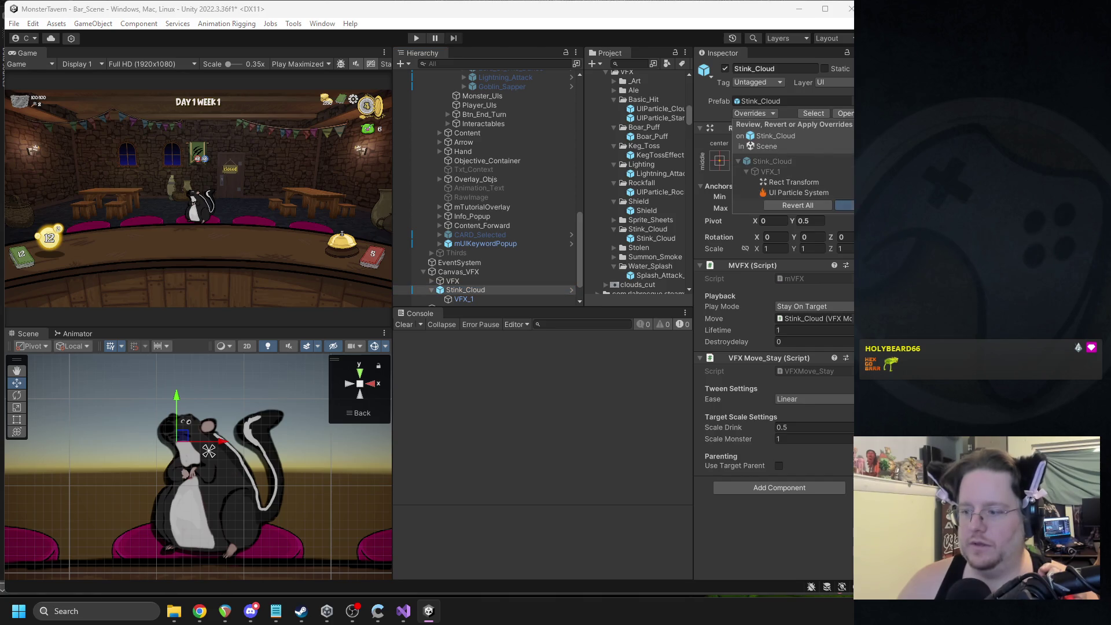
key(Escape)
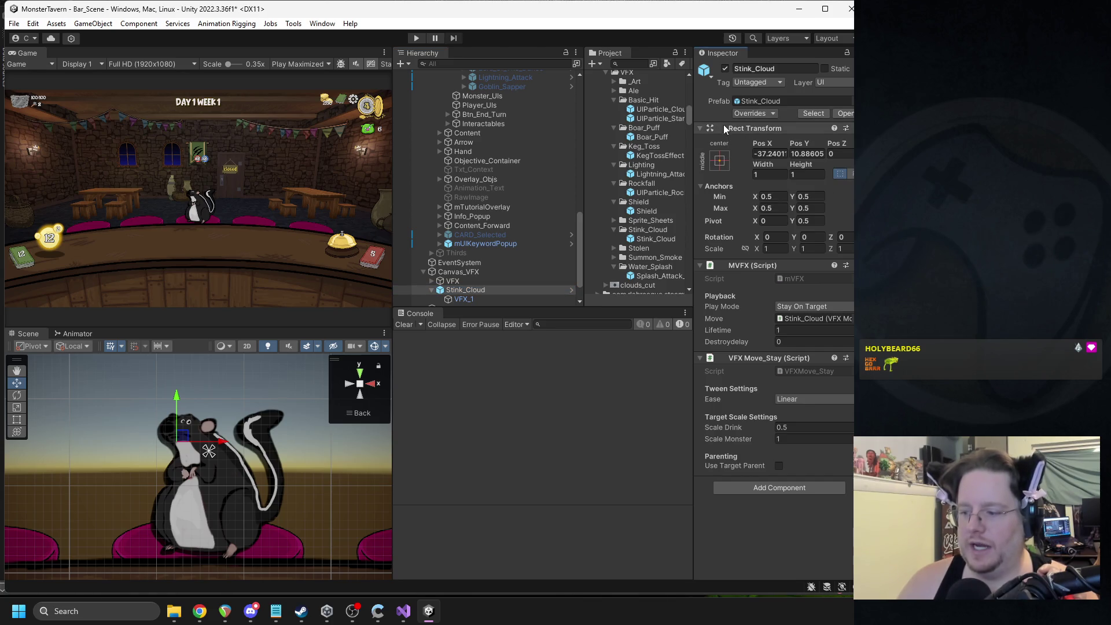
Step: Deactivate Stink_Cloud and Drunk_Skunk, then start Play mode
click(725, 69)
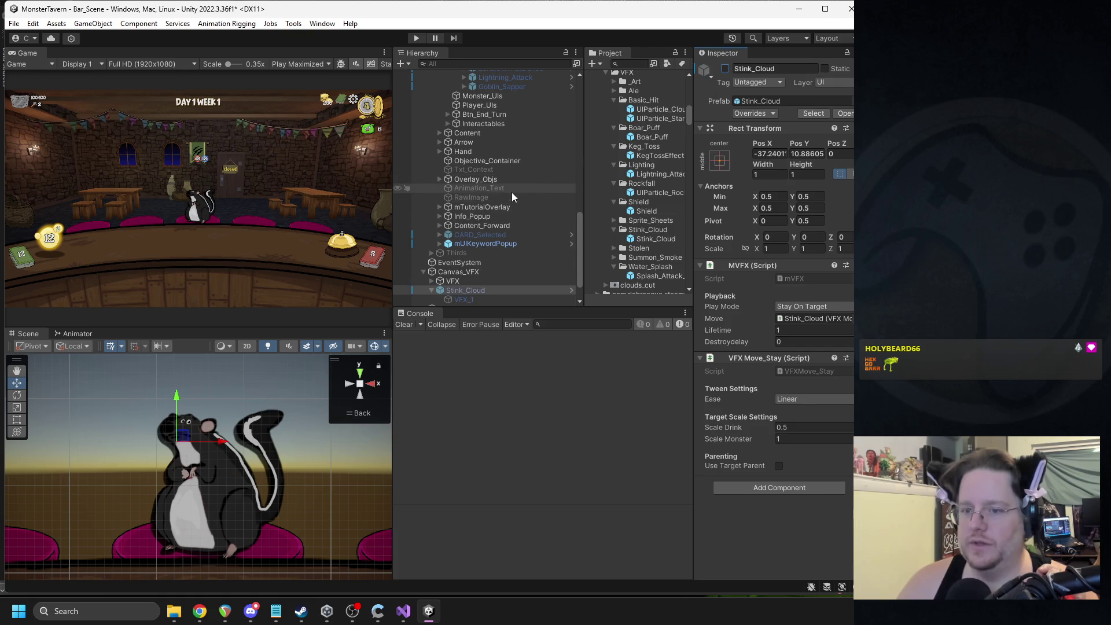
scroll(512, 192, up, 6)
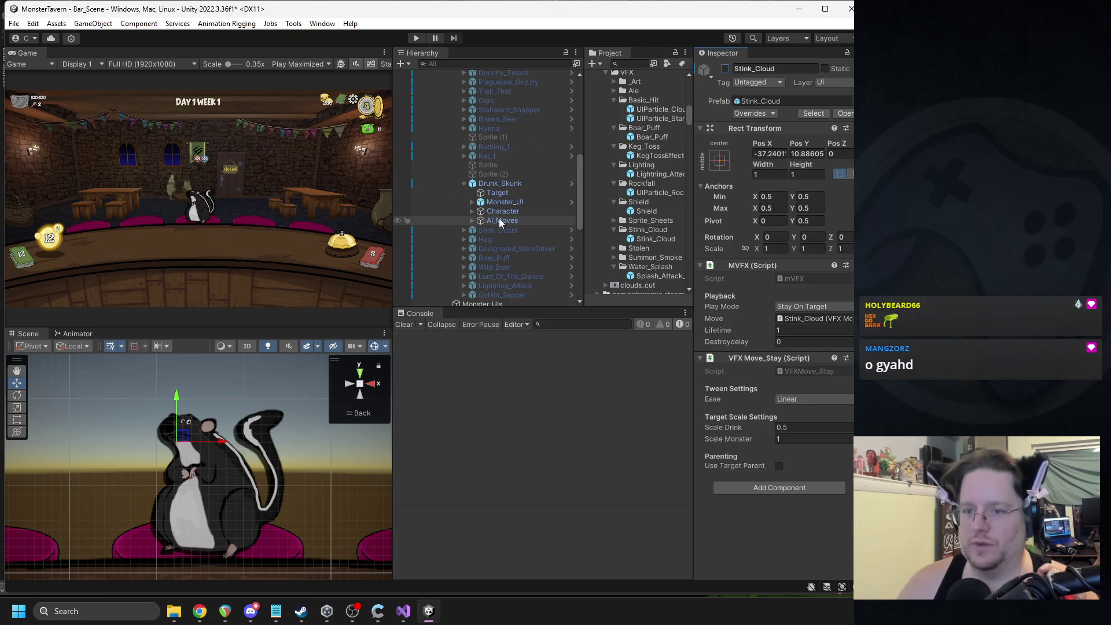
click(527, 182)
click(725, 69)
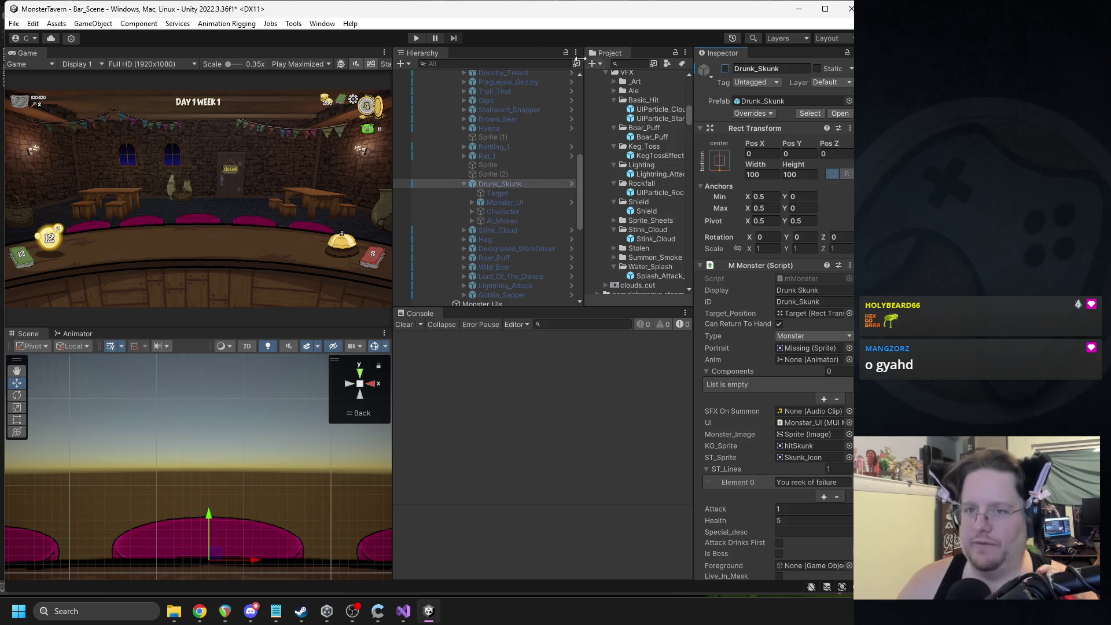
click(416, 39)
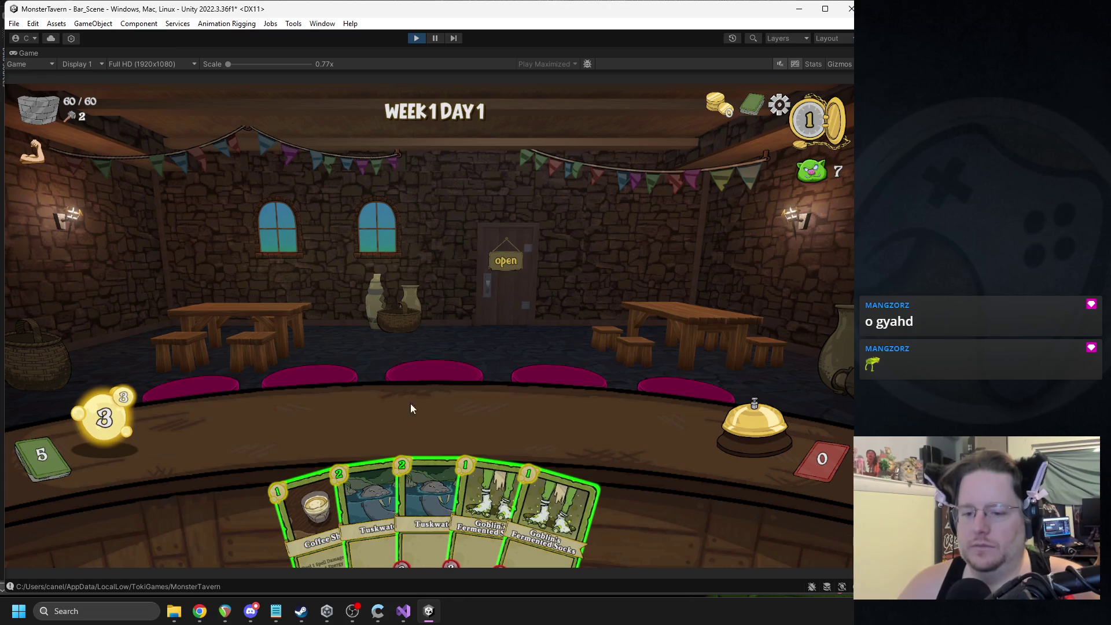
Step: Play two cards onto the bar and end the turn
drag(363, 493, 269, 427)
mouse_move(492, 509)
mouse_down()
mouse_move(434, 462)
mouse_move(355, 425)
mouse_up()
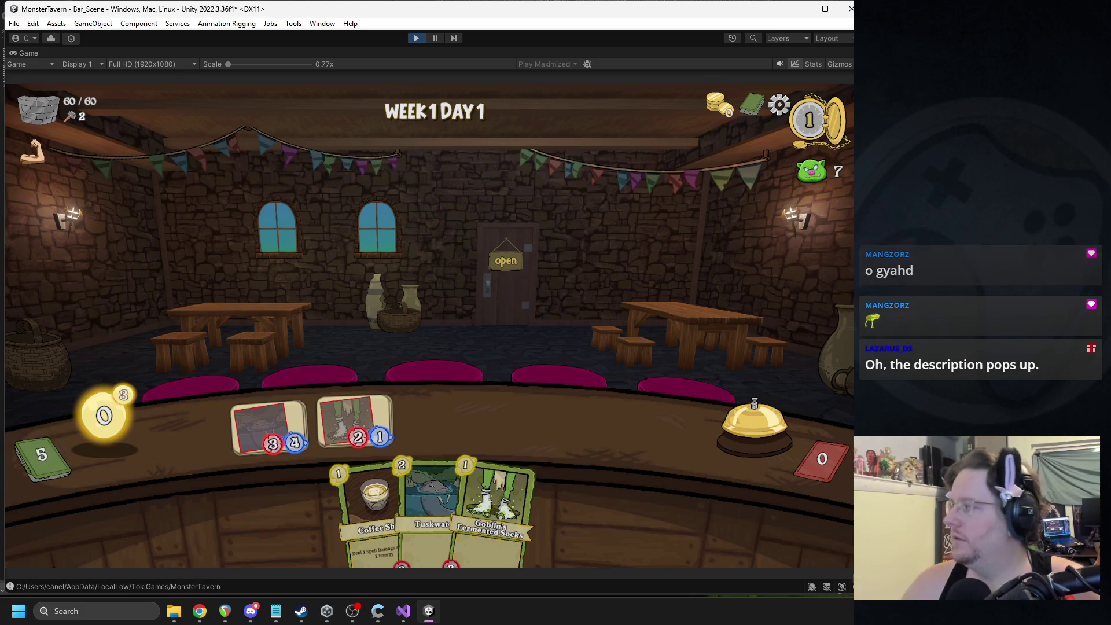
key(alt+Tab)
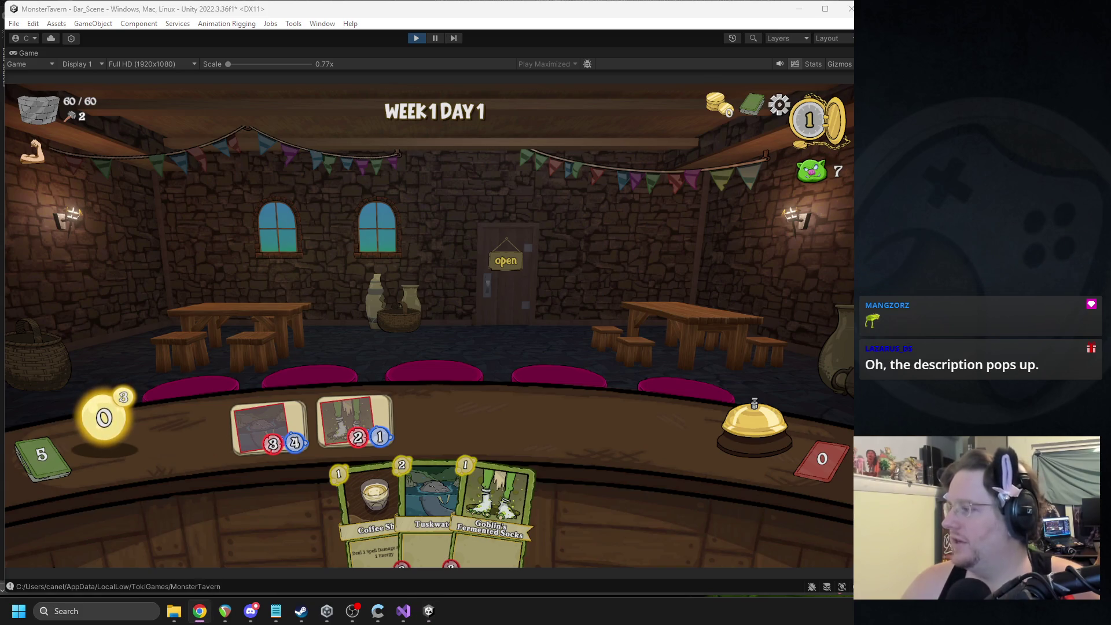
key(alt+Tab)
click(709, 431)
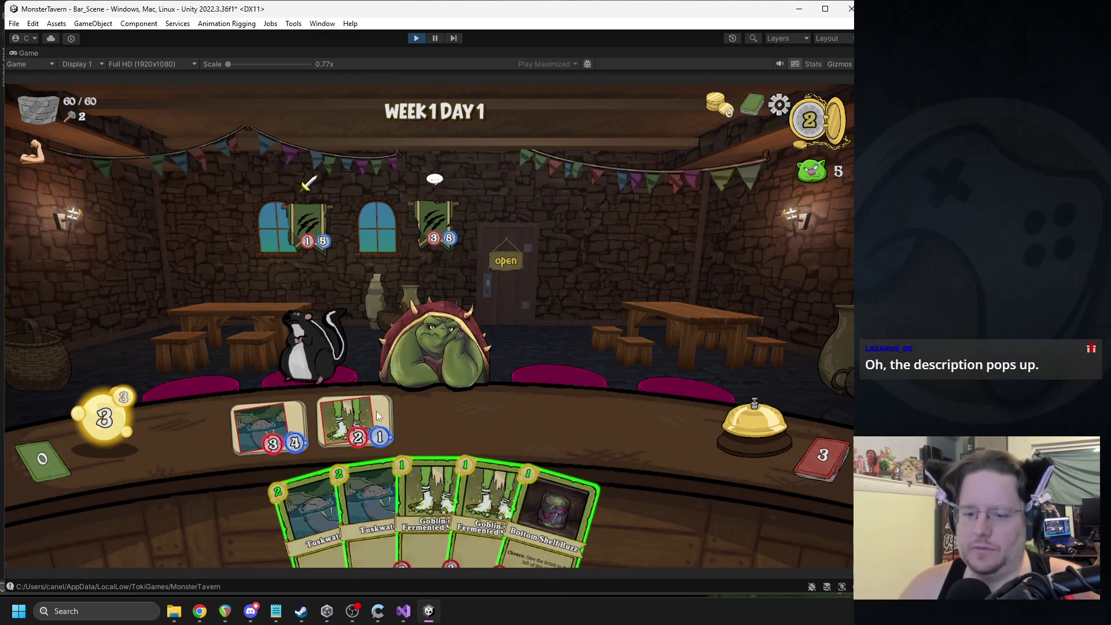
Step: Place the Tuskwater card in the third bar slot, end two more turns, and stop the game
drag(417, 498, 432, 419)
drag(539, 503, 524, 423)
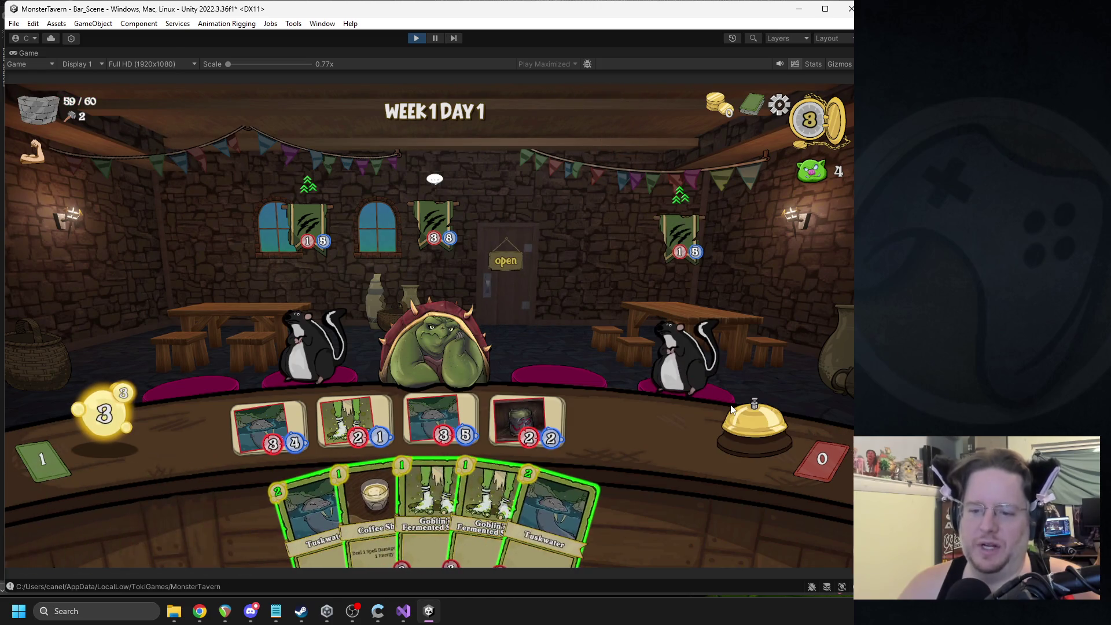
click(740, 422)
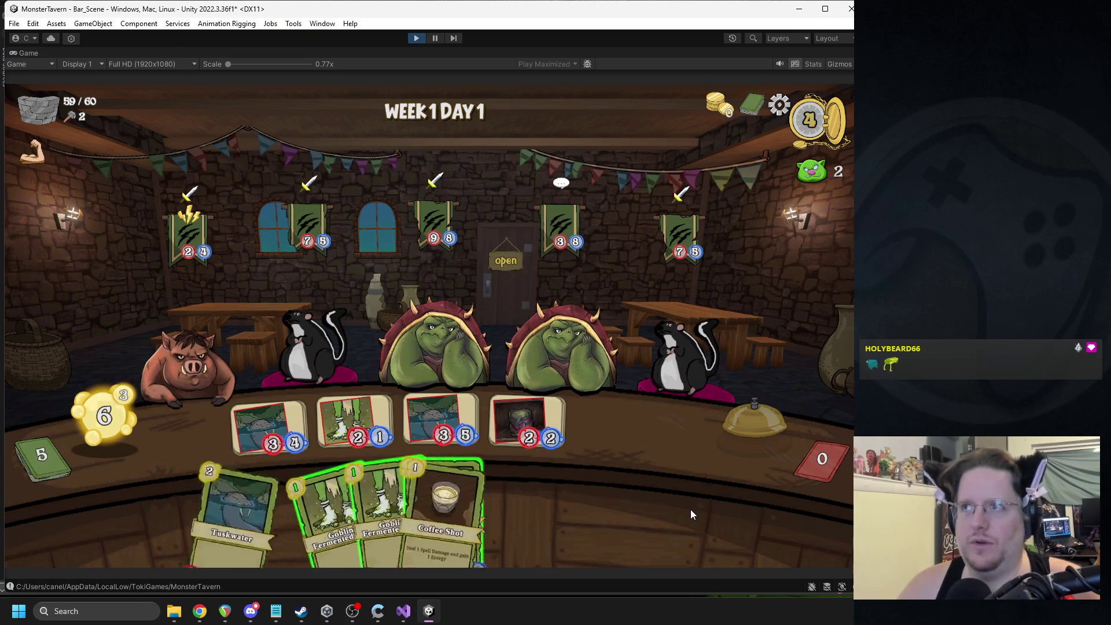
click(759, 422)
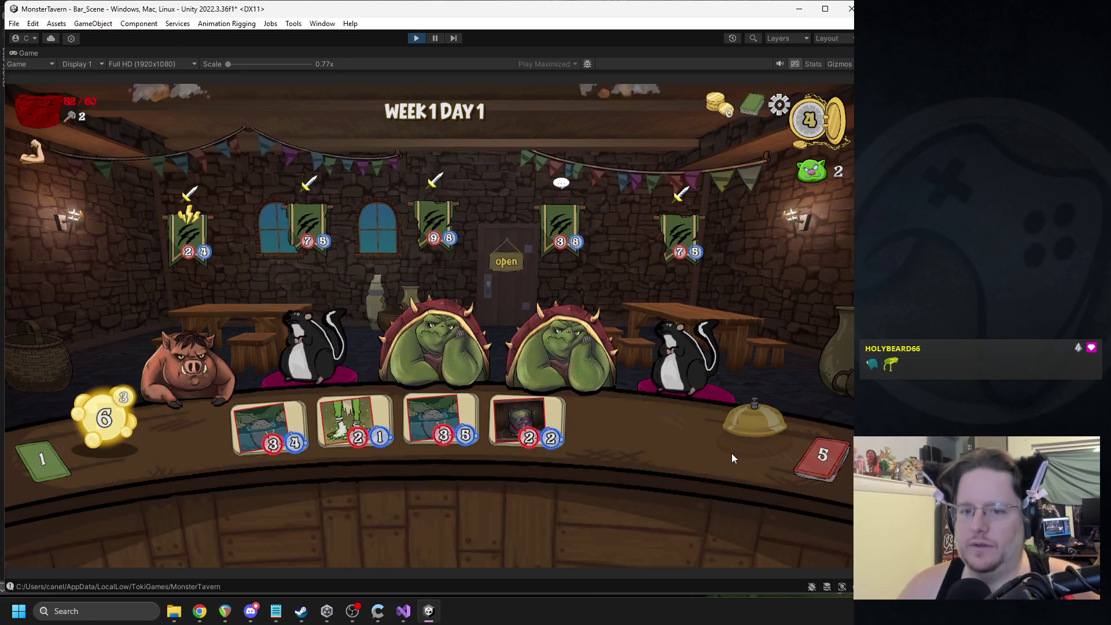
click(417, 38)
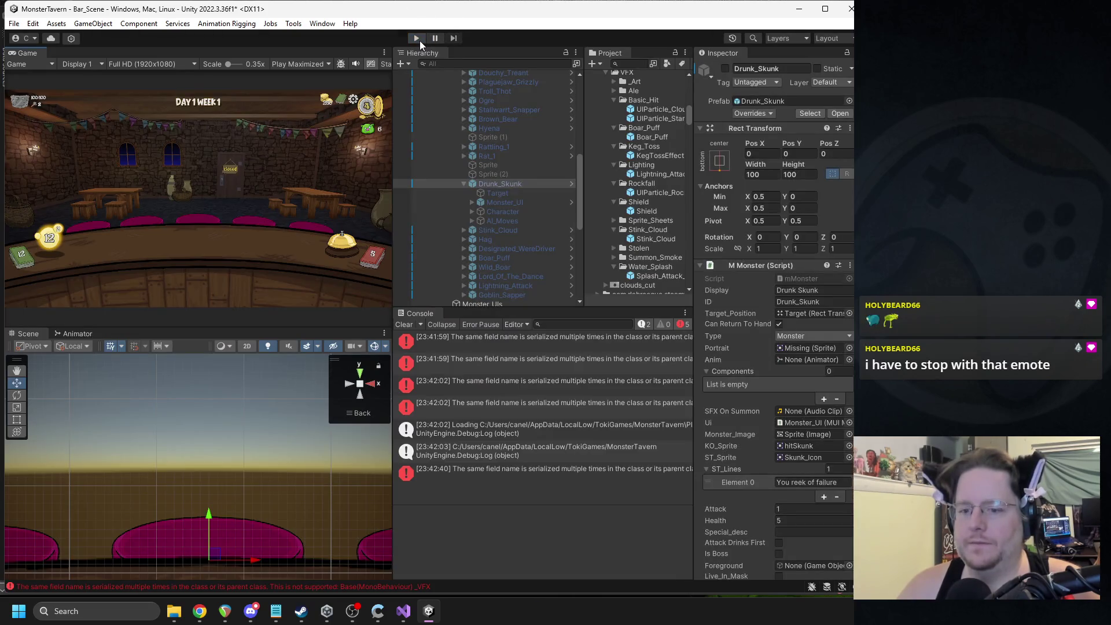
Step: Show and select the full '_VFX serialized multiple times' error text, then switch to the browser
click(495, 366)
drag(556, 520, 418, 511)
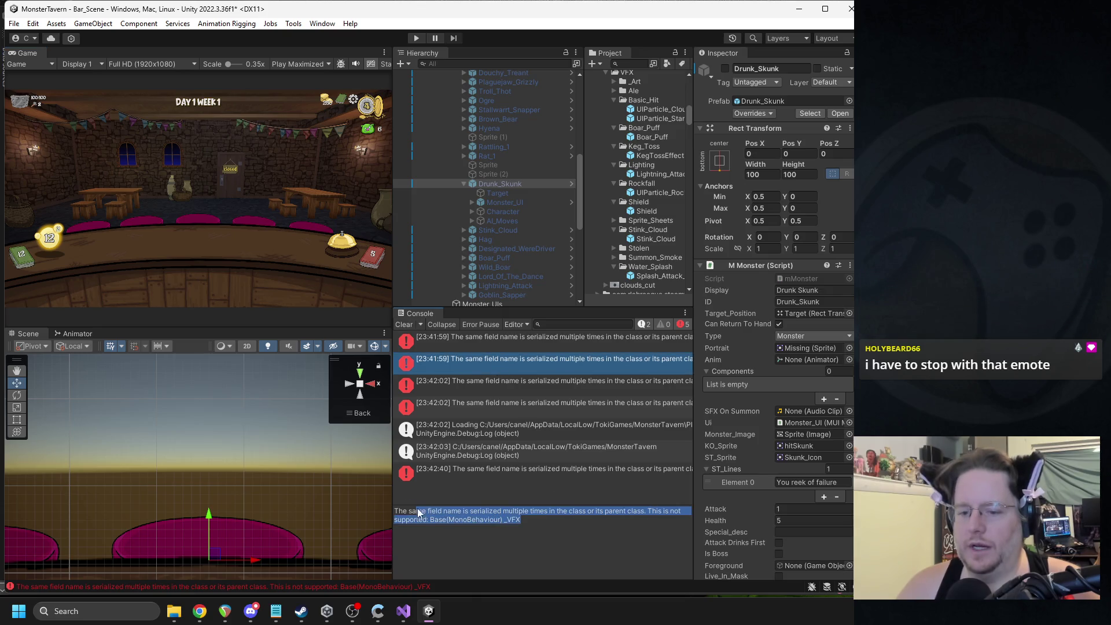
click(543, 523)
key(alt+Tab)
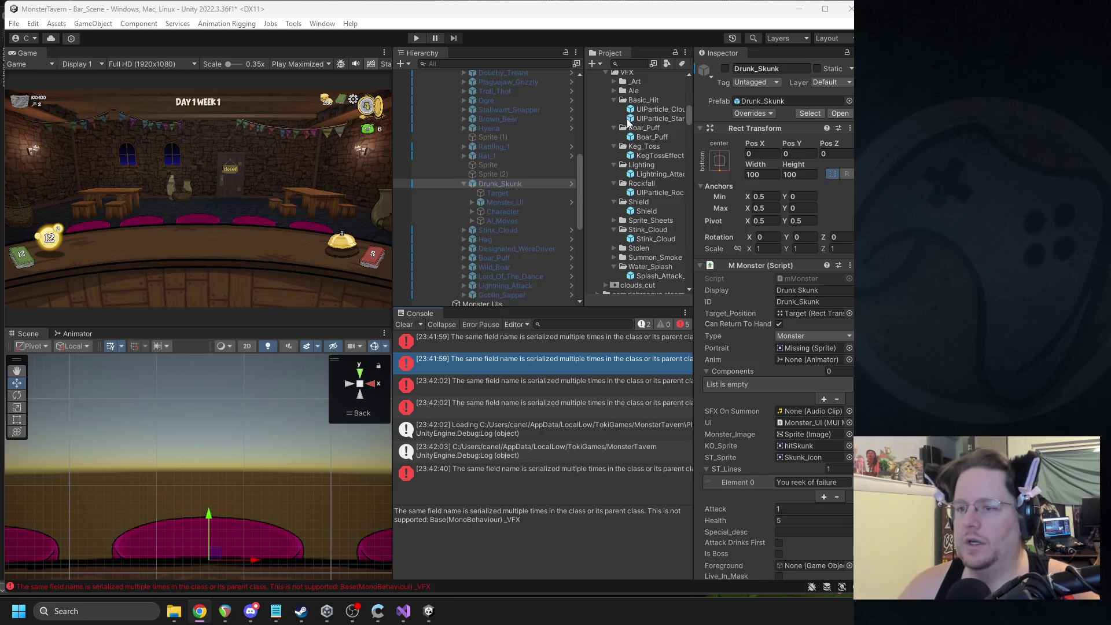
scroll(762, 378, down, 5)
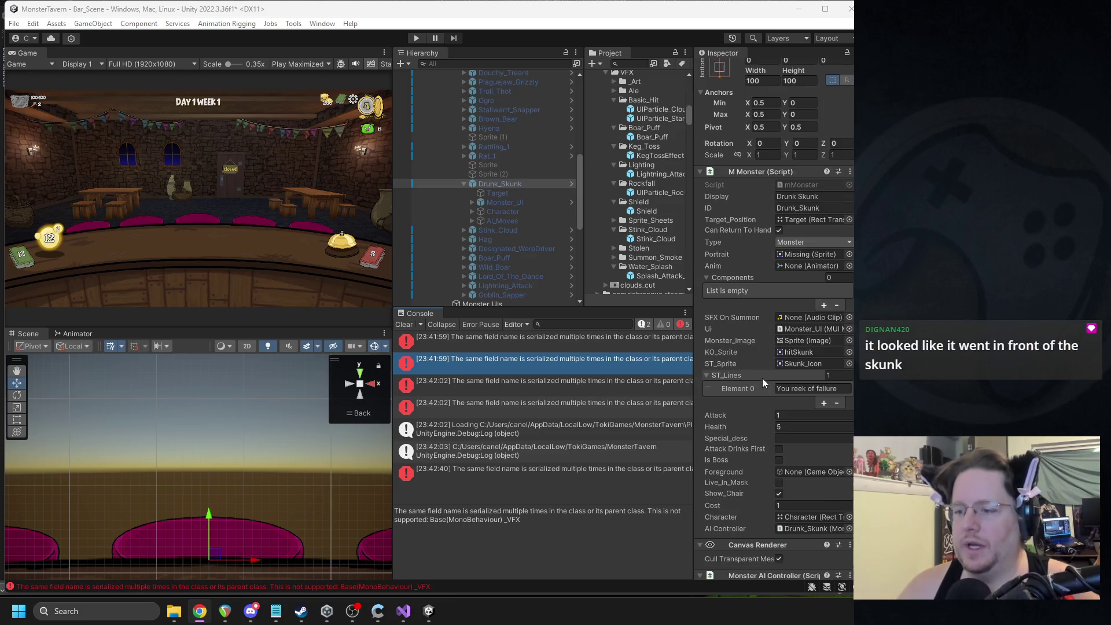
Step: Edit the VFXMove_Stay script on the Stink_Cloud prefab, then restart Play mode to retest
click(656, 239)
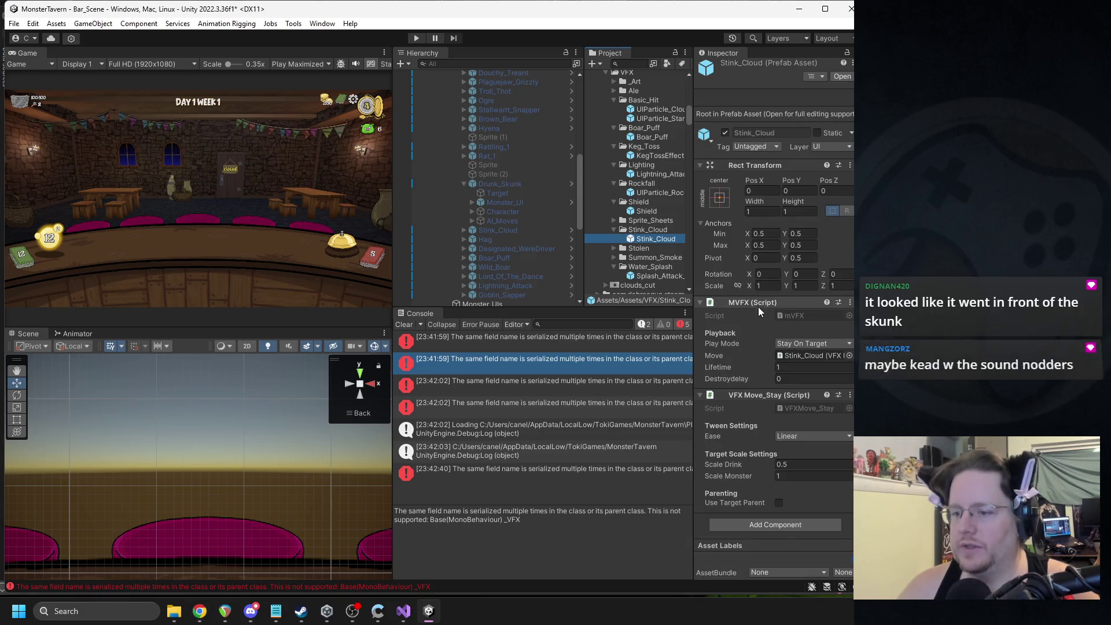
right_click(764, 394)
click(771, 530)
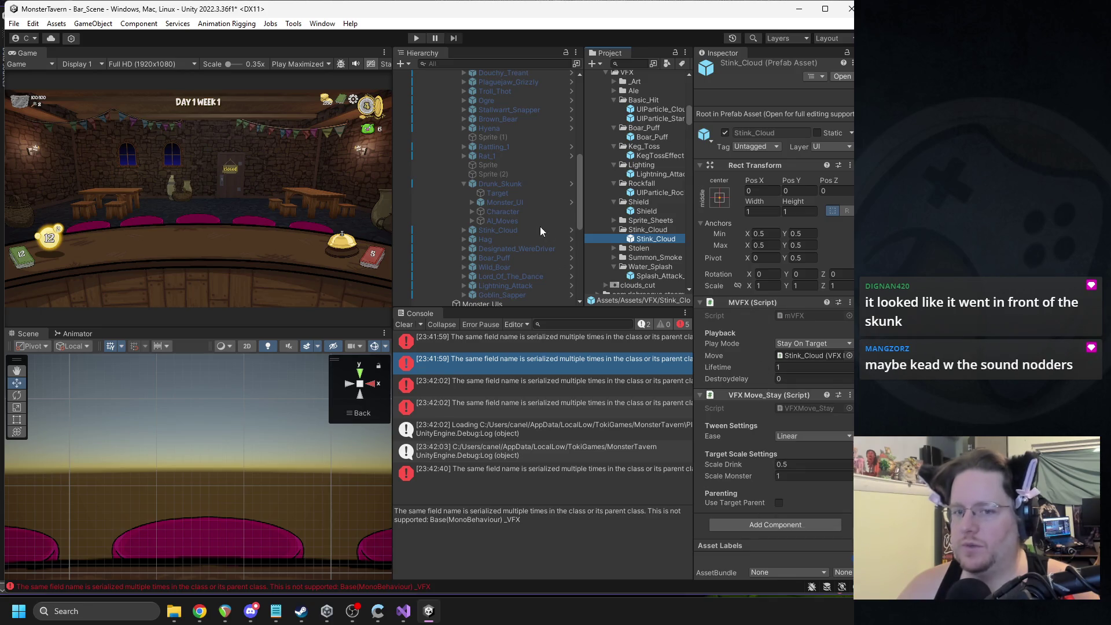
click(431, 610)
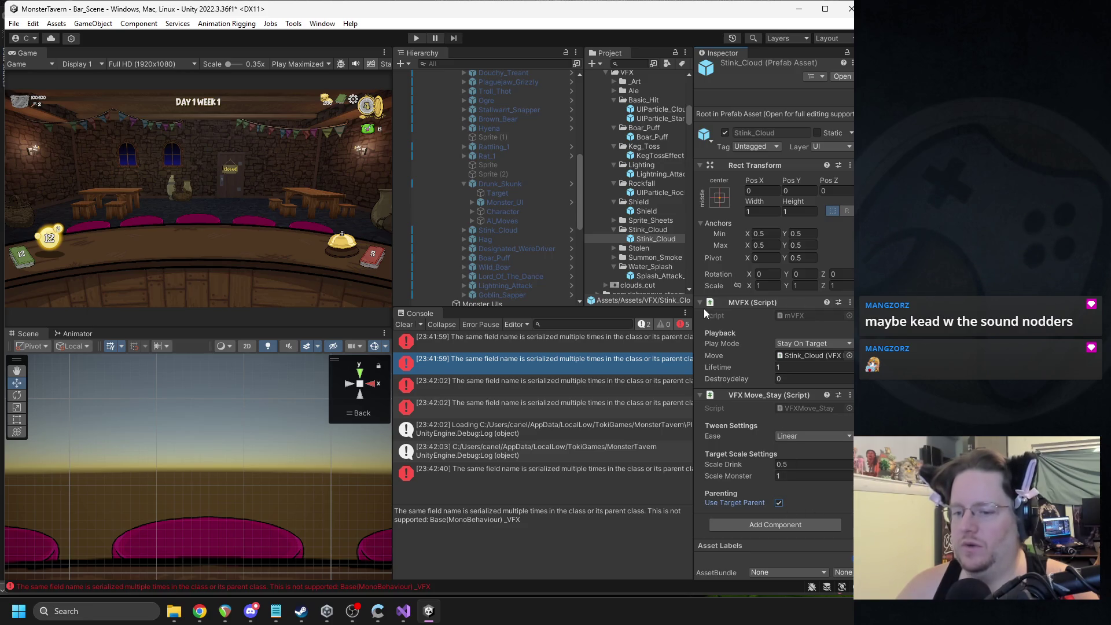
click(412, 37)
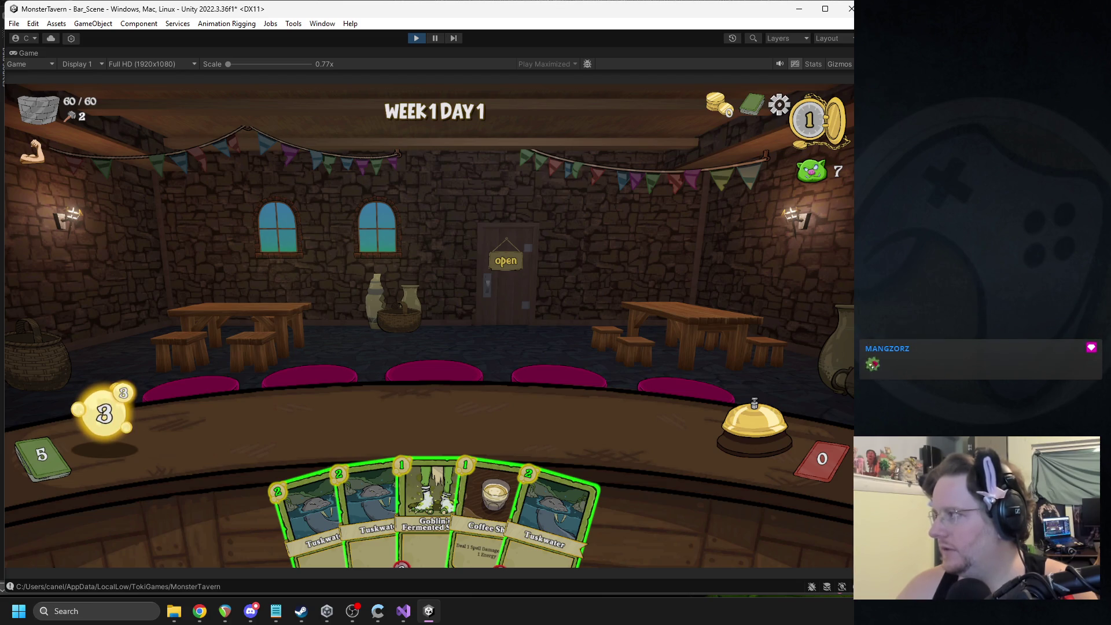
Step: Refocus the game, drop Tuskwater and Goblin's Fermented Socks on bar slots, and ring the end-turn bell
key(alt+Tab)
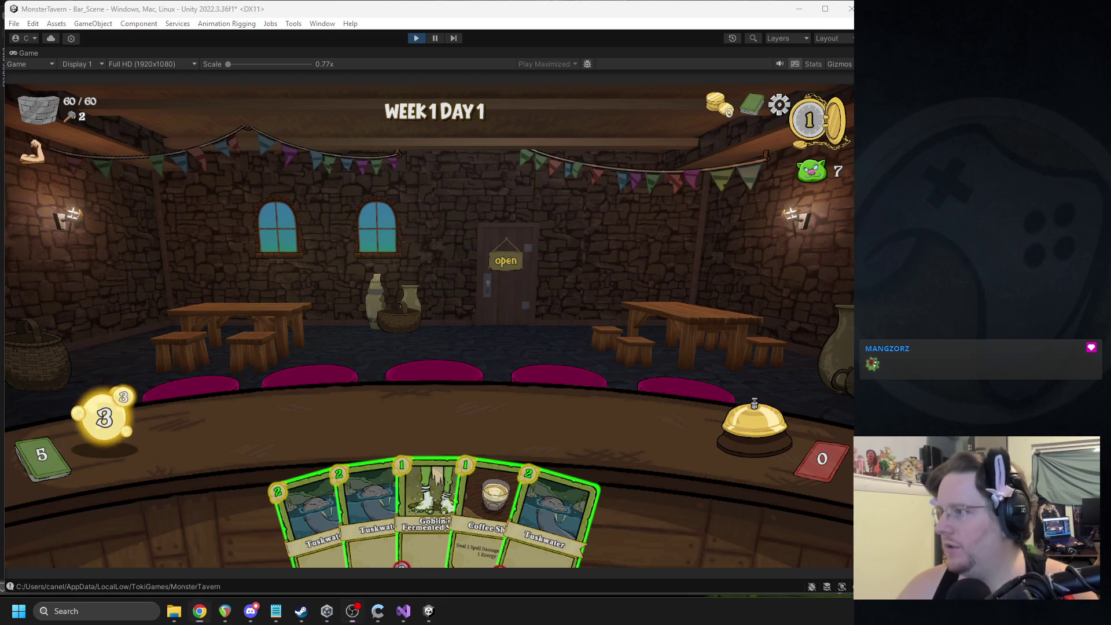
click(459, 372)
drag(290, 528, 272, 428)
drag(381, 460, 359, 424)
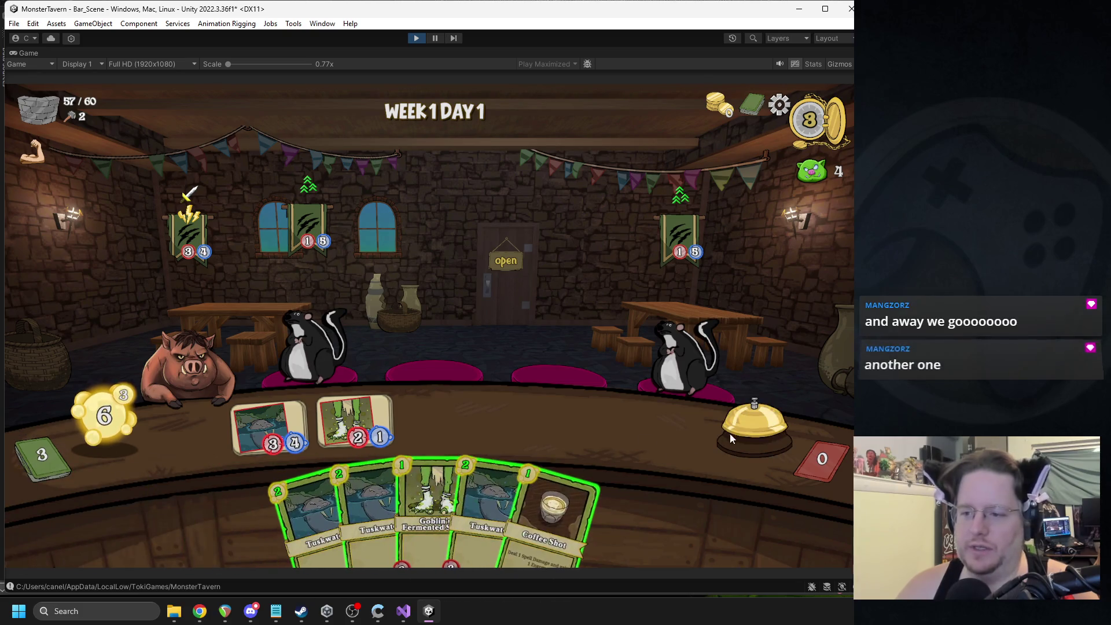
click(755, 435)
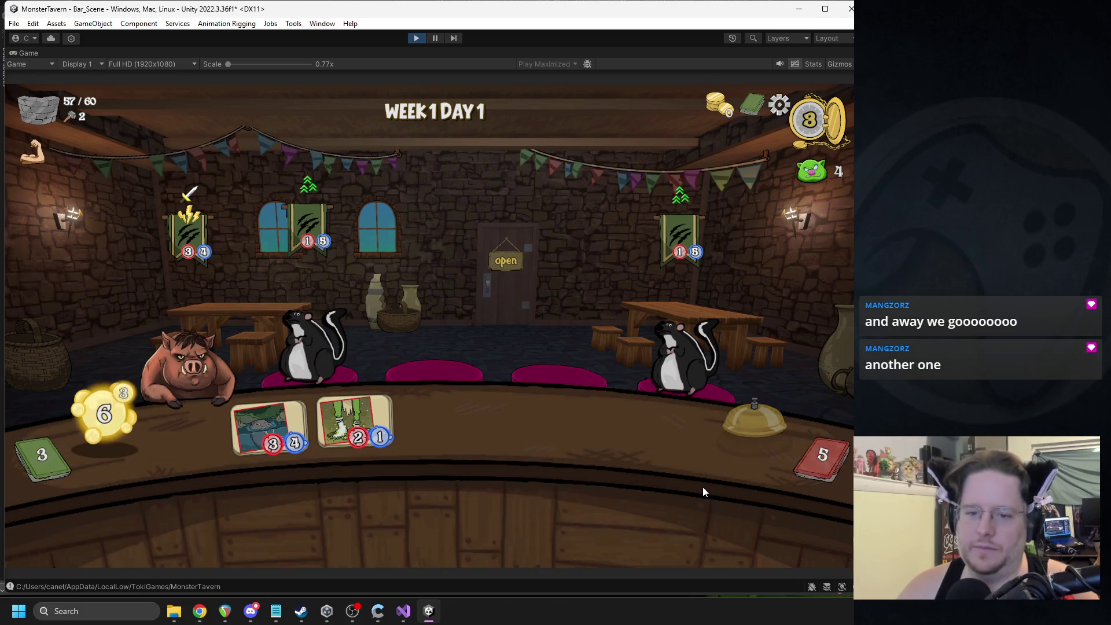